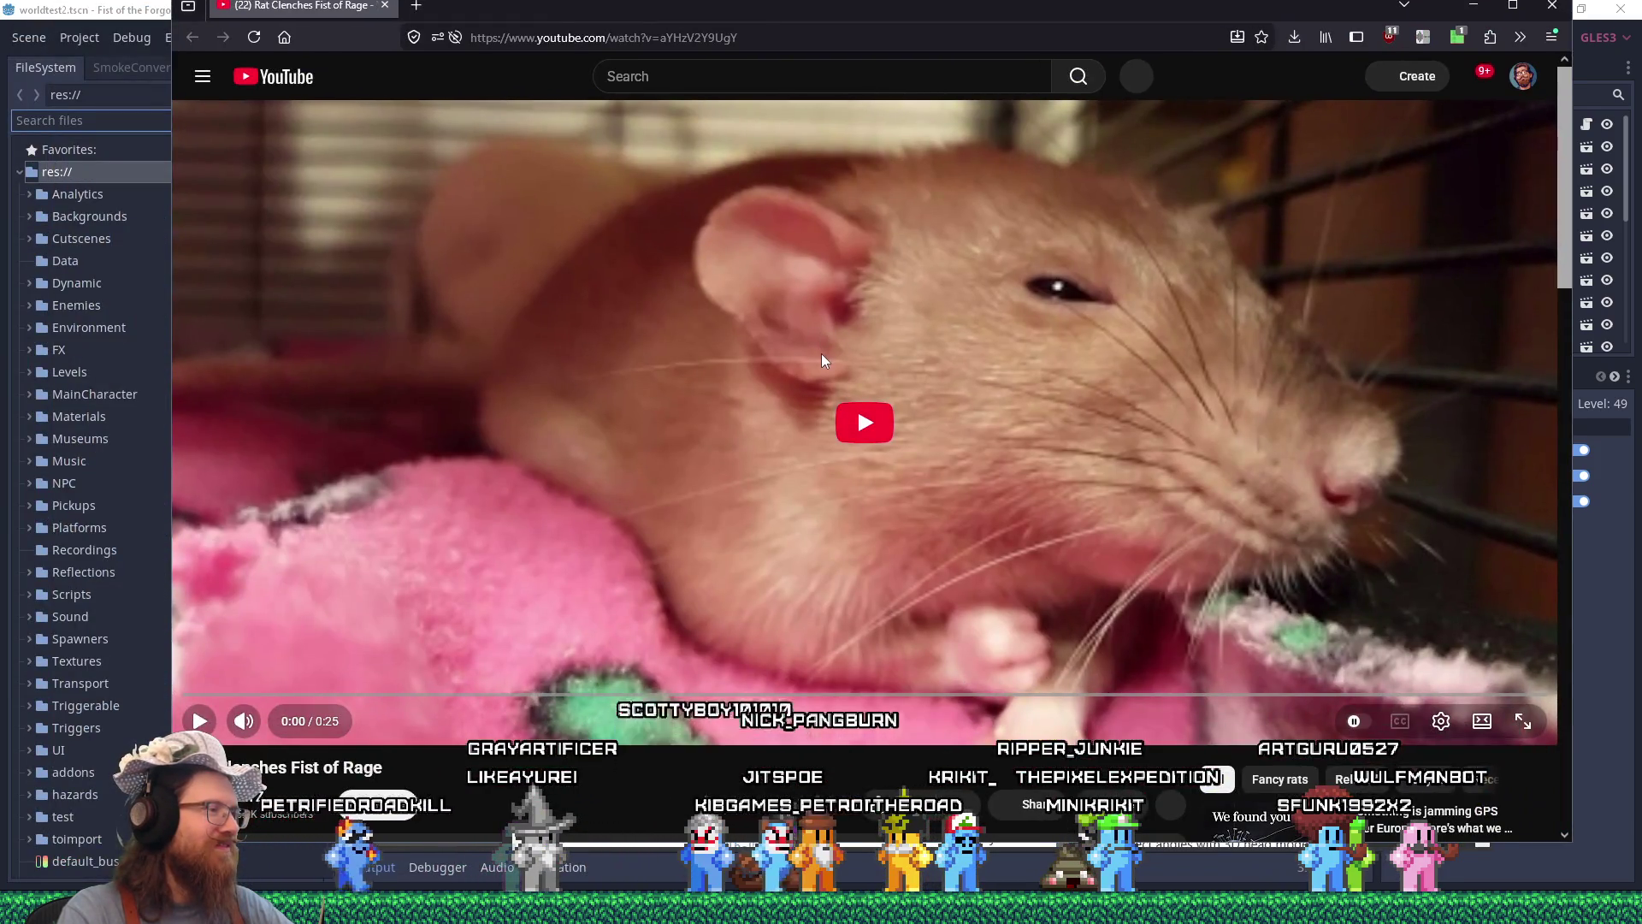
# Play the rat video in Firefox, then close that browser window.
pyautogui.click(821, 352)
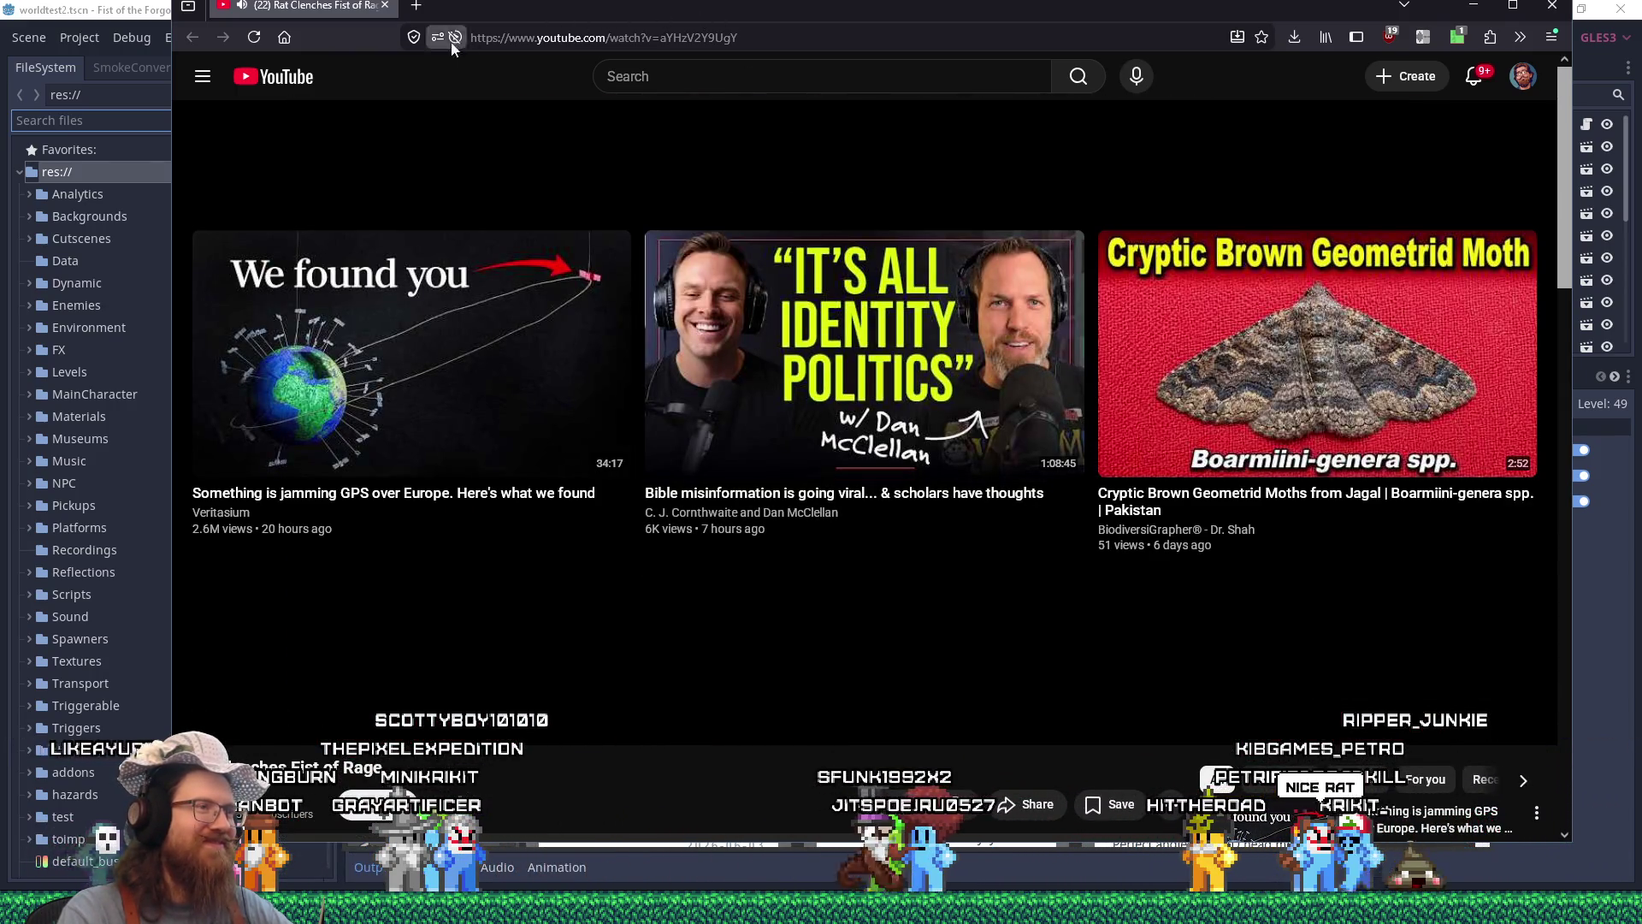
pyautogui.click(390, 6)
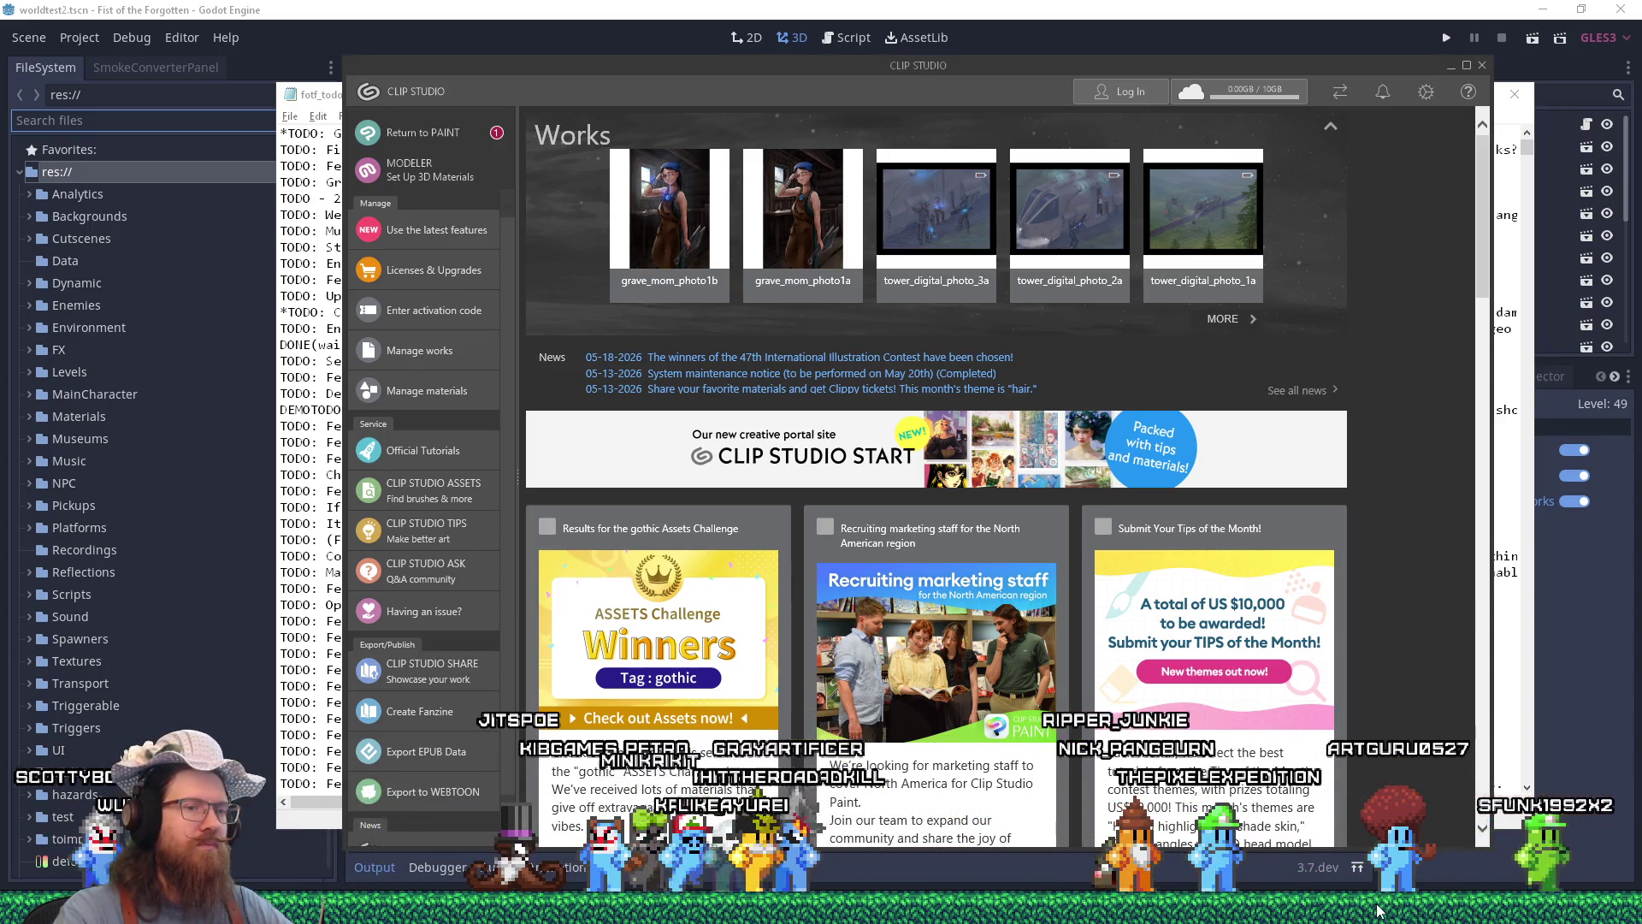
# Bring up main_character_photo1a in Clip Studio Paint, then return to the YouTube browser window.
pyautogui.moveTo(1377, 911)
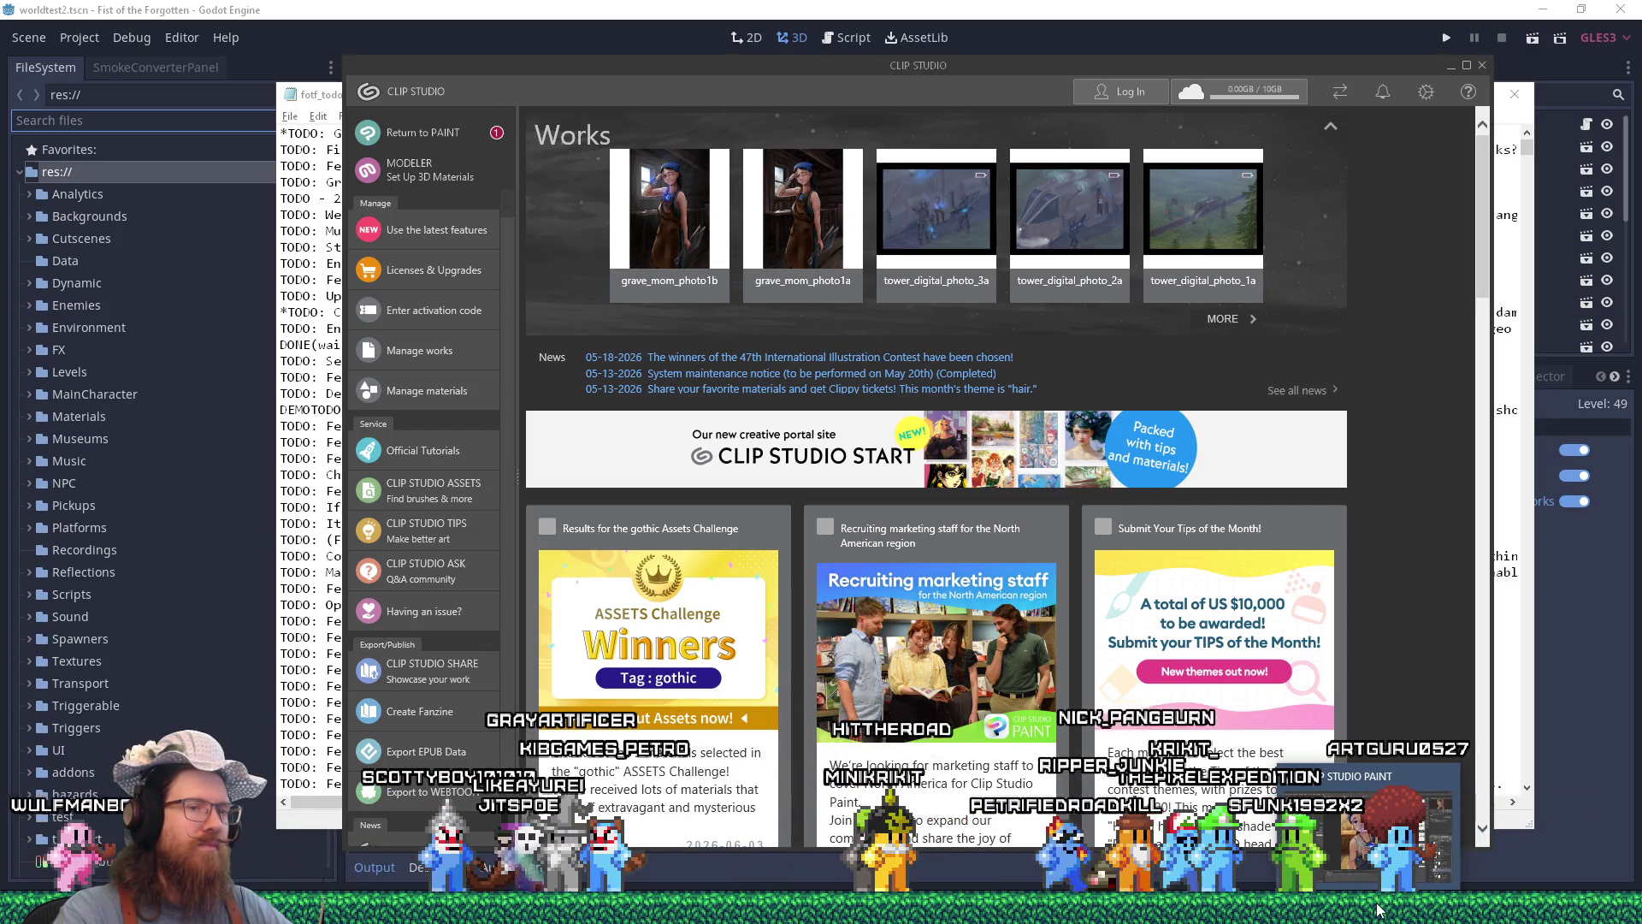
pyautogui.click(1377, 911)
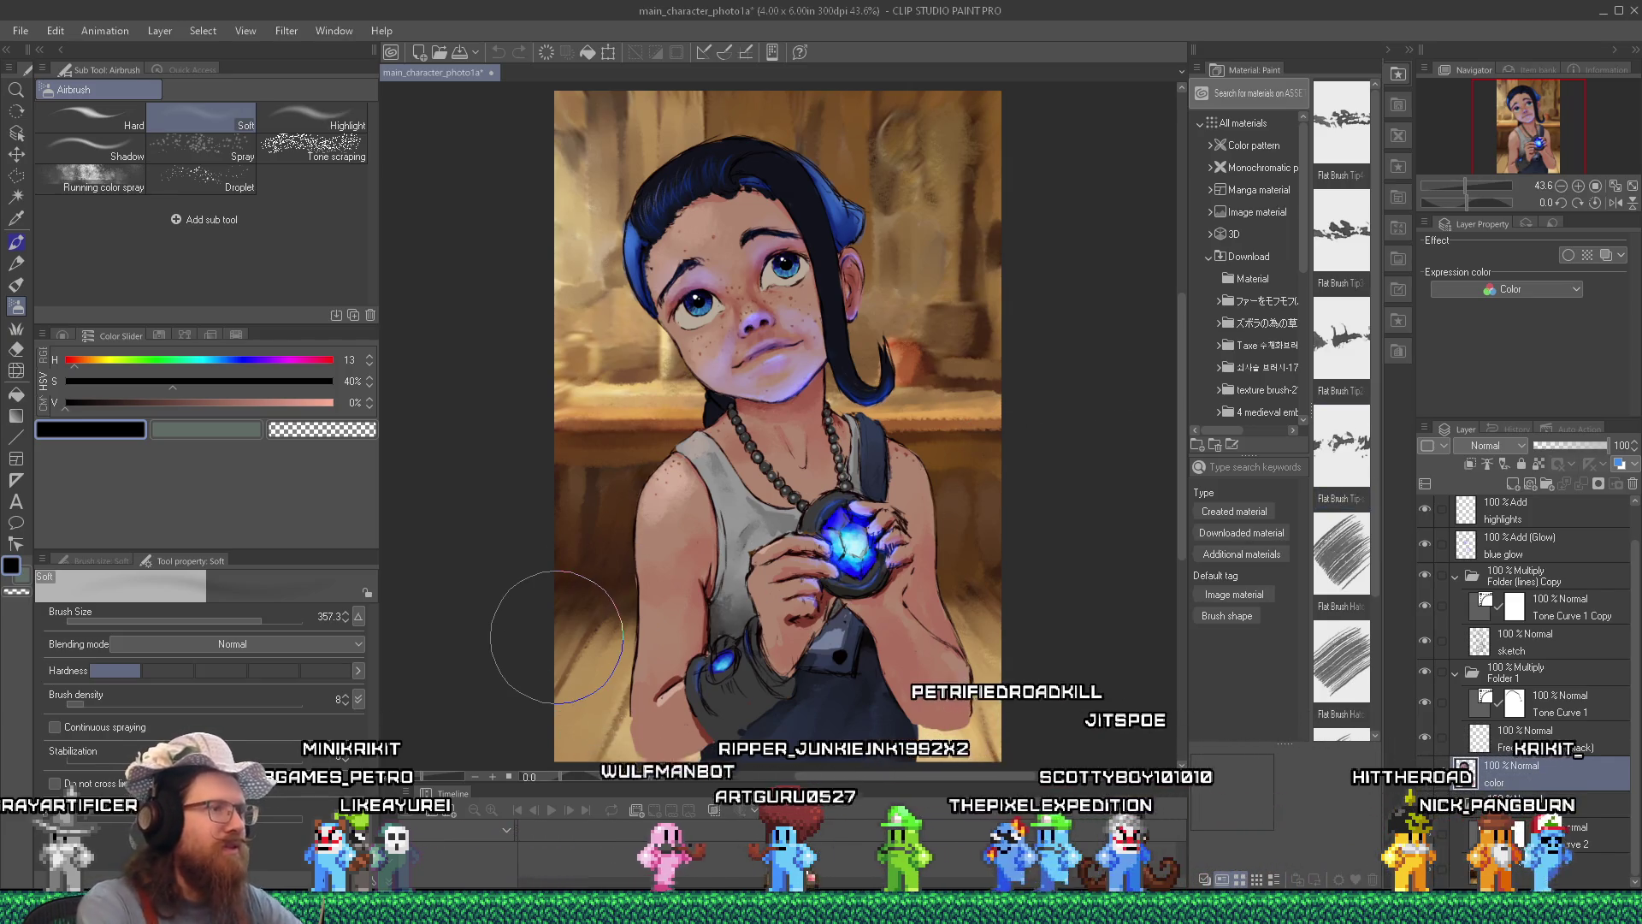
pyautogui.click(821, 911)
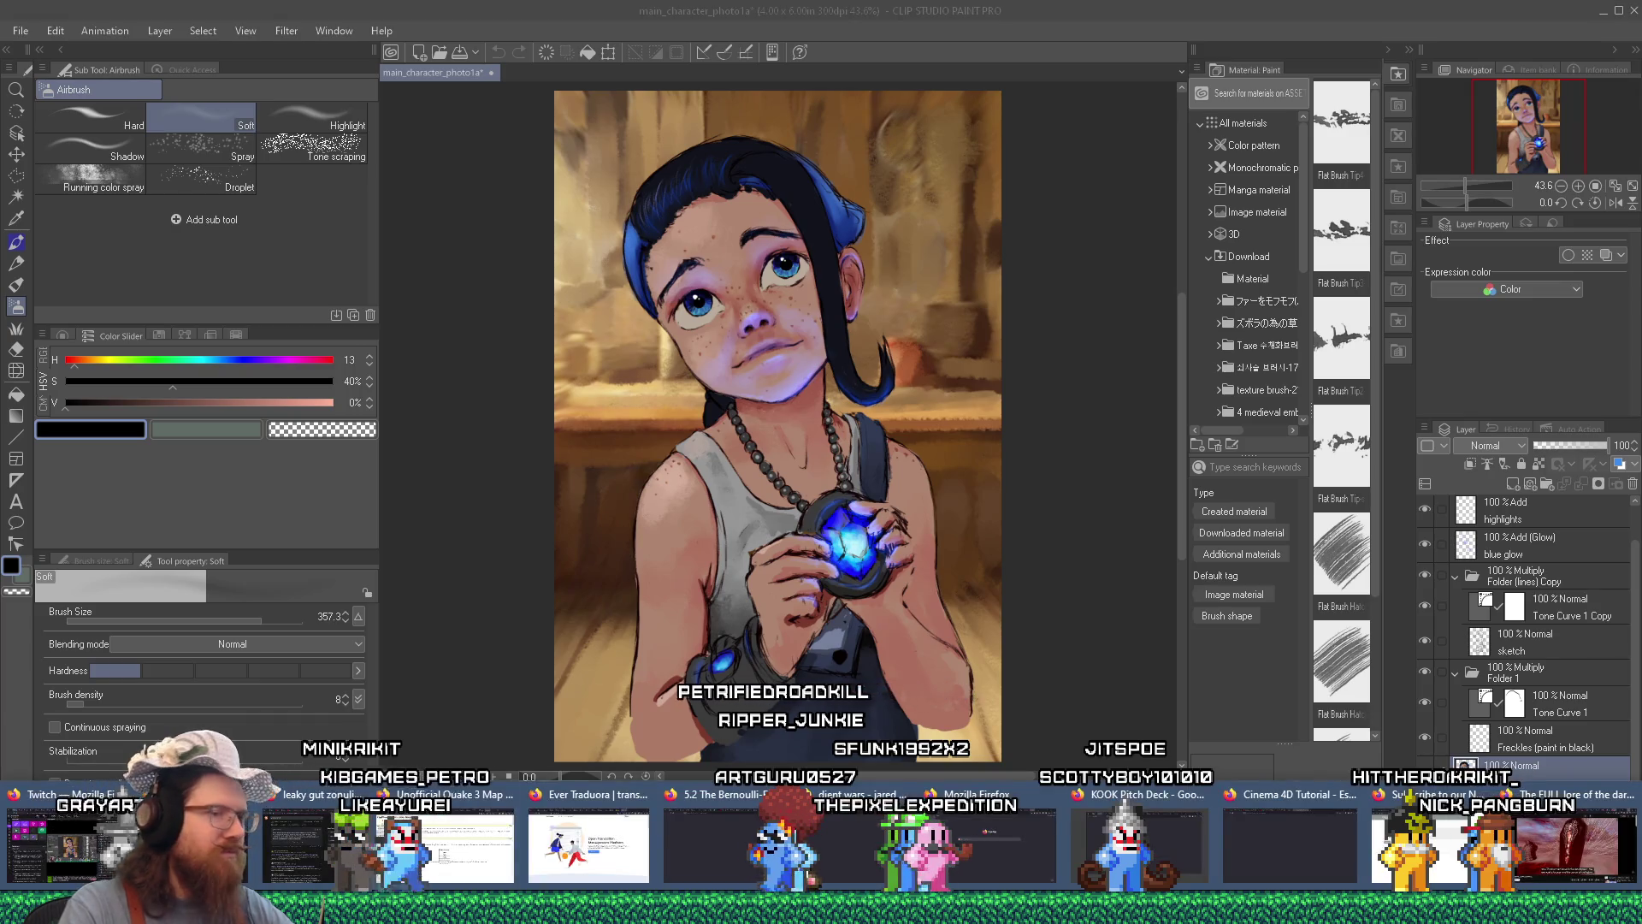
pyautogui.click(1565, 836)
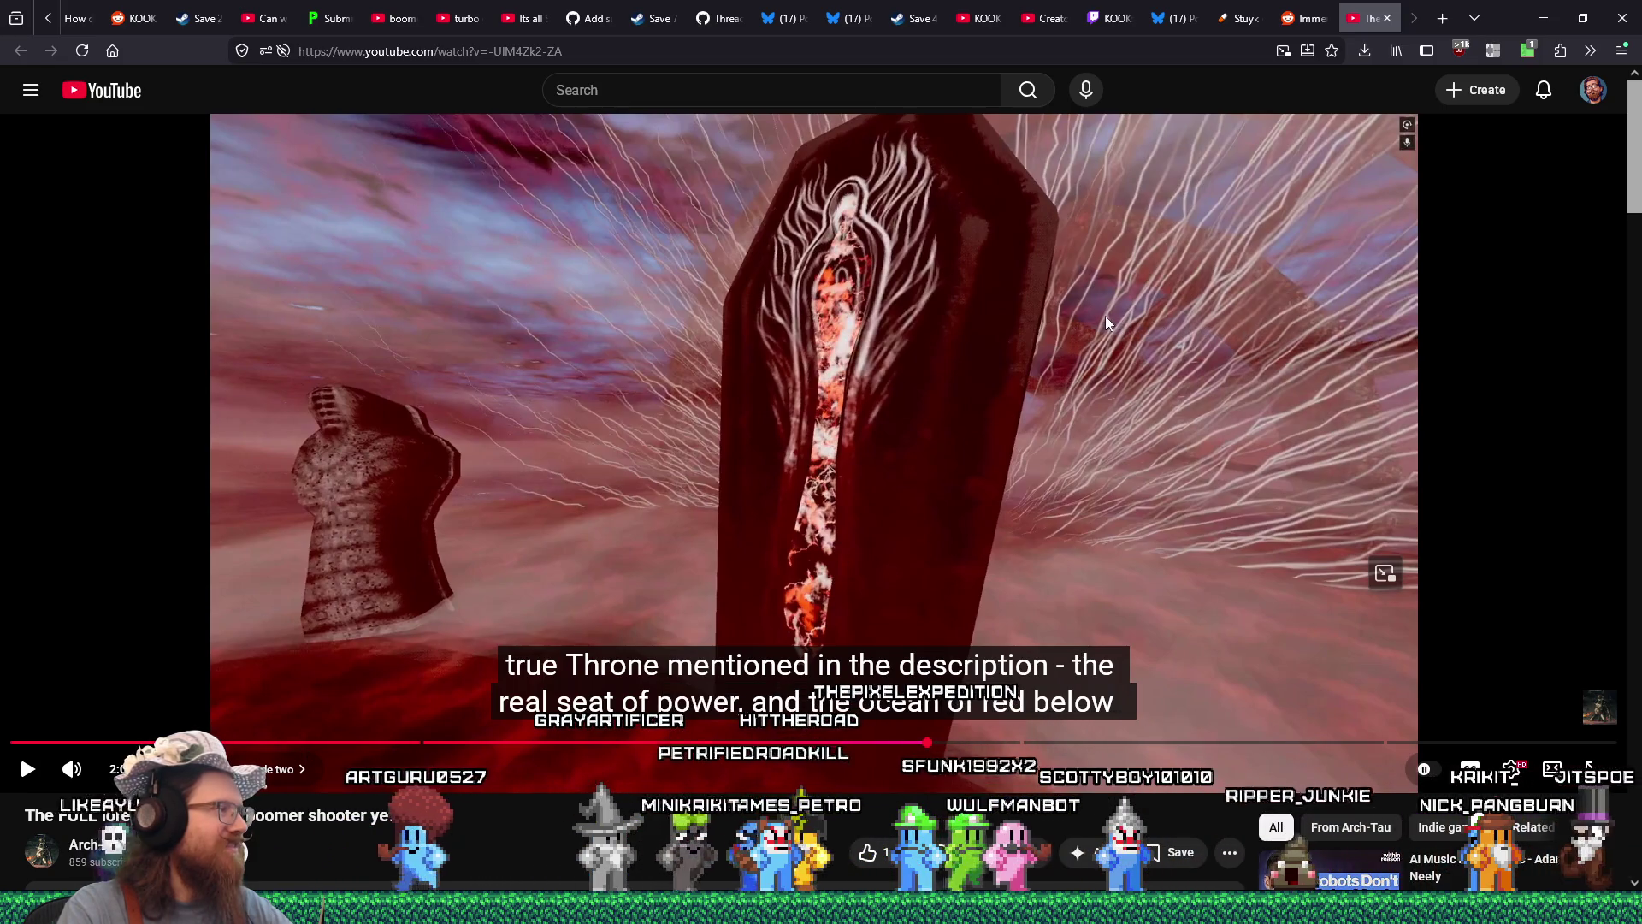
# Load the Unsplash site in a new Firefox tab and start a photo search.
pyautogui.click(1449, 23)
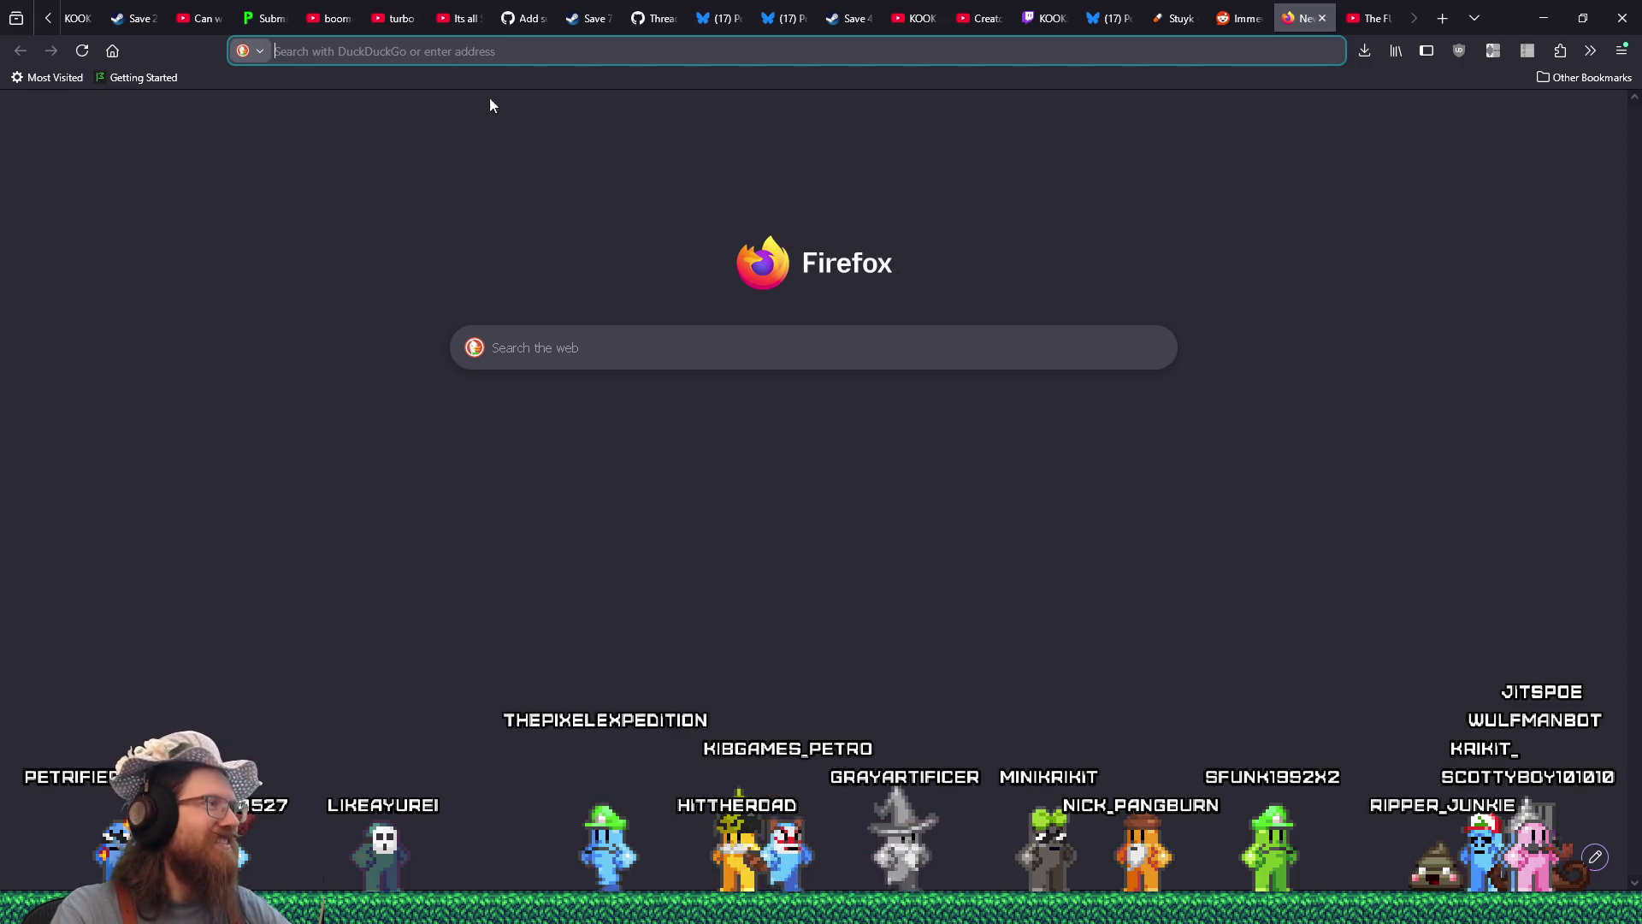
pyautogui.click(554, 58)
pyautogui.hotkey('alt', 'Tab')
pyautogui.hotkey('alt', 'shift', 'Tab')
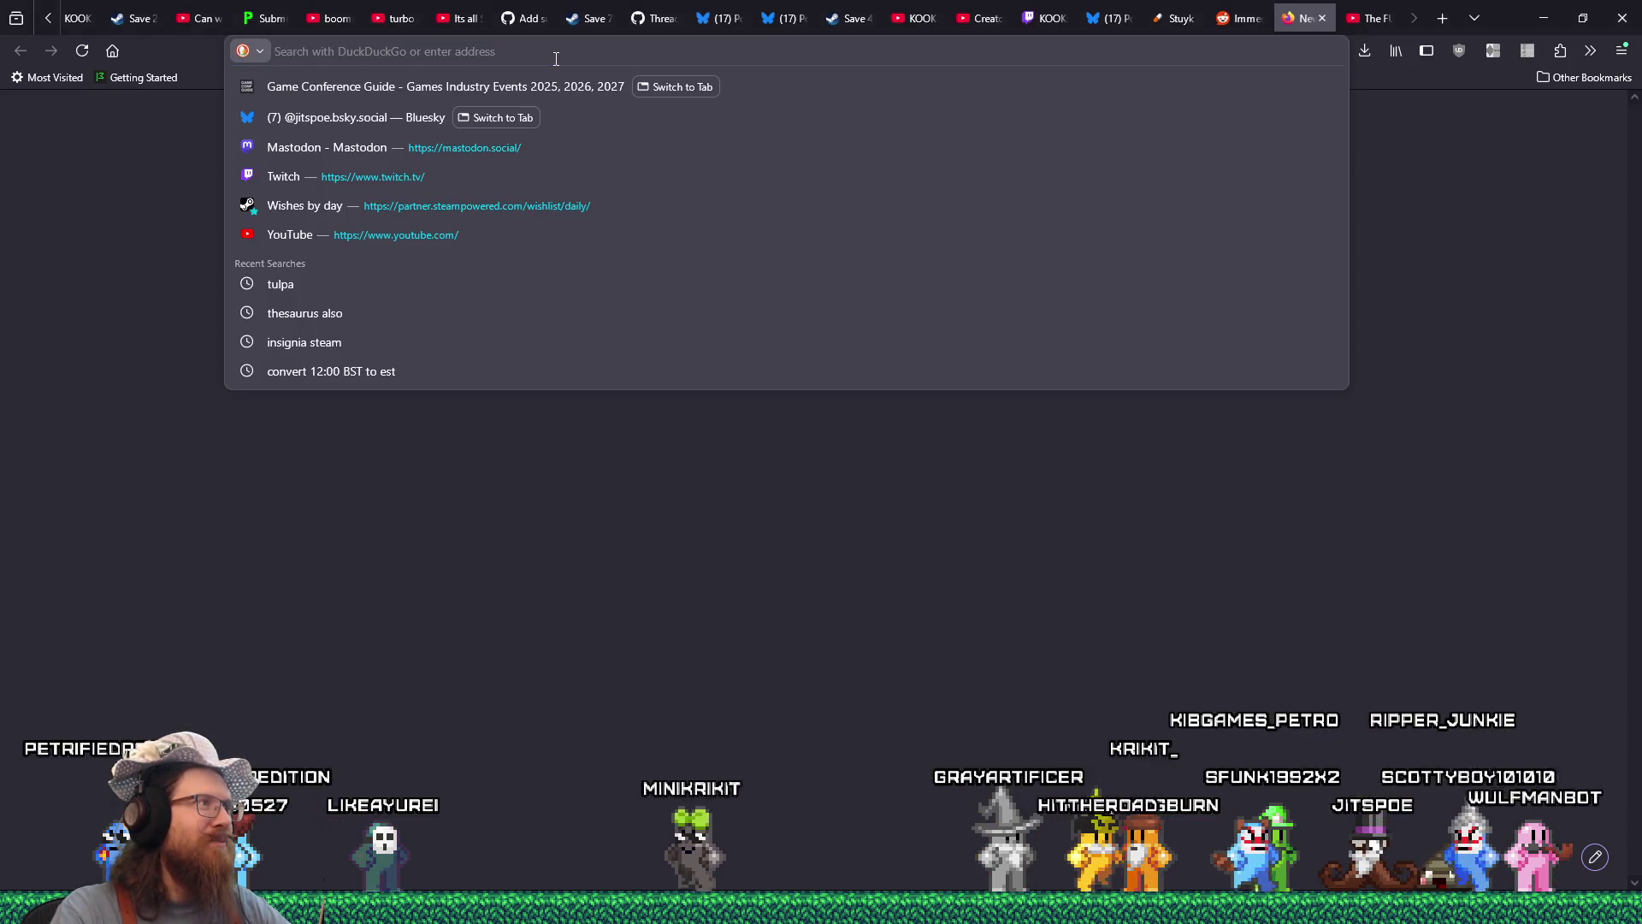
pyautogui.write('unsplash')
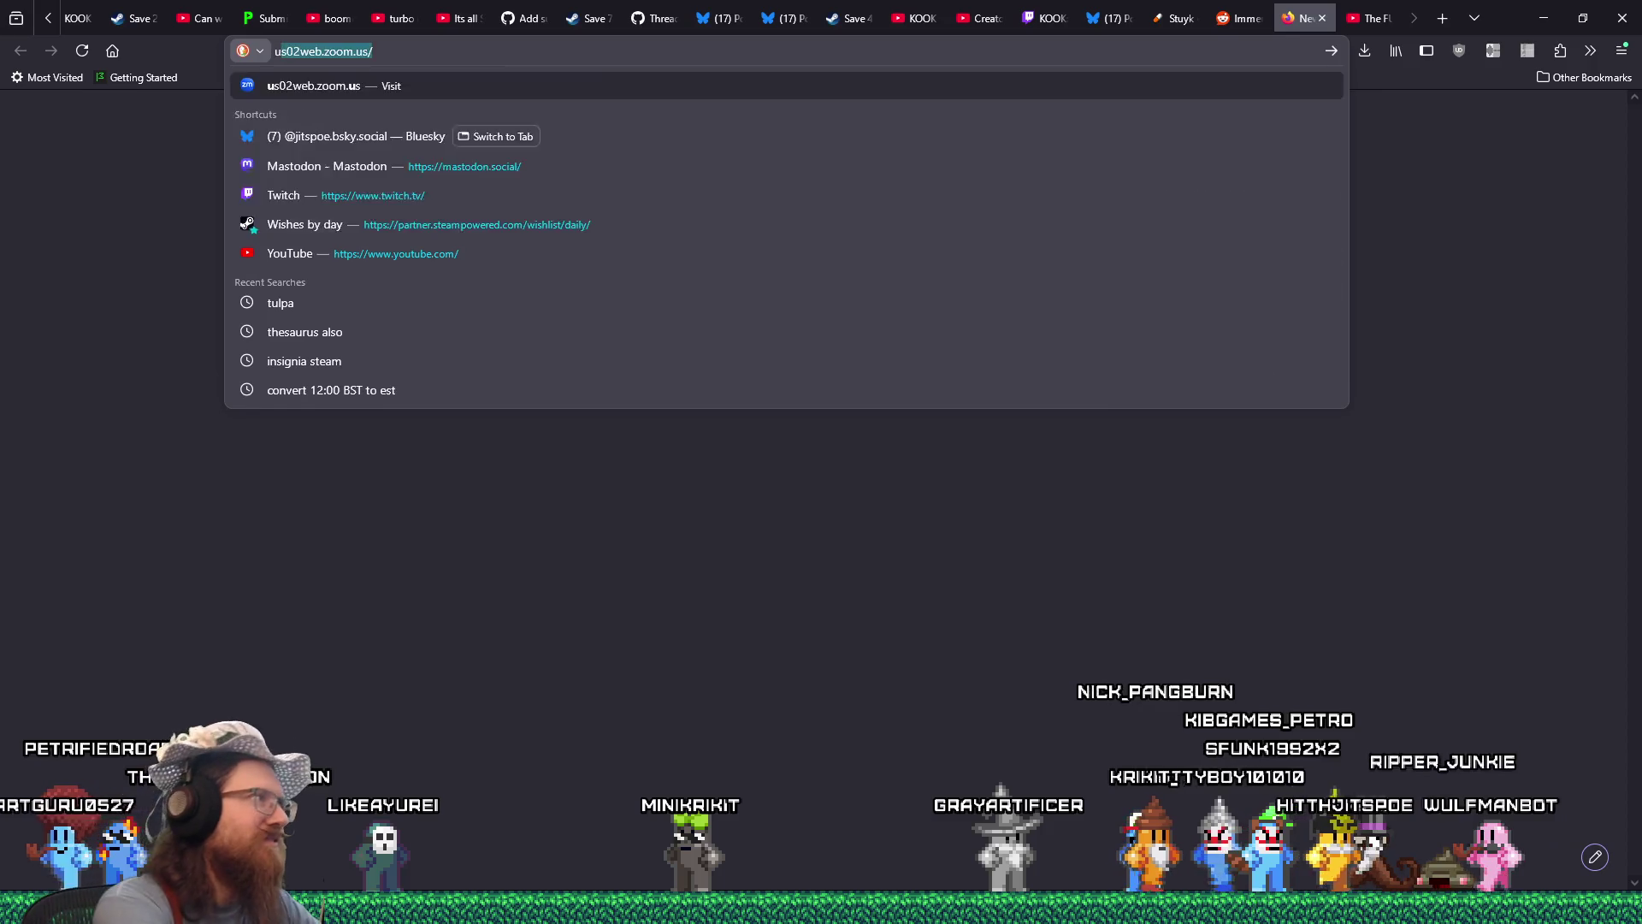
pyautogui.press('Return')
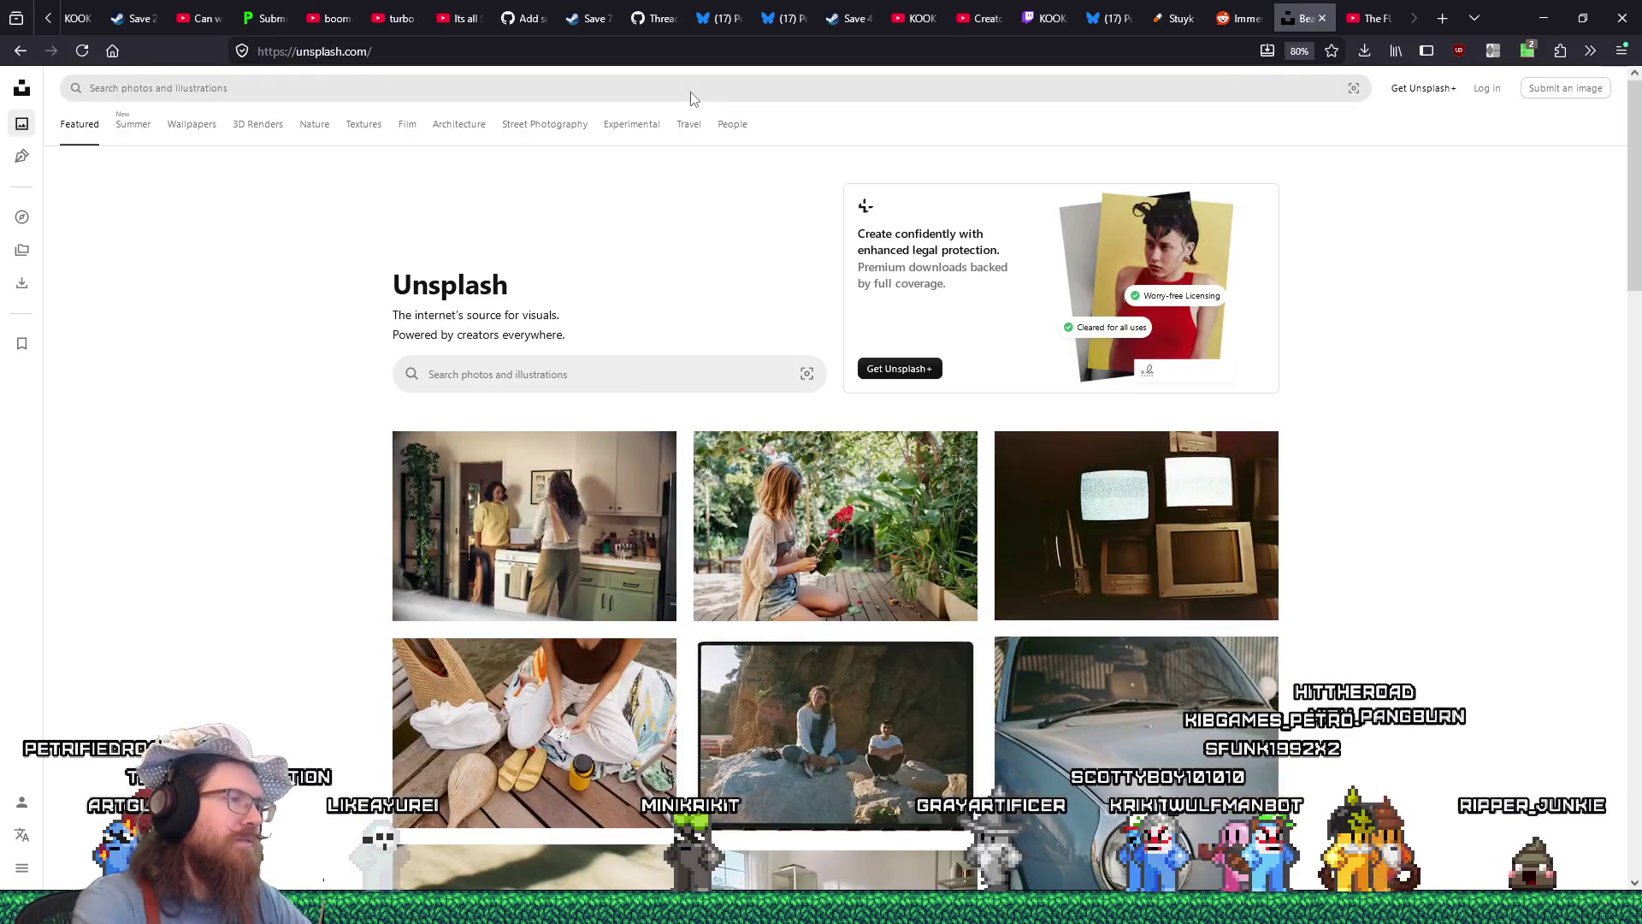
pyautogui.click(632, 373)
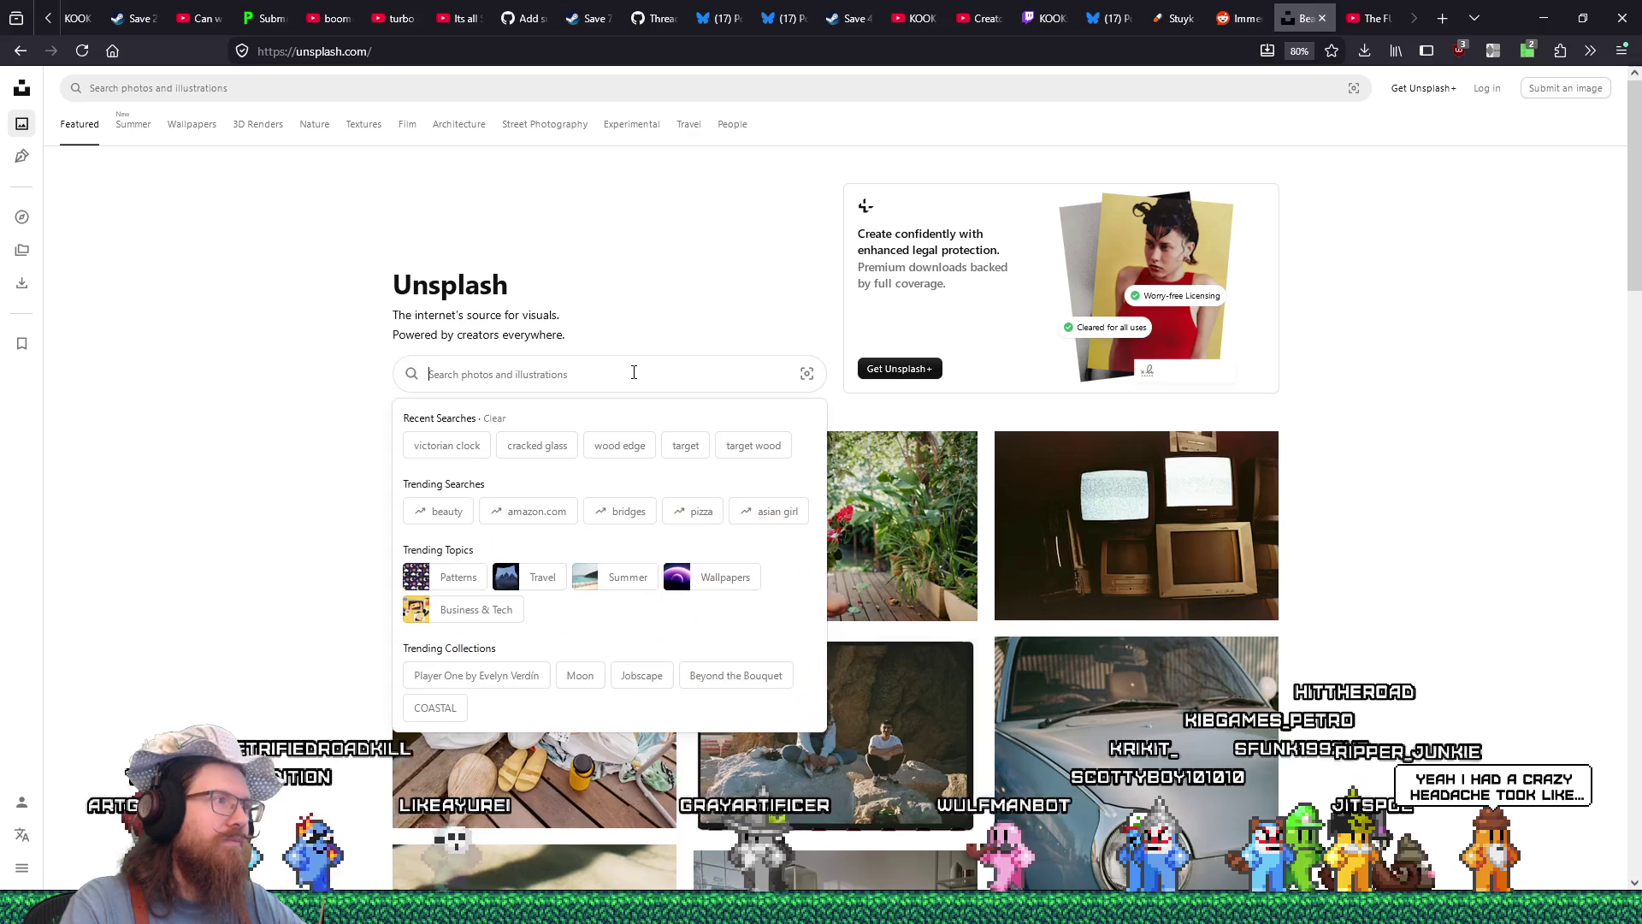
# Search Unsplash for workshop, then workbench, and open the cluttered workshop photo.
pyautogui.write('workshop')
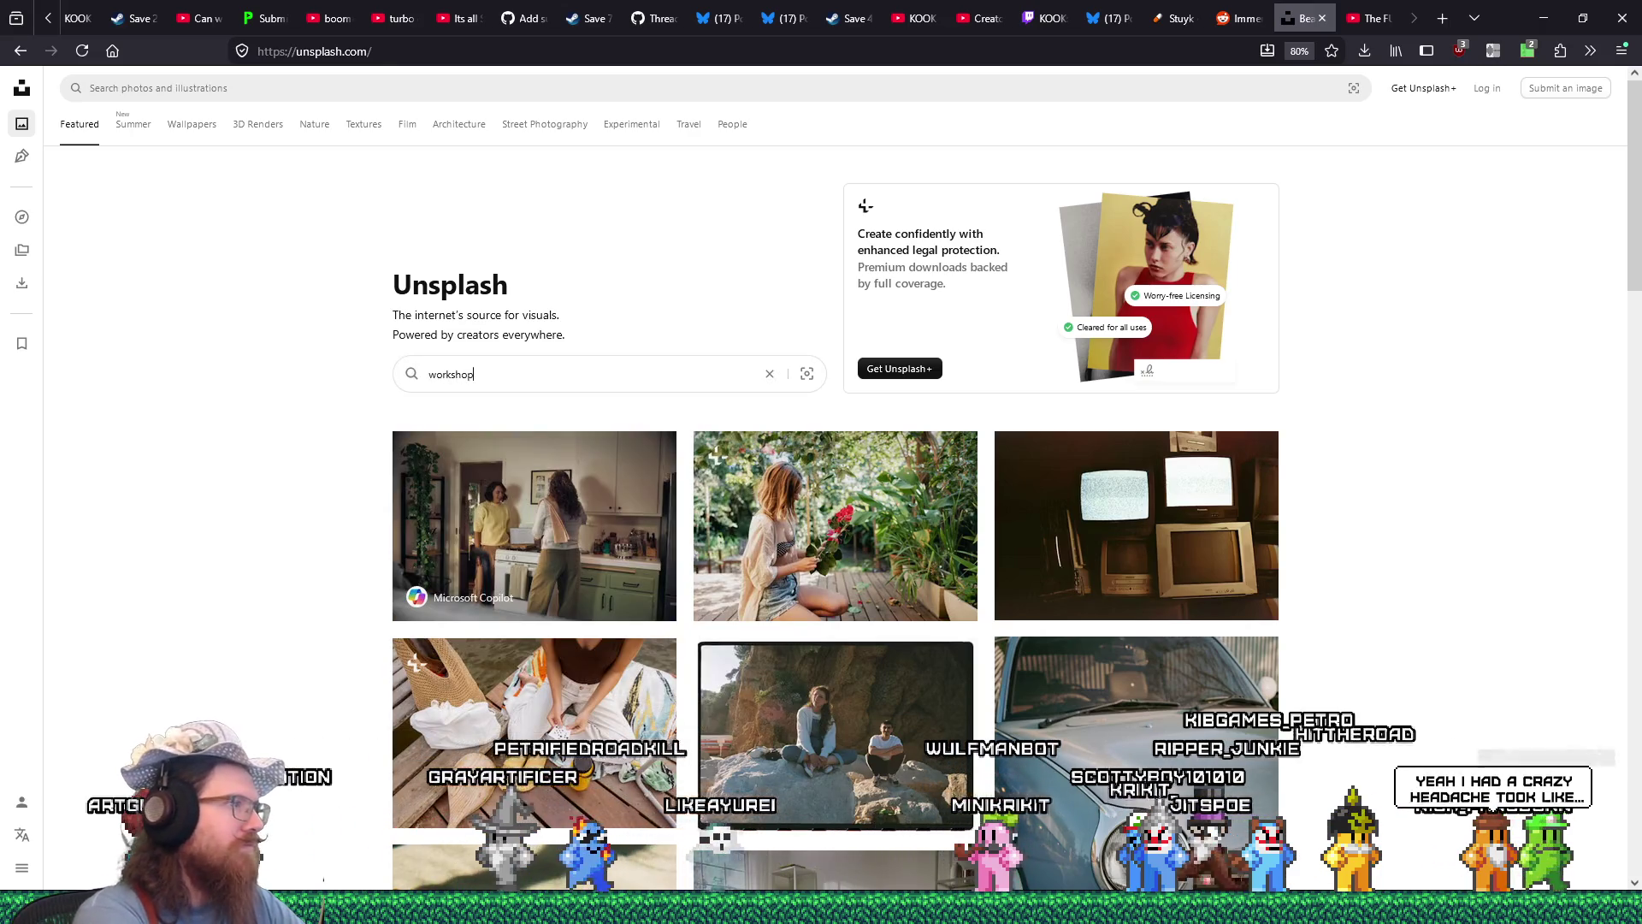
pyautogui.press('Return')
pyautogui.scroll(-15, 813, 410)
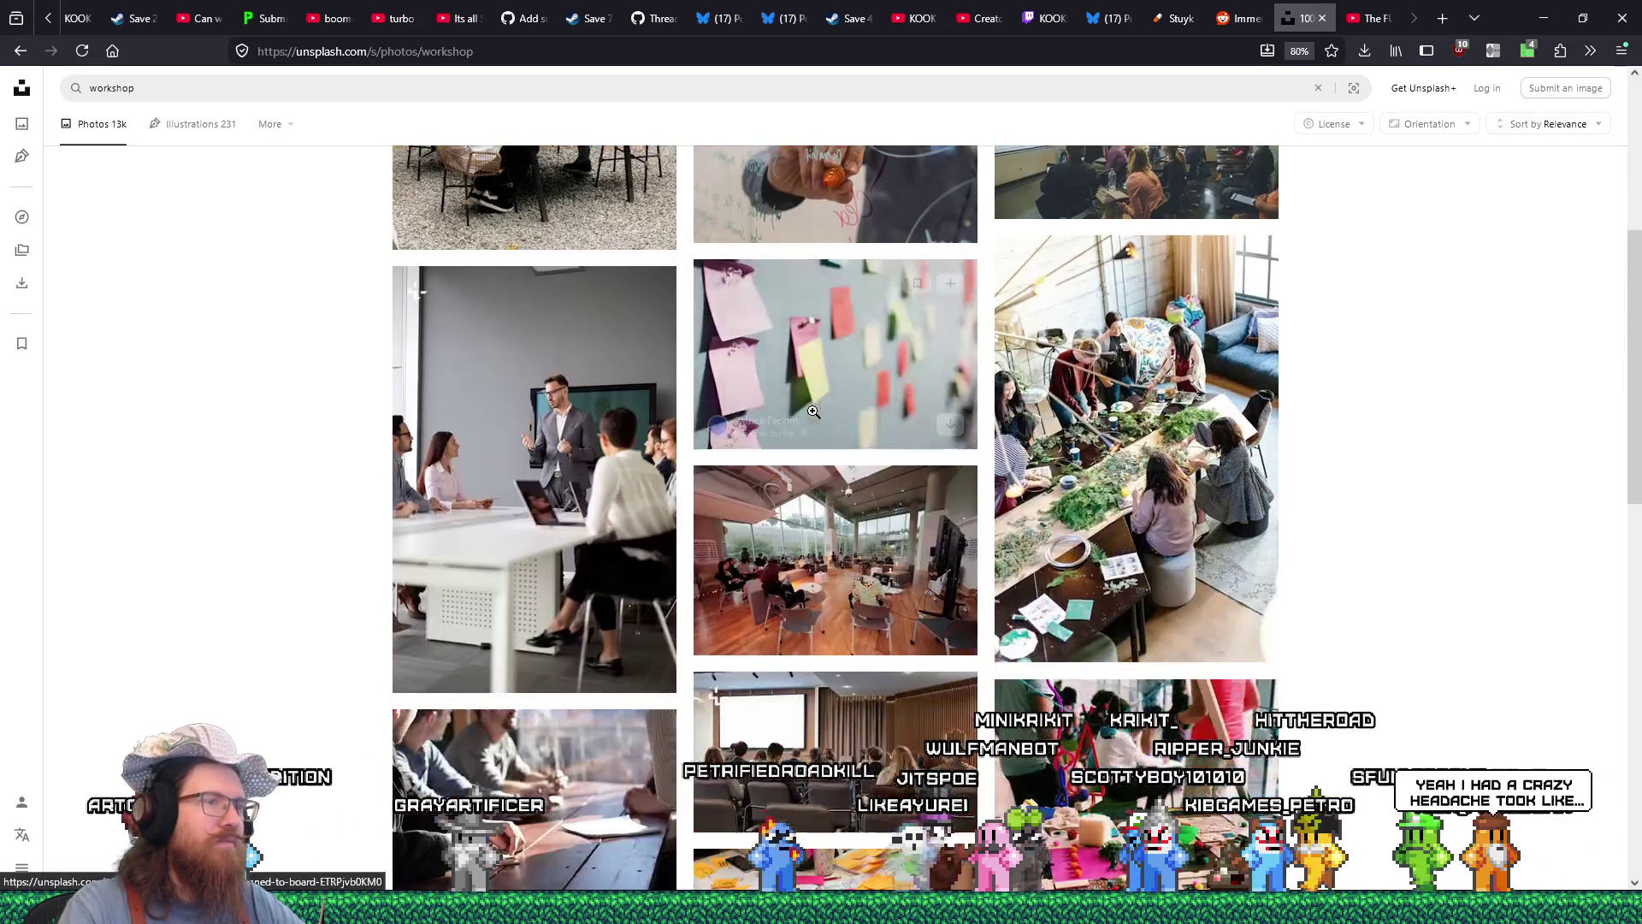
pyautogui.scroll(15, 812, 409)
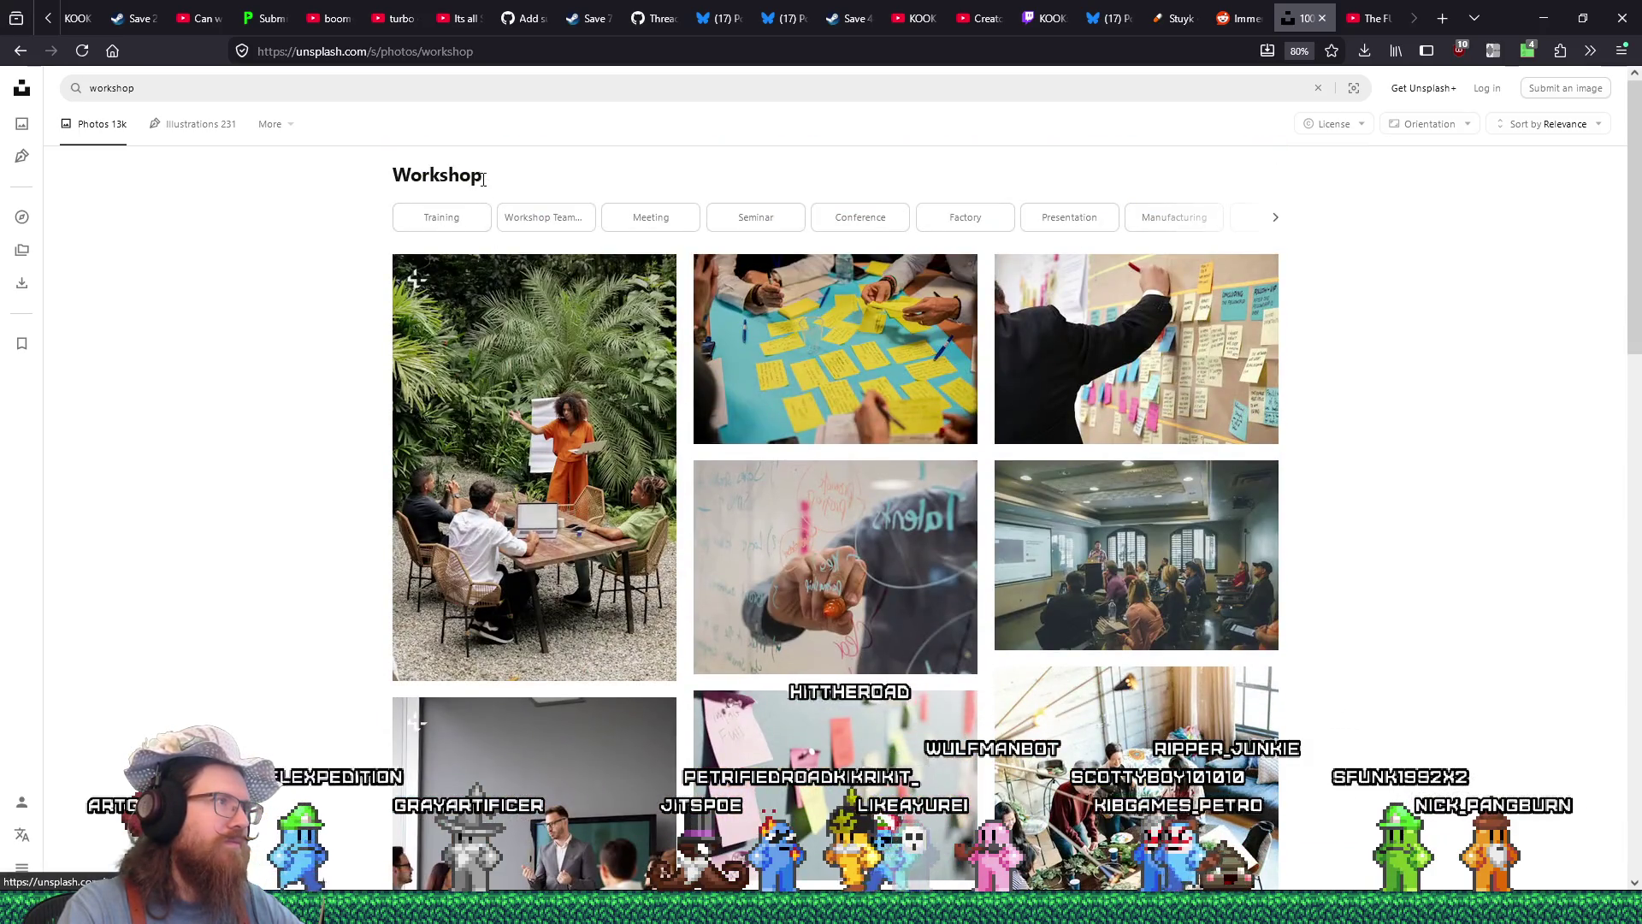
pyautogui.click(114, 89)
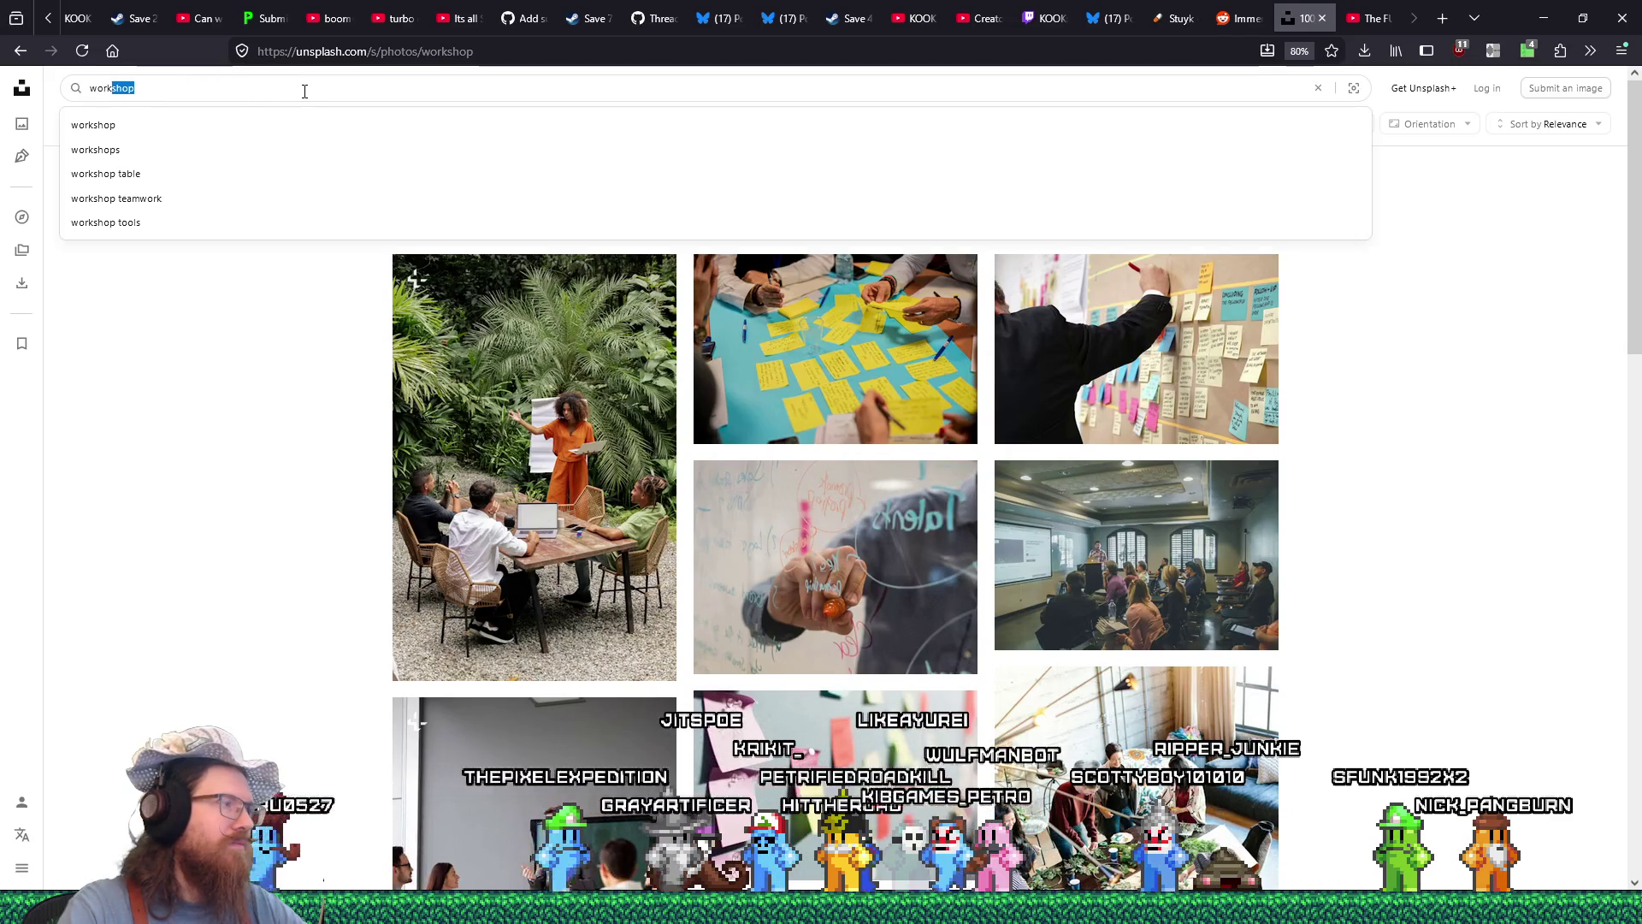
pyautogui.write('benc')
pyautogui.press('Return')
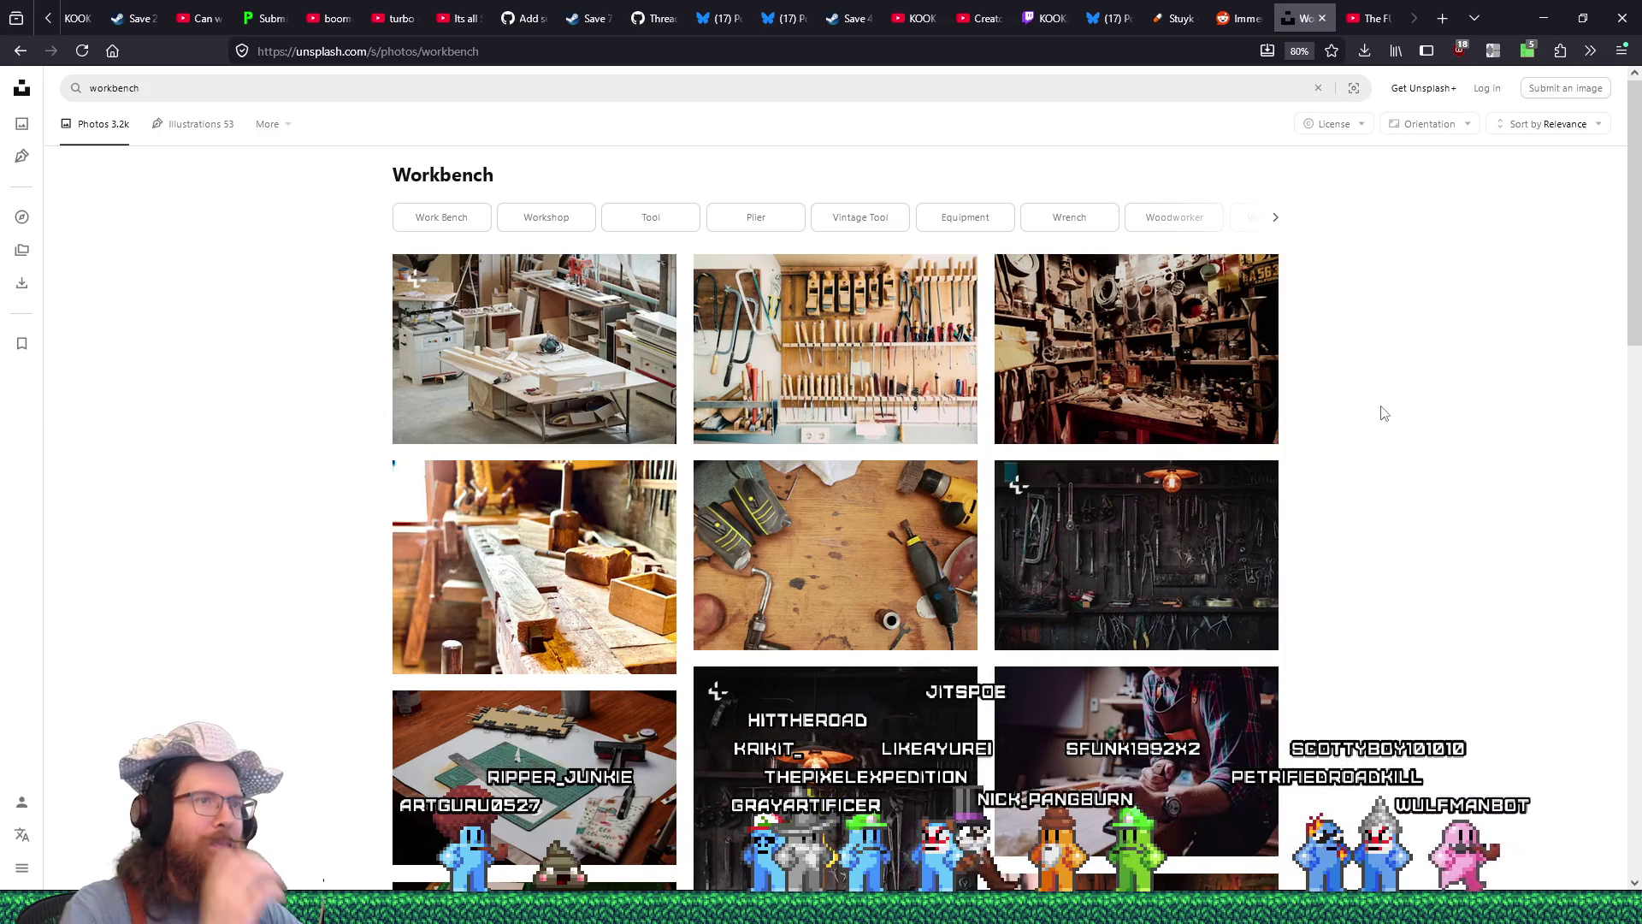
pyautogui.click(1224, 371)
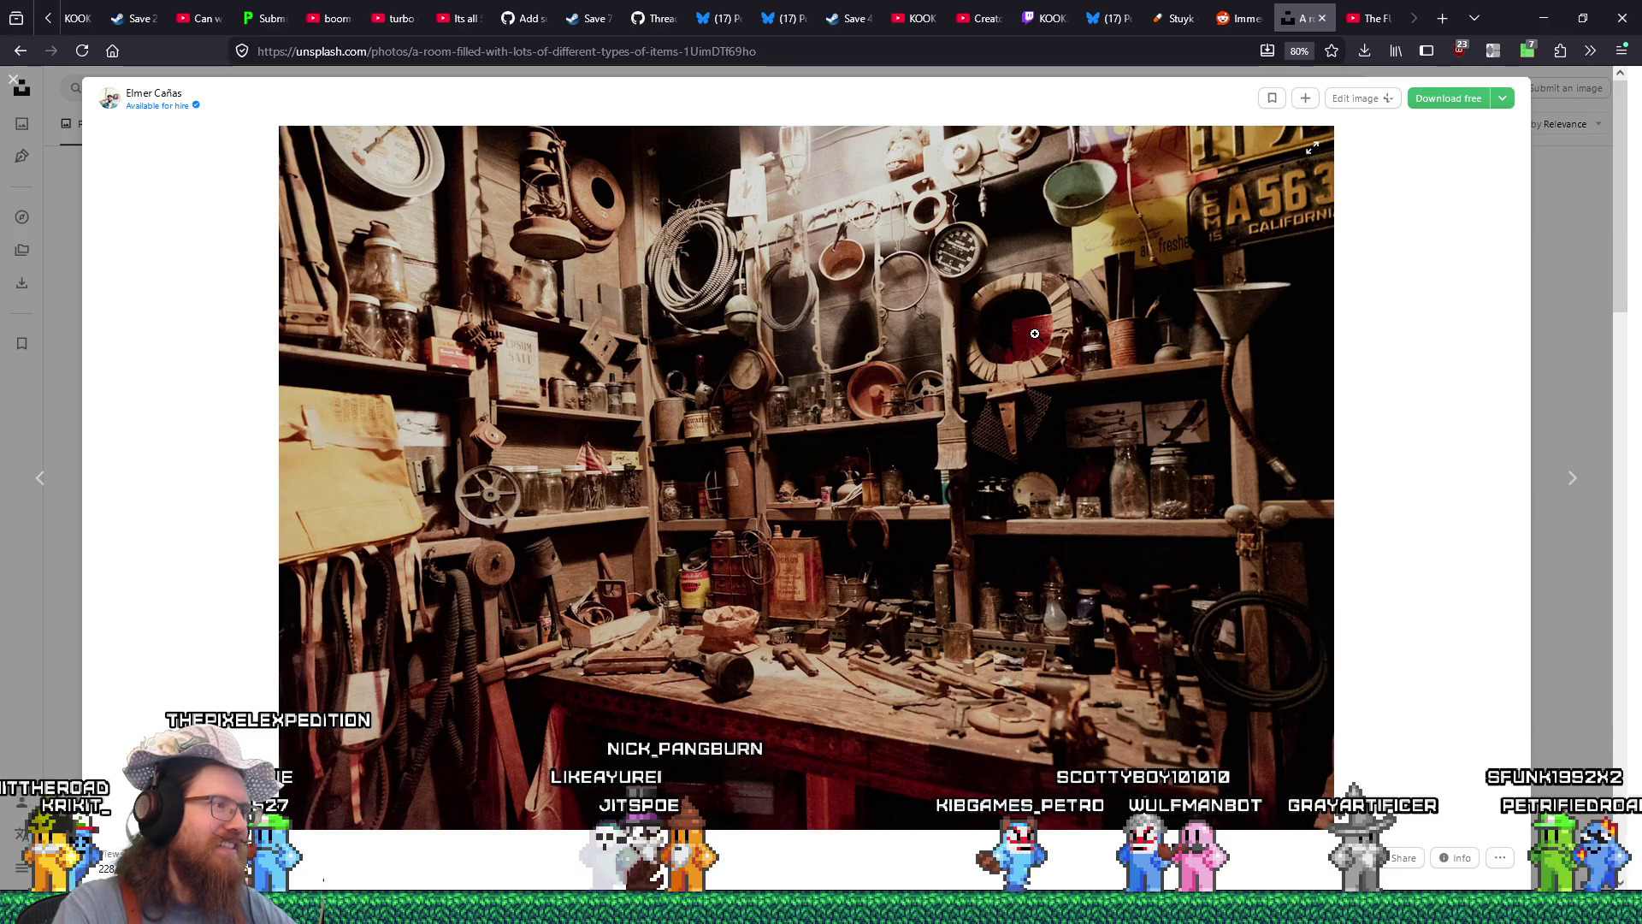
pyautogui.rightClick(907, 339)
# Download the workshop photo at Medium size as a JPEG into the quakelike inspiration folder.
pyautogui.click(971, 377)
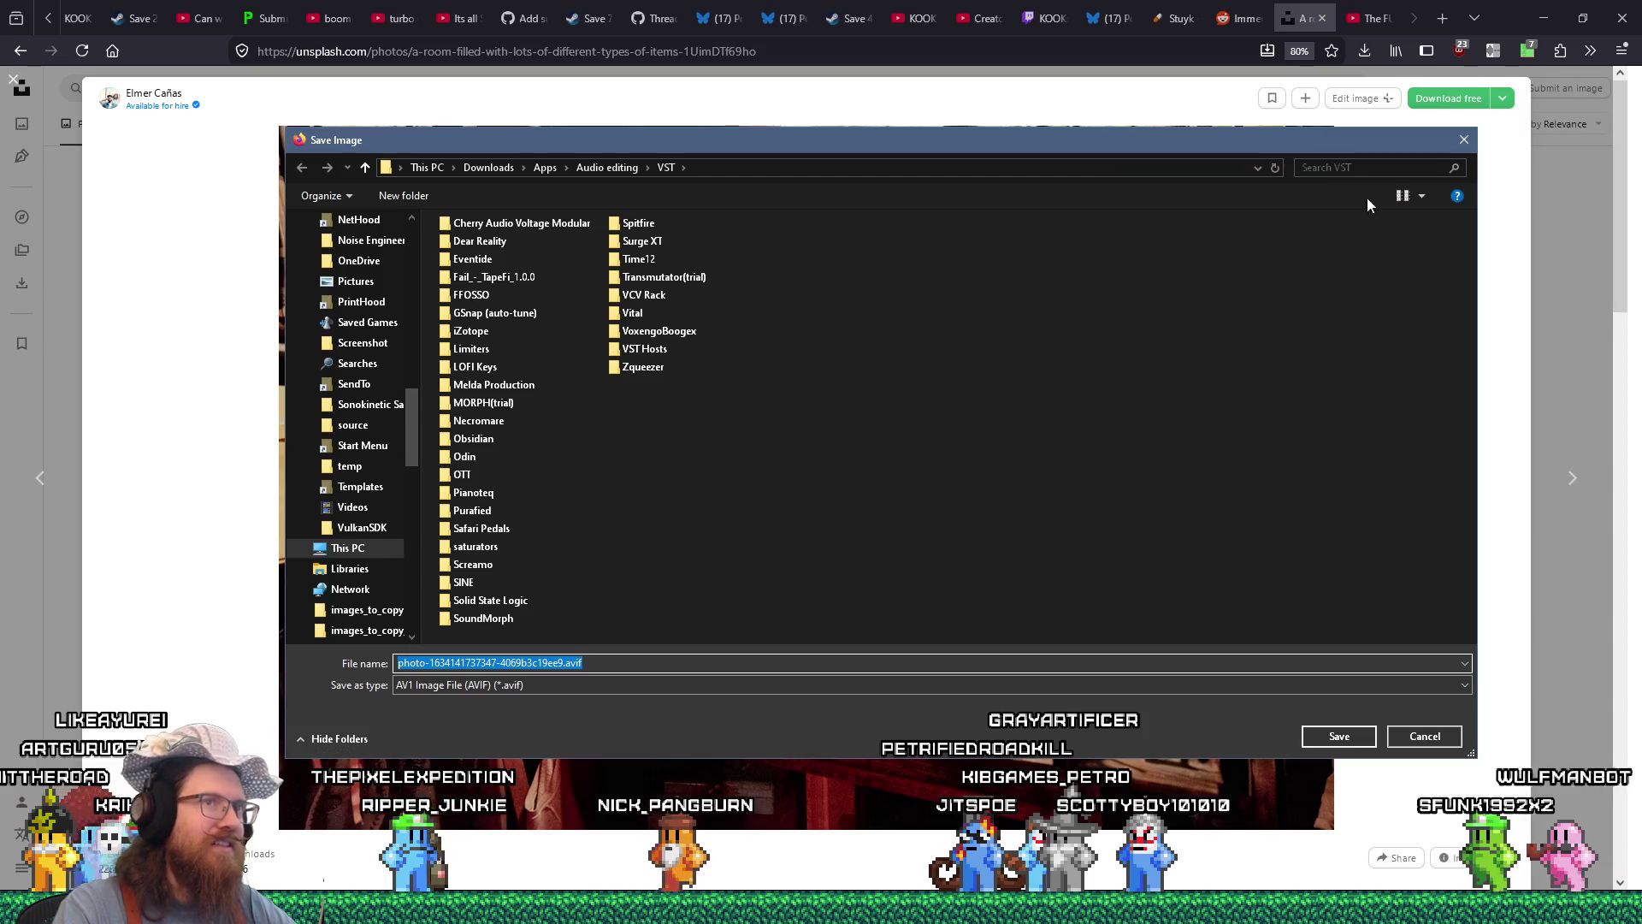
pyautogui.click(1465, 140)
pyautogui.click(1503, 100)
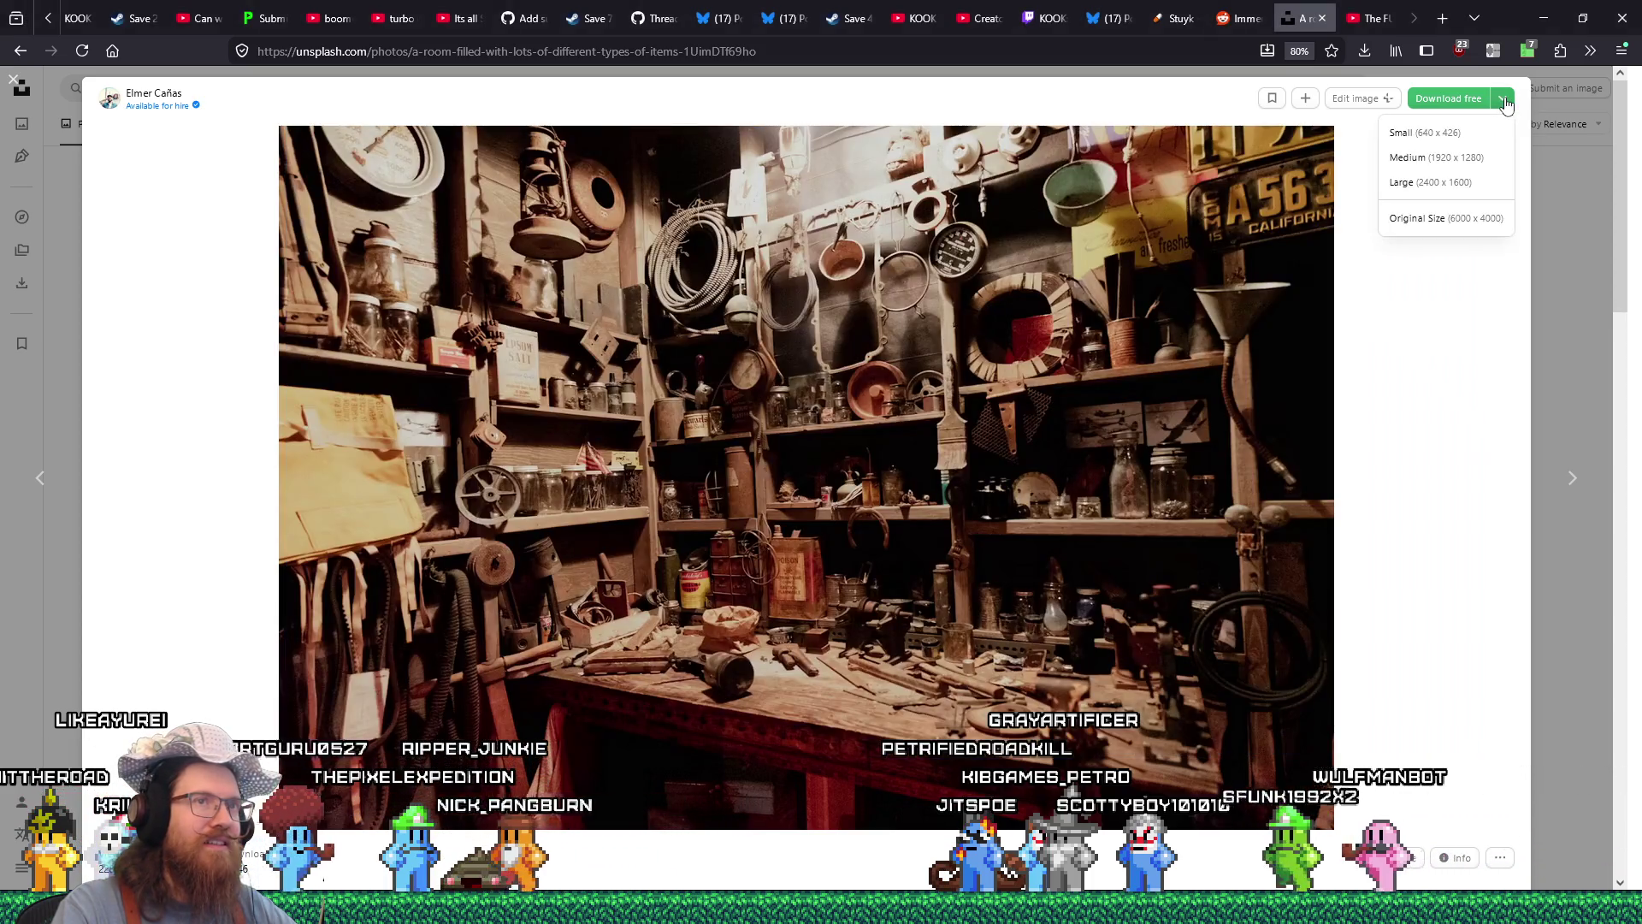
pyautogui.click(1489, 158)
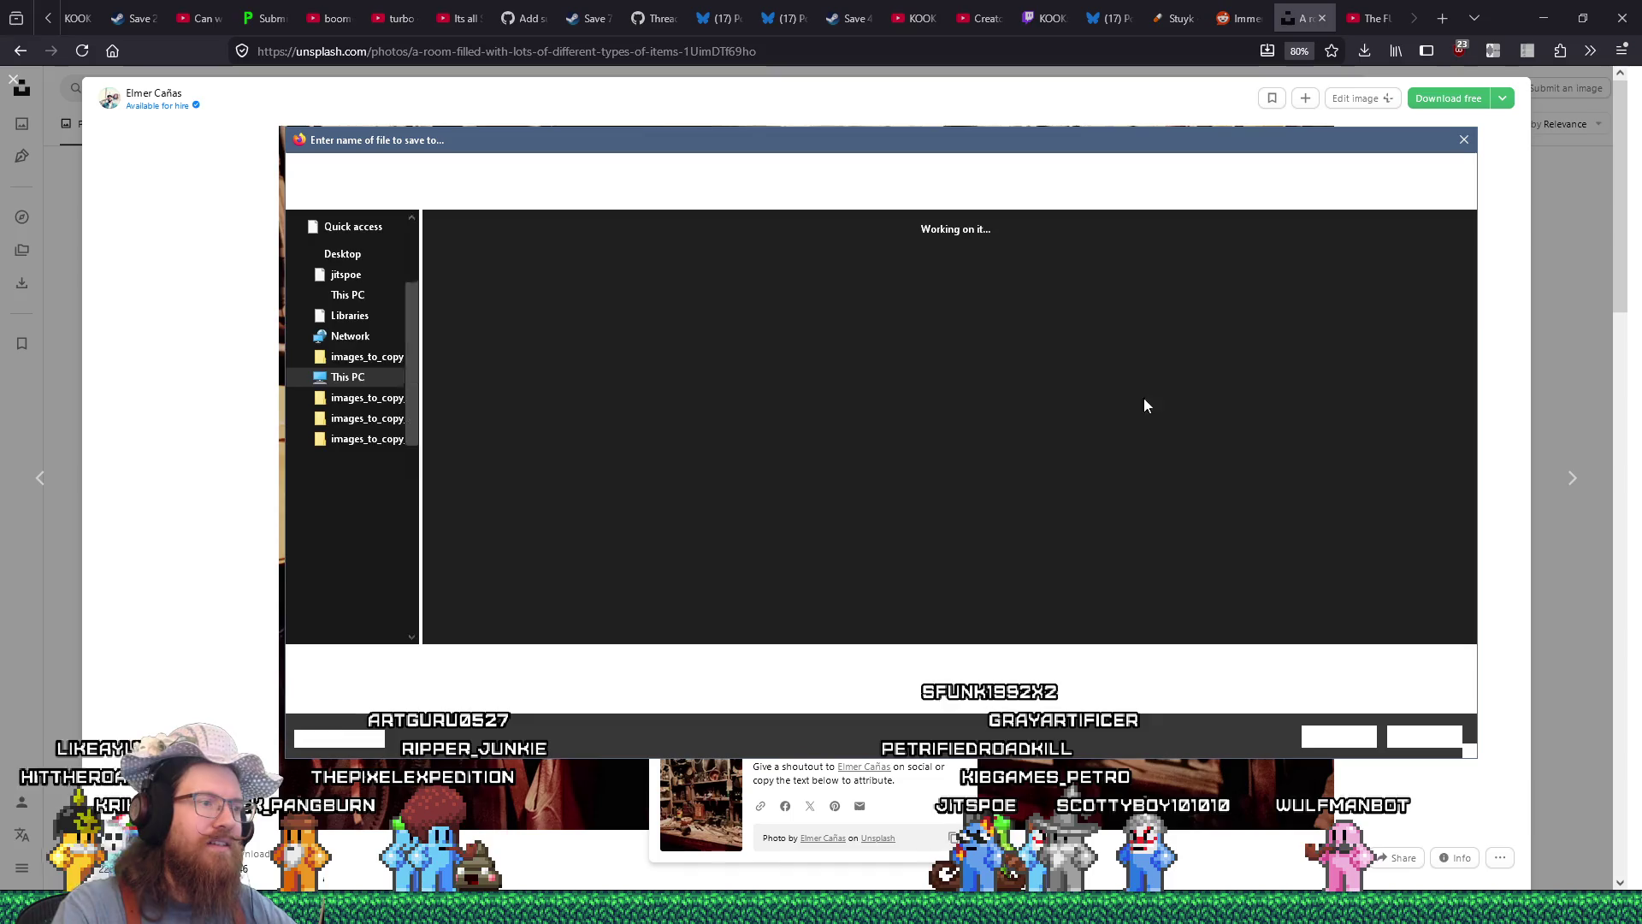
pyautogui.write('e:\\')
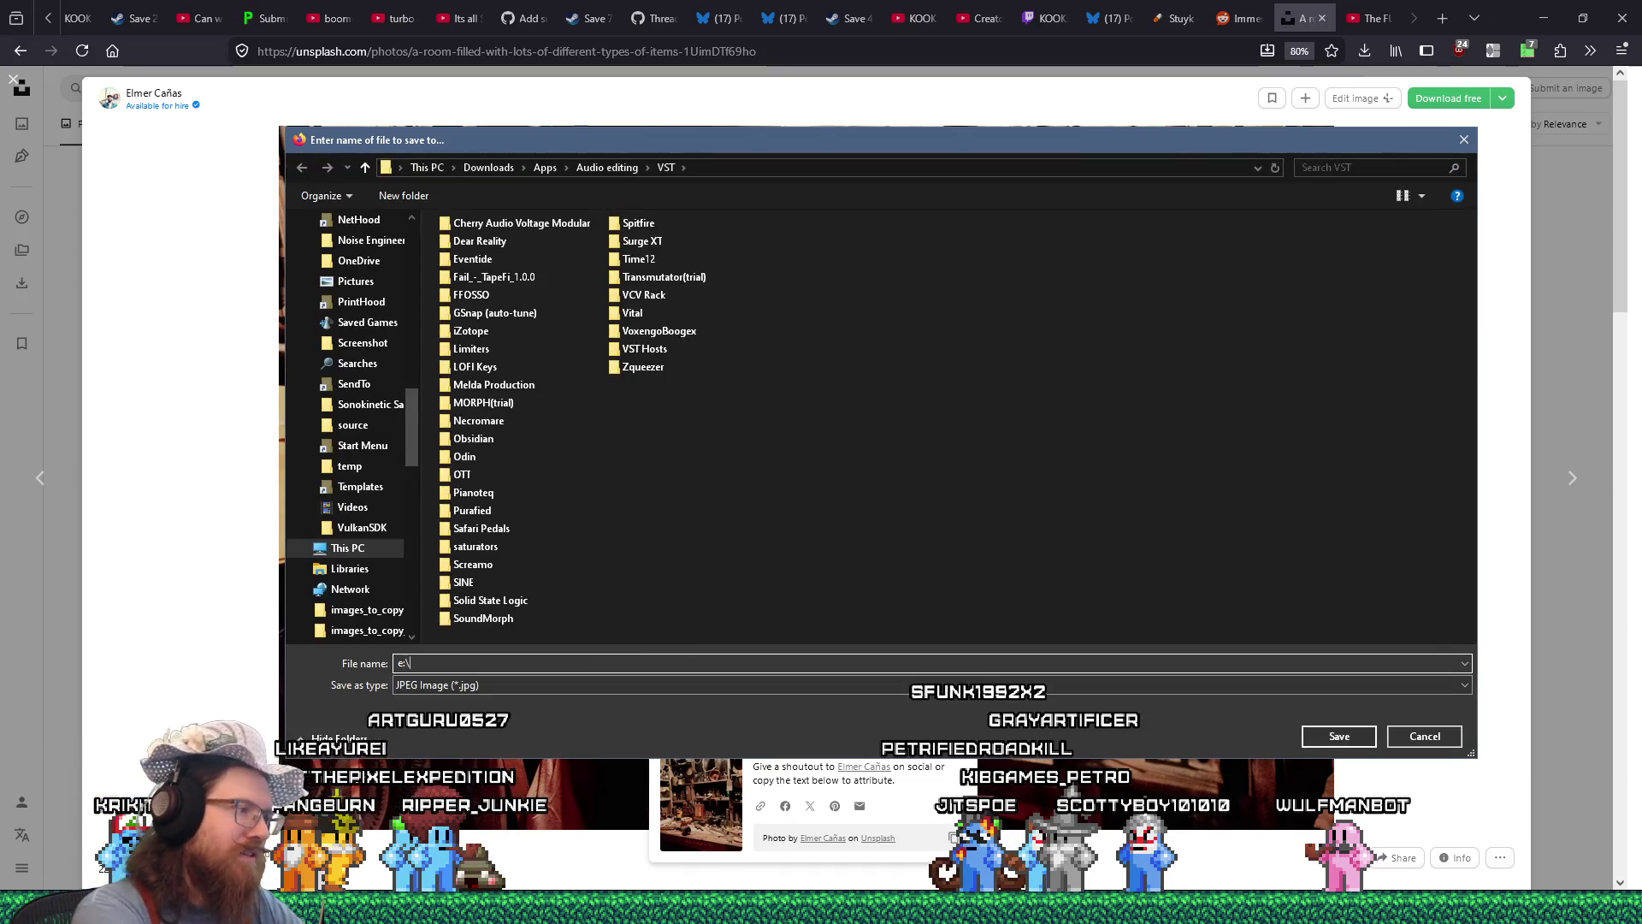
pyautogui.write('images\\inspirat')
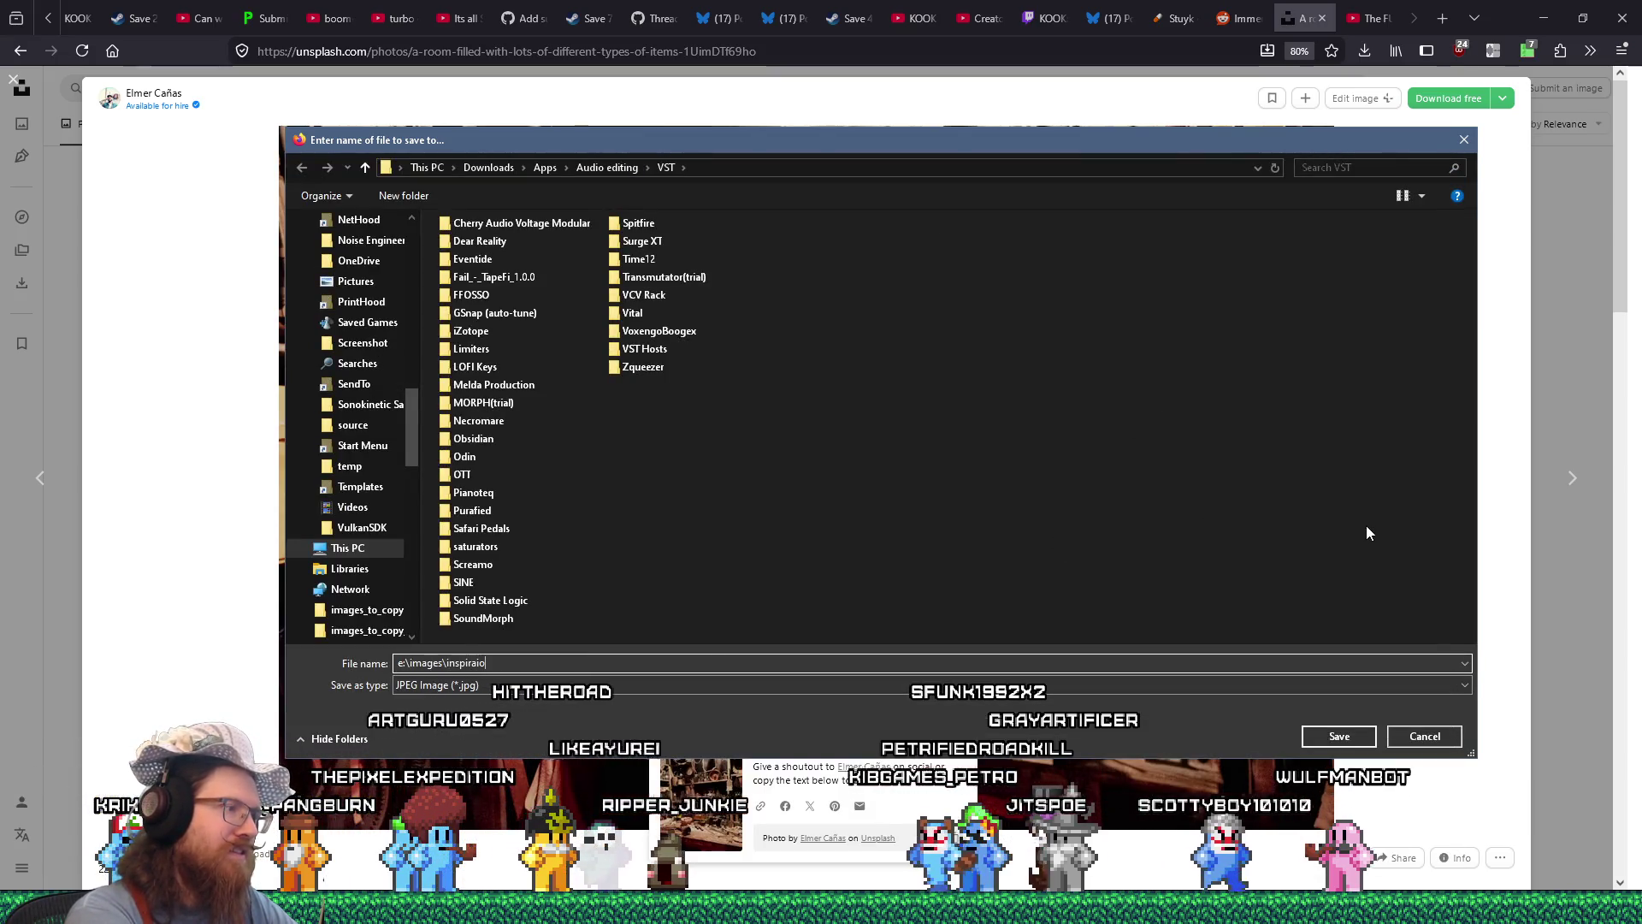
pyautogui.write('ion\\quakel')
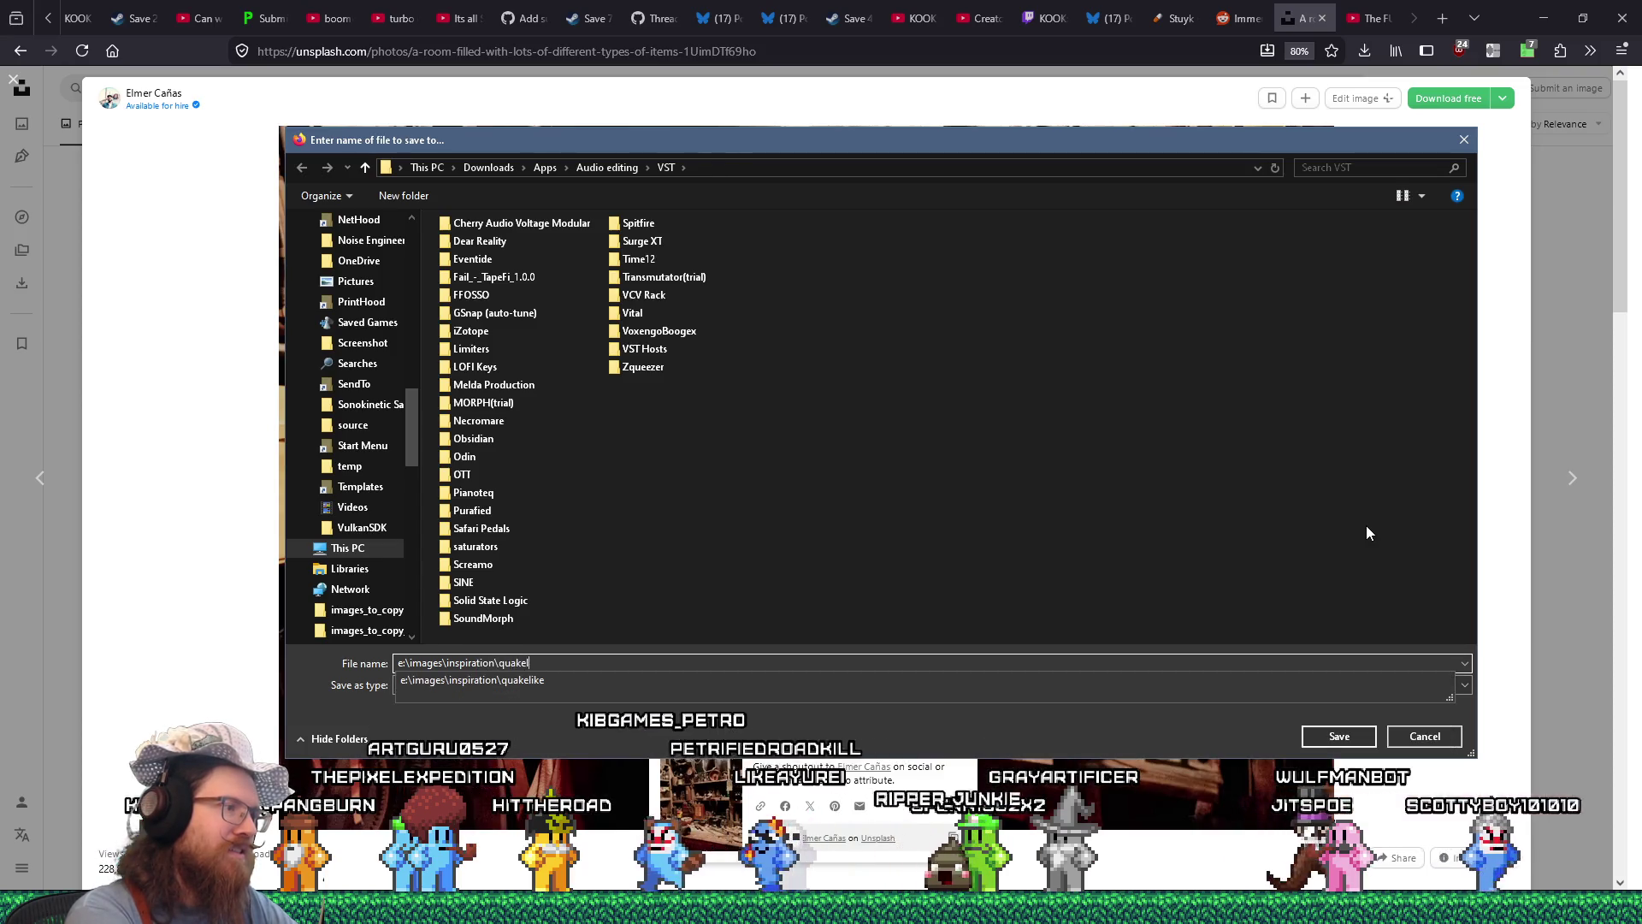
pyautogui.write('ike\\london')
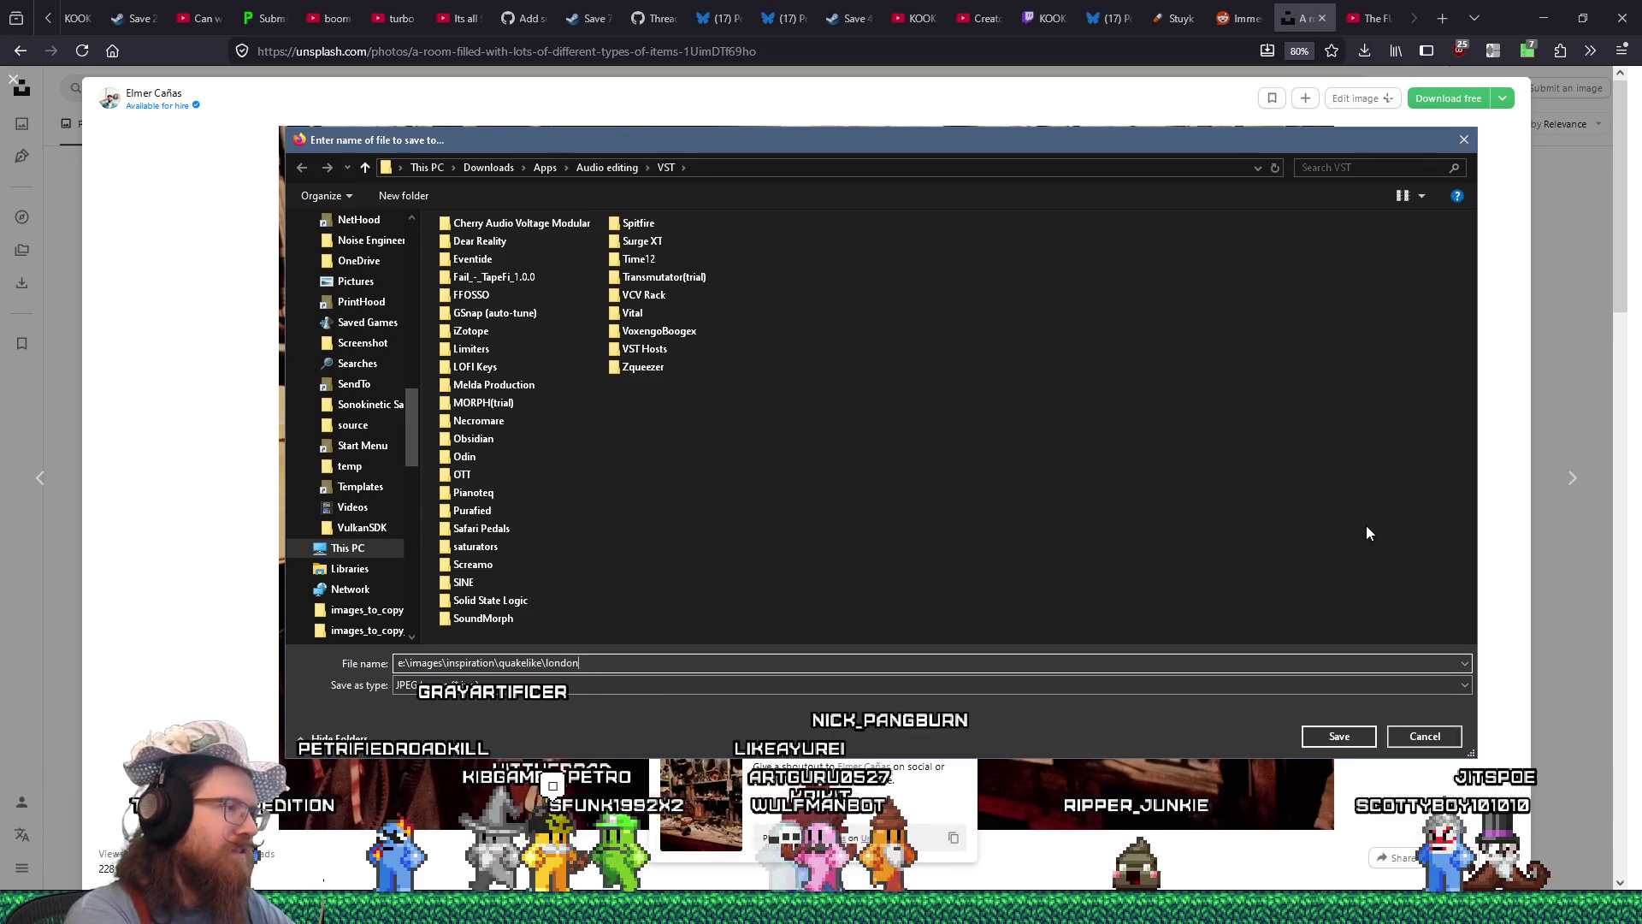
pyautogui.write('logo\\')
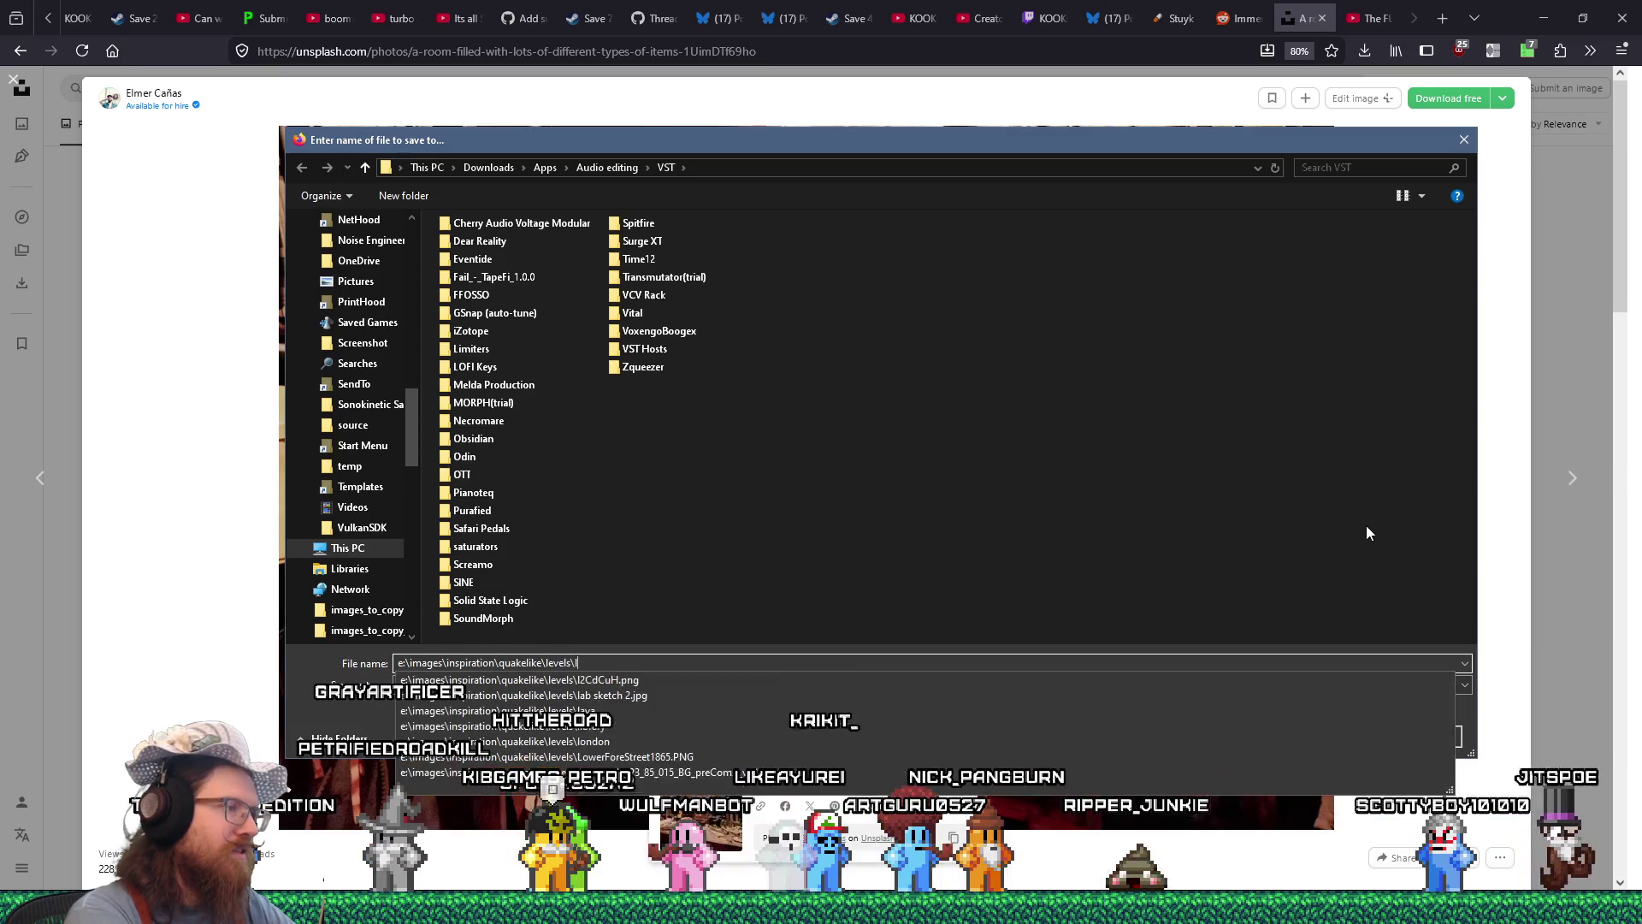
pyautogui.press('Return')
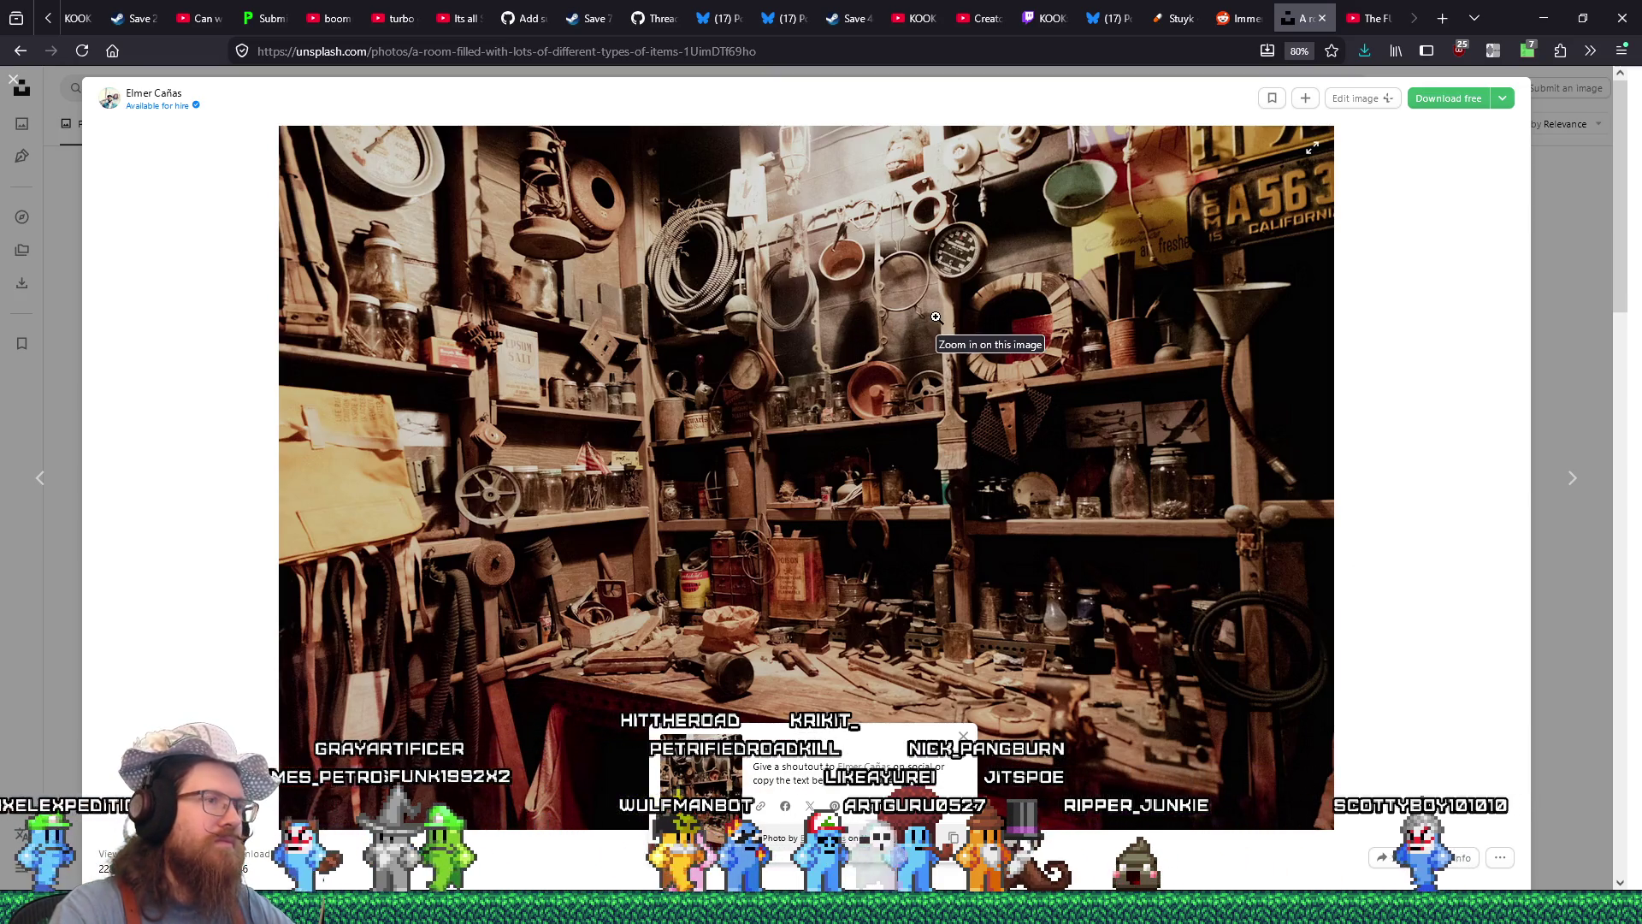
pyautogui.press('alt')
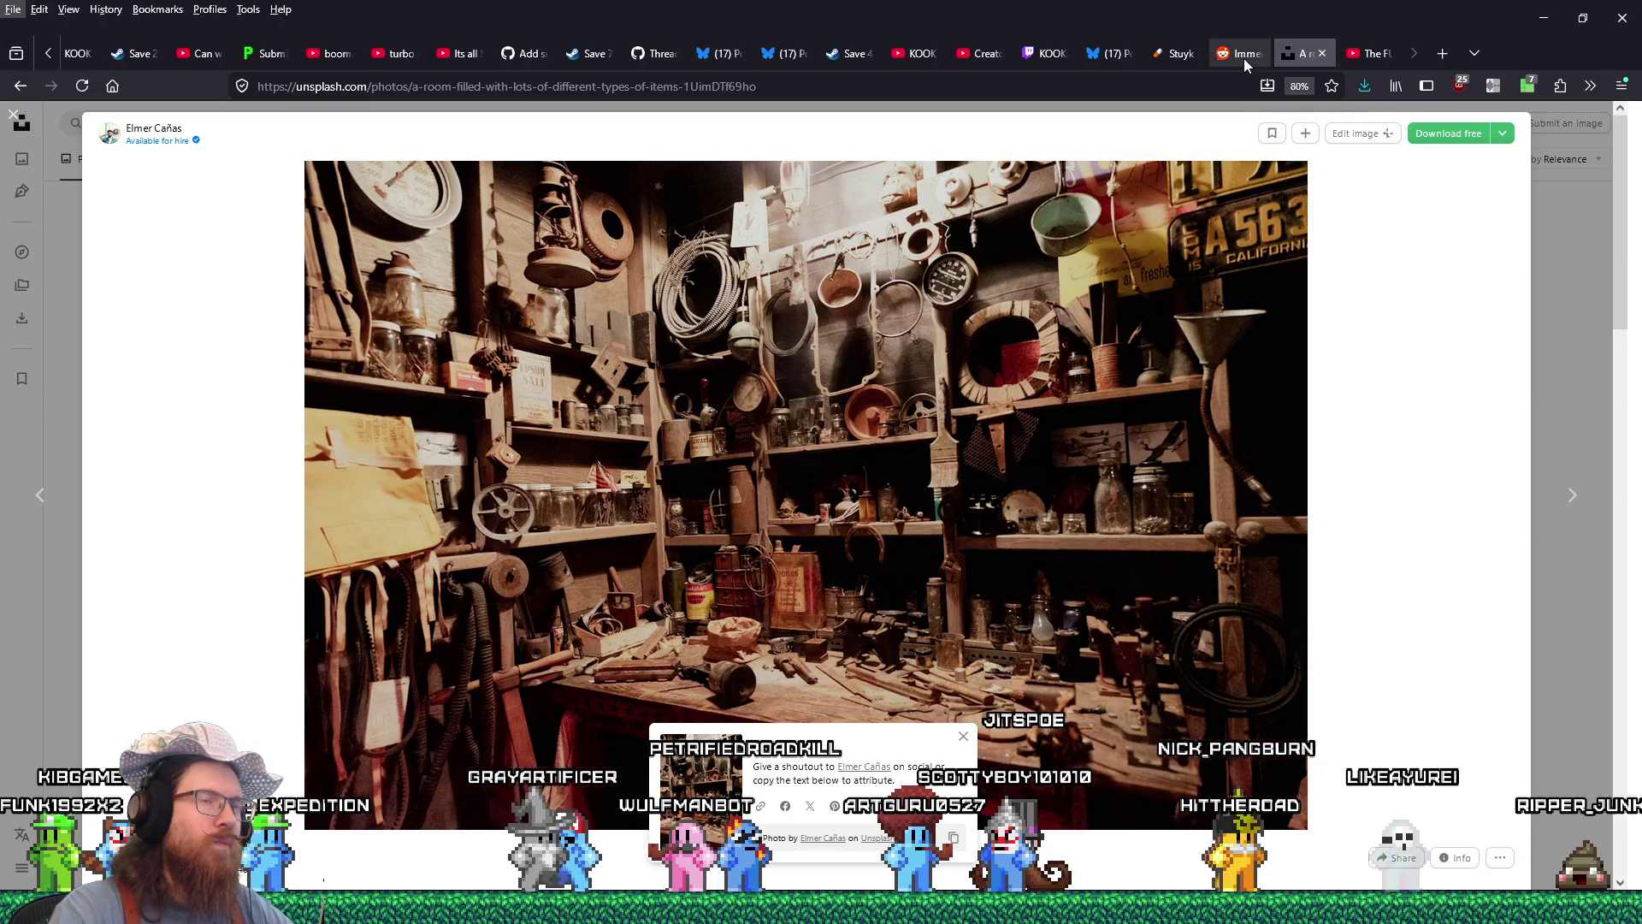
pyautogui.moveTo(1245, 59)
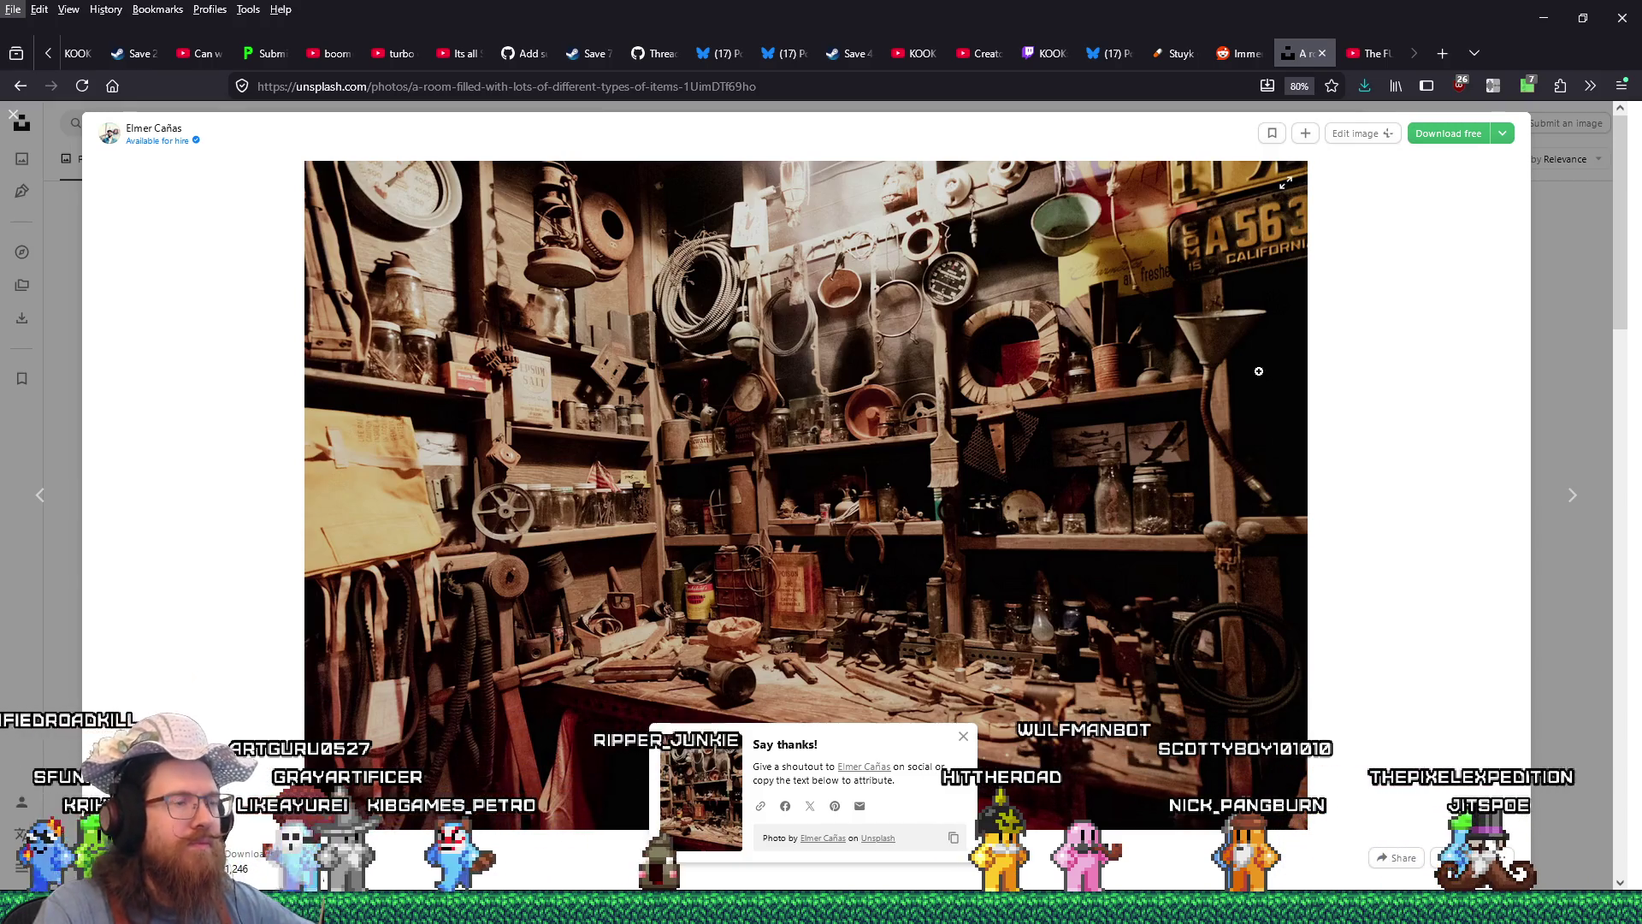
pyautogui.hotkey('alt', 'Tab')
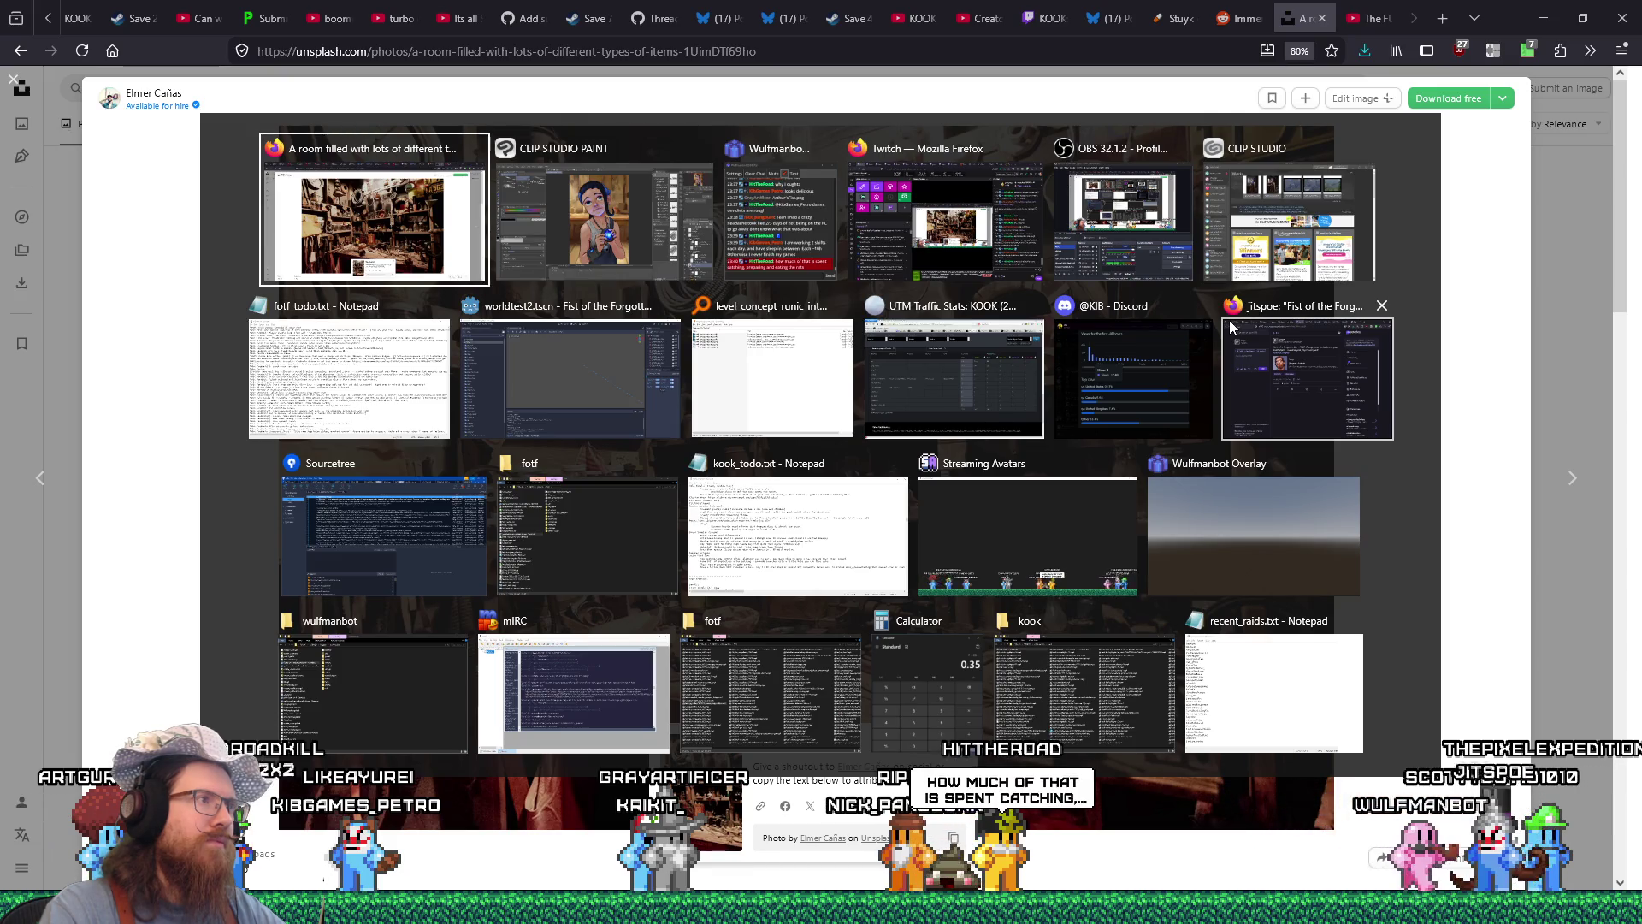
pyautogui.press('Escape')
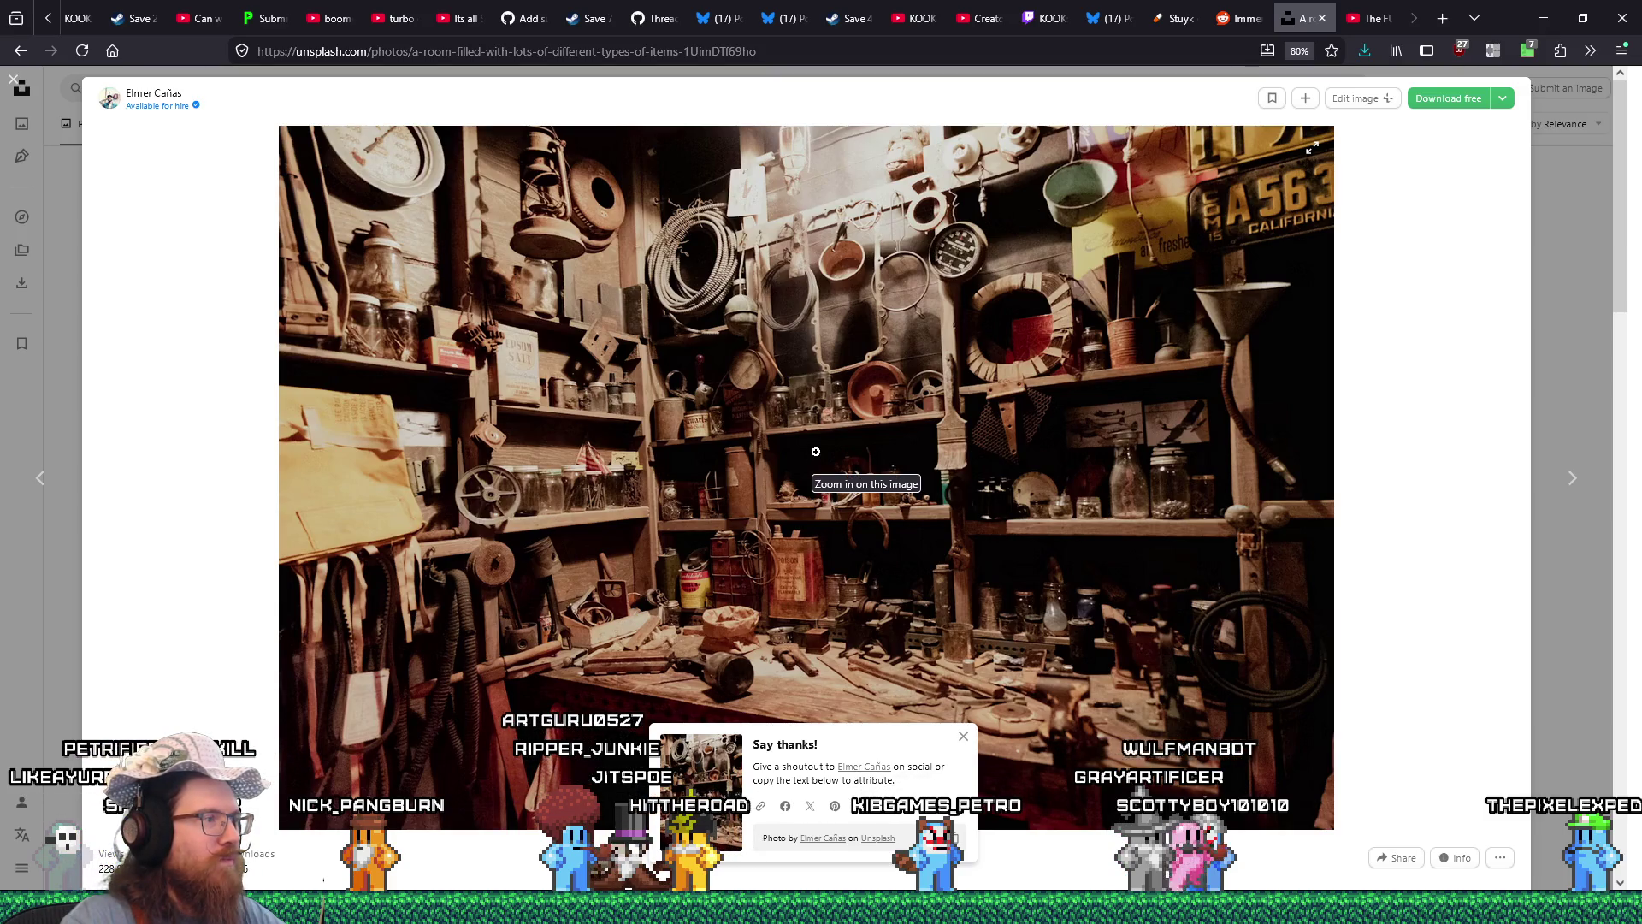
pyautogui.click(11, 82)
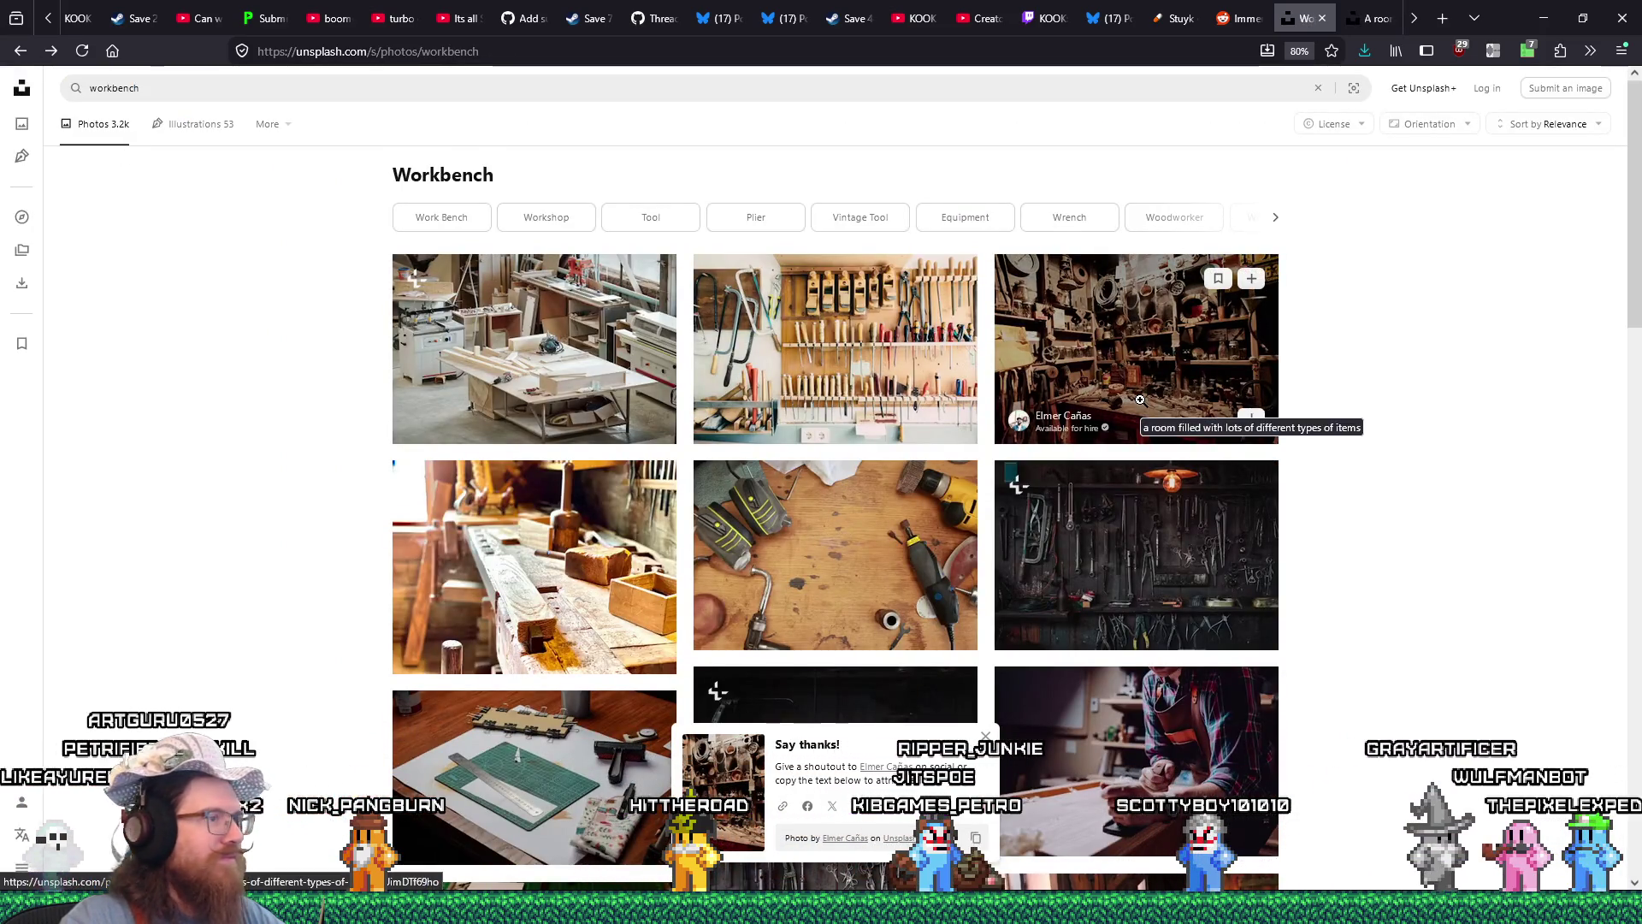
# Open the sunlit wooden workshop photo from the workbench results, then switch to the amulet painting.
pyautogui.scroll(-3, 1140, 400)
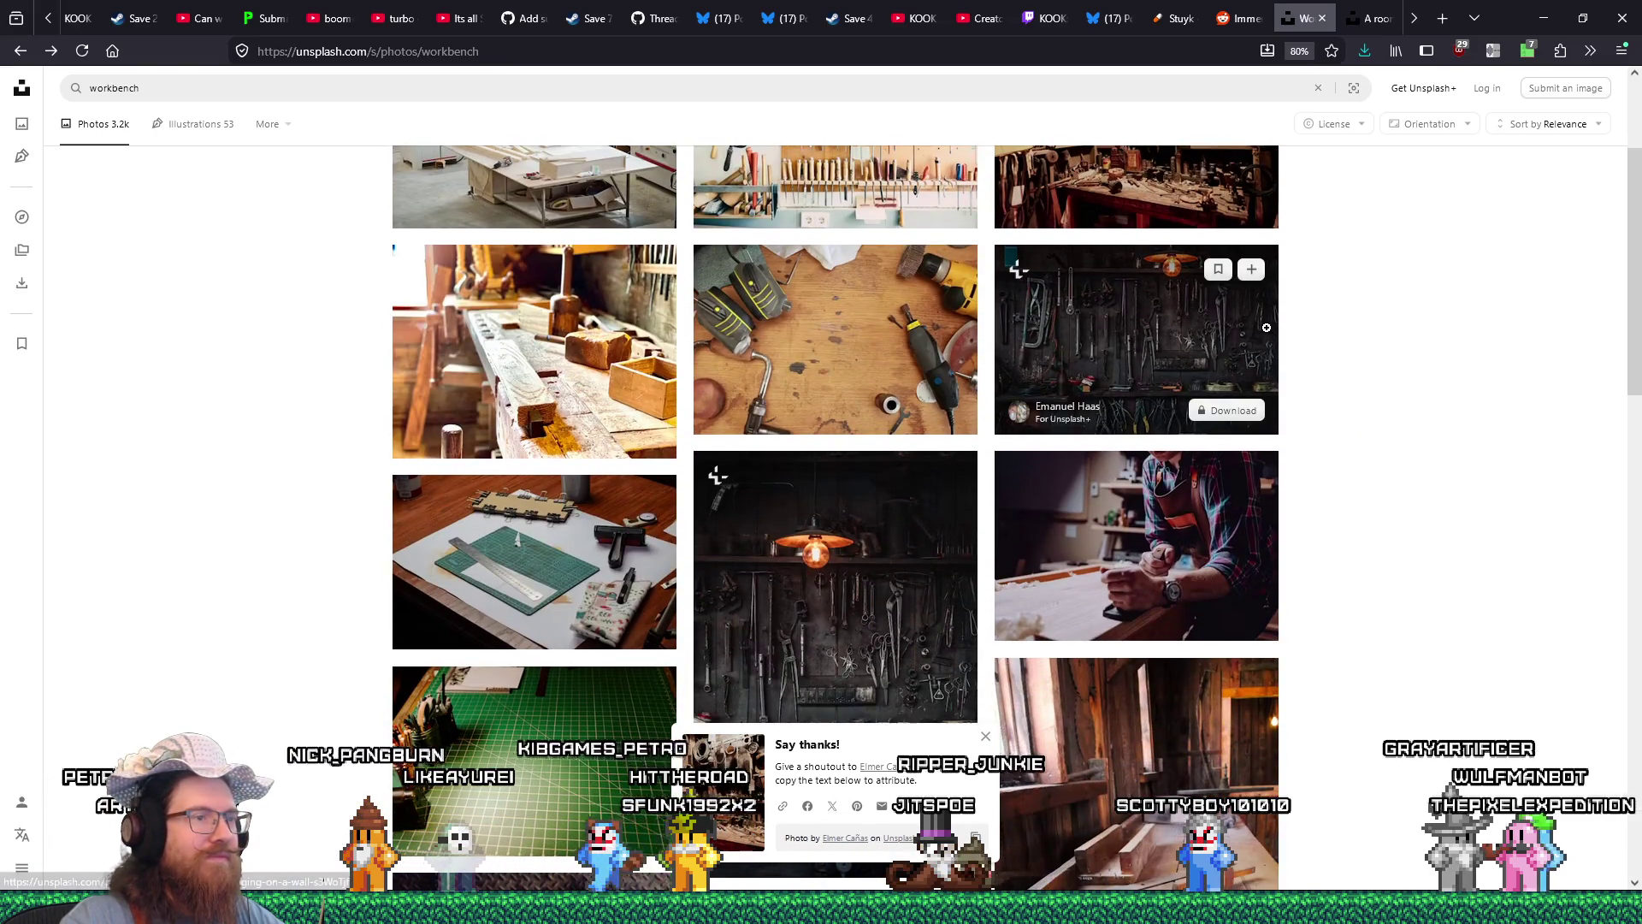
pyautogui.scroll(-5, 1266, 328)
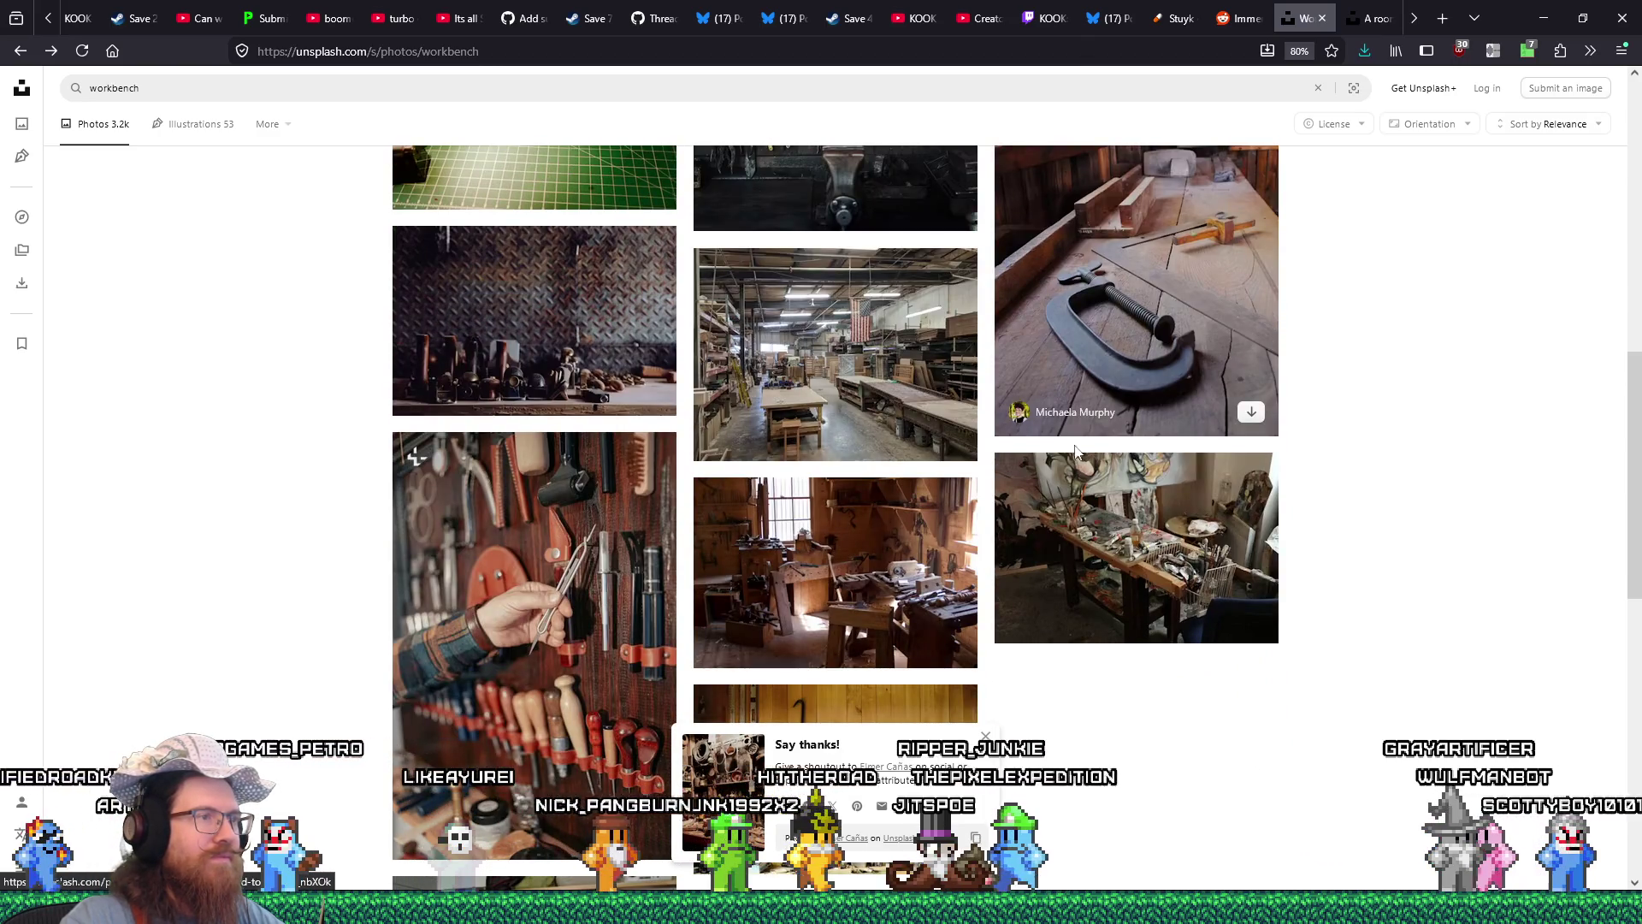
pyautogui.click(867, 527)
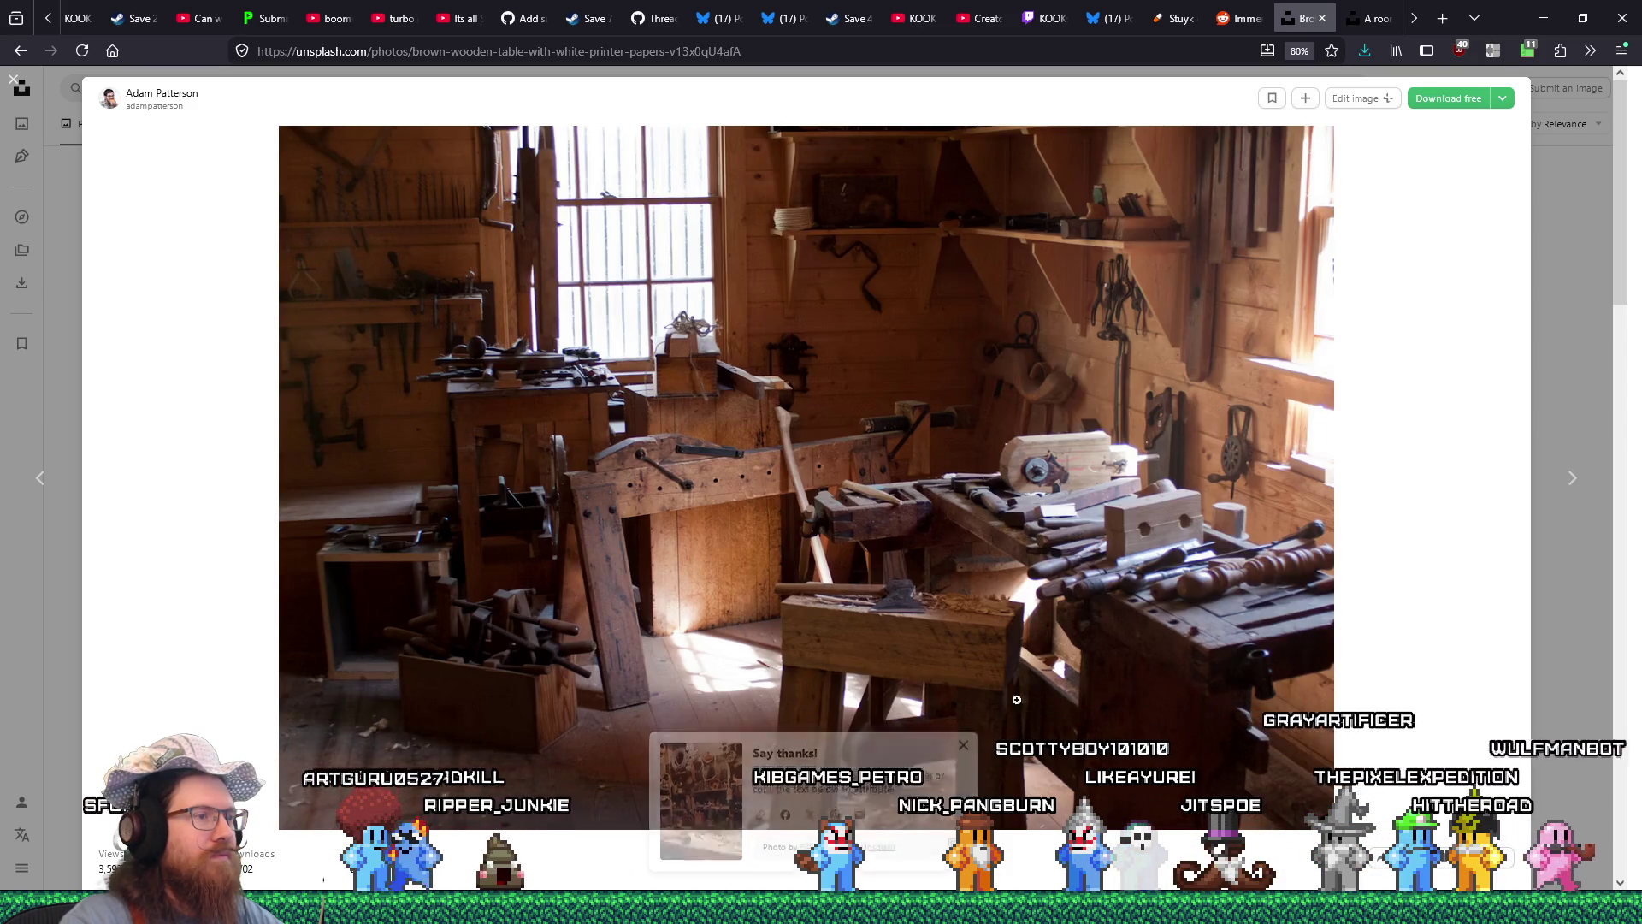
pyautogui.hotkey('alt', 'Tab')
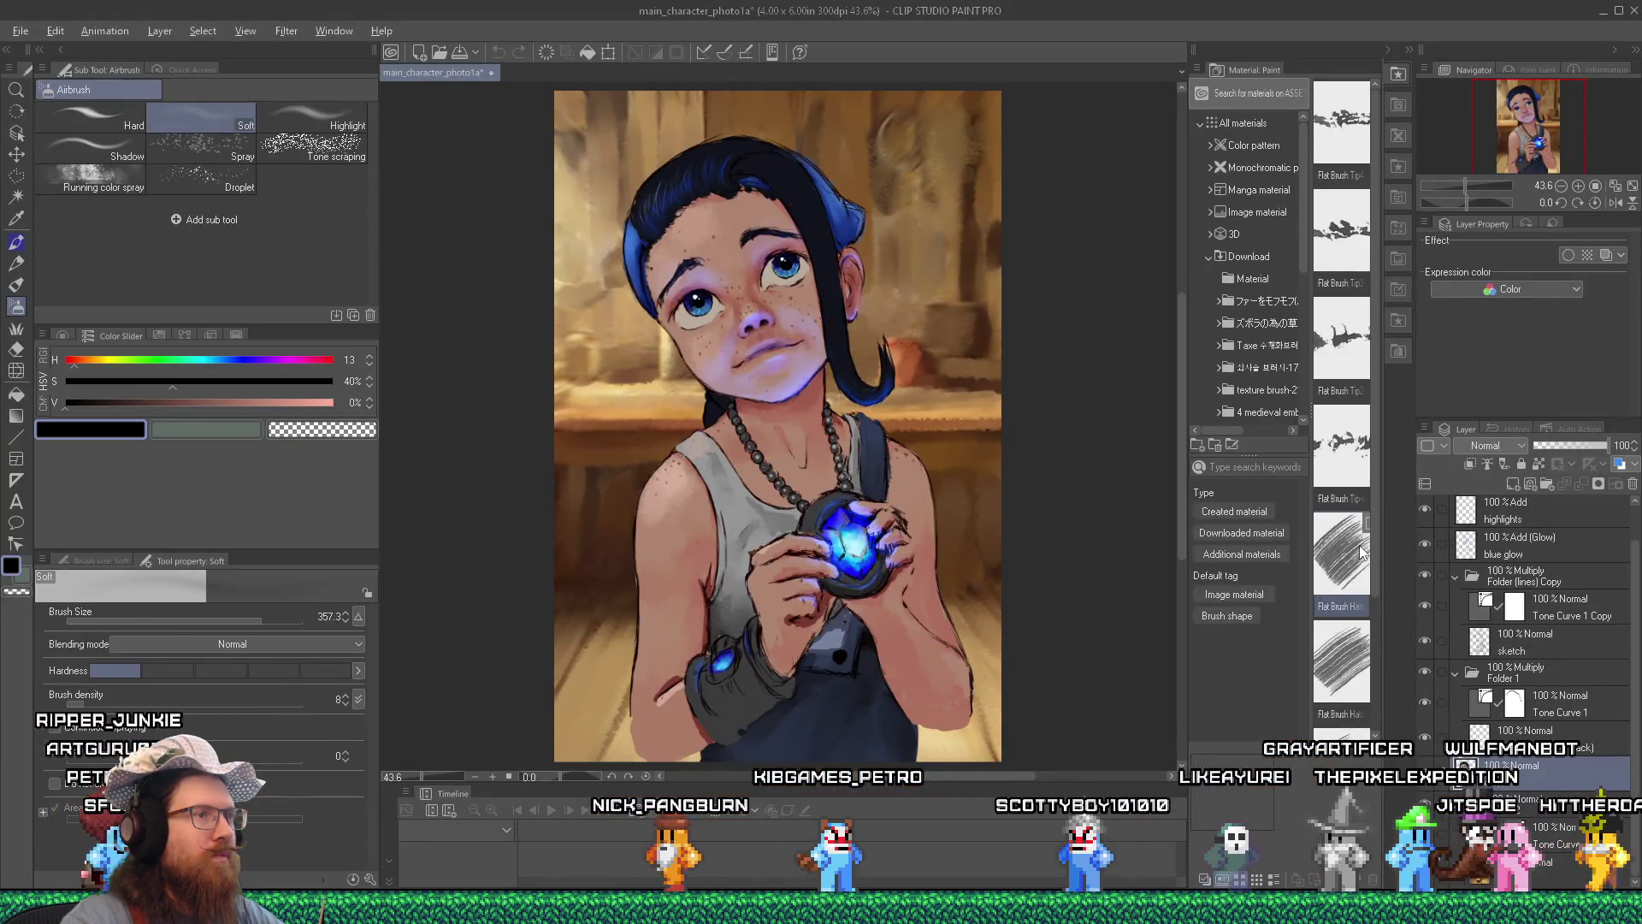
pyautogui.hotkey('alt', 'Tab')
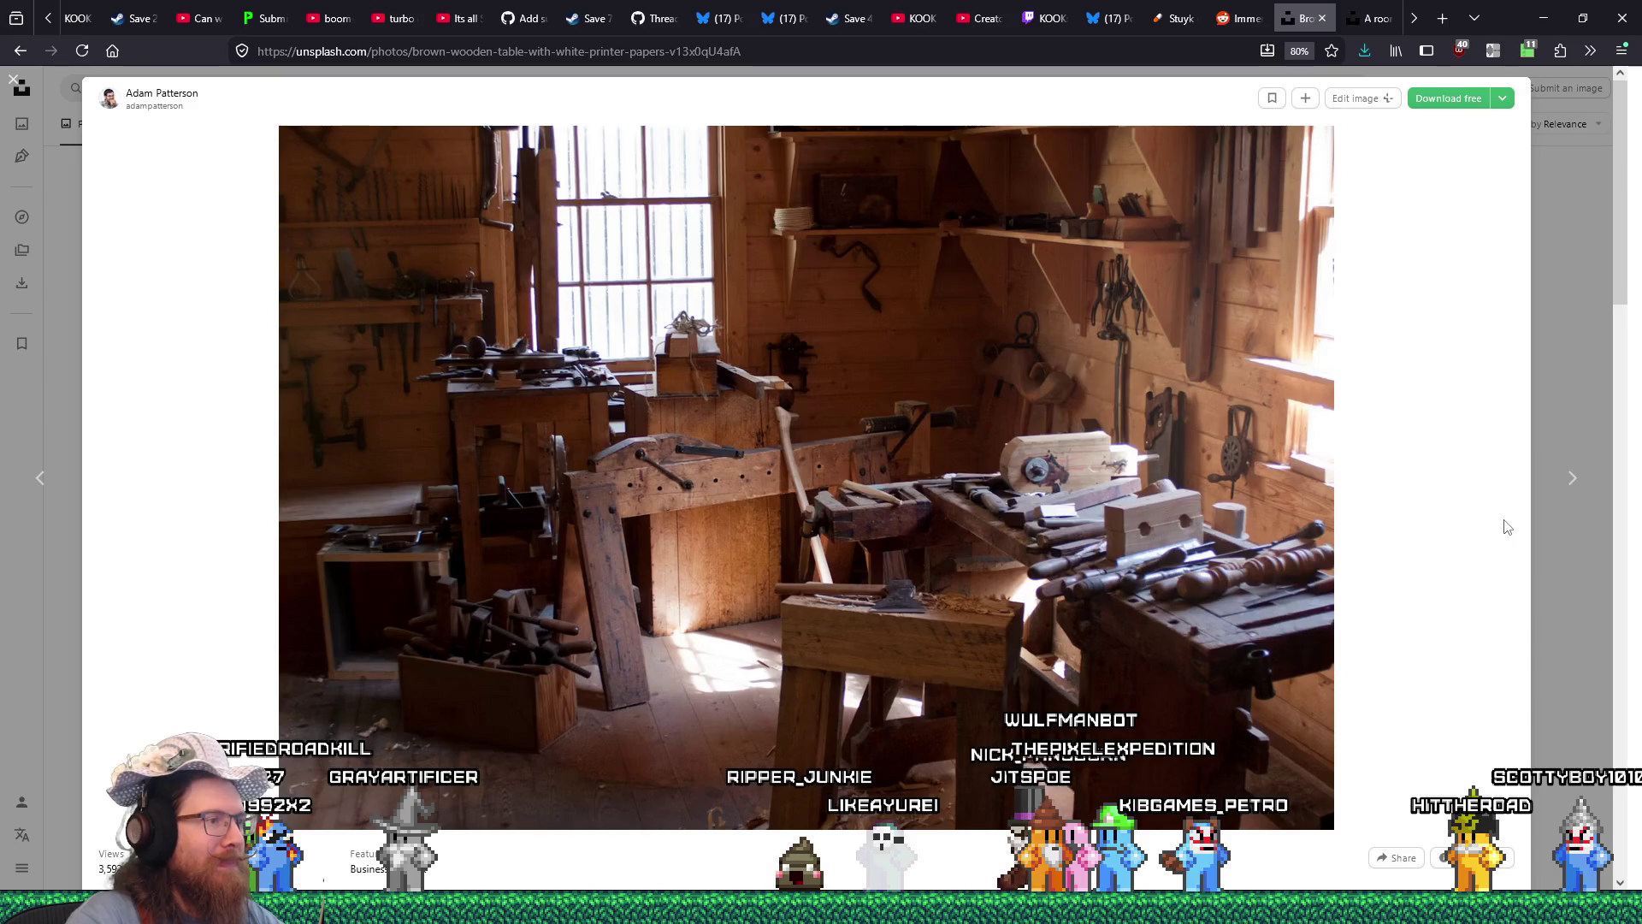
pyautogui.hotkey('alt', 'Tab')
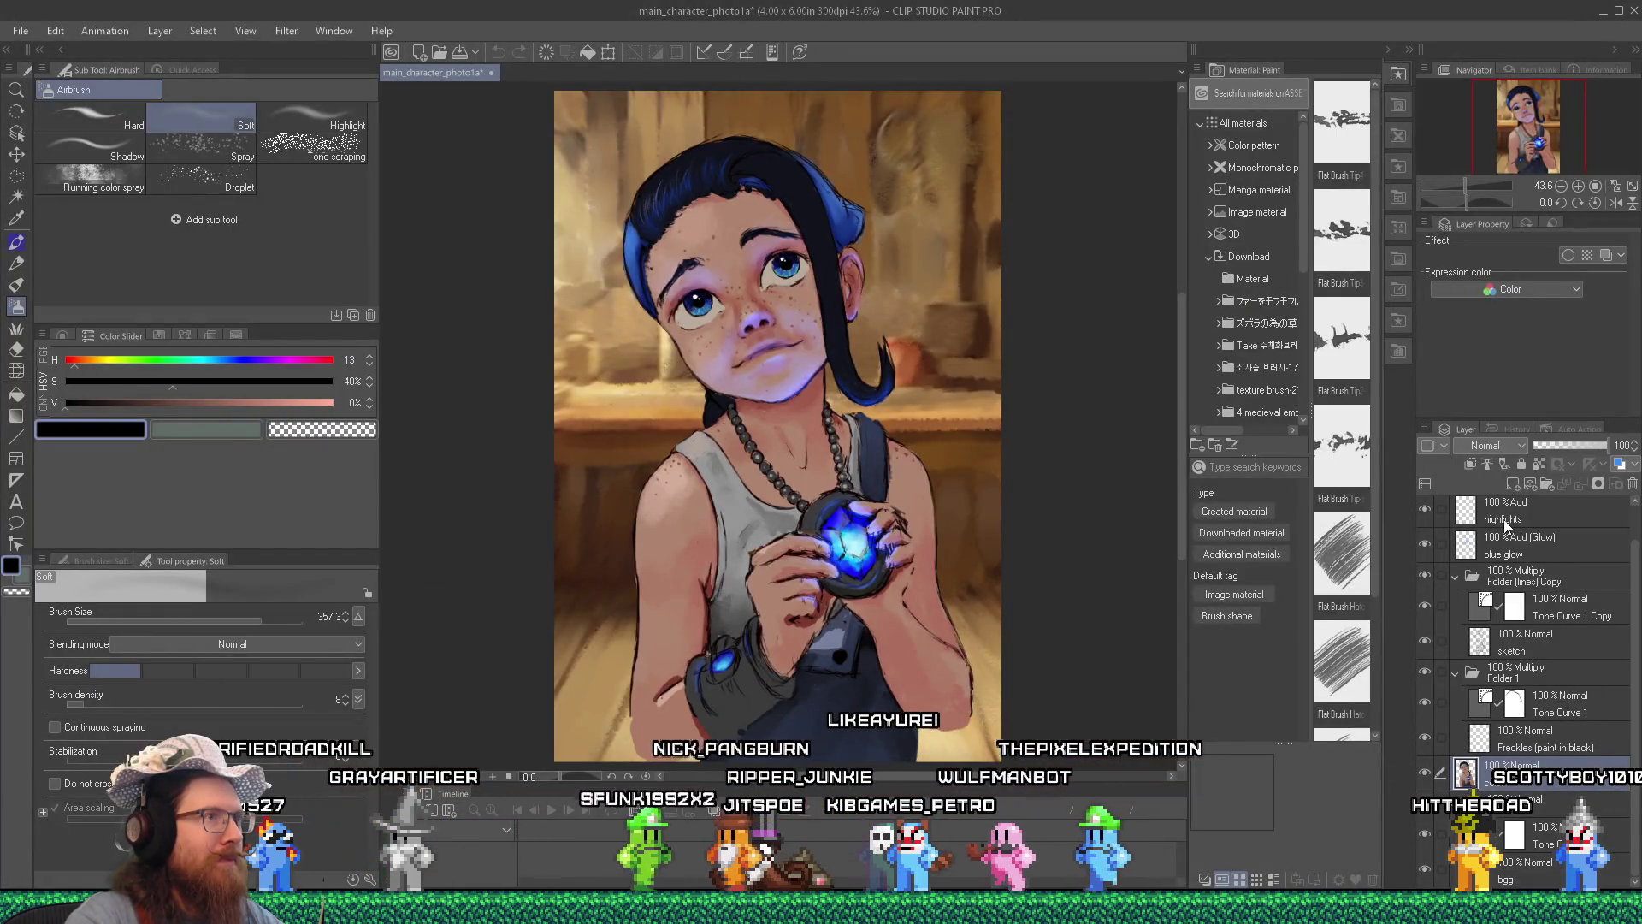
pyautogui.hotkey('alt', 'Tab')
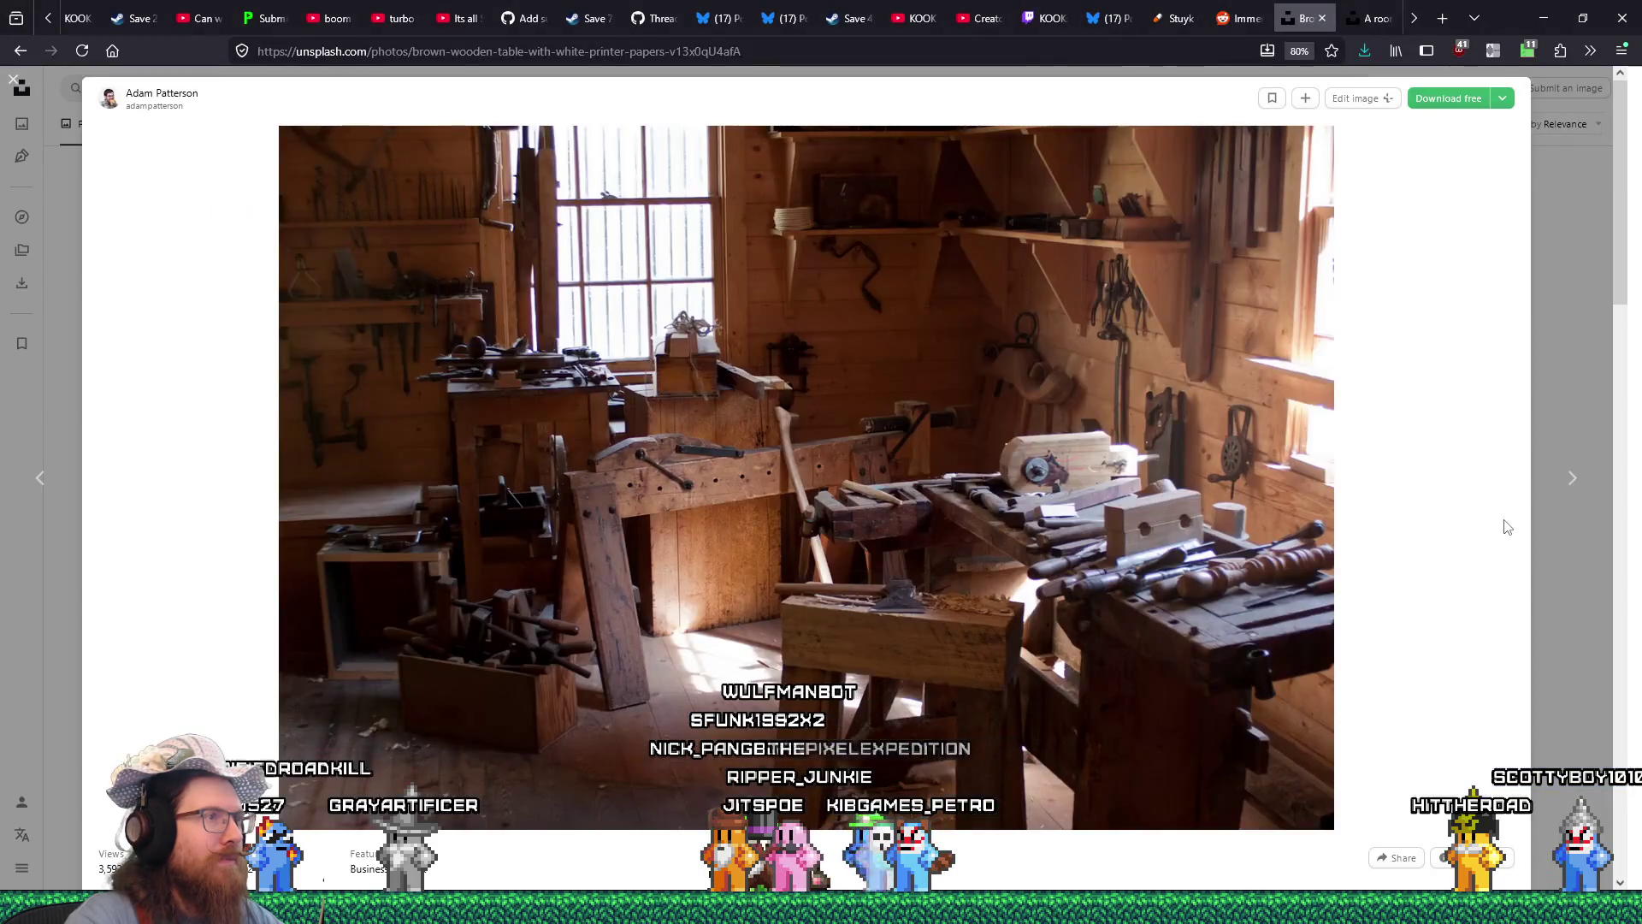
pyautogui.hotkey('alt', 'Tab')
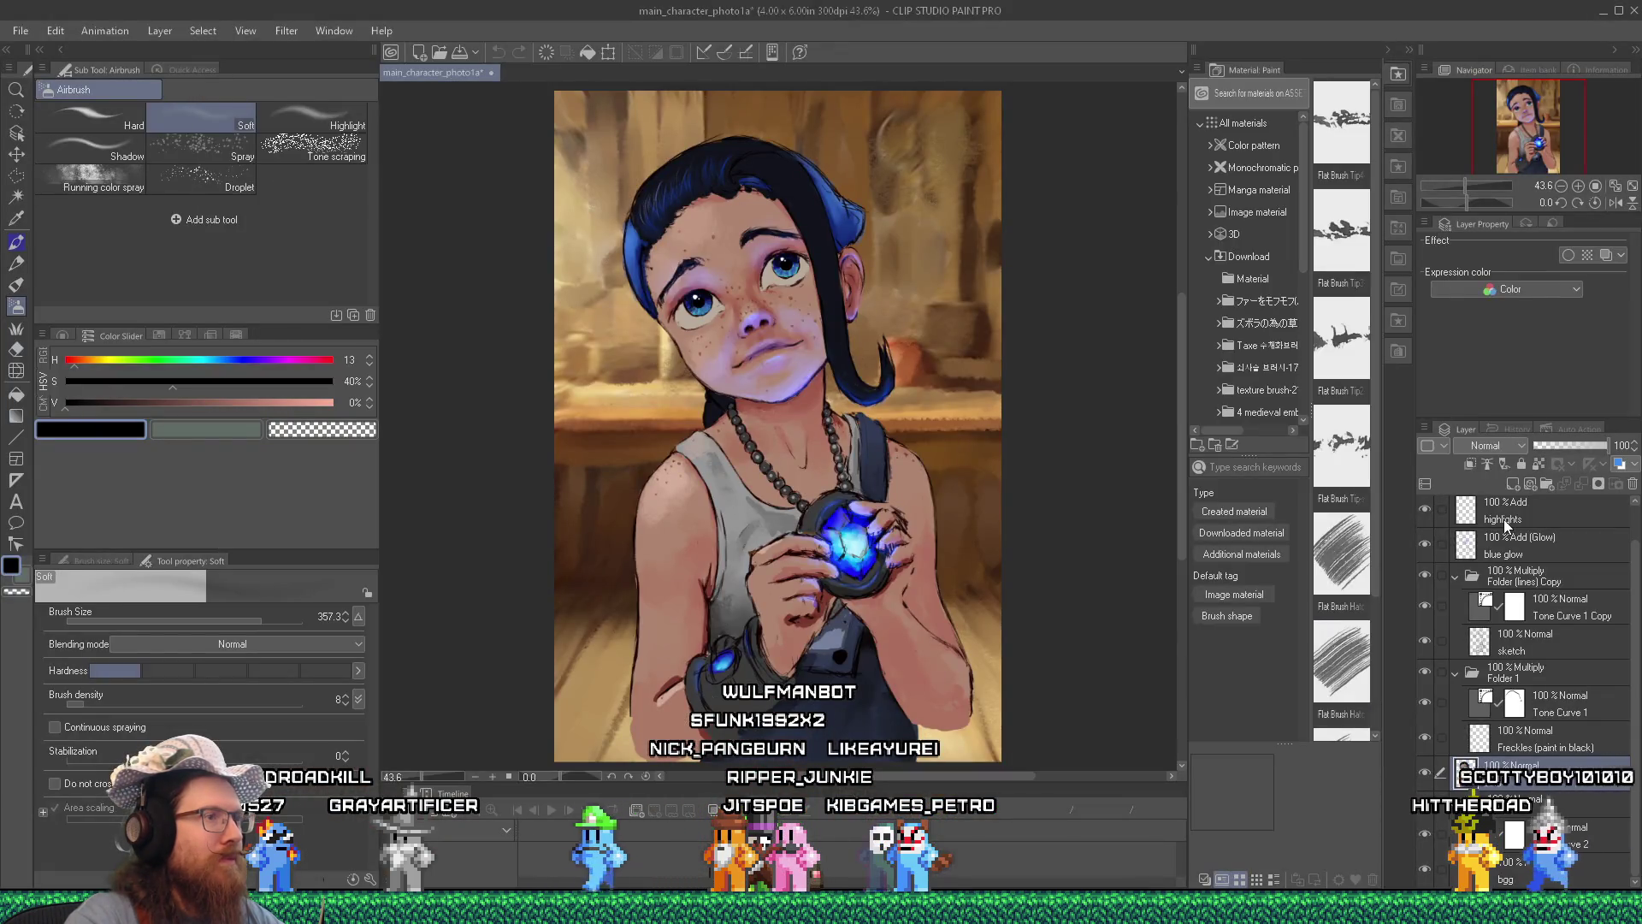
pyautogui.hotkey('alt', 'Tab')
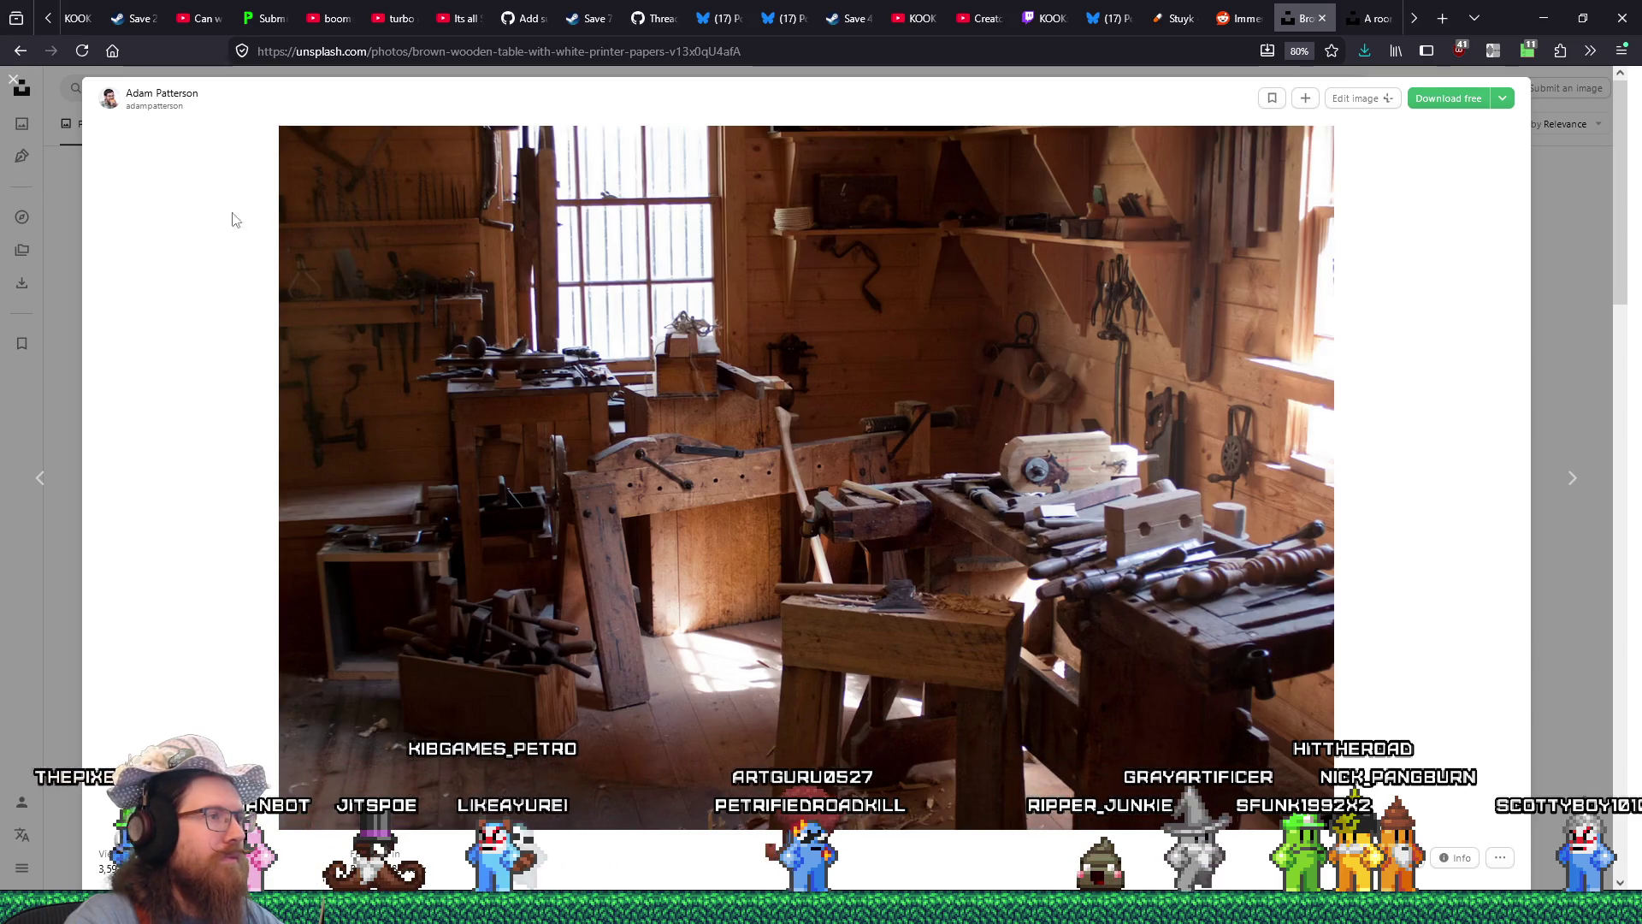
pyautogui.click(1502, 97)
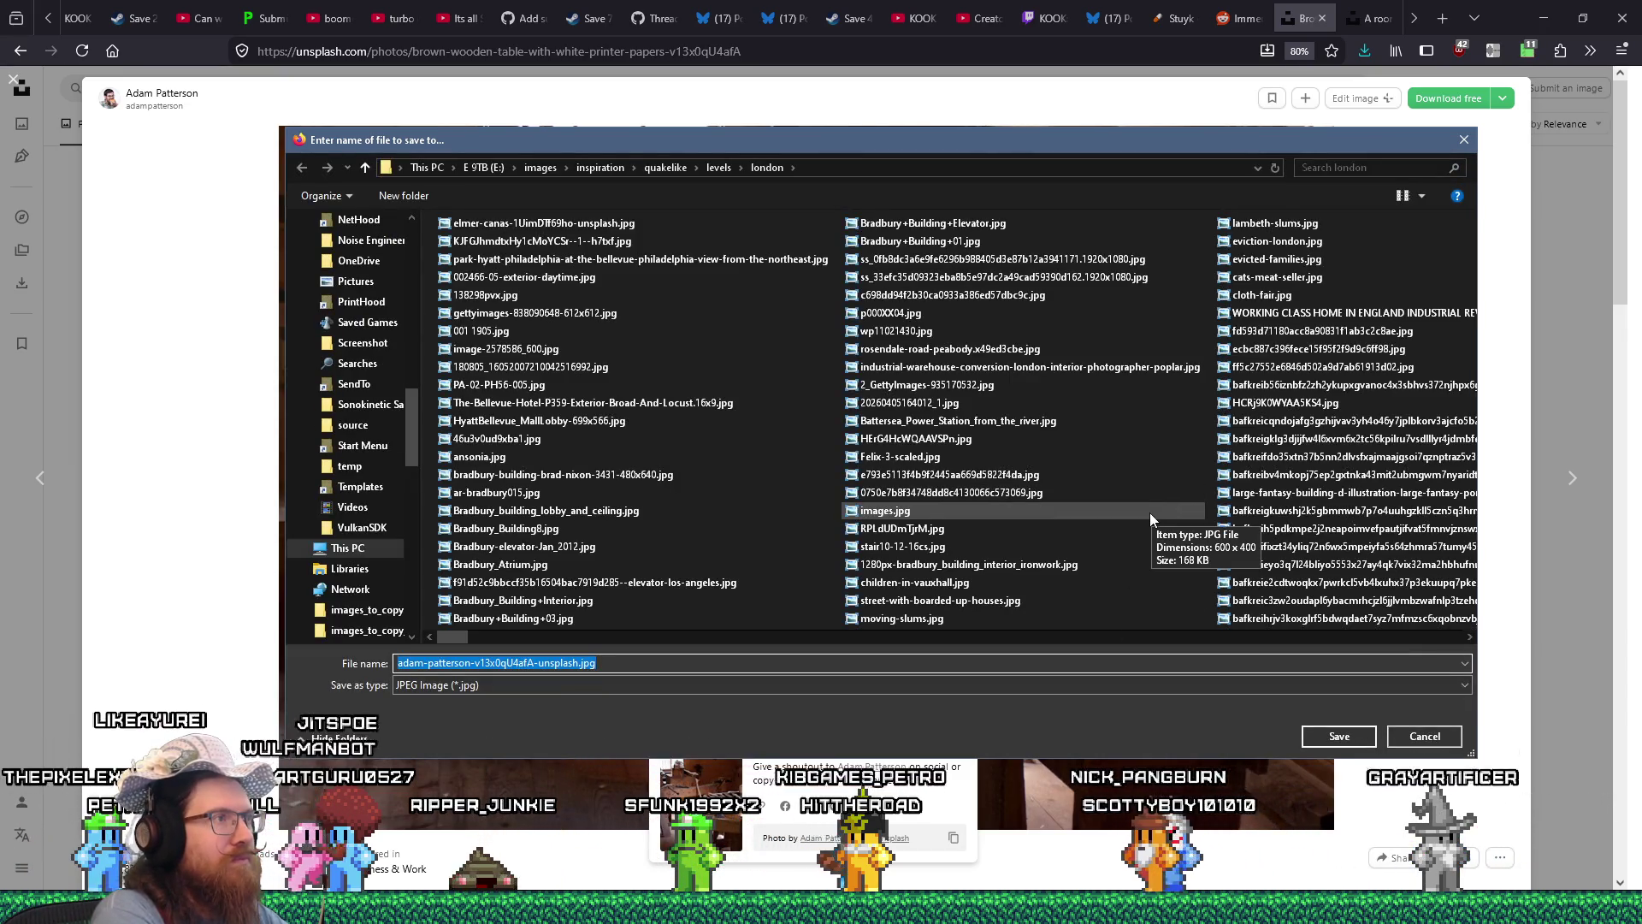
# Save the workshop JPEG under its default name in e:\images\inspiration\fotf_insp\family and open it.
pyautogui.write('e:\\')
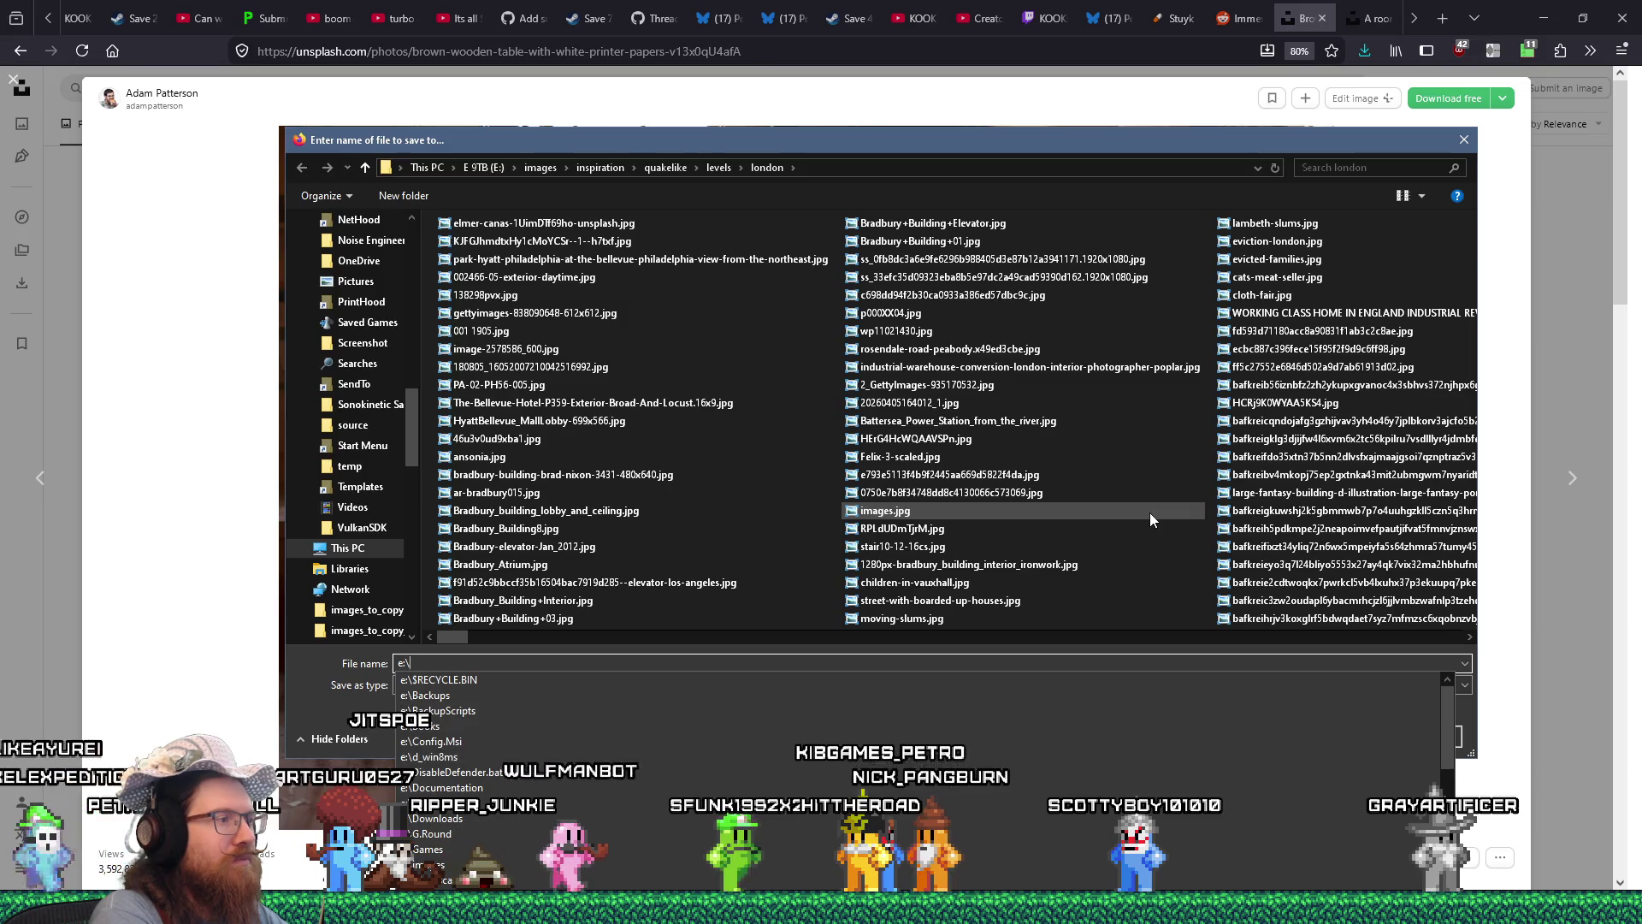
pyautogui.write('images\\inspiration\\fotf_insp')
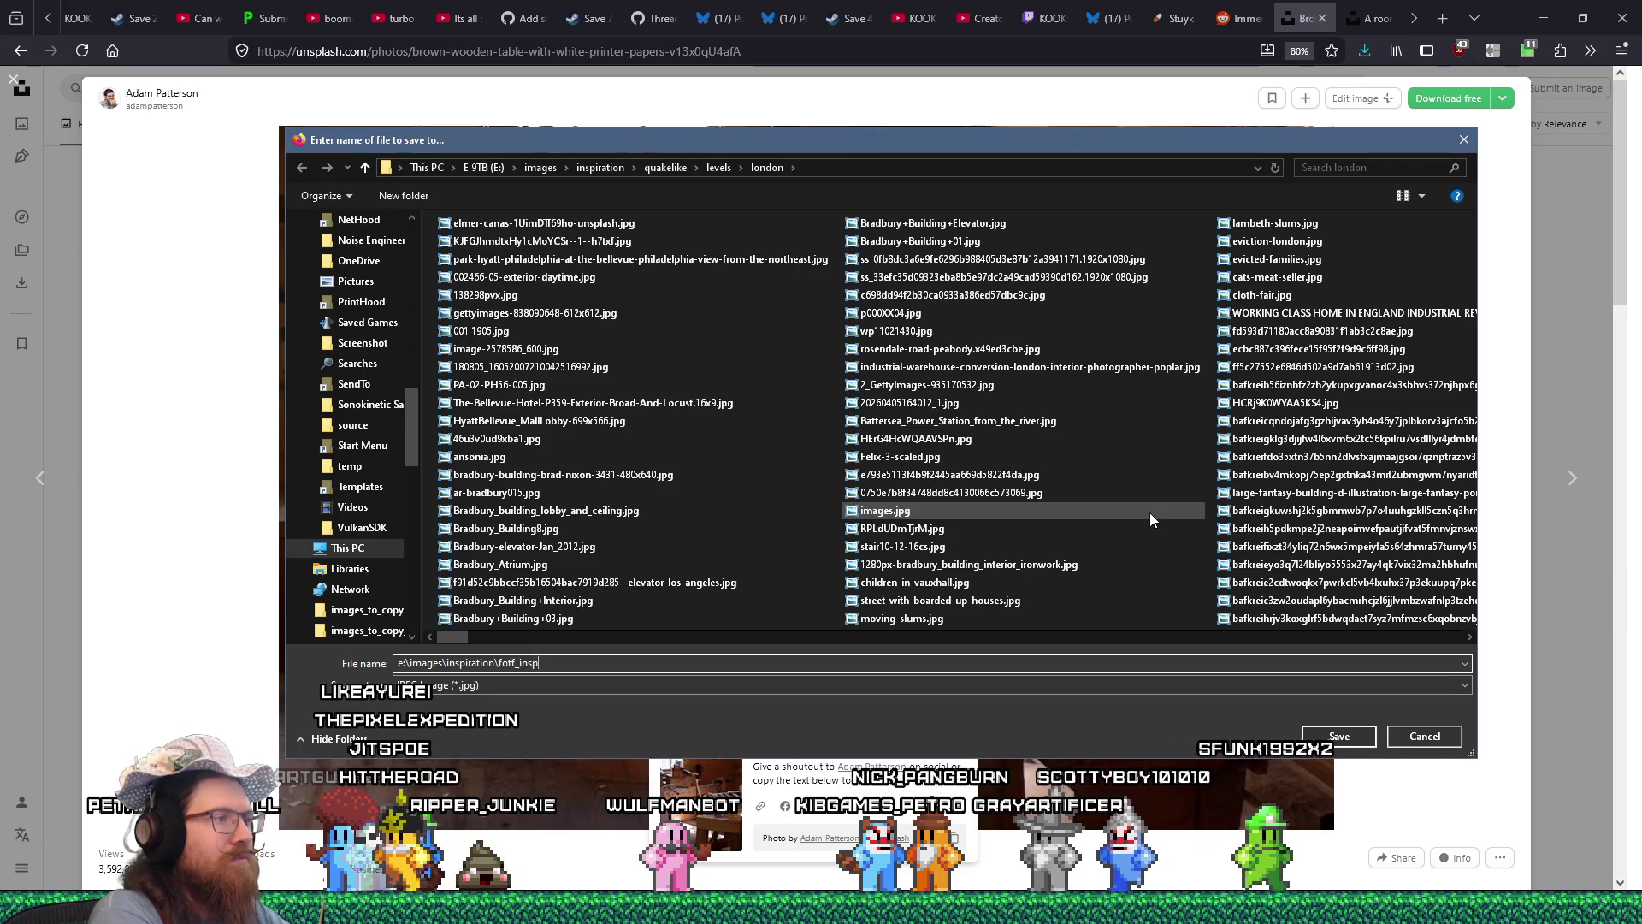
pyautogui.write('\\family')
pyautogui.press('Return')
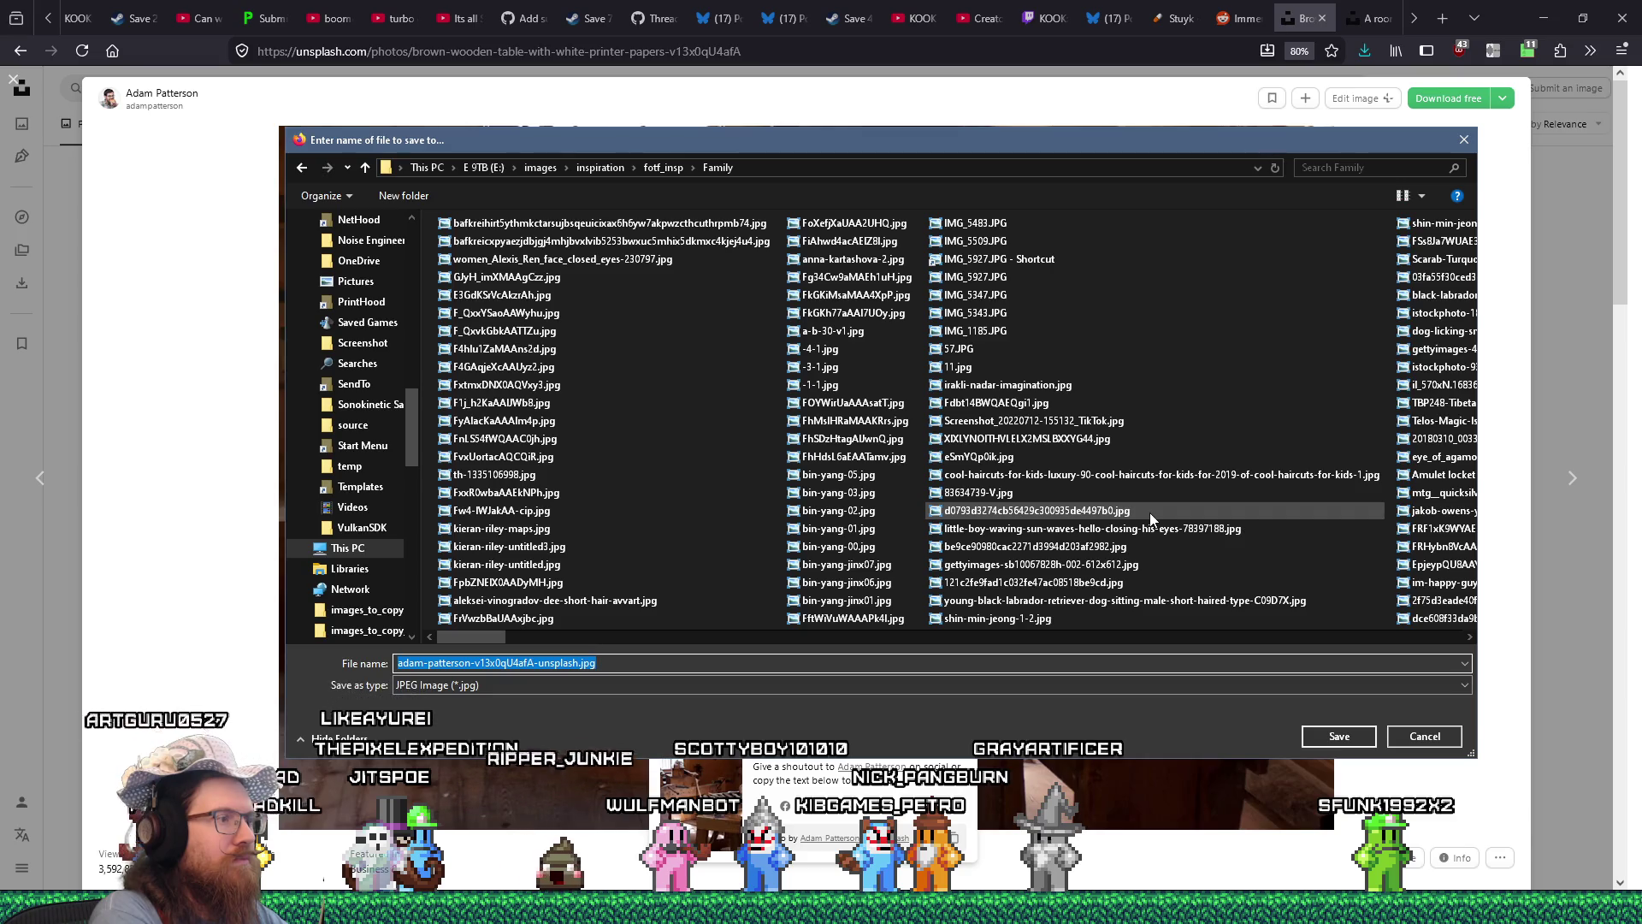
pyautogui.press('Return')
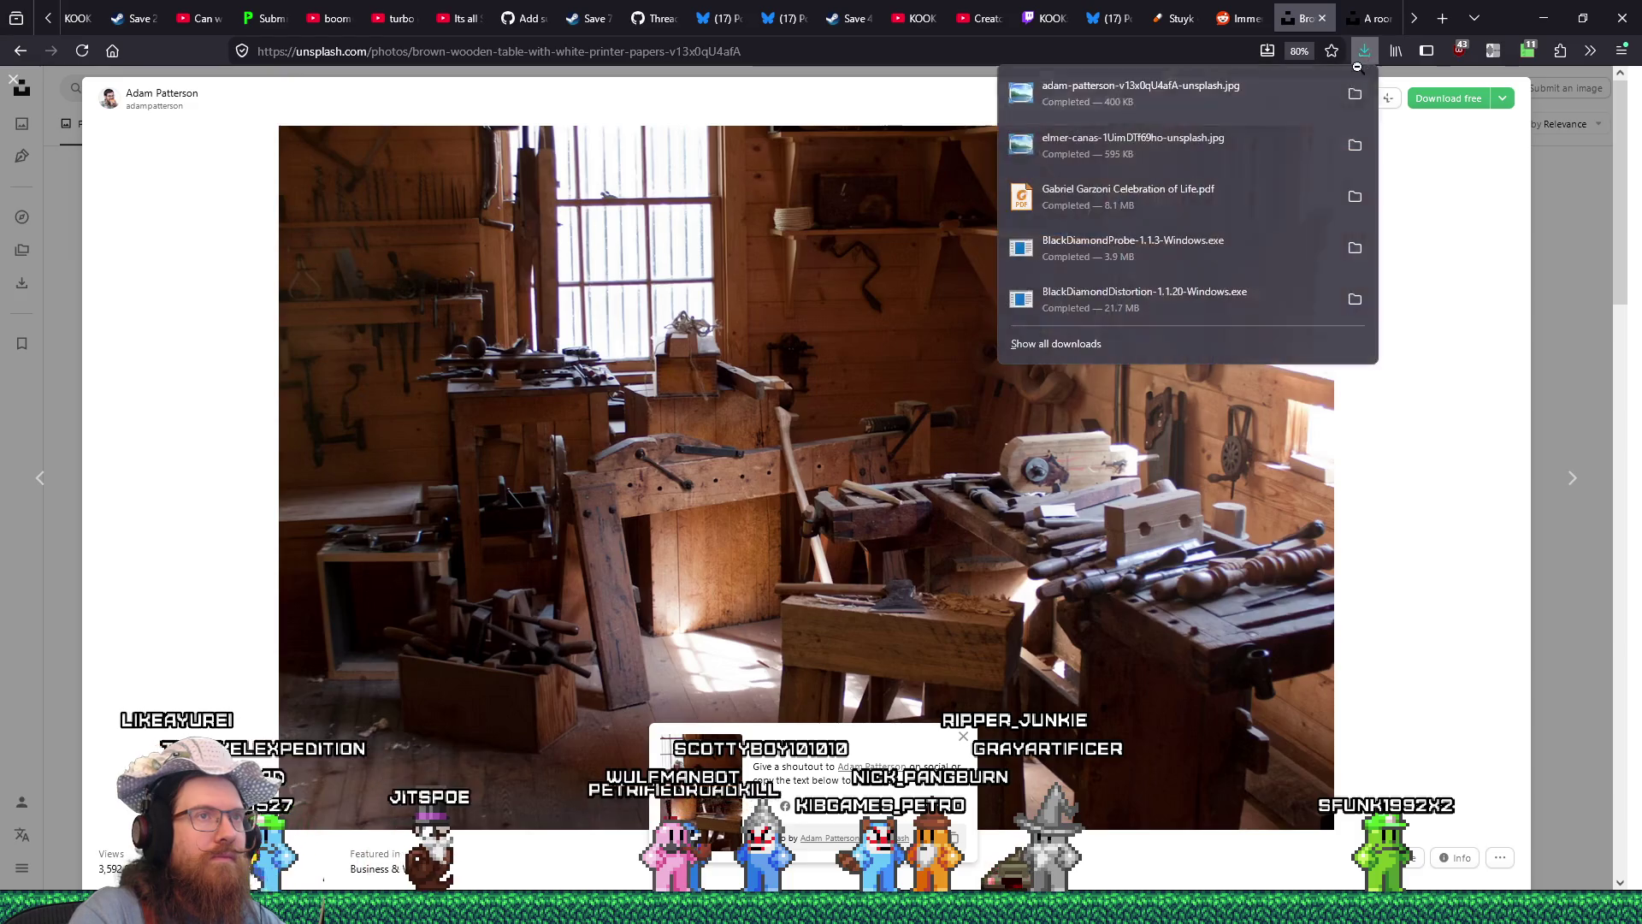
pyautogui.click(1231, 101)
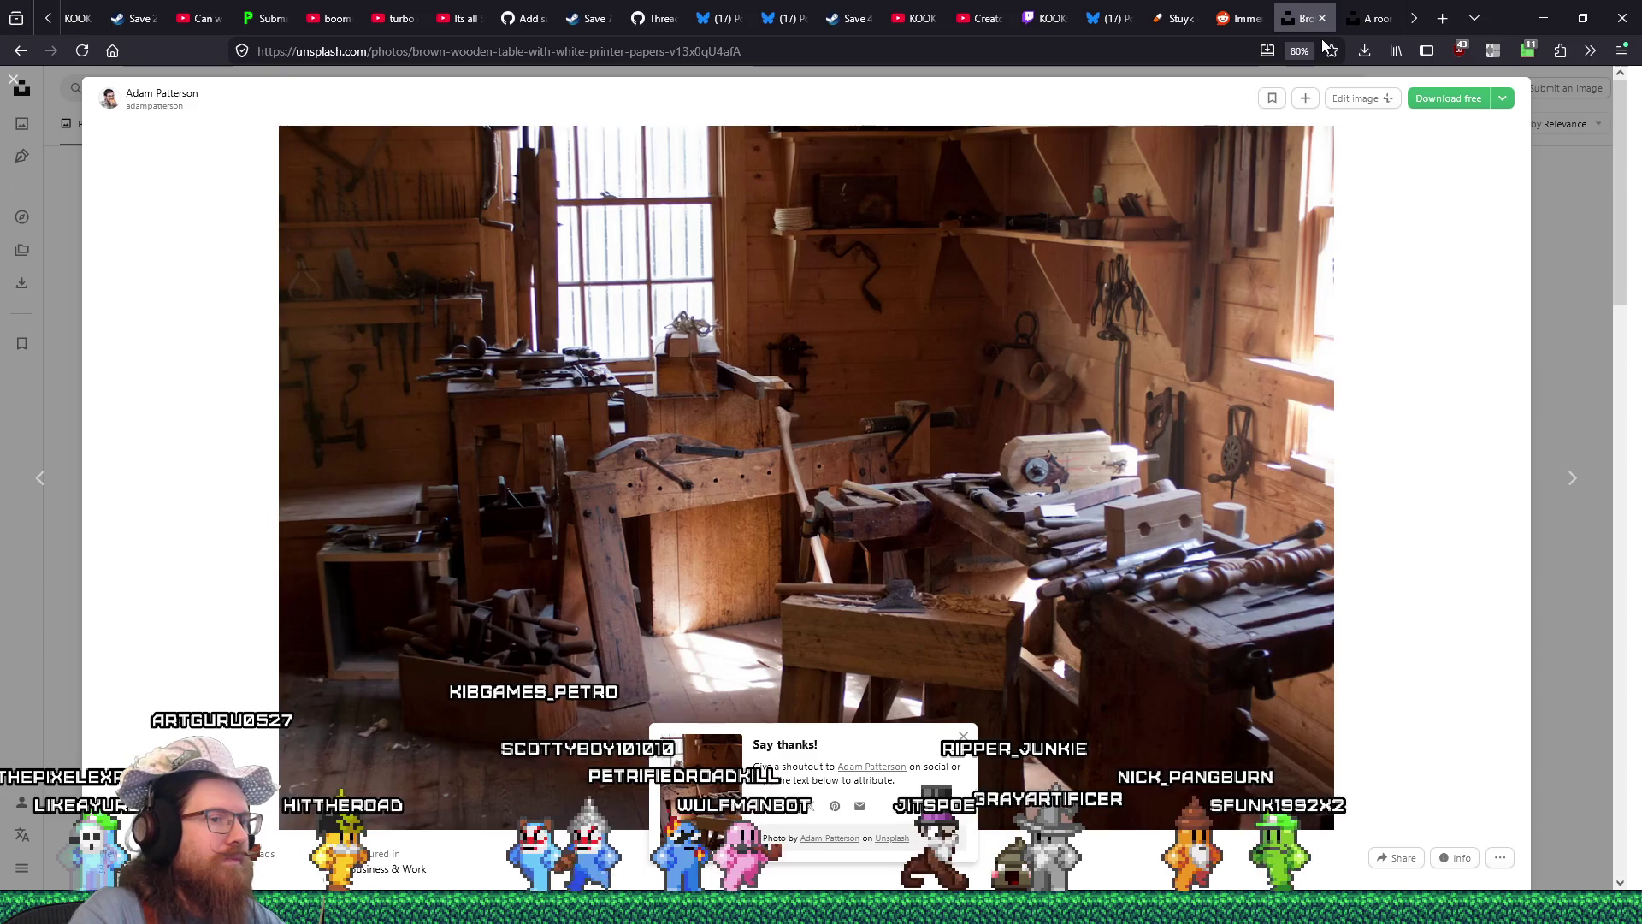
# View the saved workshop JPG in Photo Viewer, then return to the Unsplash workbench results.
pyautogui.press('alt')
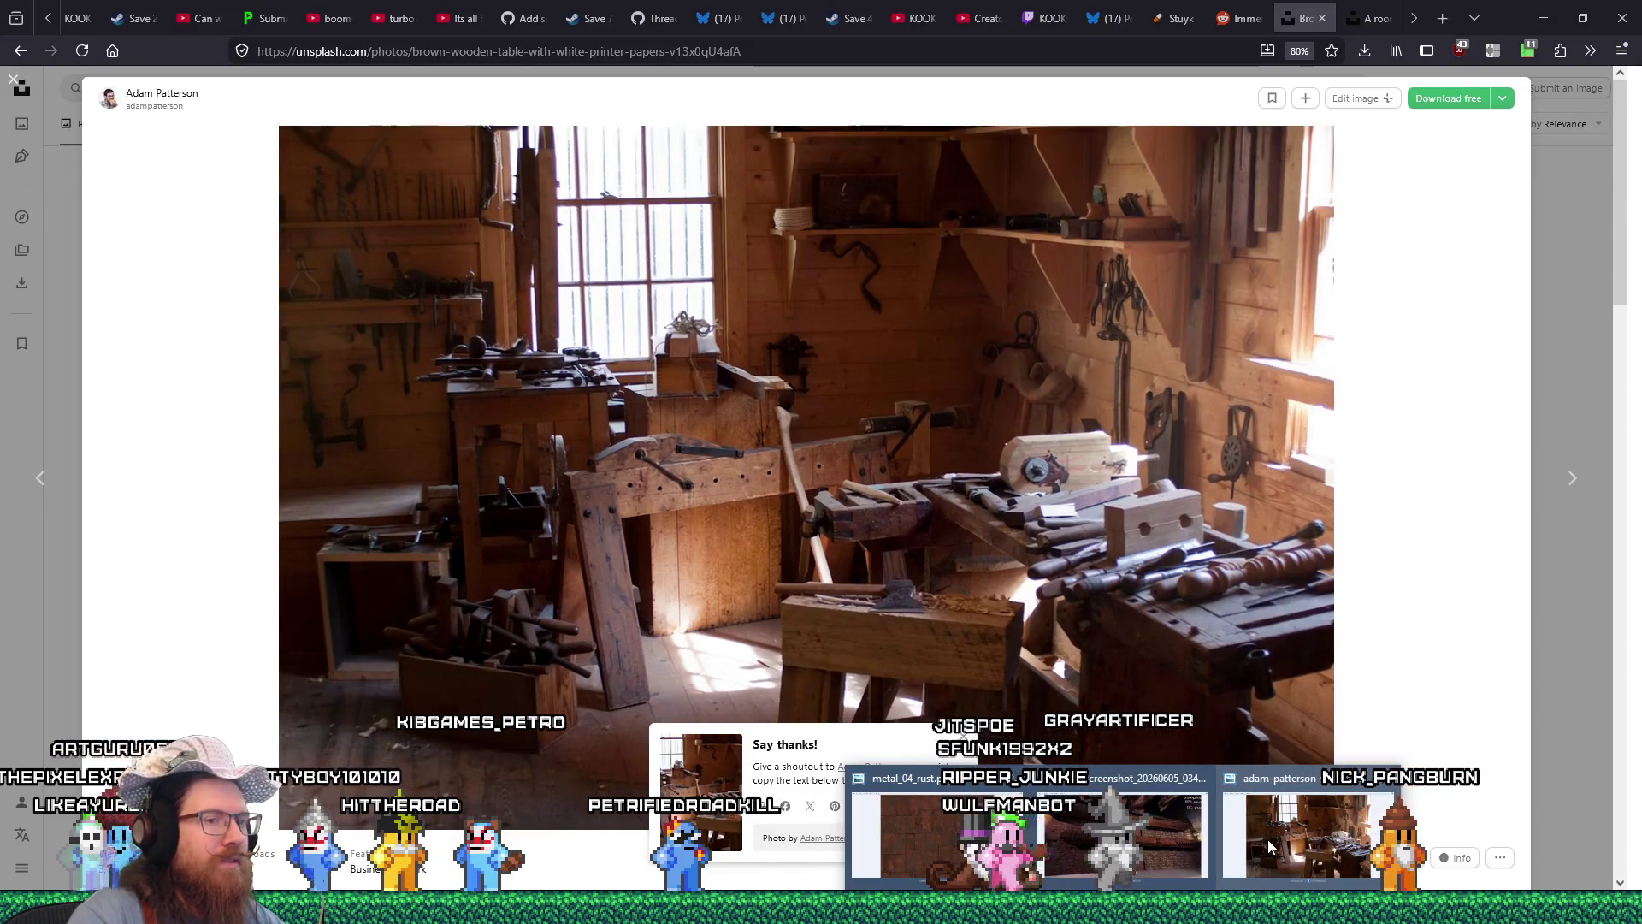
pyautogui.click(1268, 839)
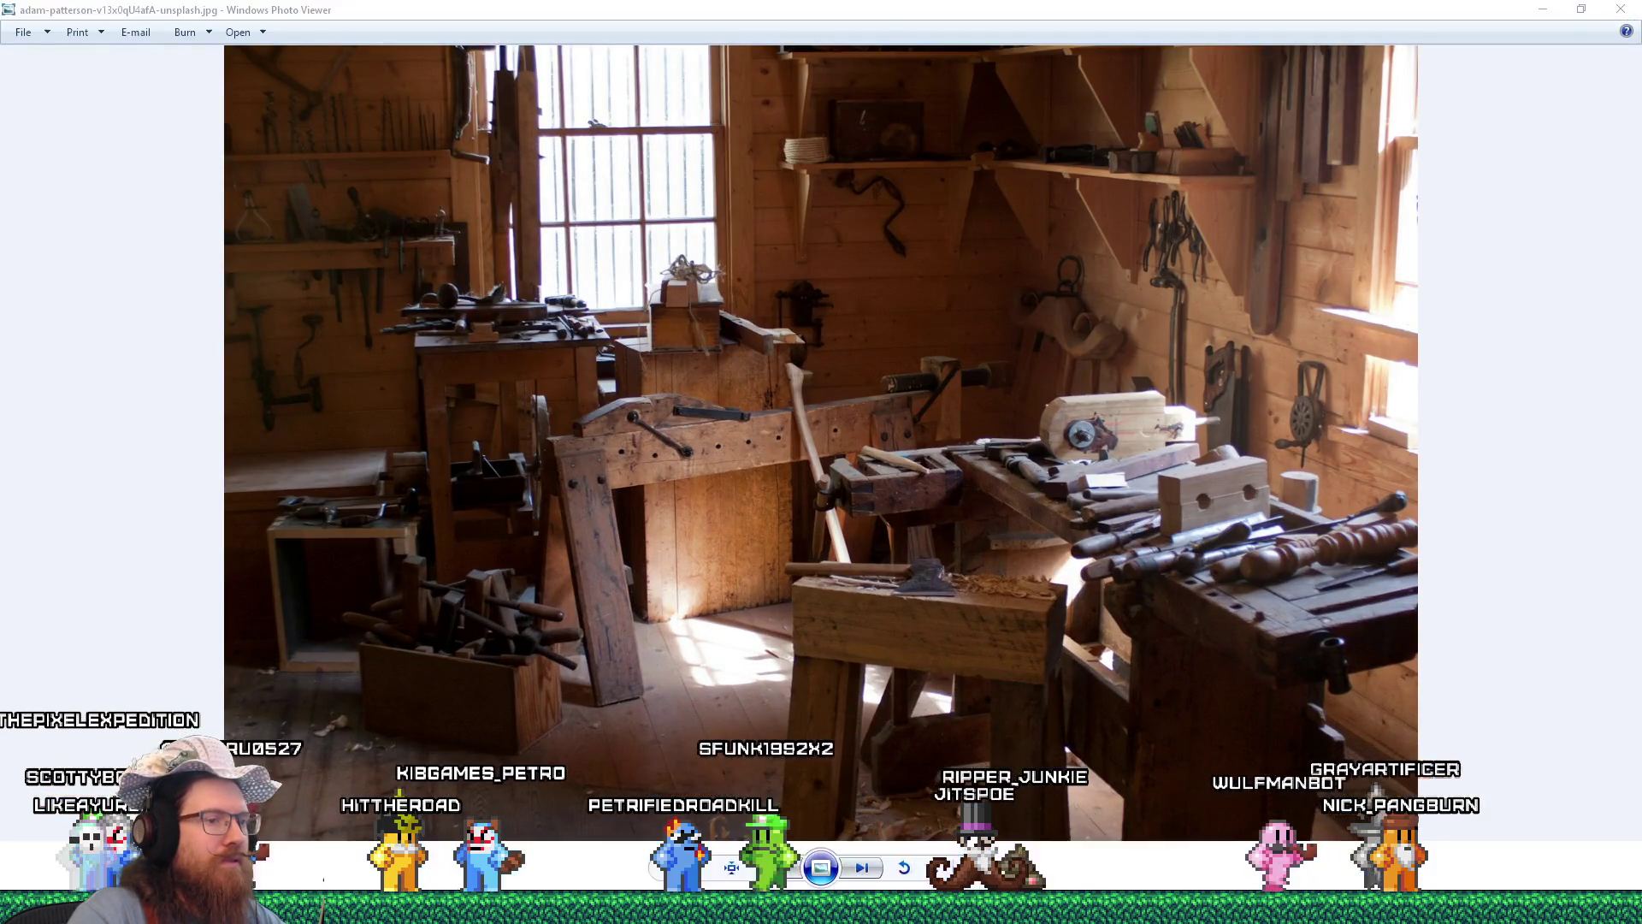
pyautogui.moveTo(1029, 824)
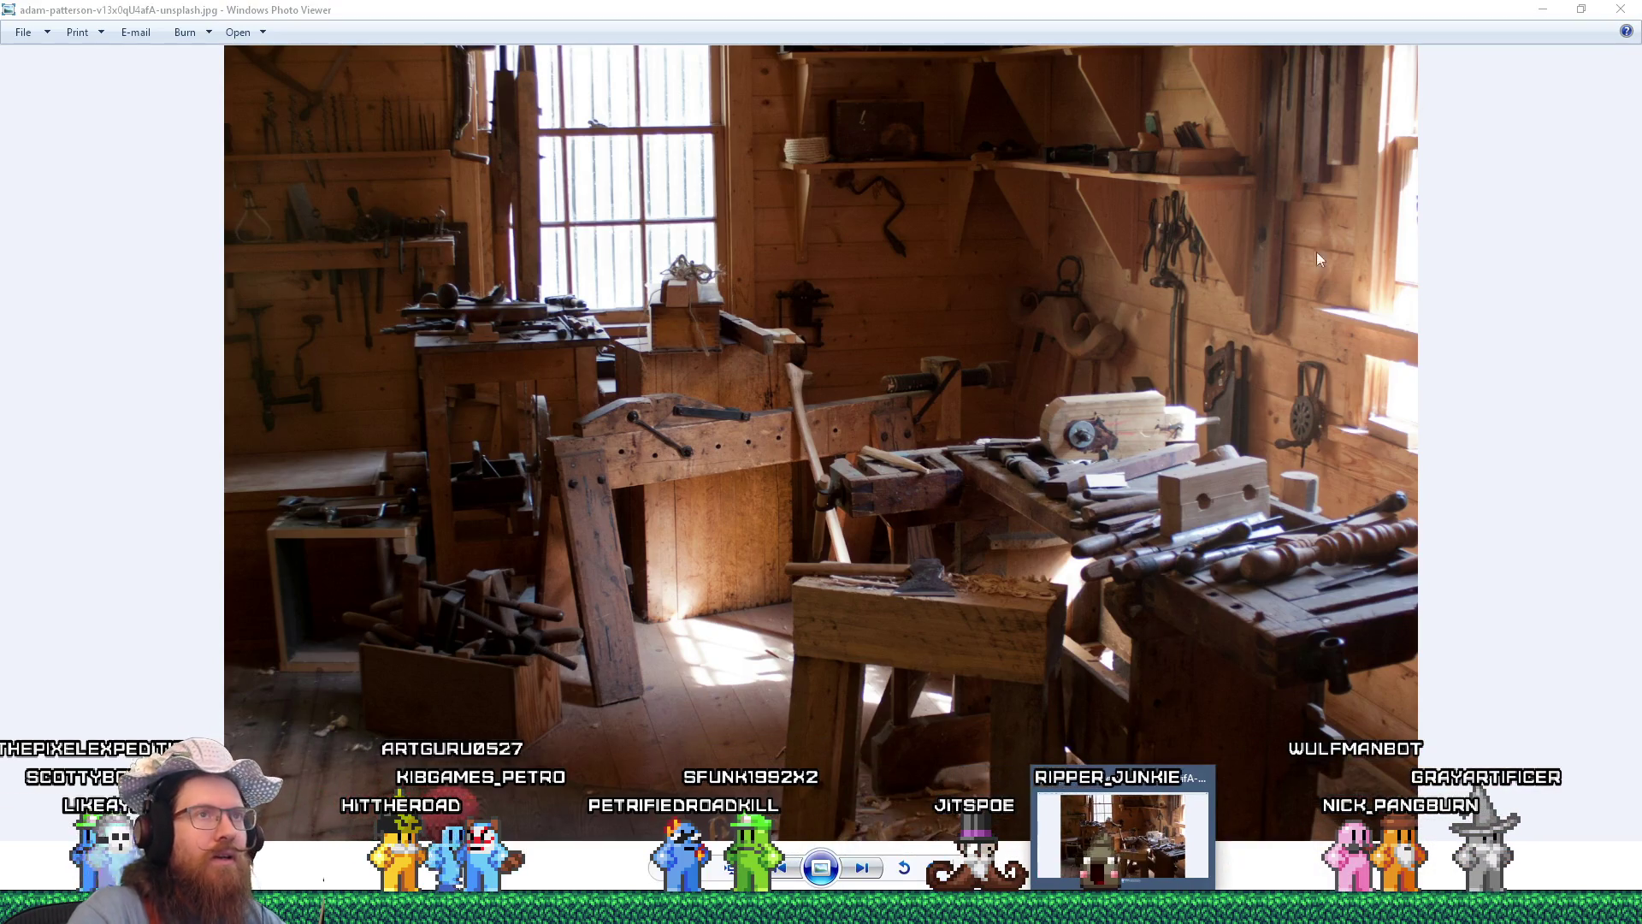
pyautogui.hotkey('alt', 'Tab')
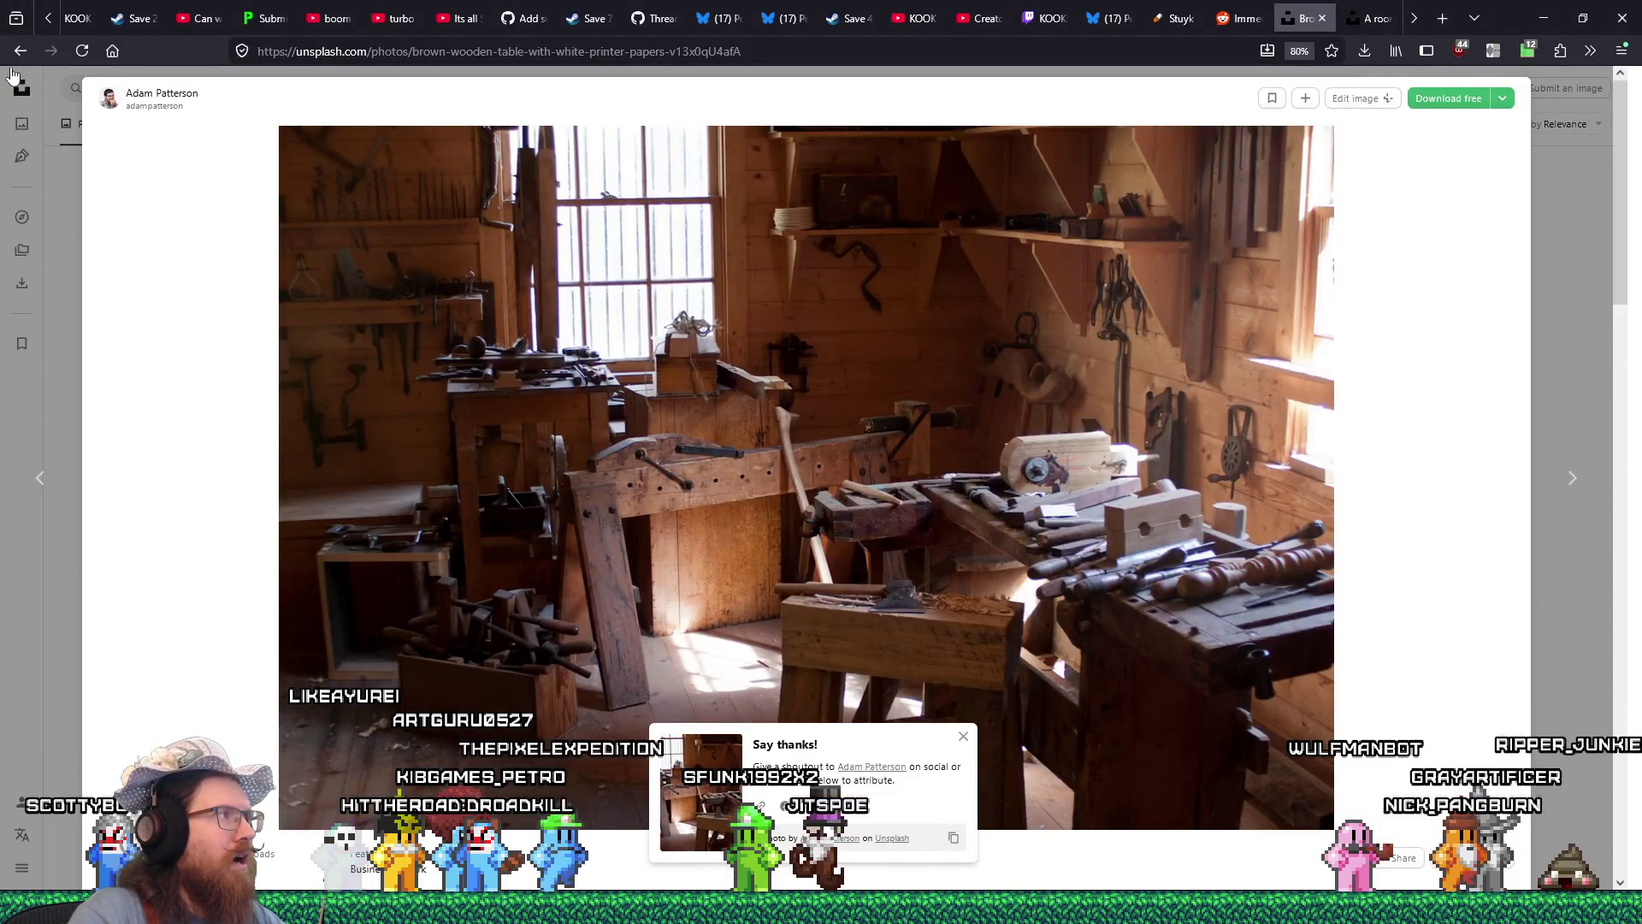
pyautogui.press('Escape')
# Browse deep into the workbench results, loading more photos along the way.
pyautogui.scroll(-5, 860, 428)
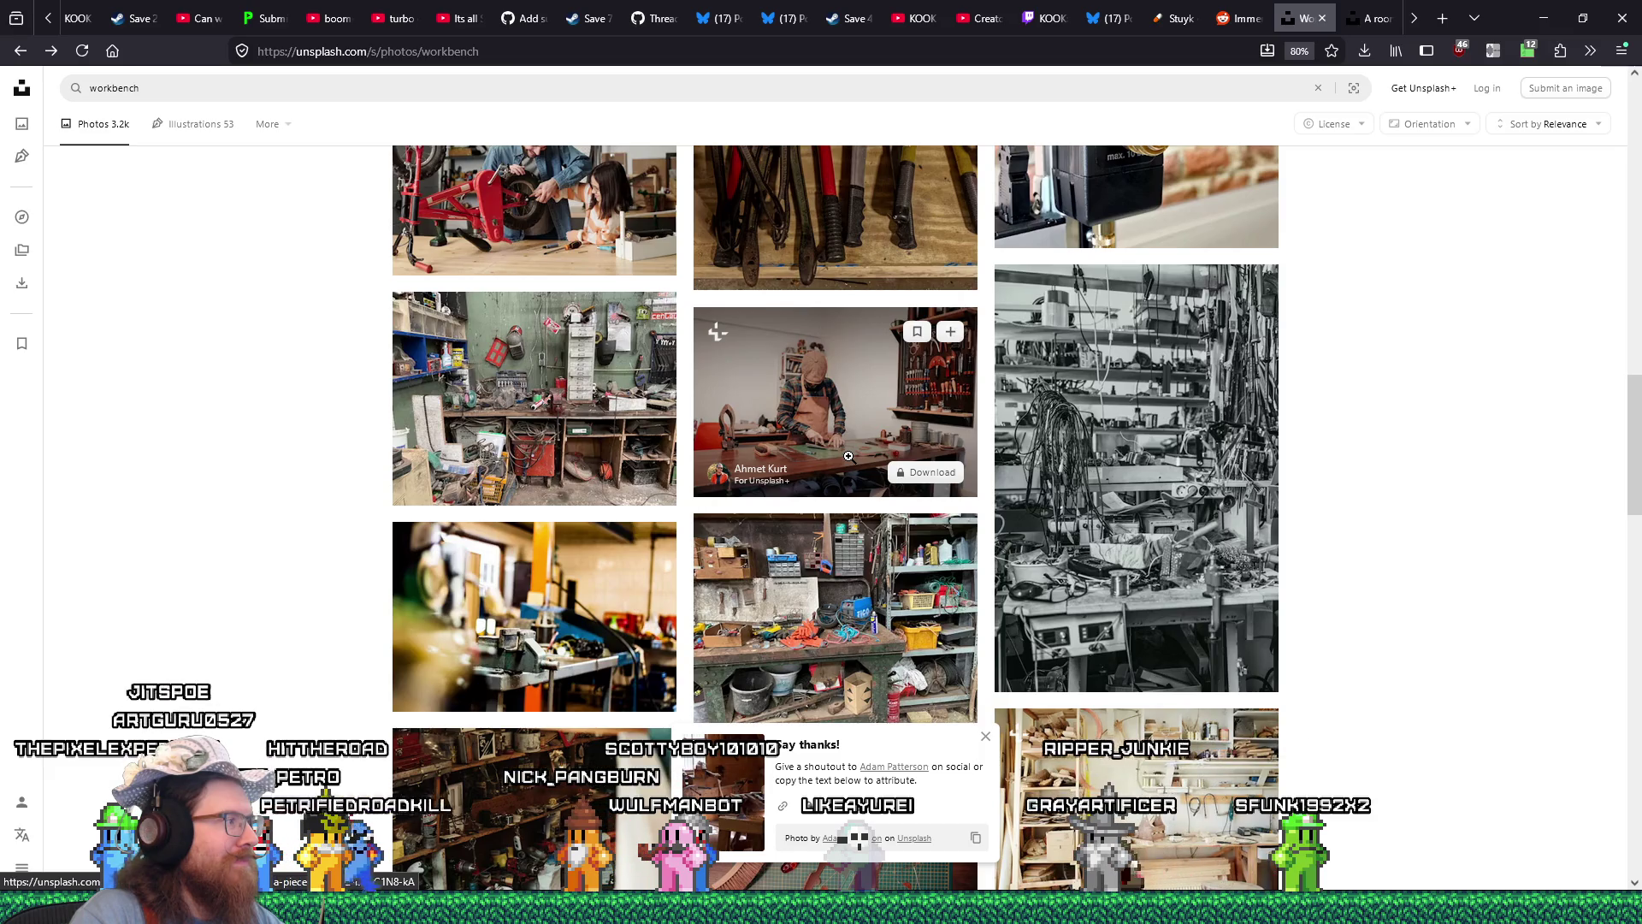
pyautogui.scroll(-6, 848, 456)
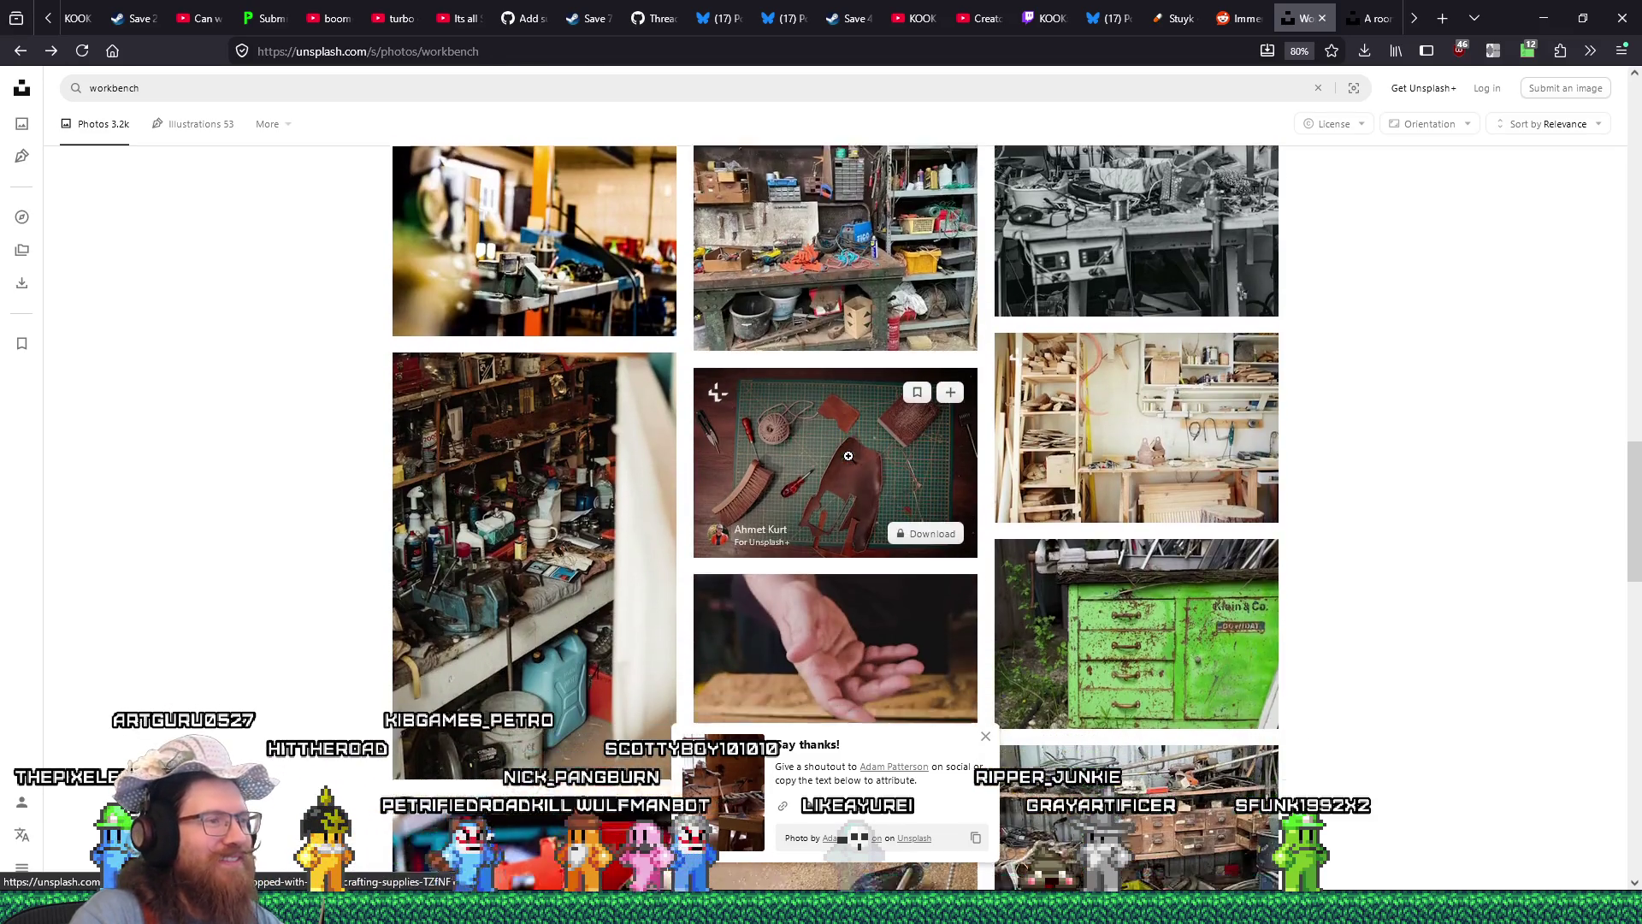
pyautogui.scroll(-4, 848, 456)
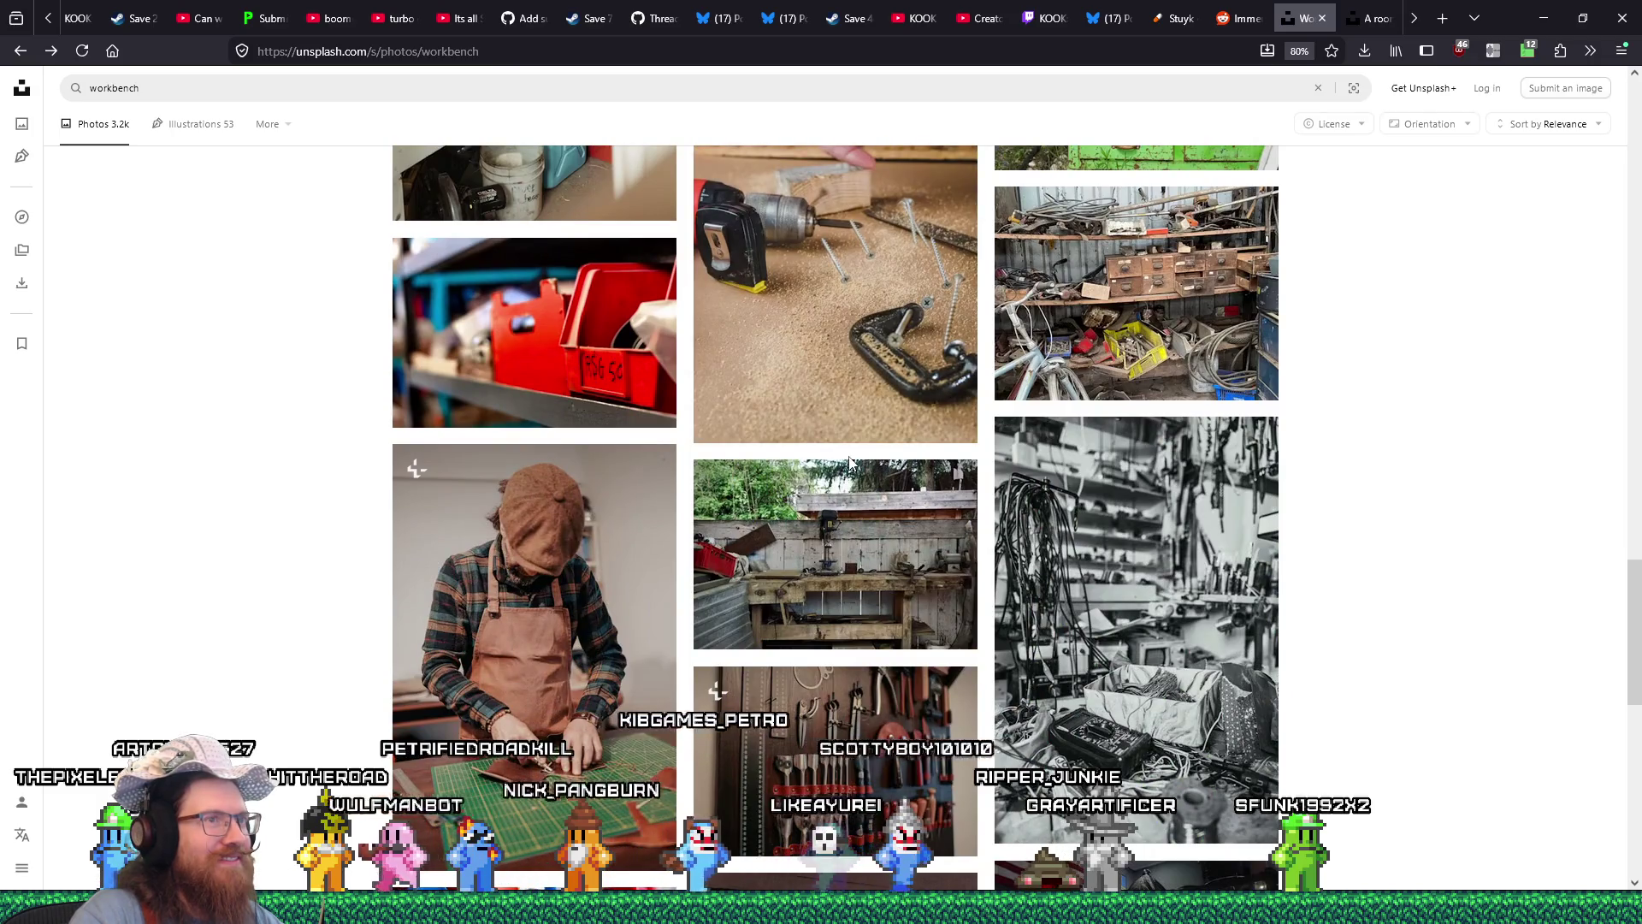
pyautogui.scroll(-3, 849, 456)
pyautogui.scroll(-3, 848, 456)
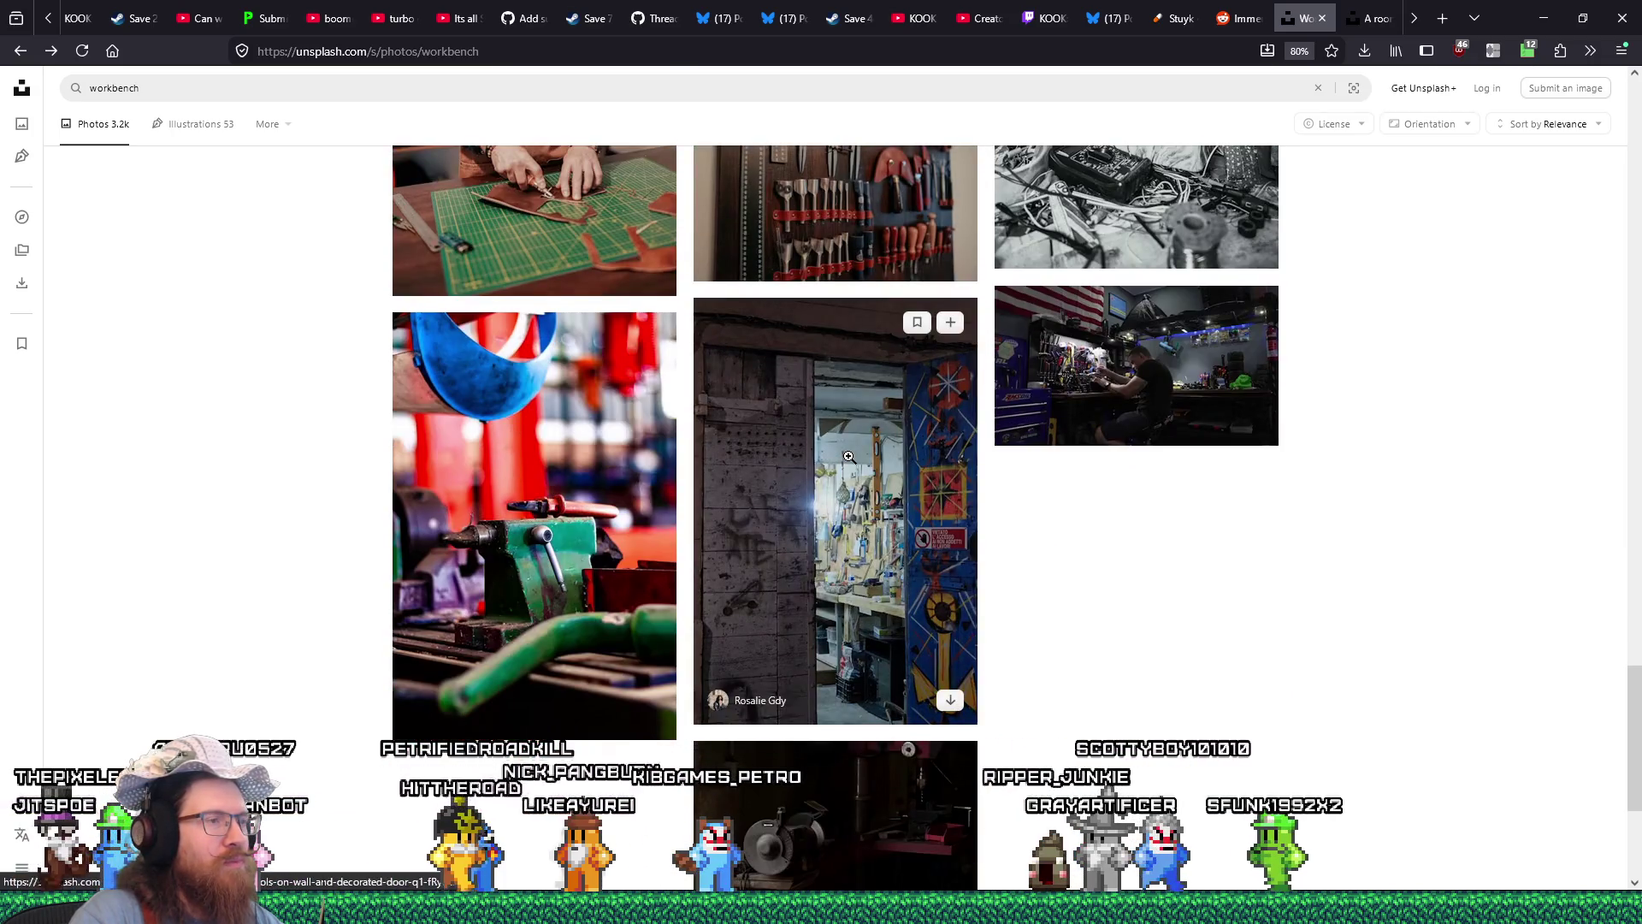
pyautogui.scroll(-4, 848, 456)
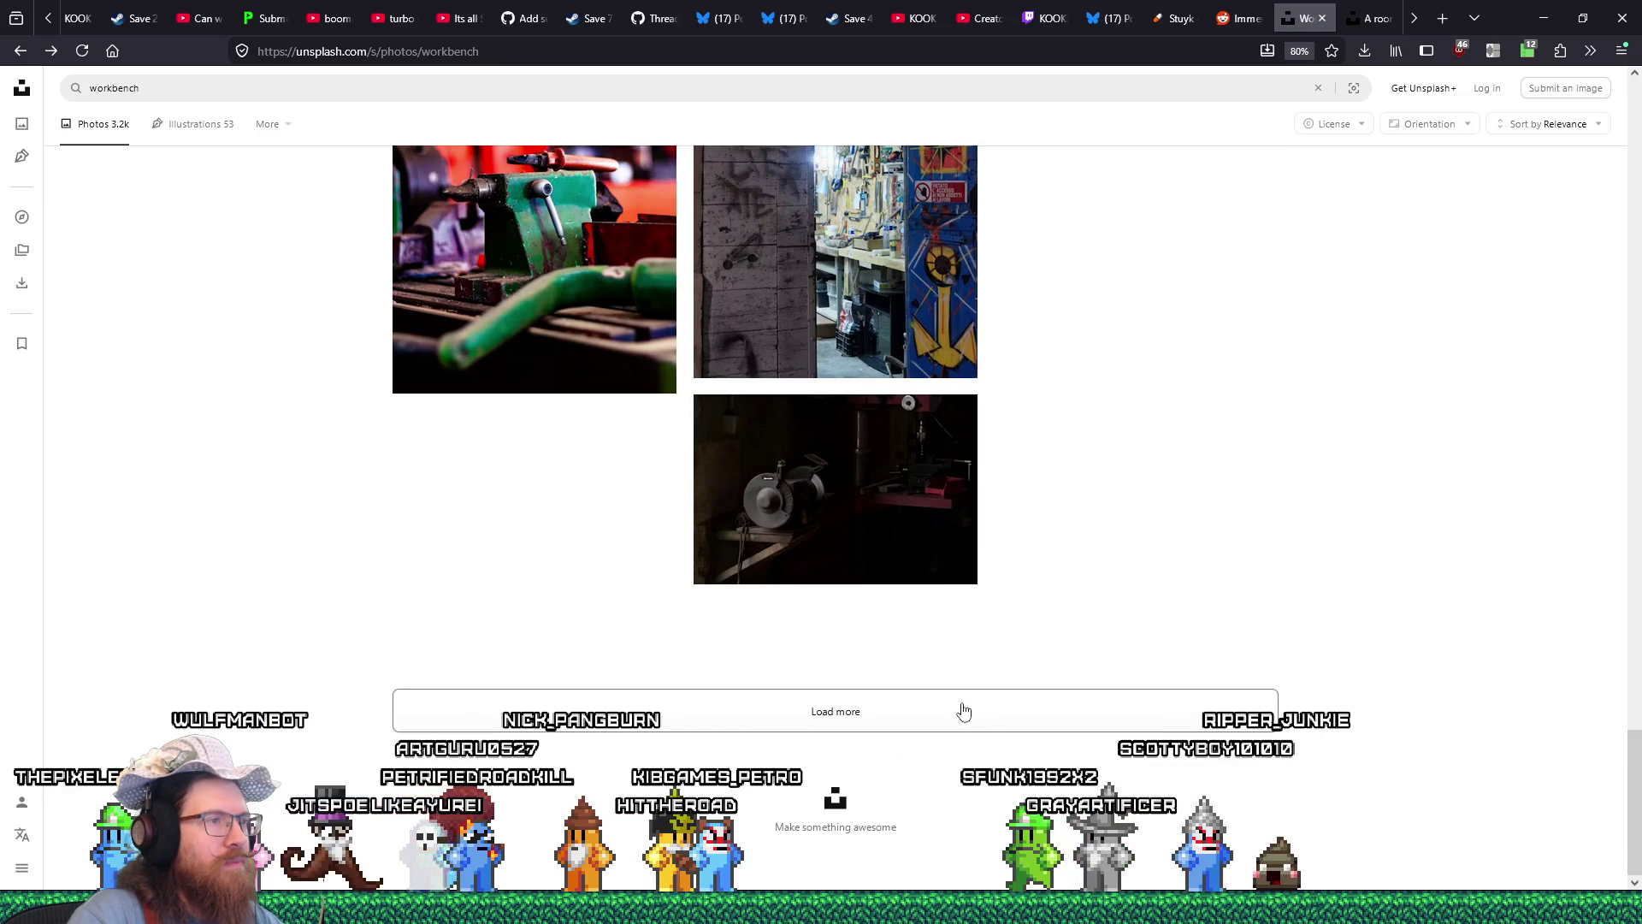
pyautogui.click(961, 710)
pyautogui.scroll(-3, 995, 644)
pyautogui.scroll(-6, 995, 644)
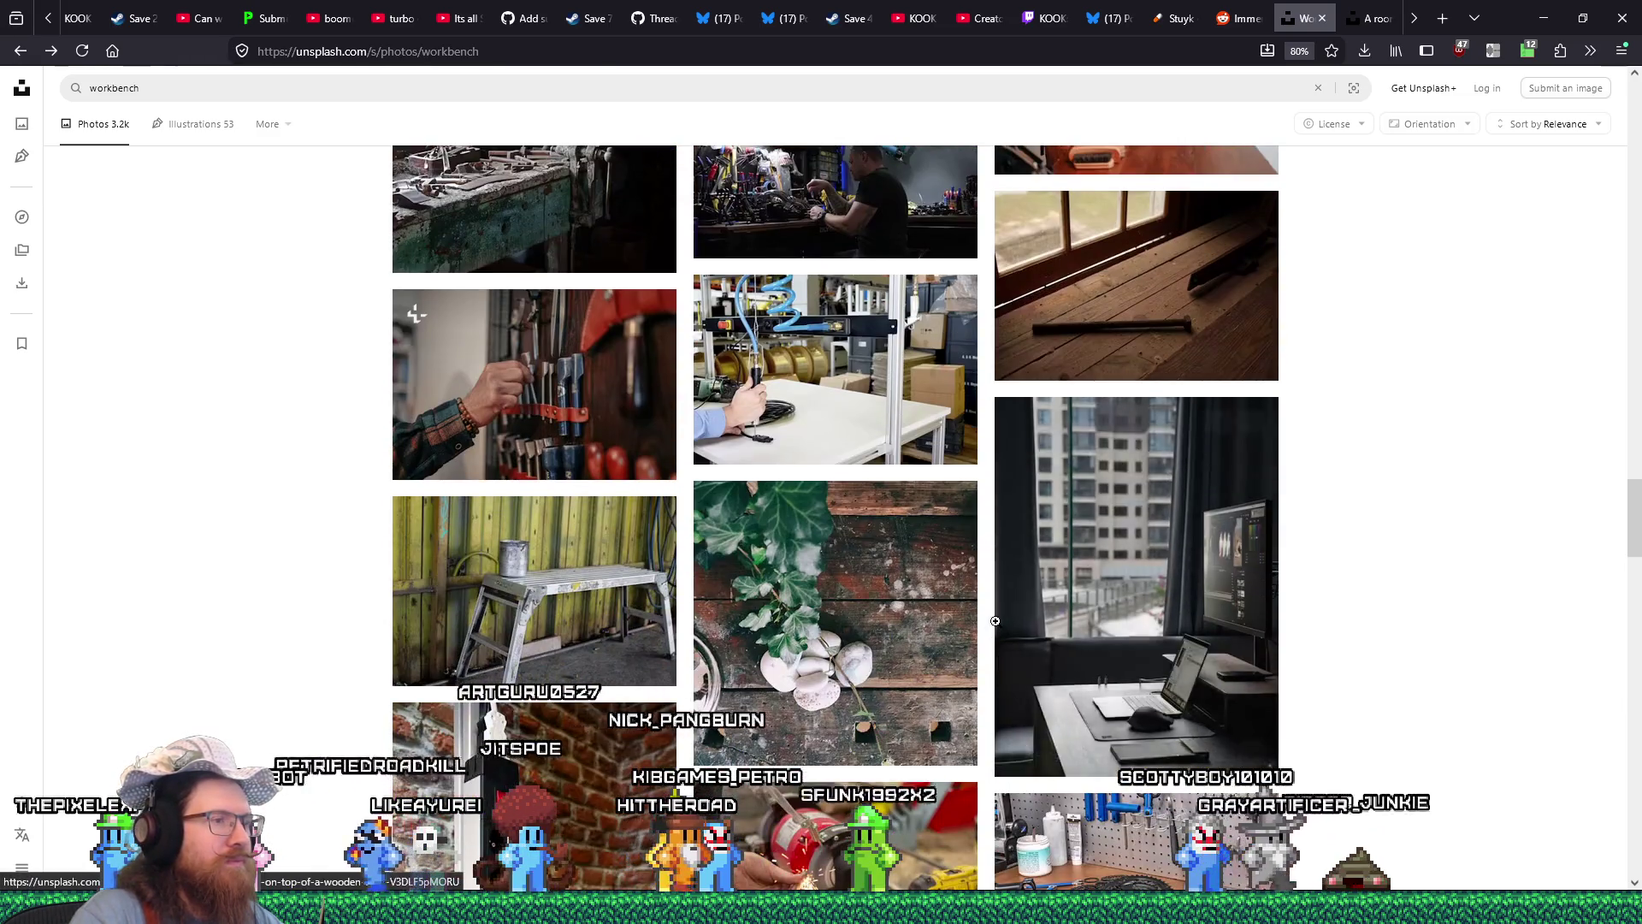
pyautogui.scroll(-3, 1503, 655)
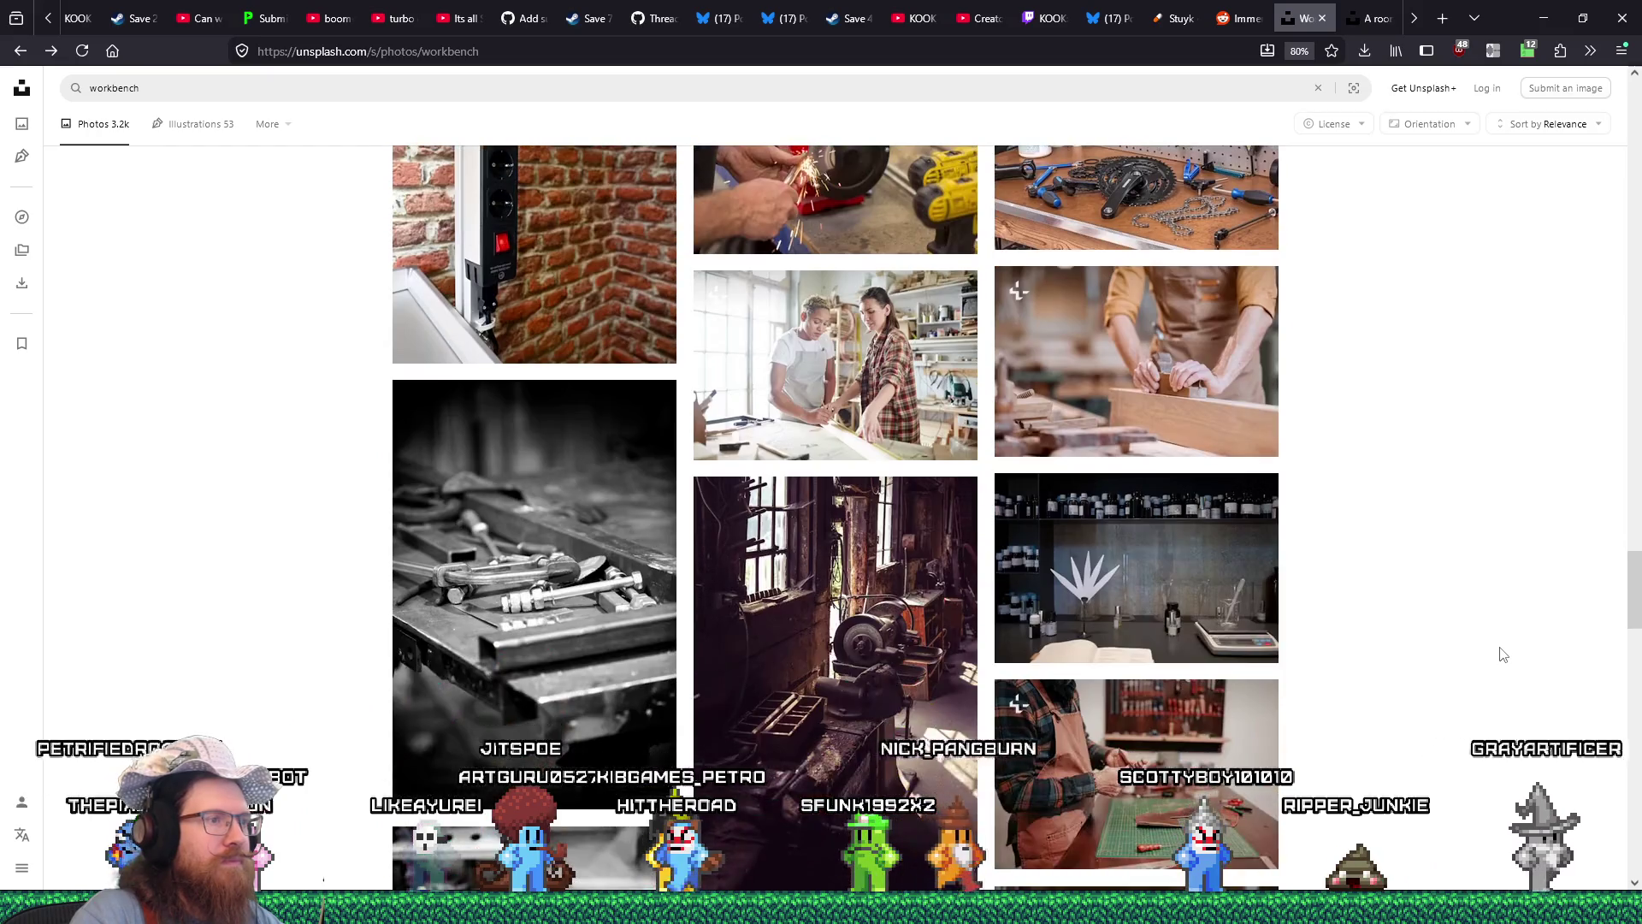
pyautogui.scroll(-1, 1503, 654)
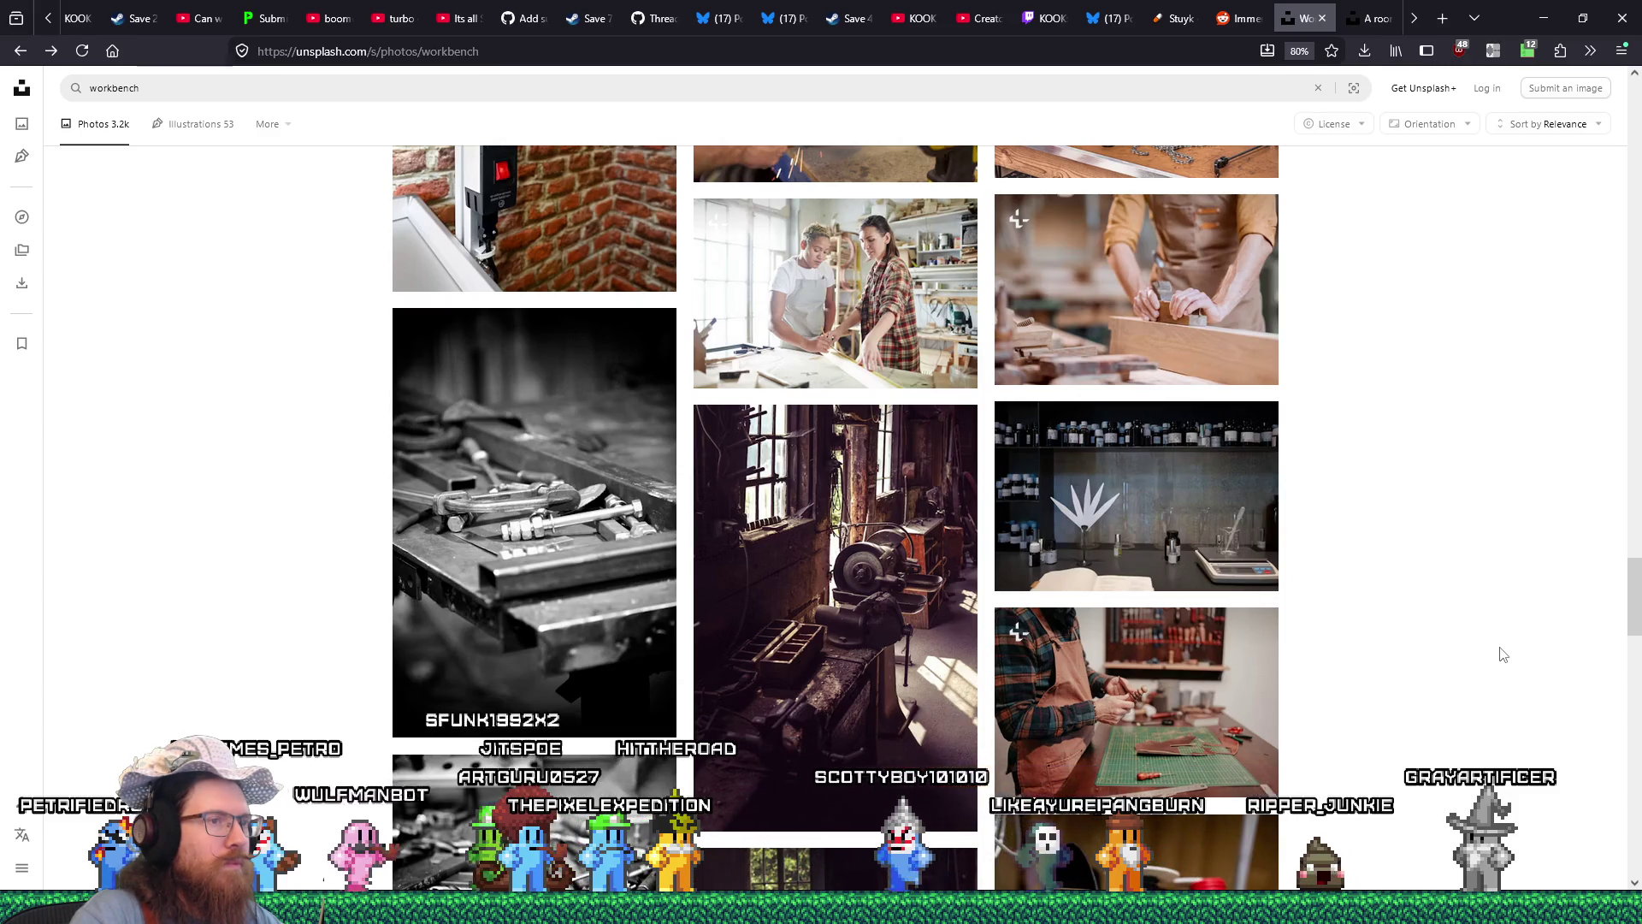
pyautogui.scroll(-2, 1503, 654)
pyautogui.scroll(-2, 1502, 654)
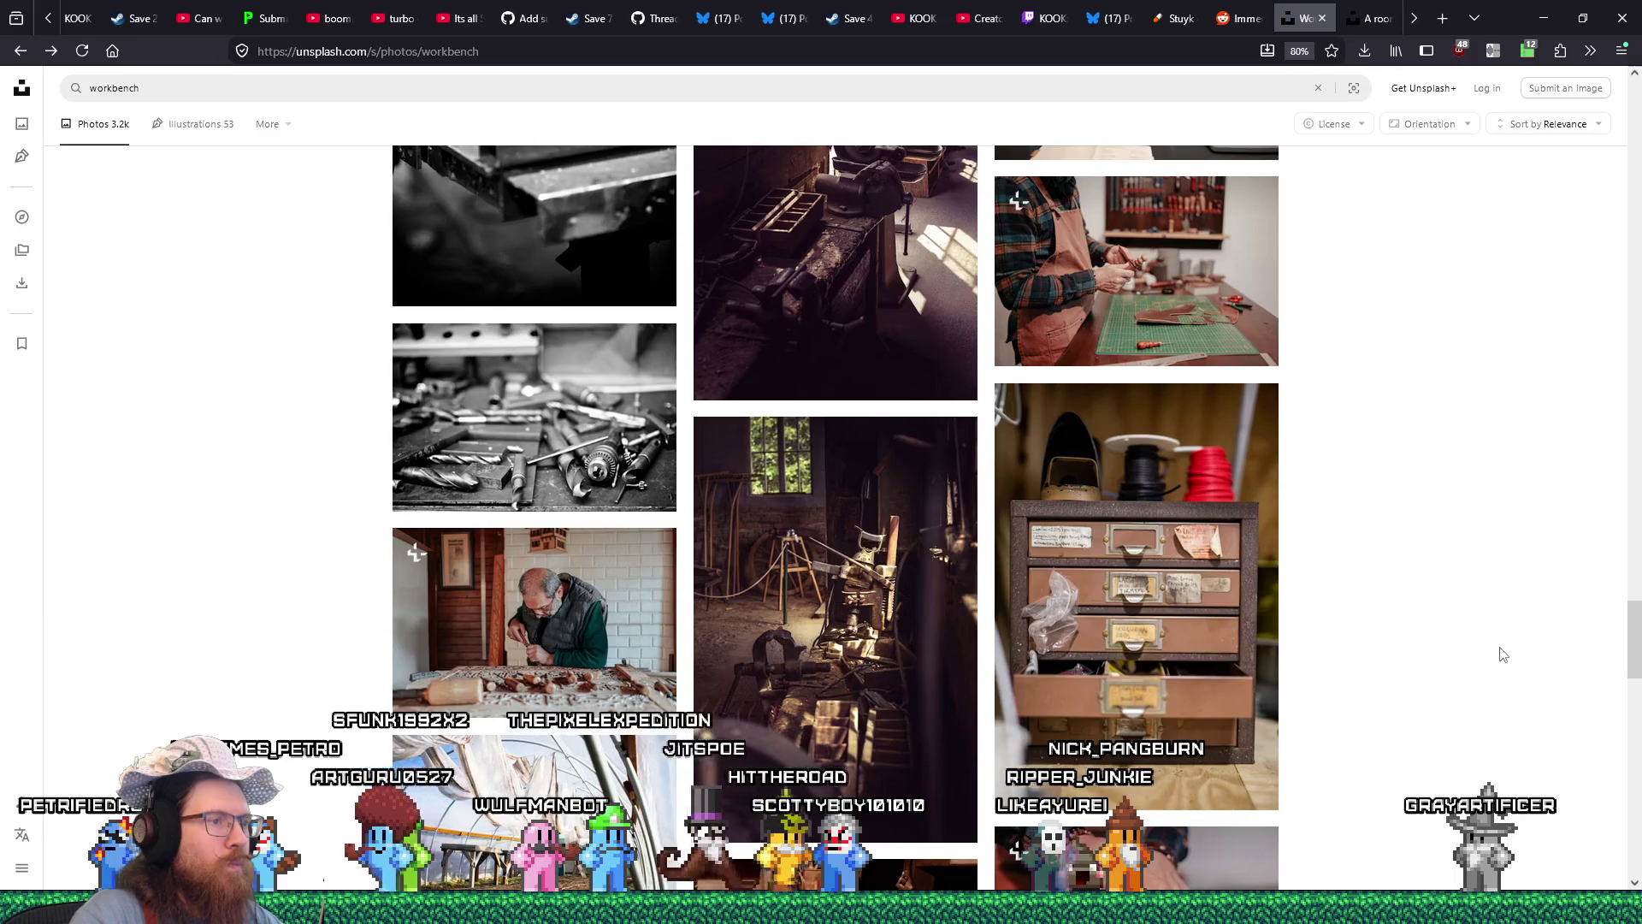
pyautogui.scroll(-3, 1503, 654)
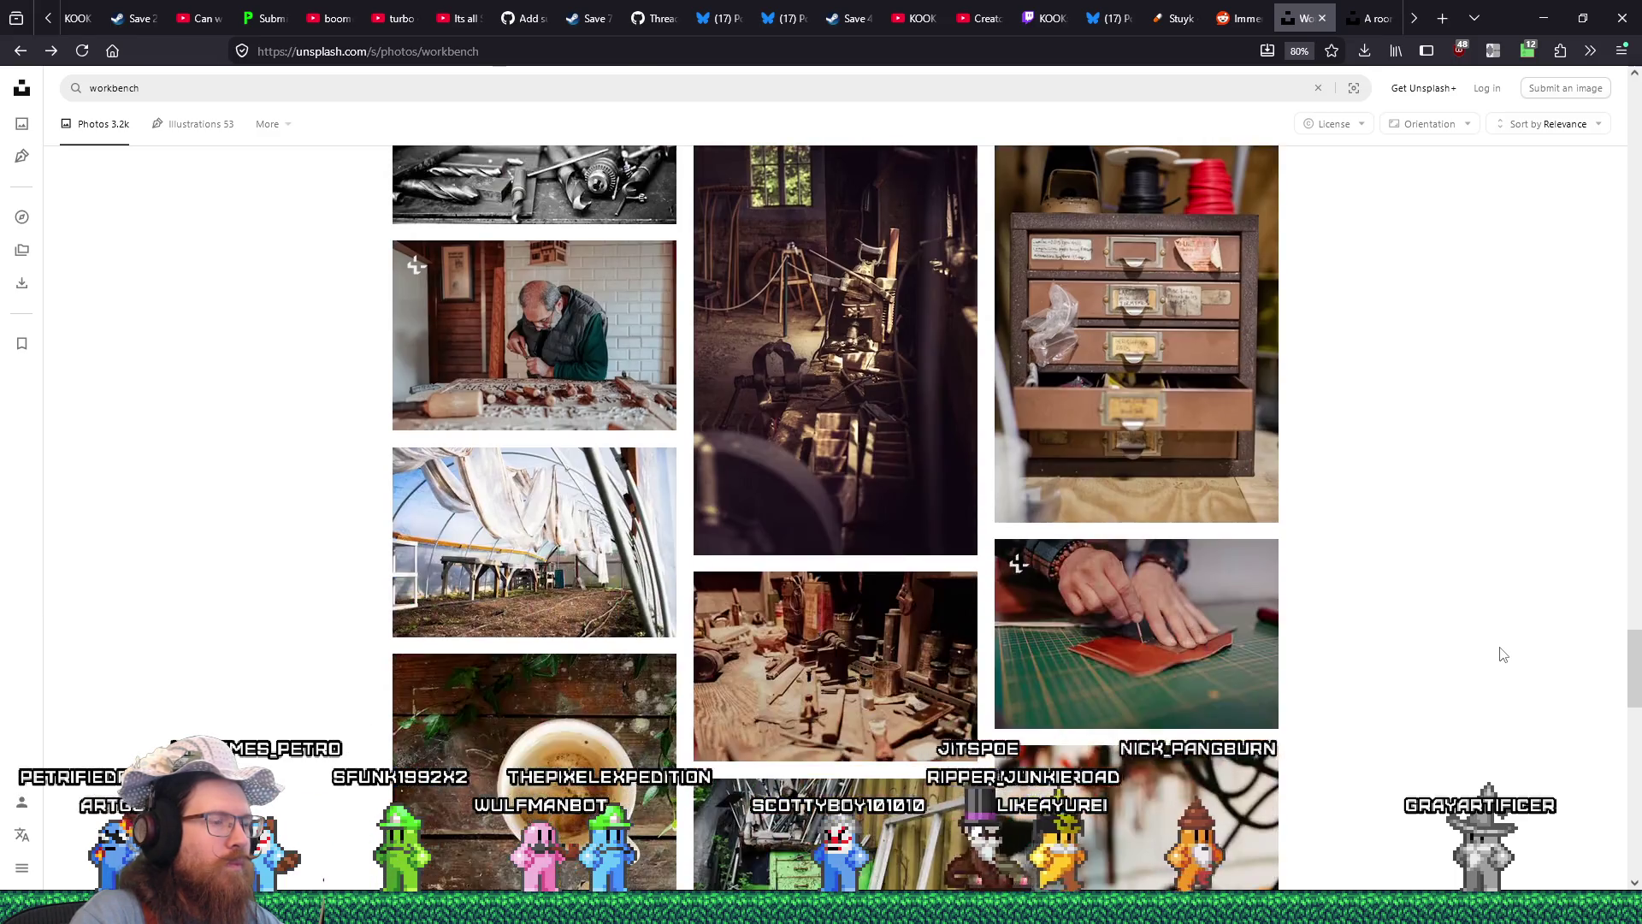
pyautogui.scroll(-8, 1503, 655)
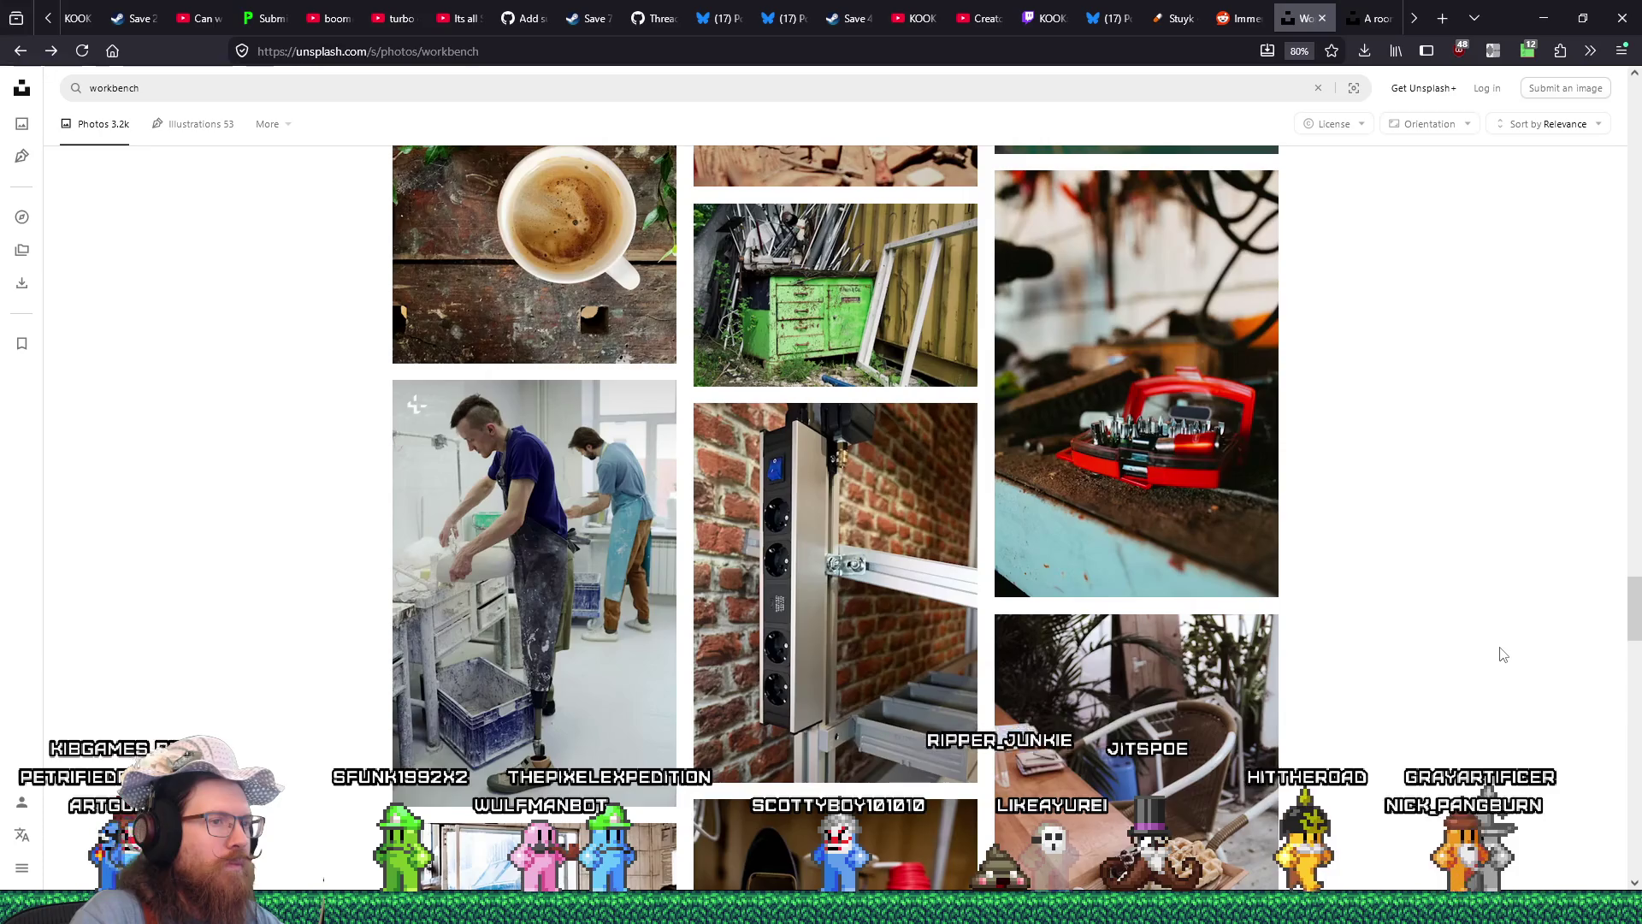
pyautogui.scroll(-3, 1503, 655)
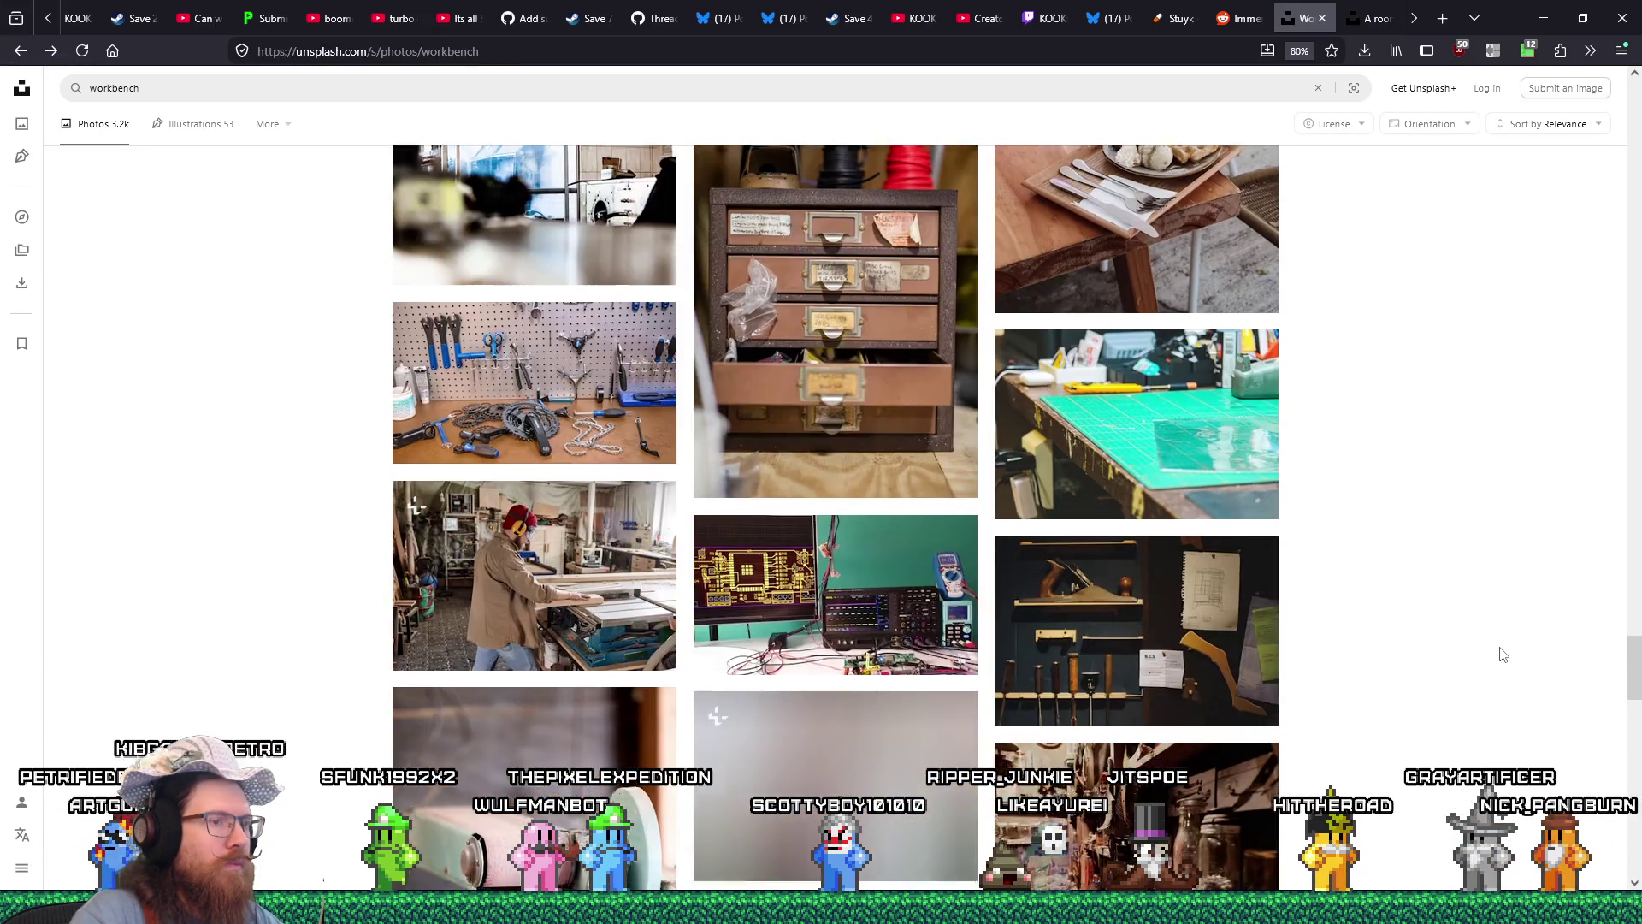
pyautogui.scroll(-3, 1502, 654)
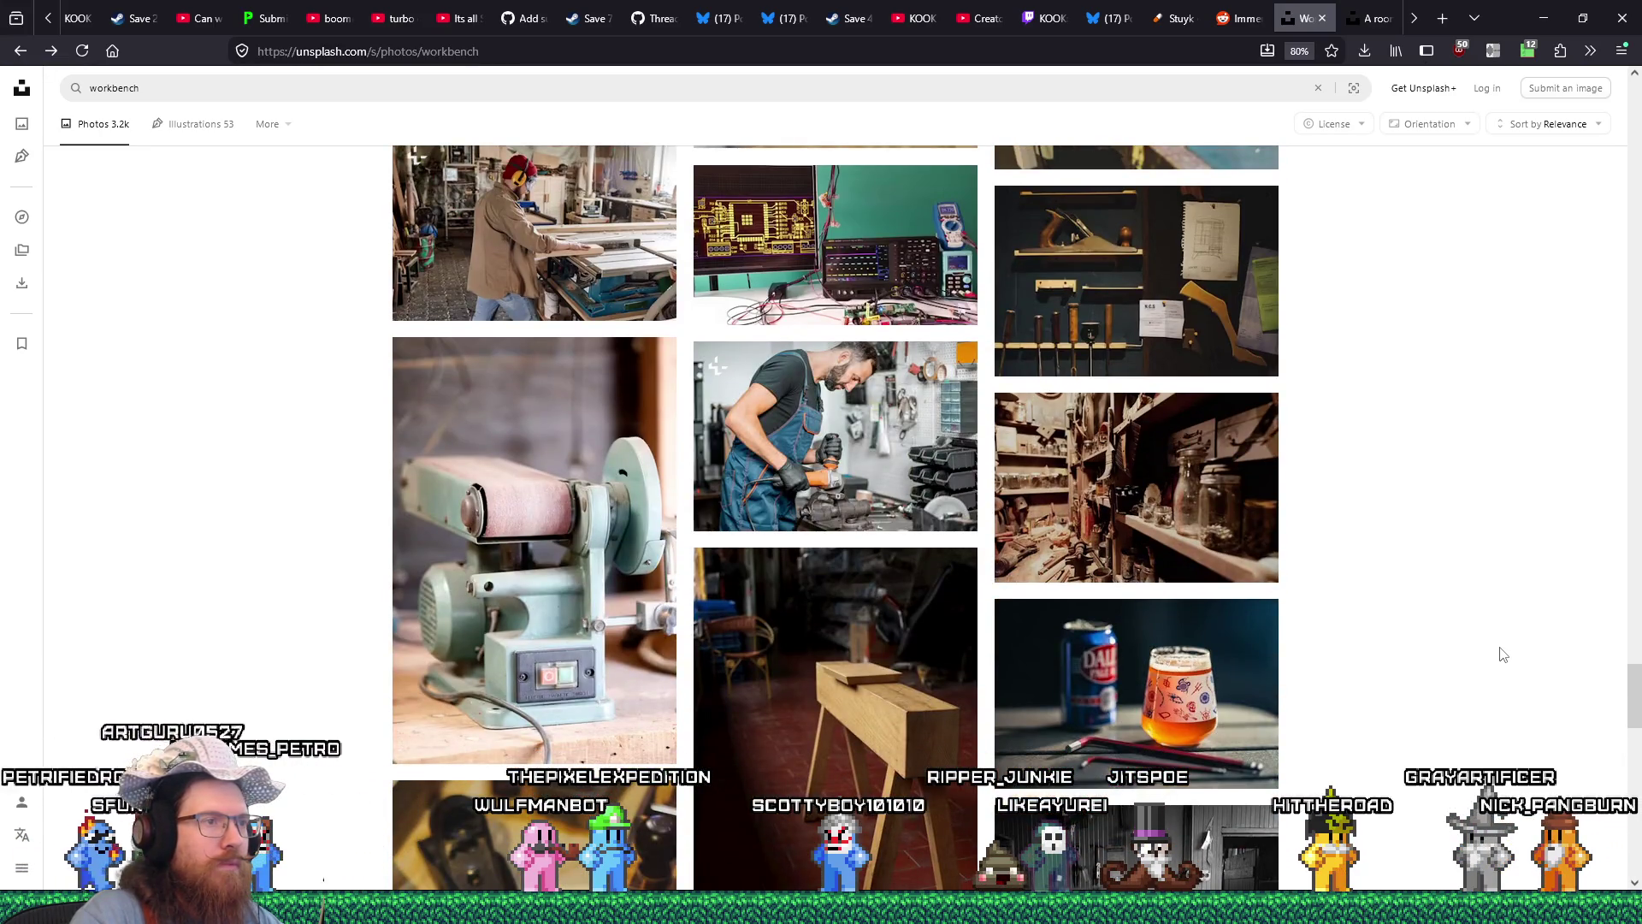
pyautogui.scroll(-8, 1503, 654)
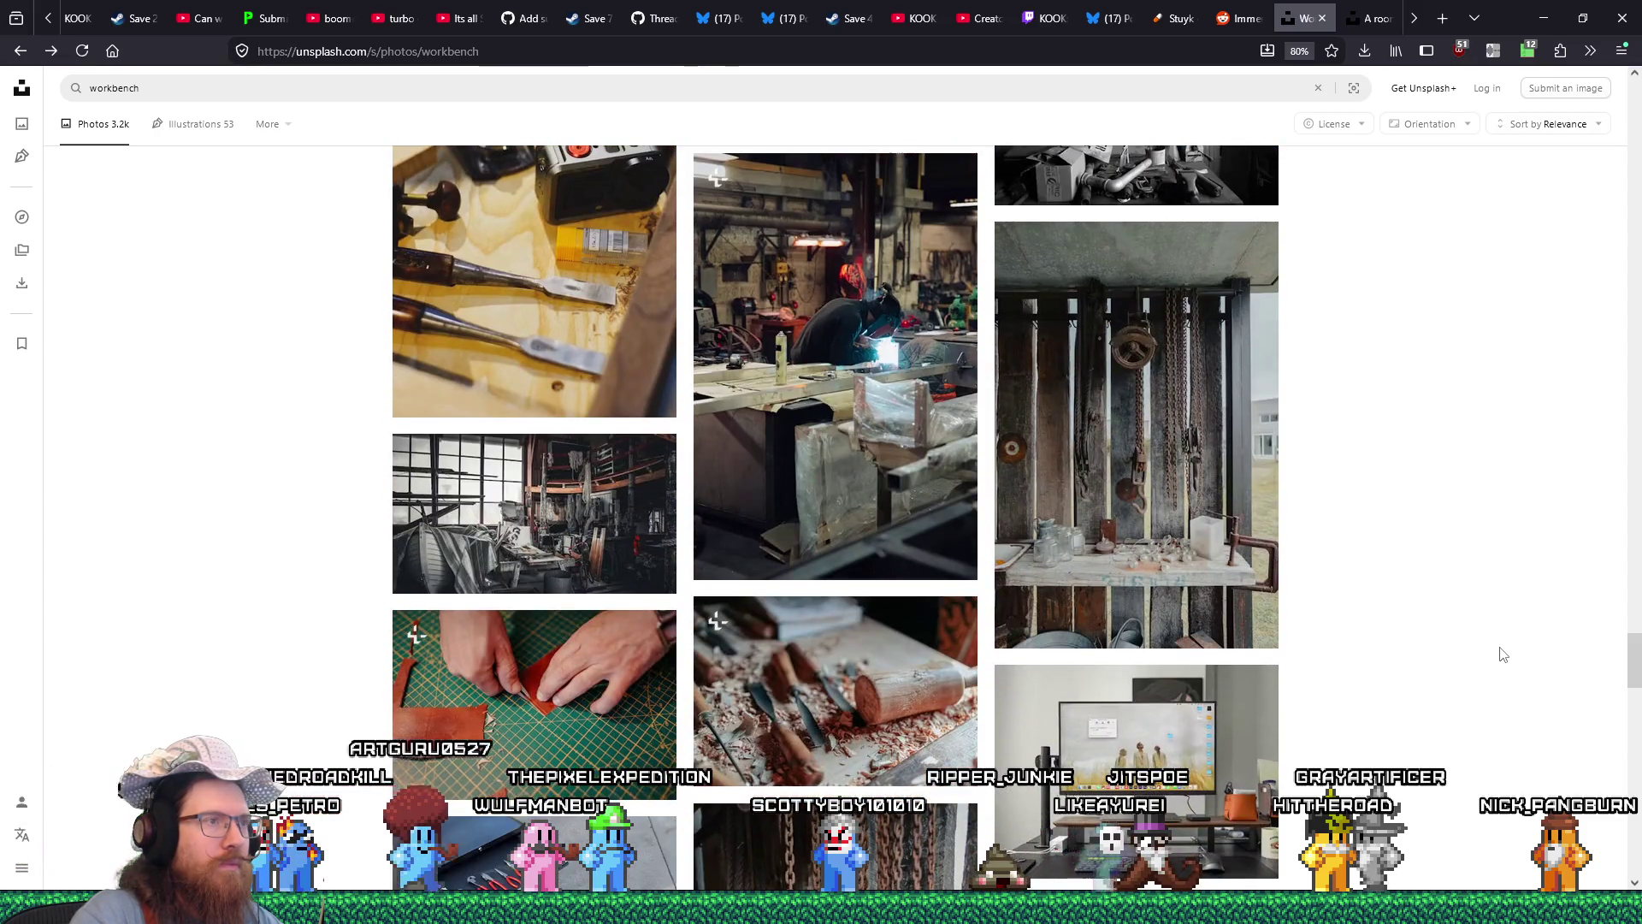
pyautogui.scroll(-8, 1502, 654)
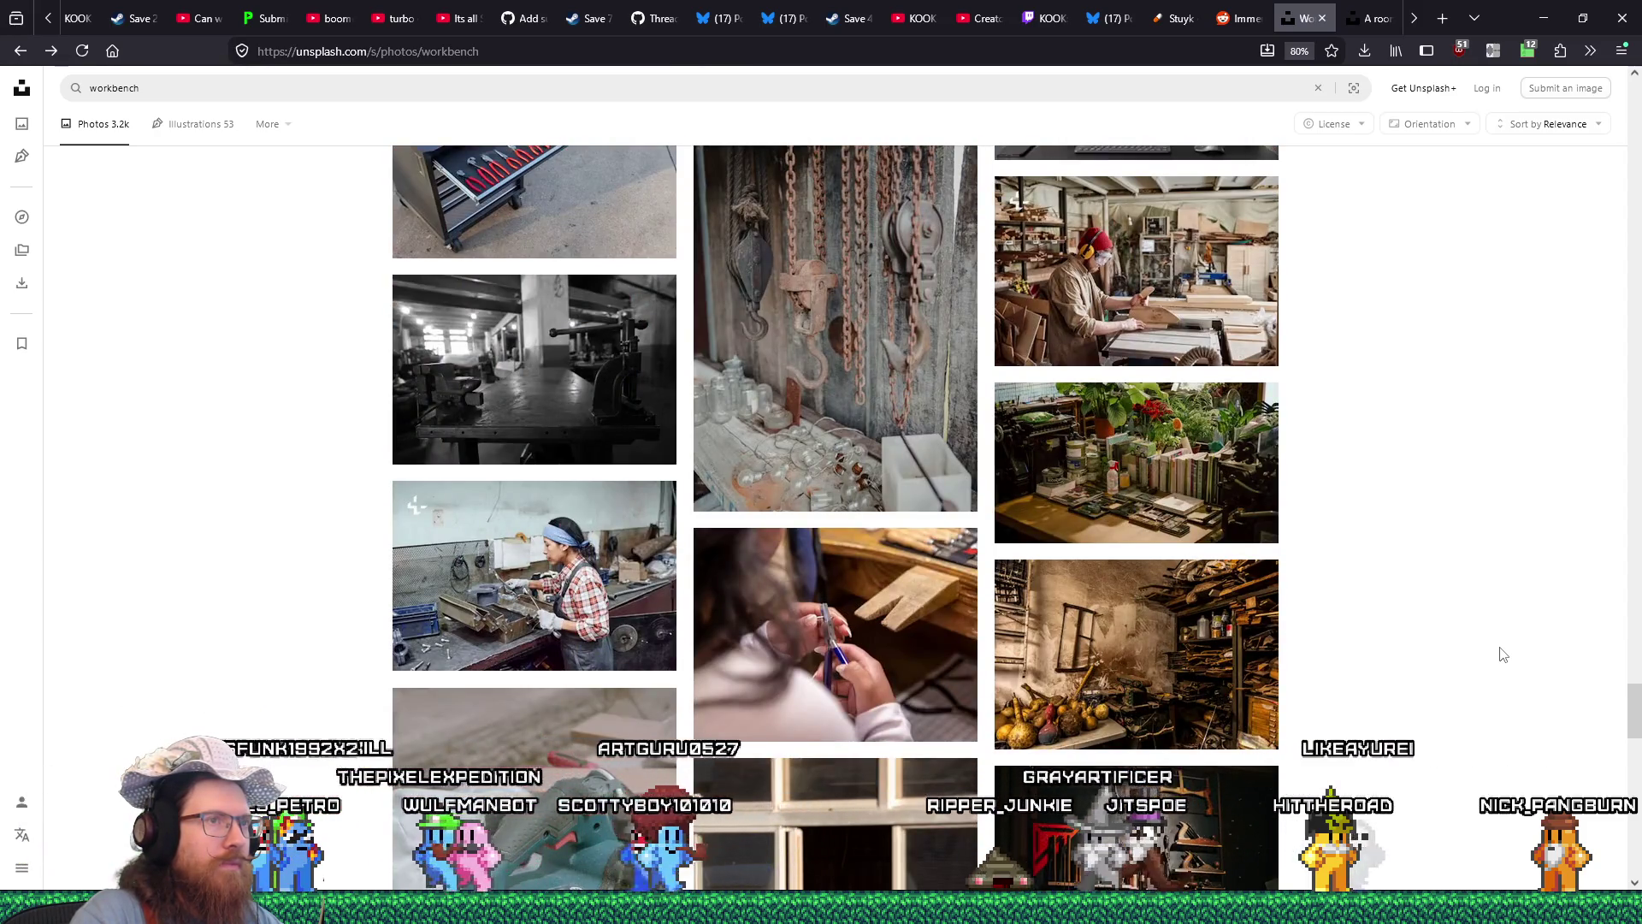
pyautogui.scroll(-4, 1503, 654)
pyautogui.scroll(-2, 1502, 655)
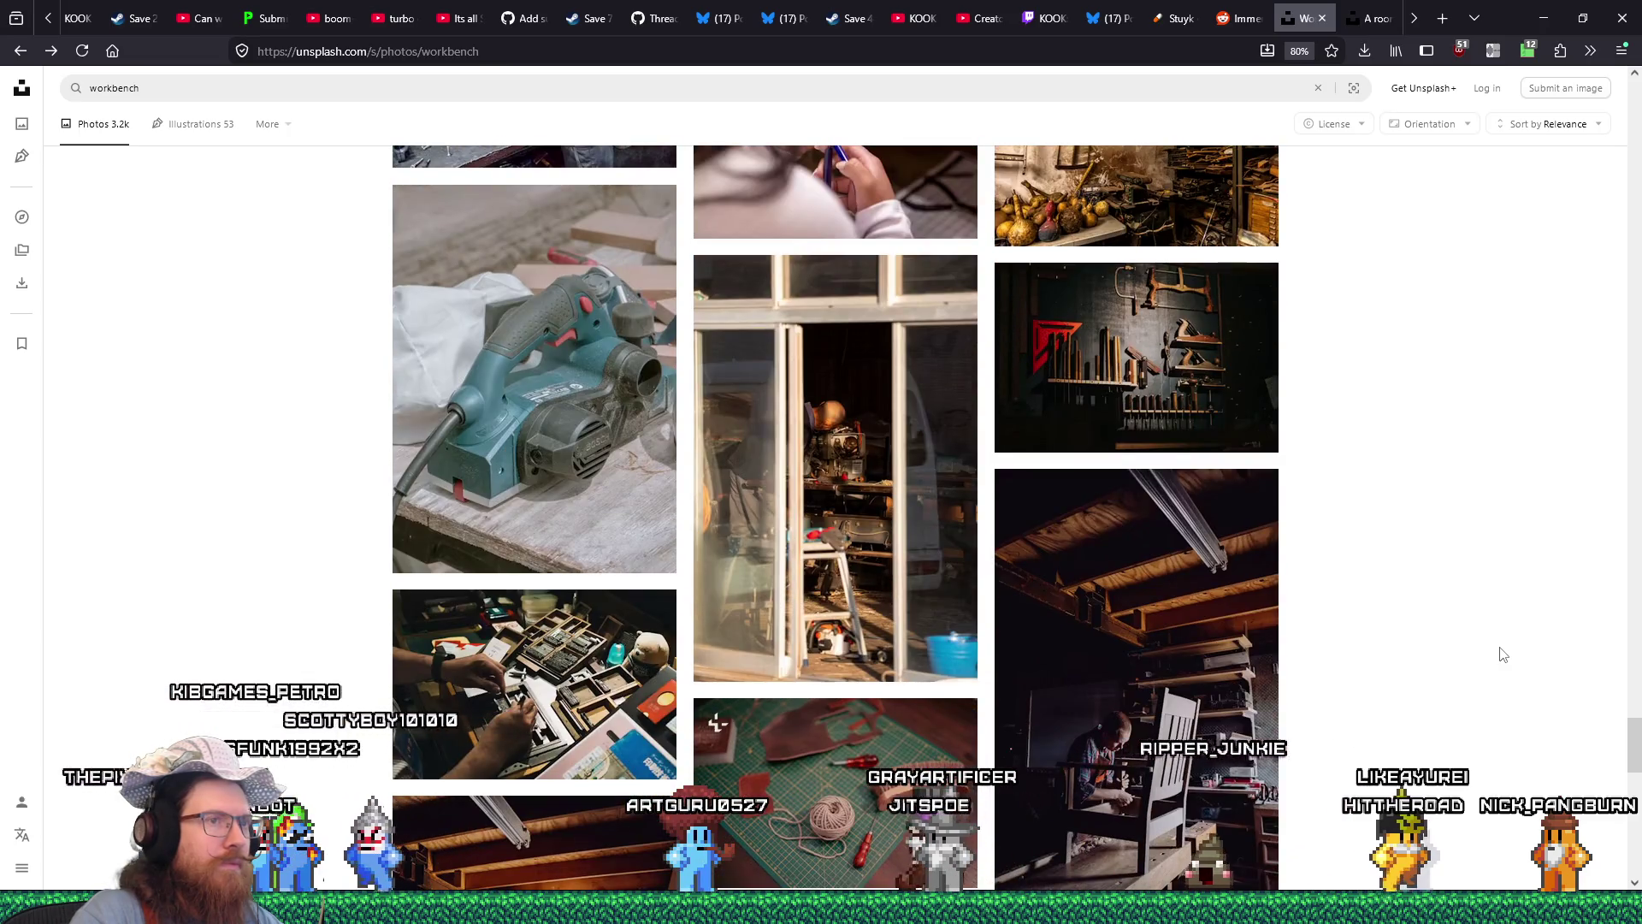
pyautogui.scroll(-4, 1503, 654)
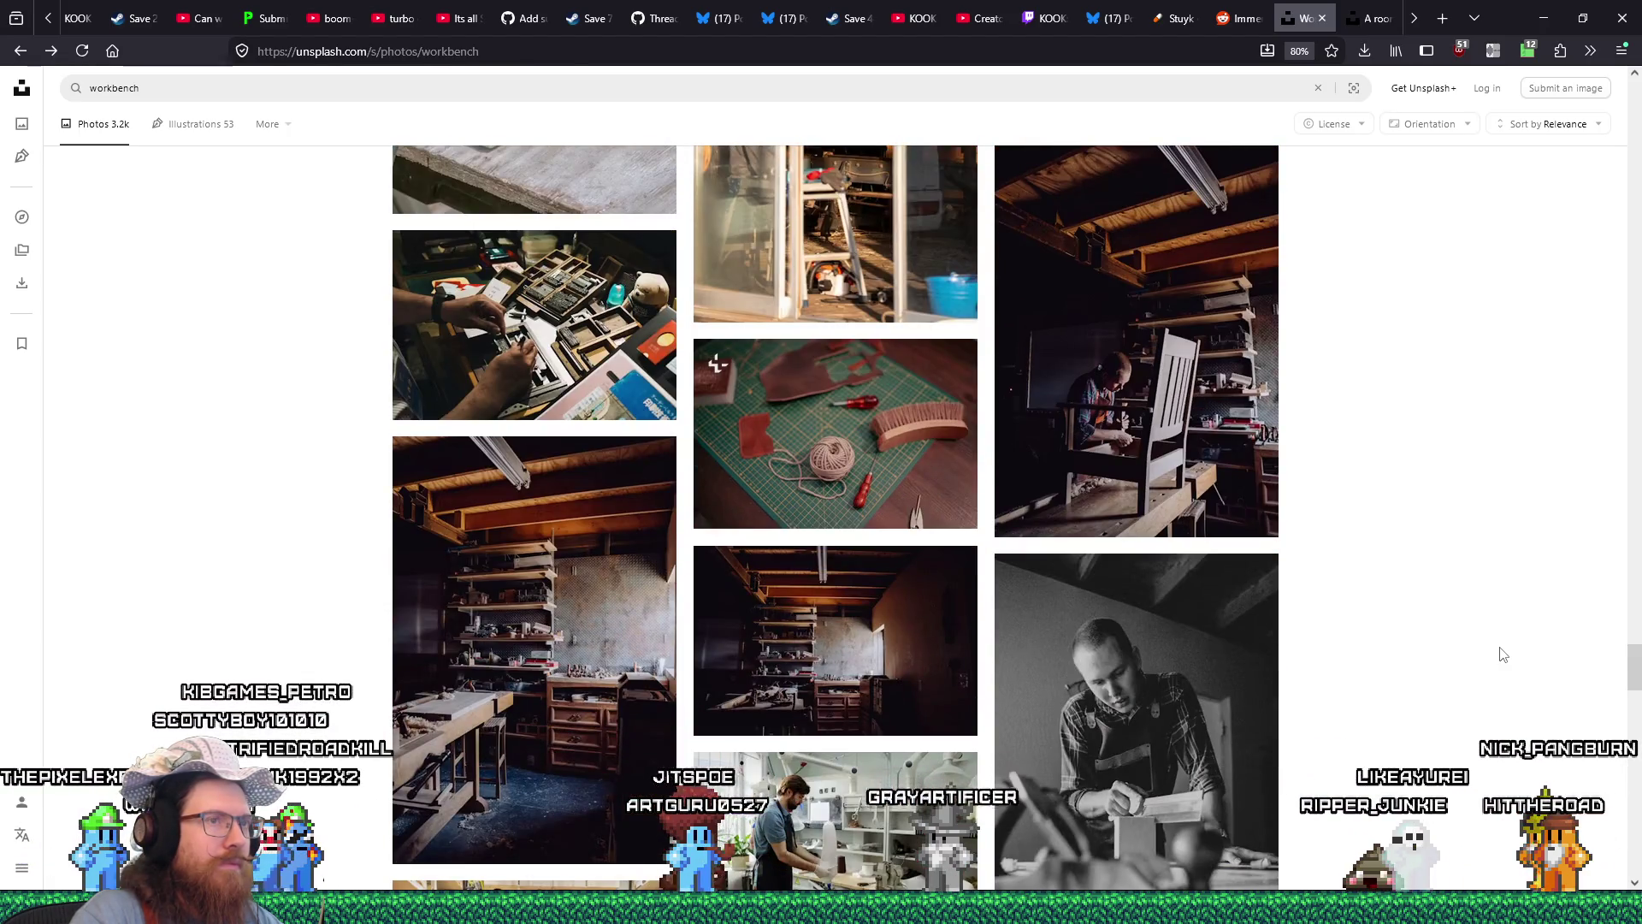
pyautogui.scroll(-5, 1503, 655)
pyautogui.scroll(-4, 1502, 654)
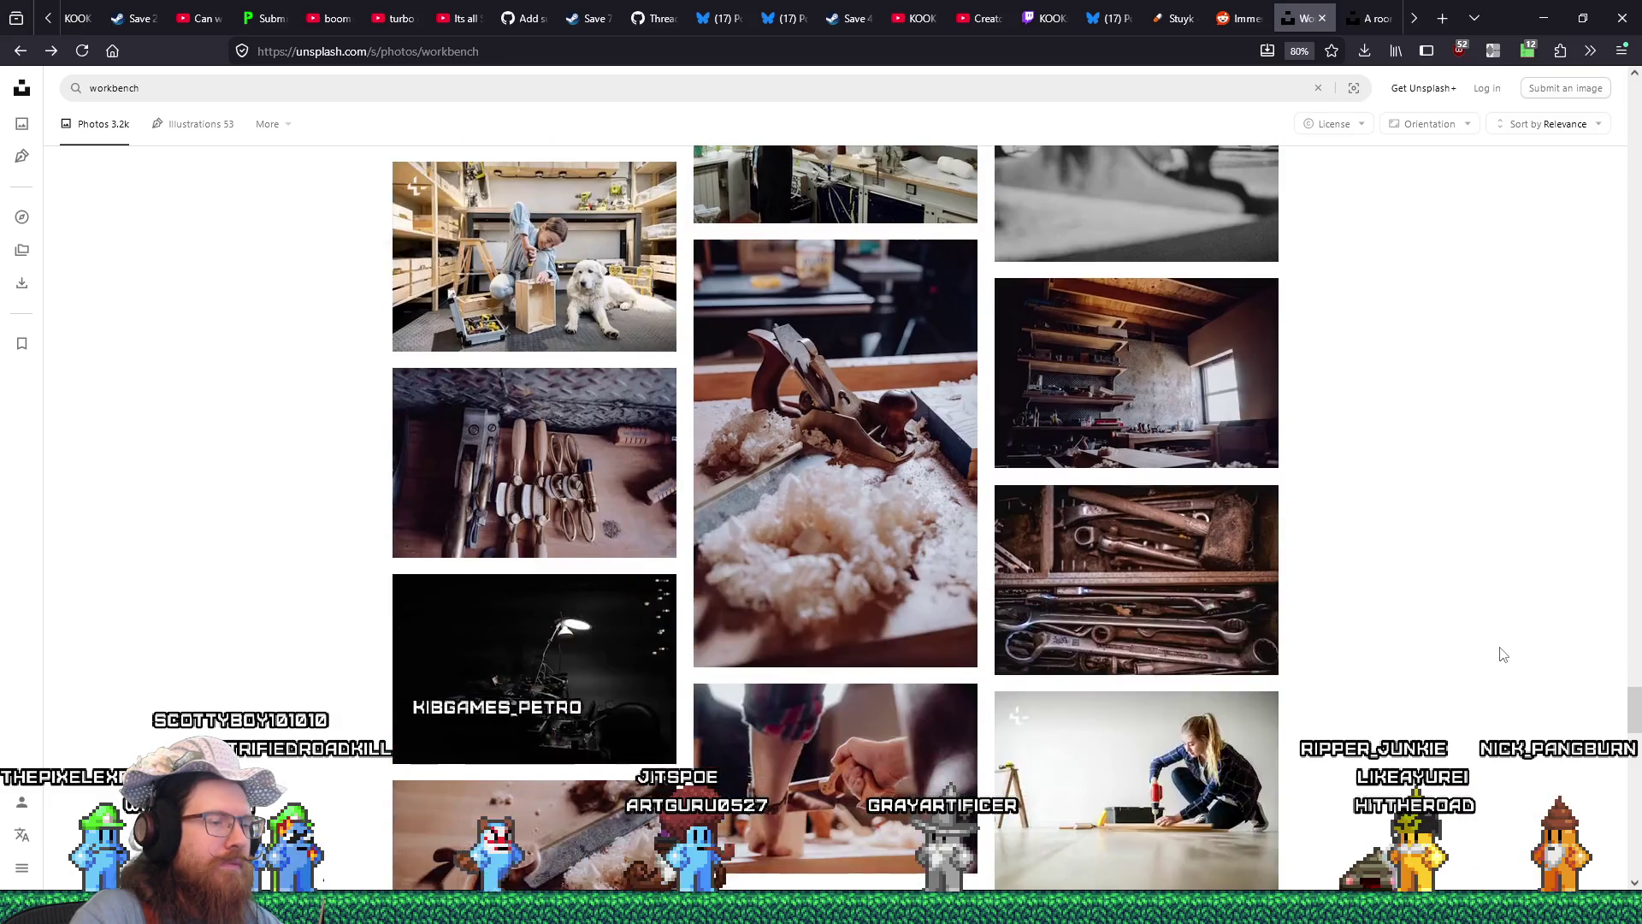
pyautogui.scroll(-5, 1503, 655)
pyautogui.scroll(-8, 1503, 654)
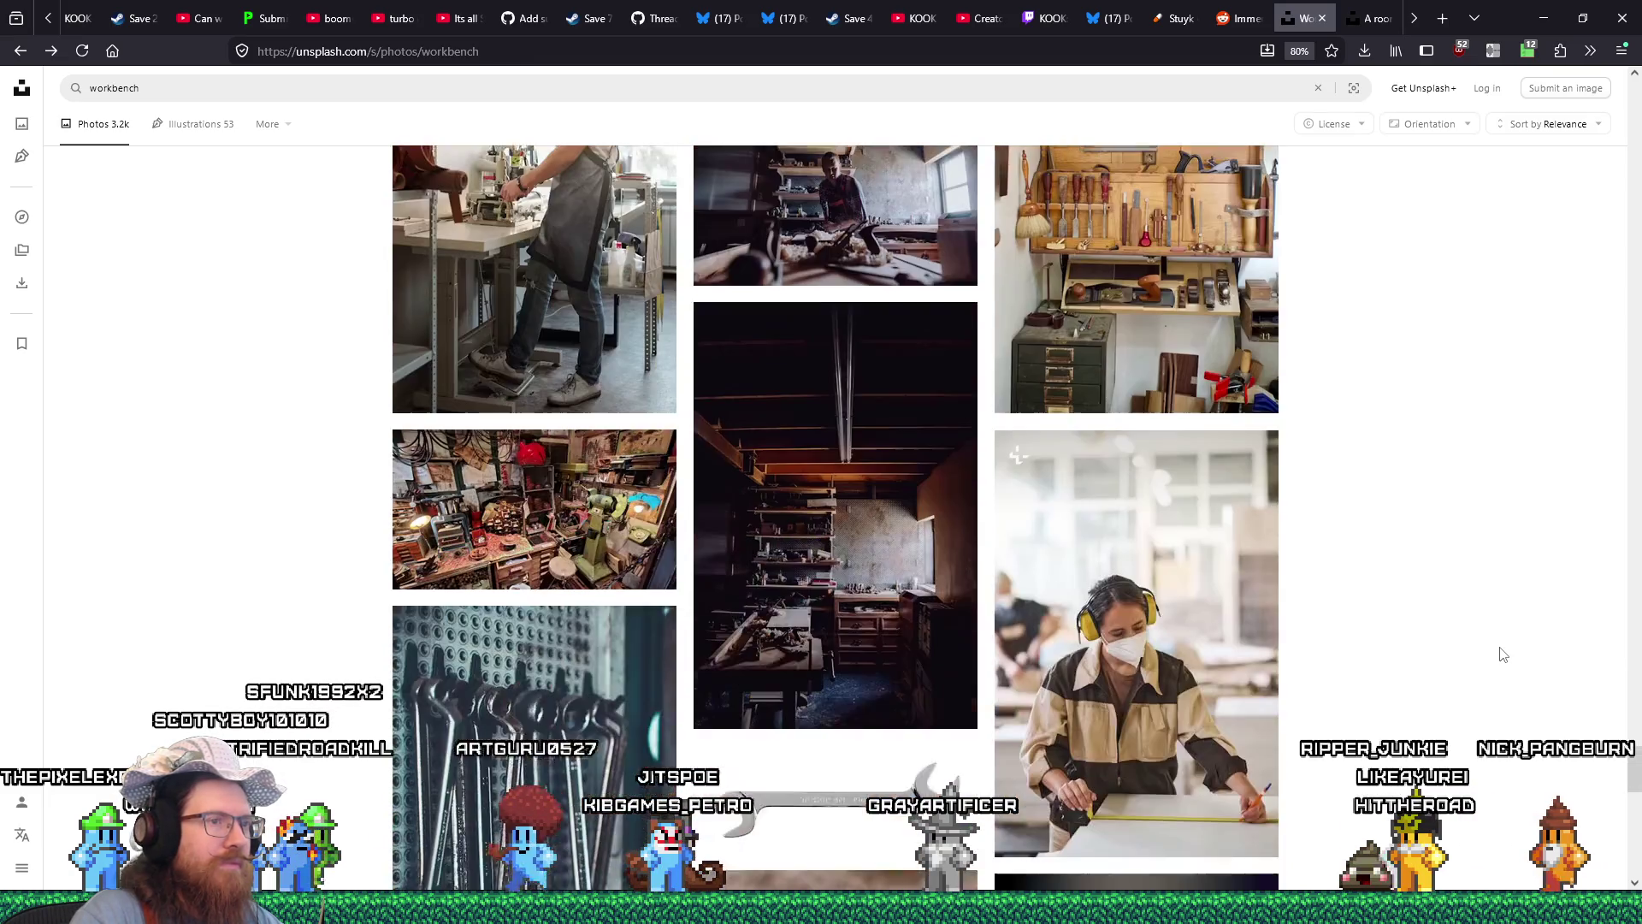
pyautogui.scroll(-15, 1502, 654)
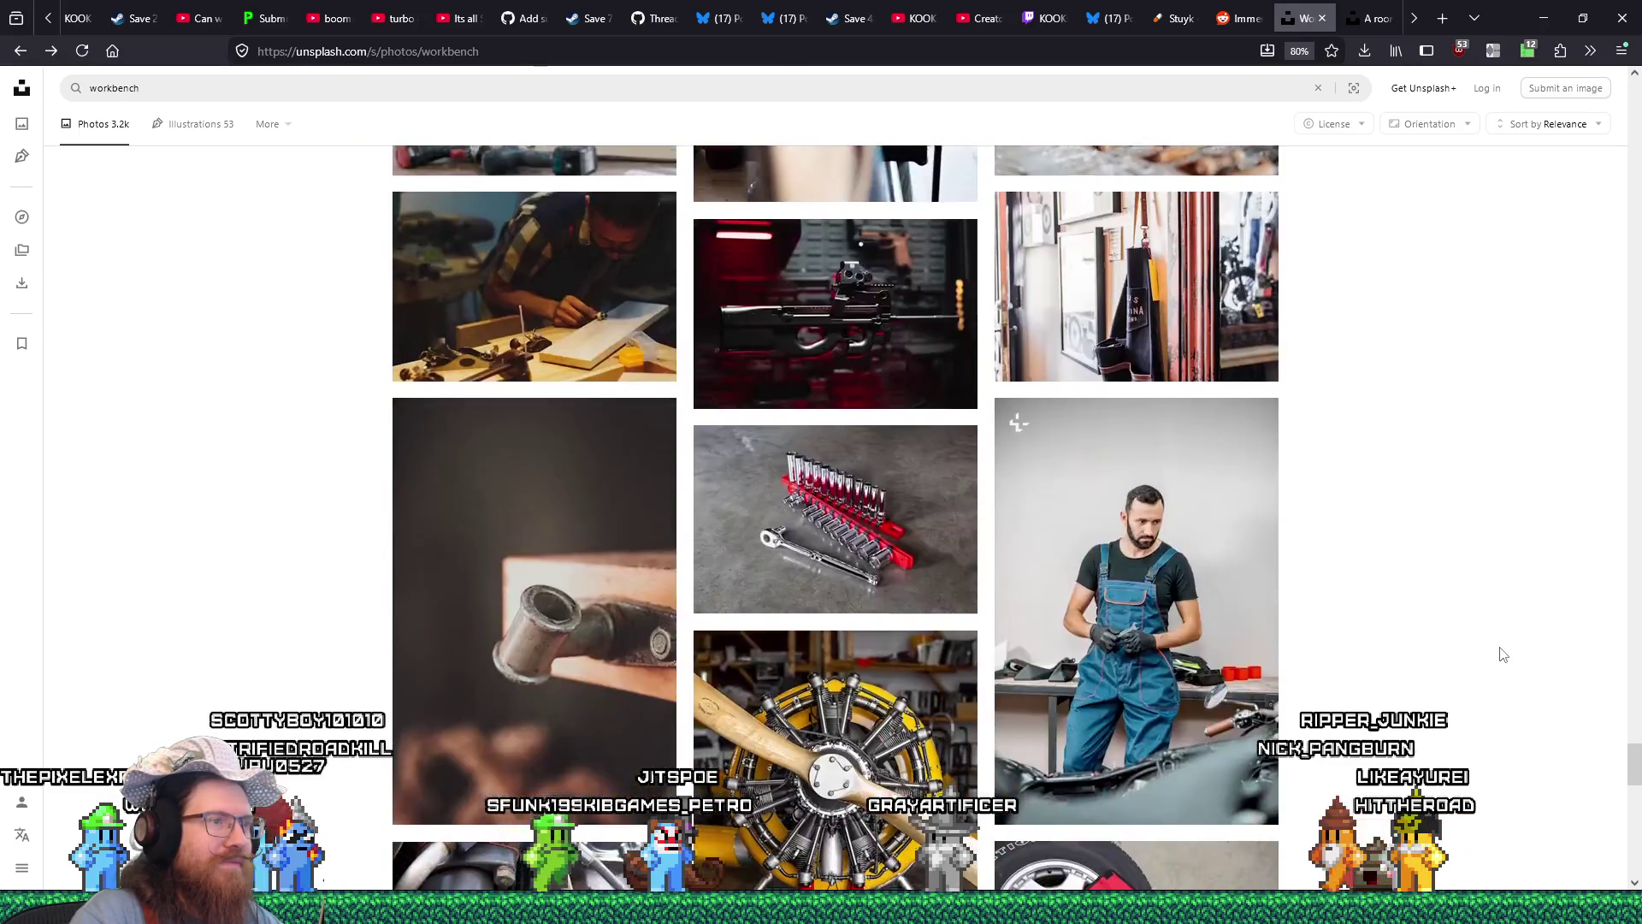
pyautogui.scroll(-15, 1503, 654)
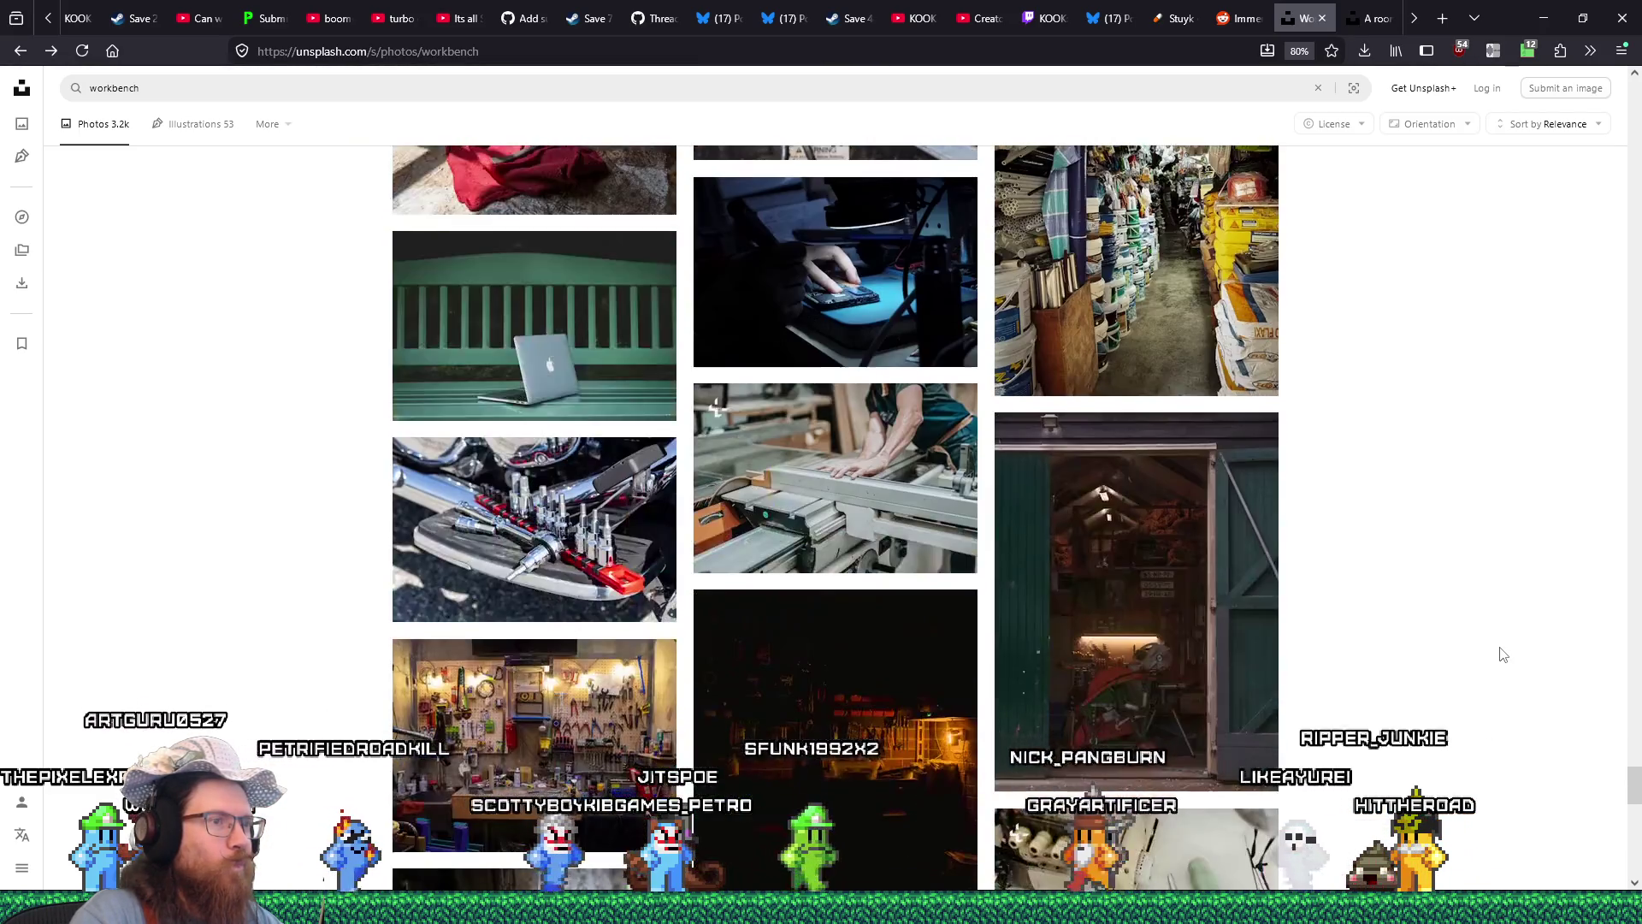
pyautogui.scroll(-3, 1503, 654)
pyautogui.scroll(2, 1503, 654)
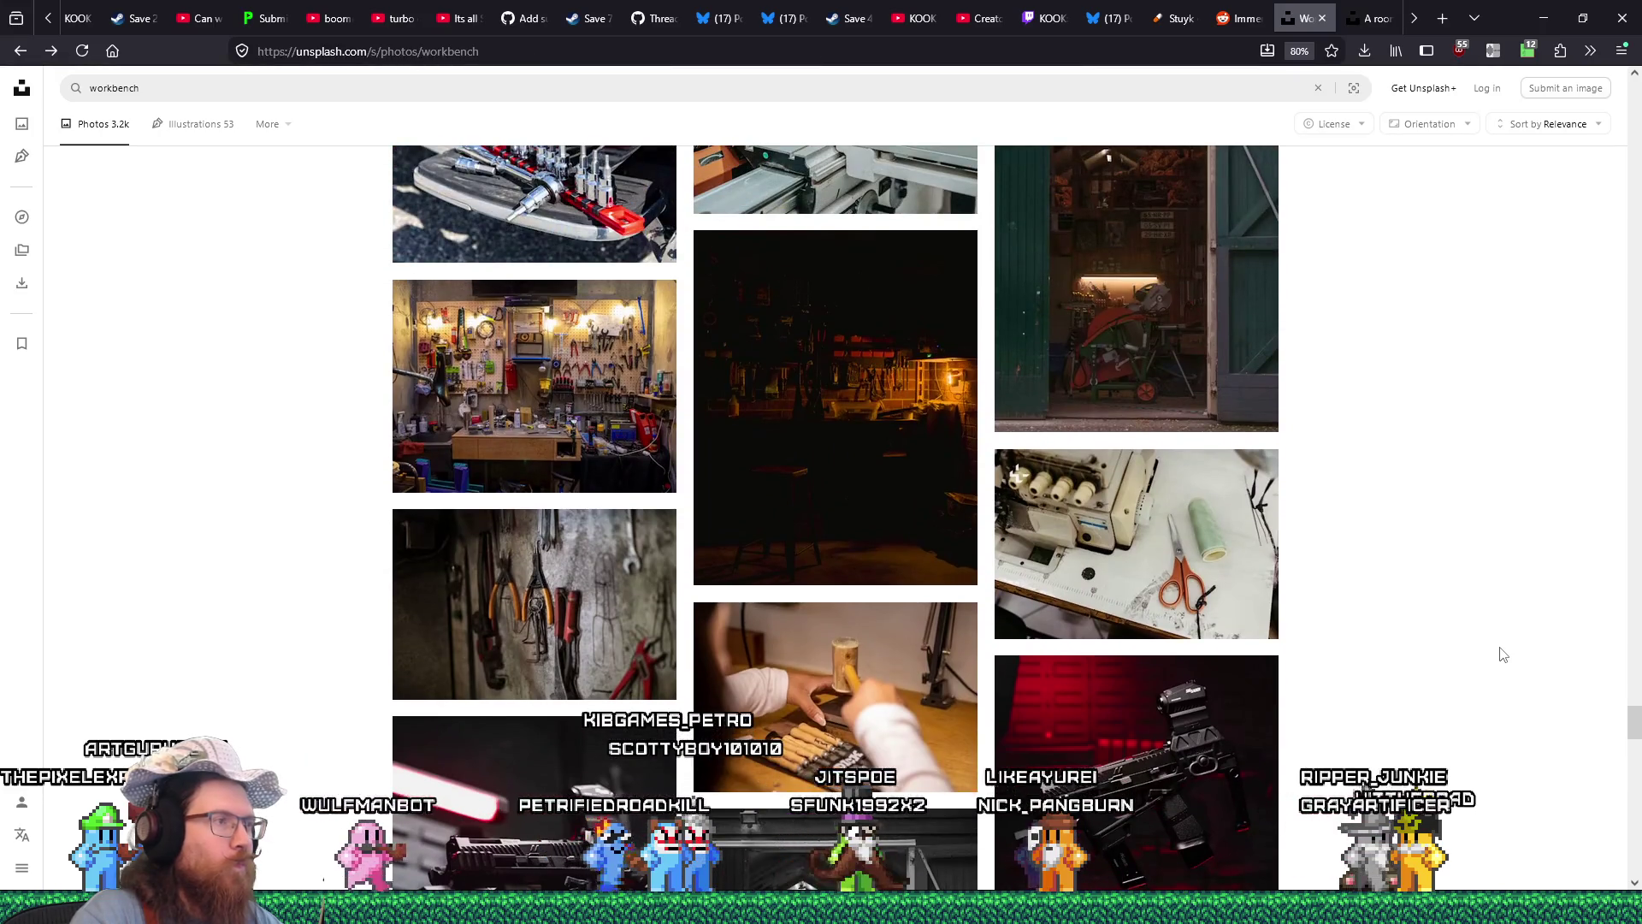
pyautogui.scroll(-3, 1503, 654)
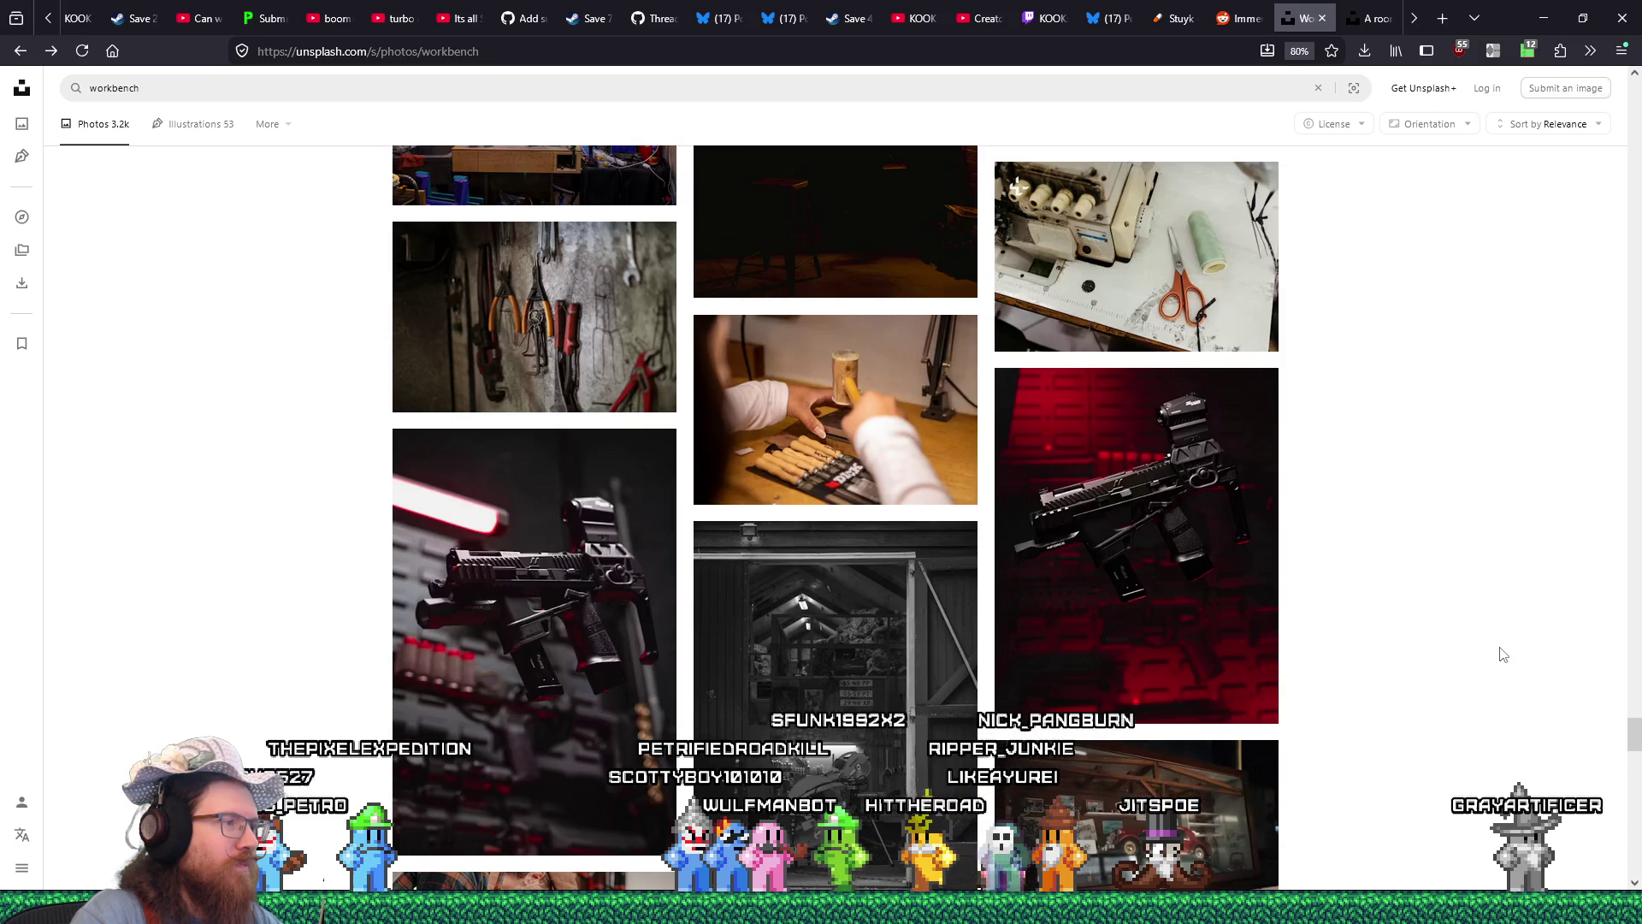
# Open and close the close-up gun photo, then keep scrolling the workbench results.
pyautogui.click(648, 585)
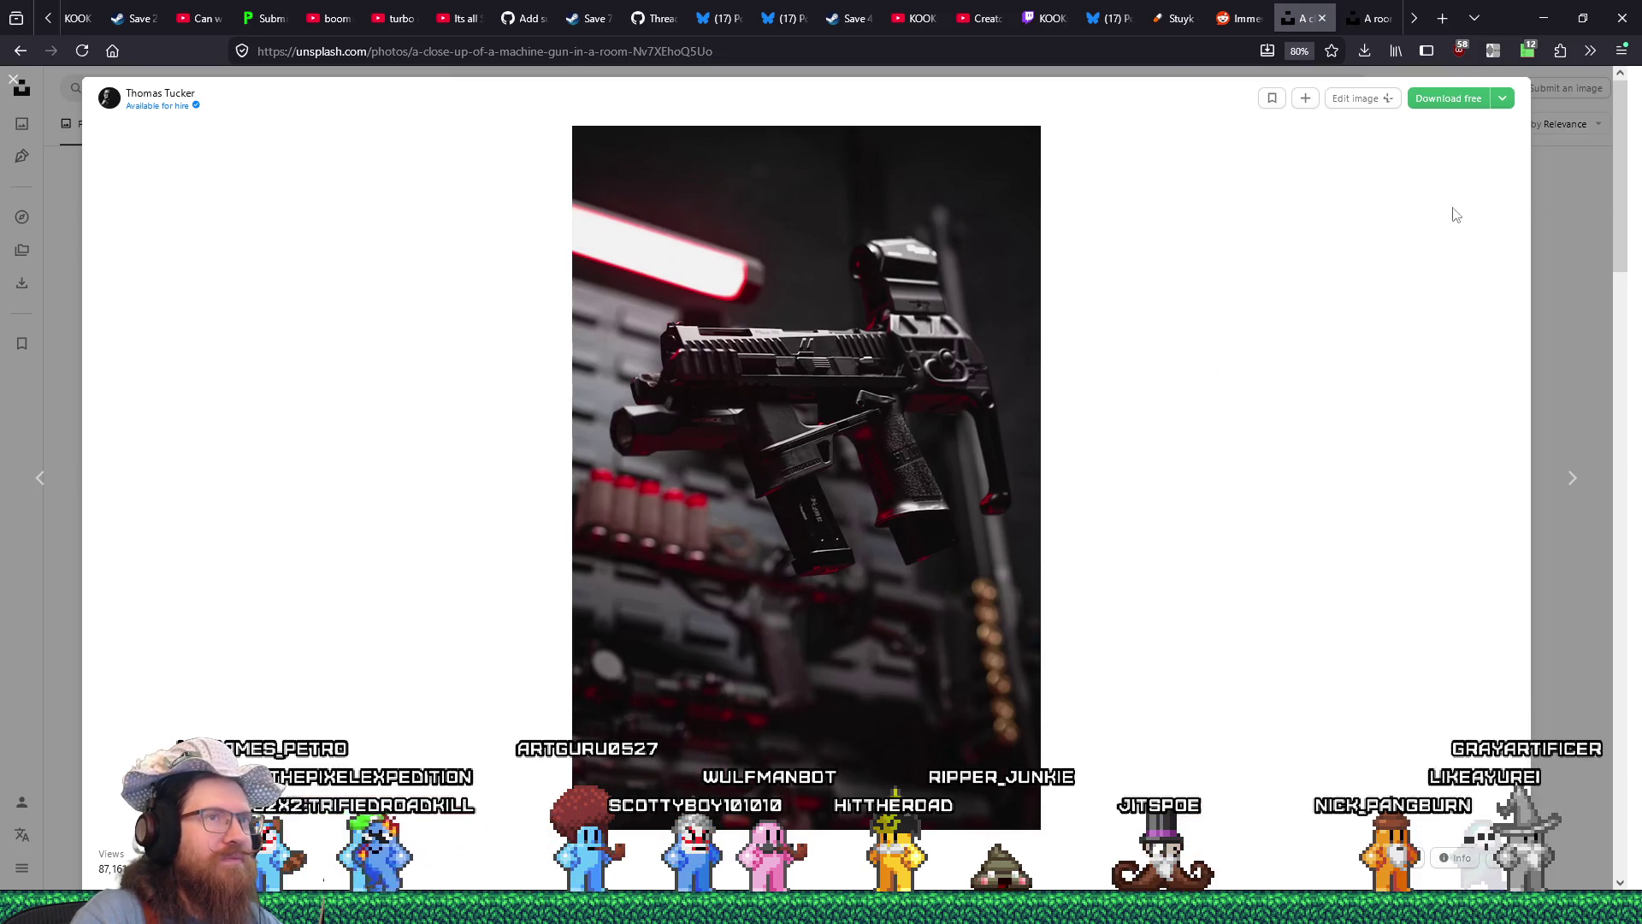
pyautogui.click(10, 83)
pyautogui.scroll(-10, 1133, 526)
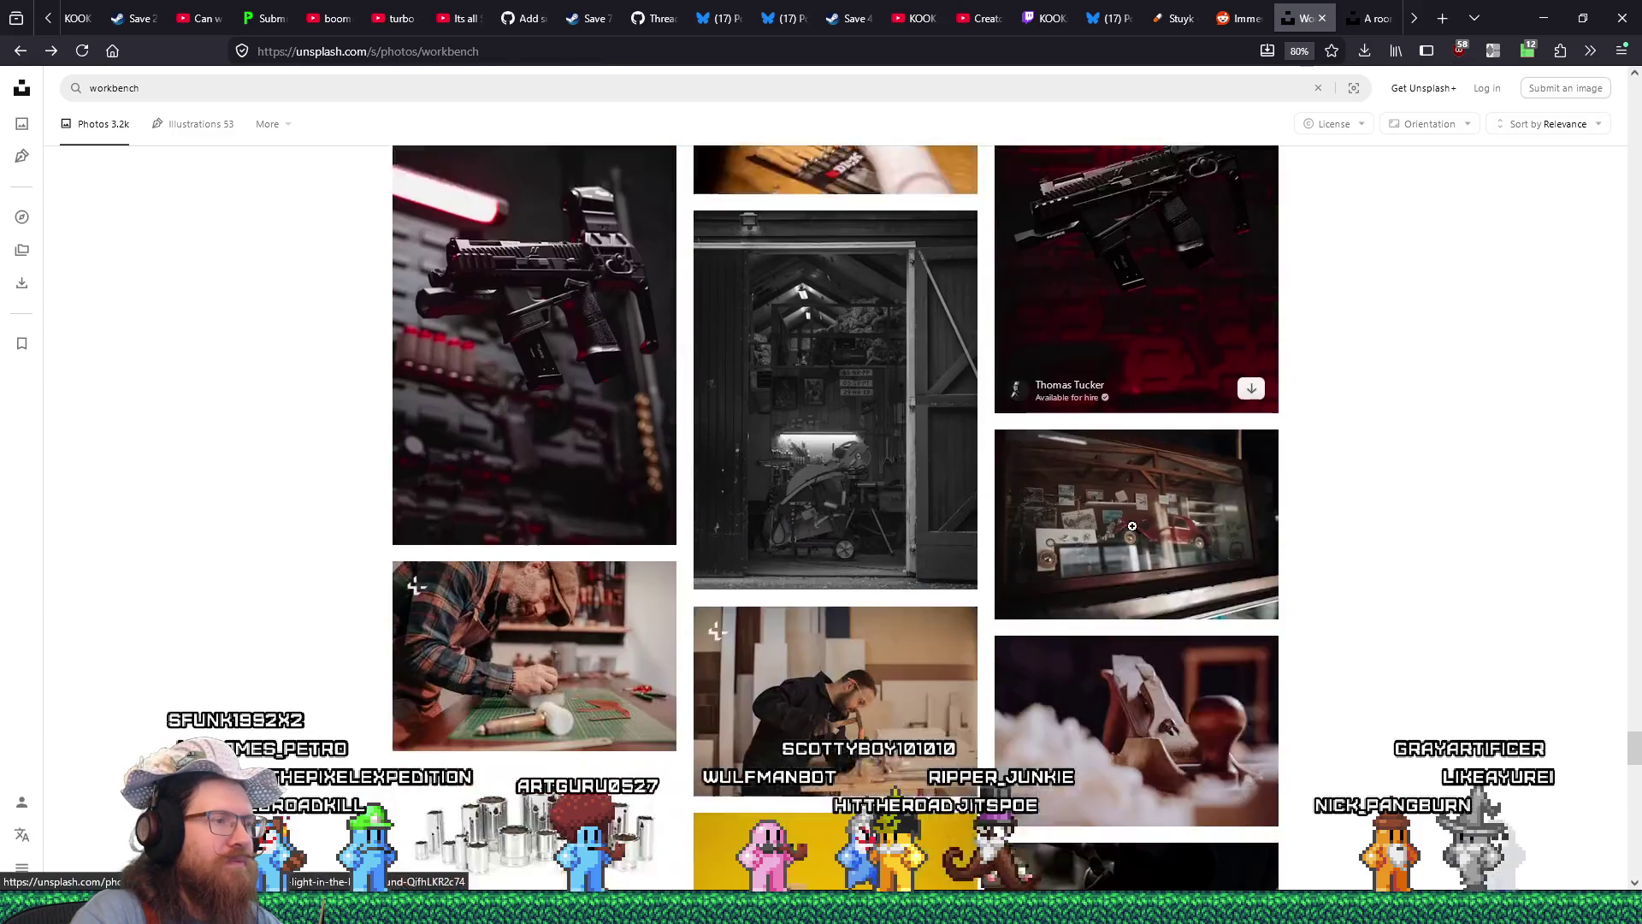
pyautogui.scroll(-15, 1132, 526)
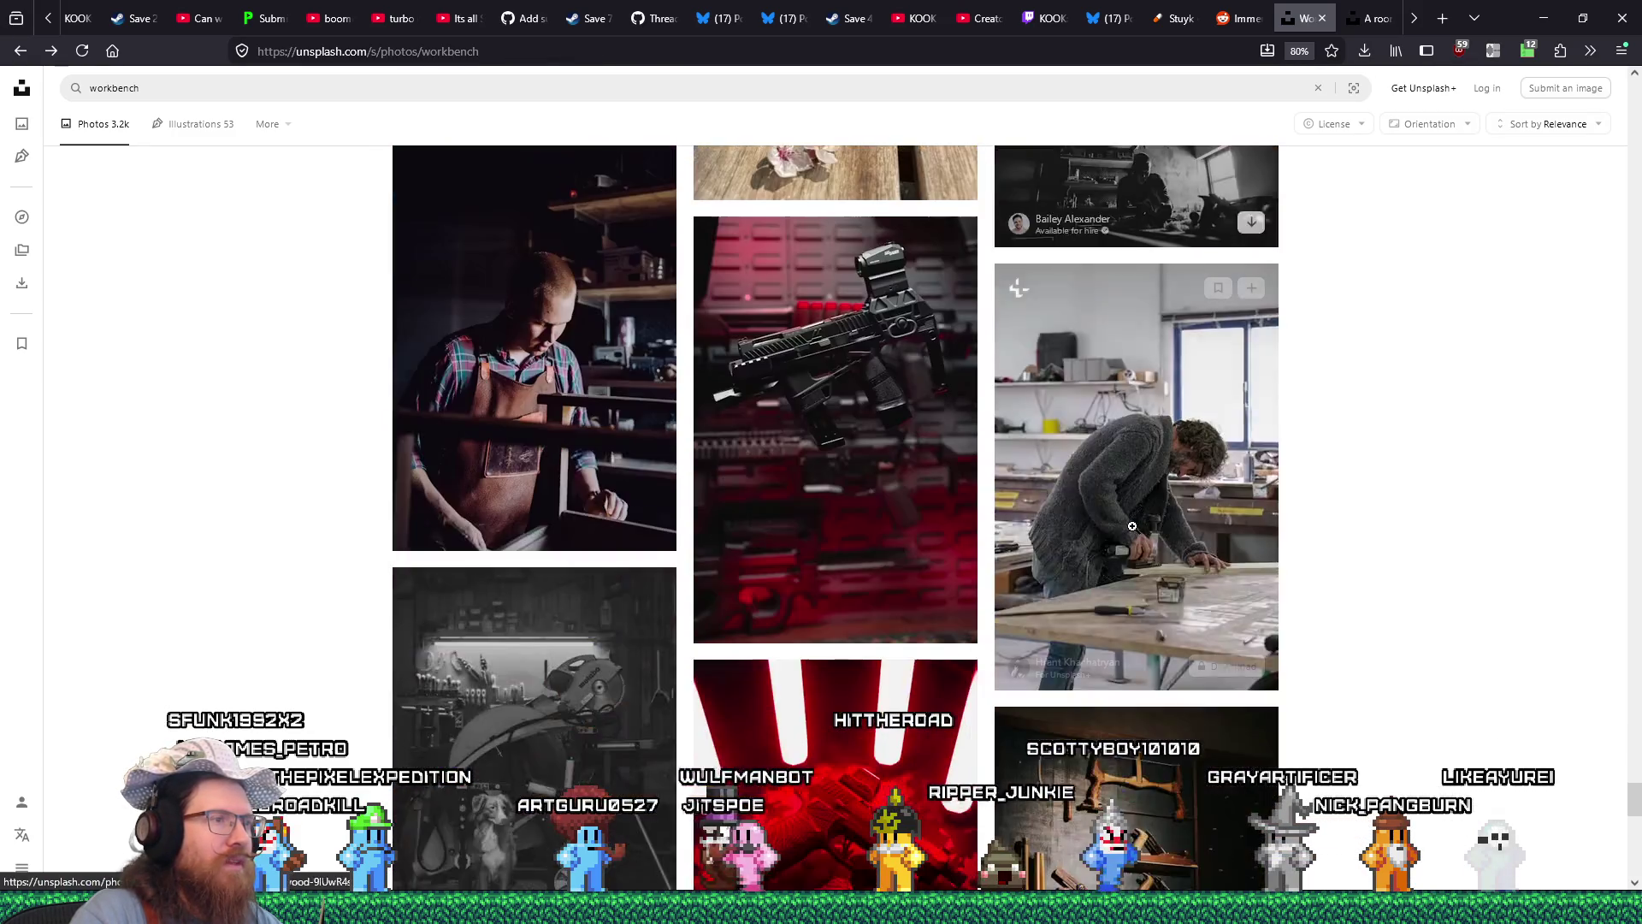
pyautogui.scroll(-10, 1132, 525)
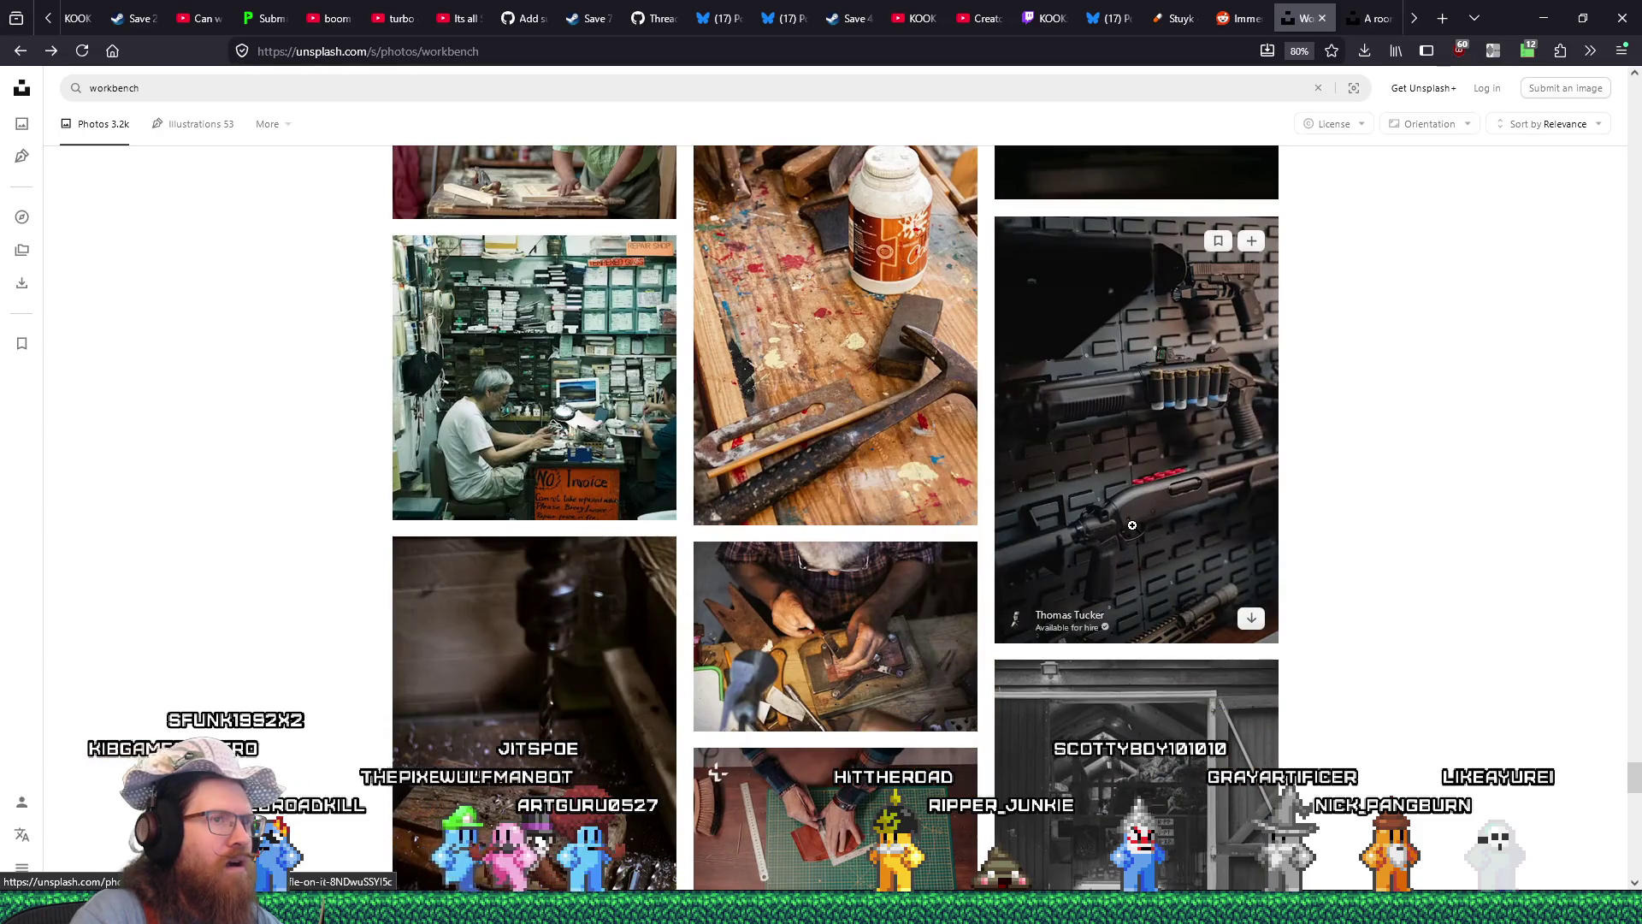
pyautogui.scroll(-12, 1132, 526)
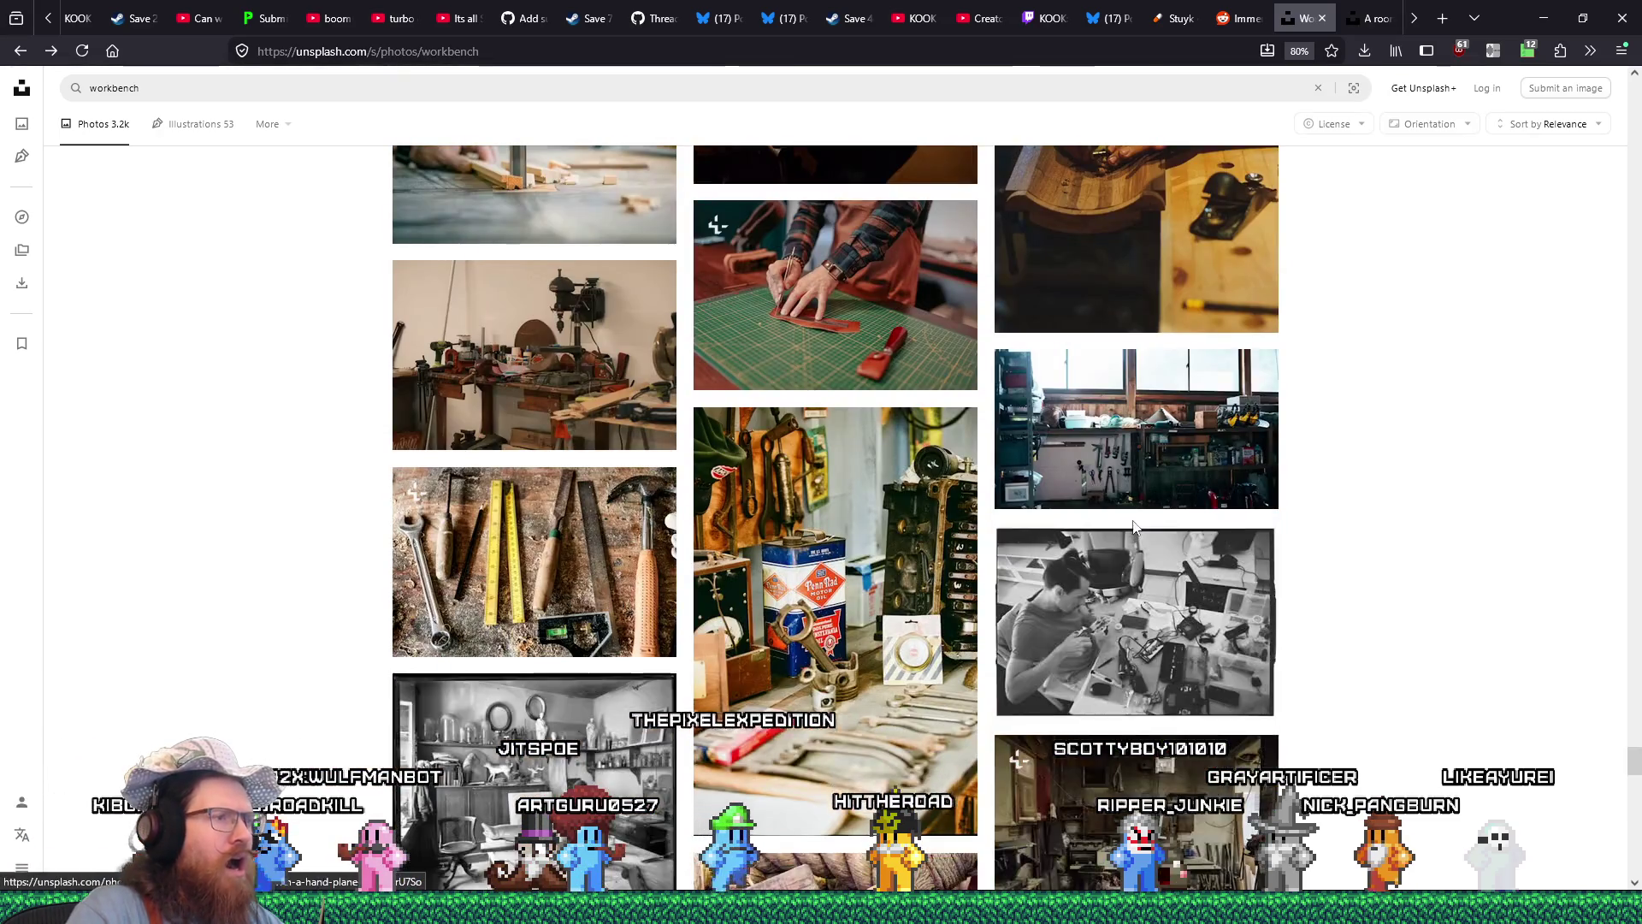
pyautogui.scroll(-10, 1131, 521)
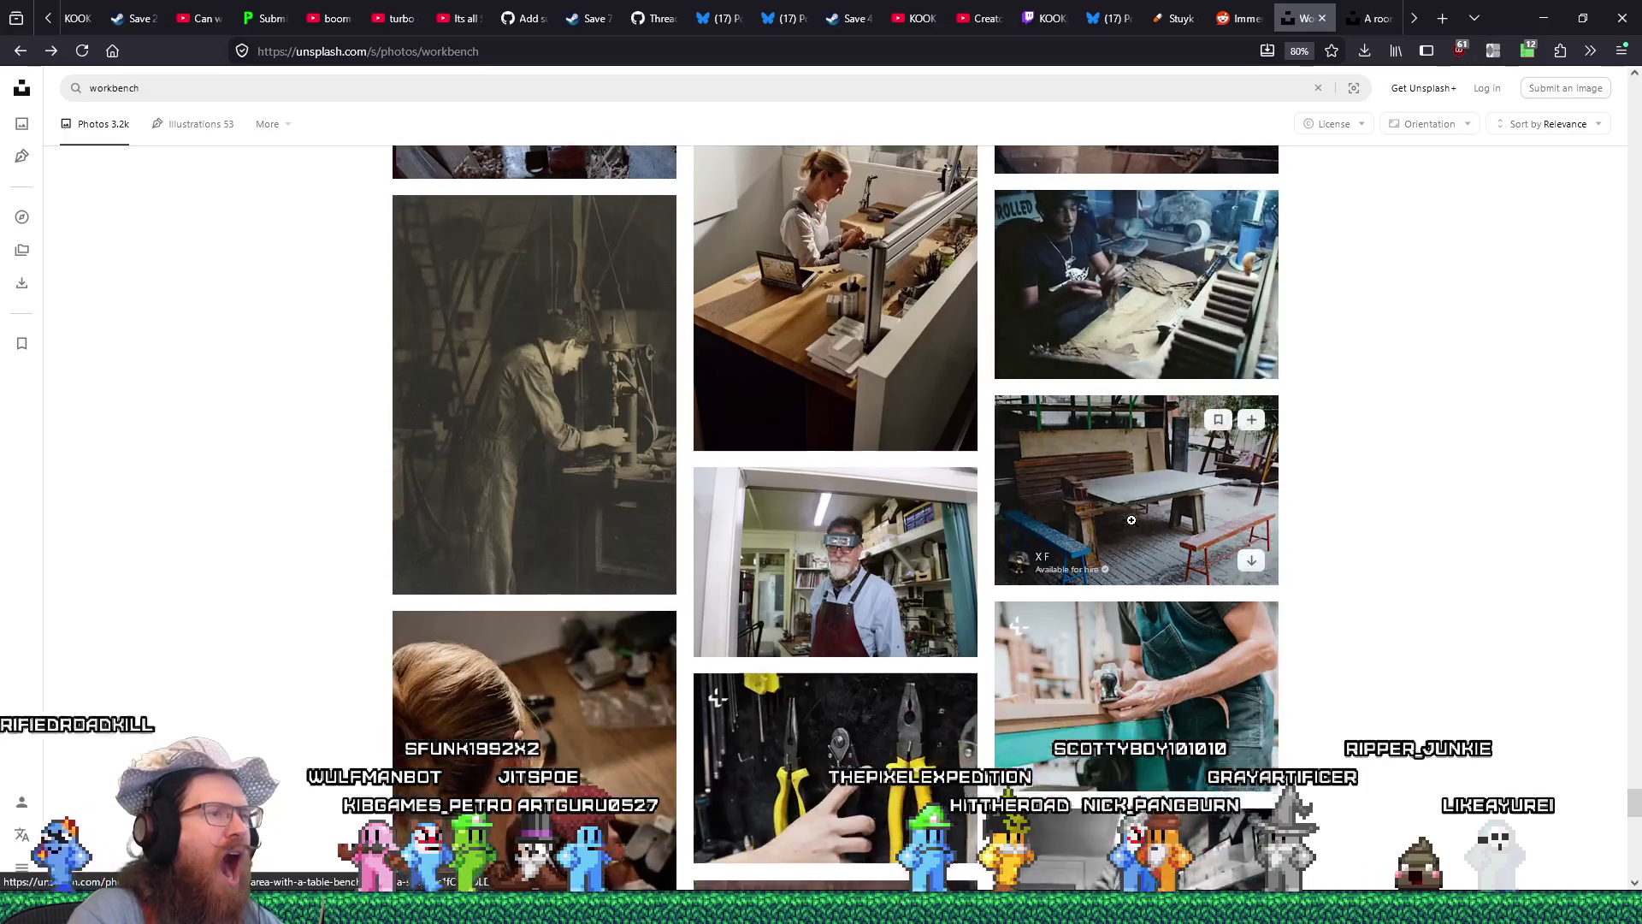
pyautogui.scroll(-5, 1132, 520)
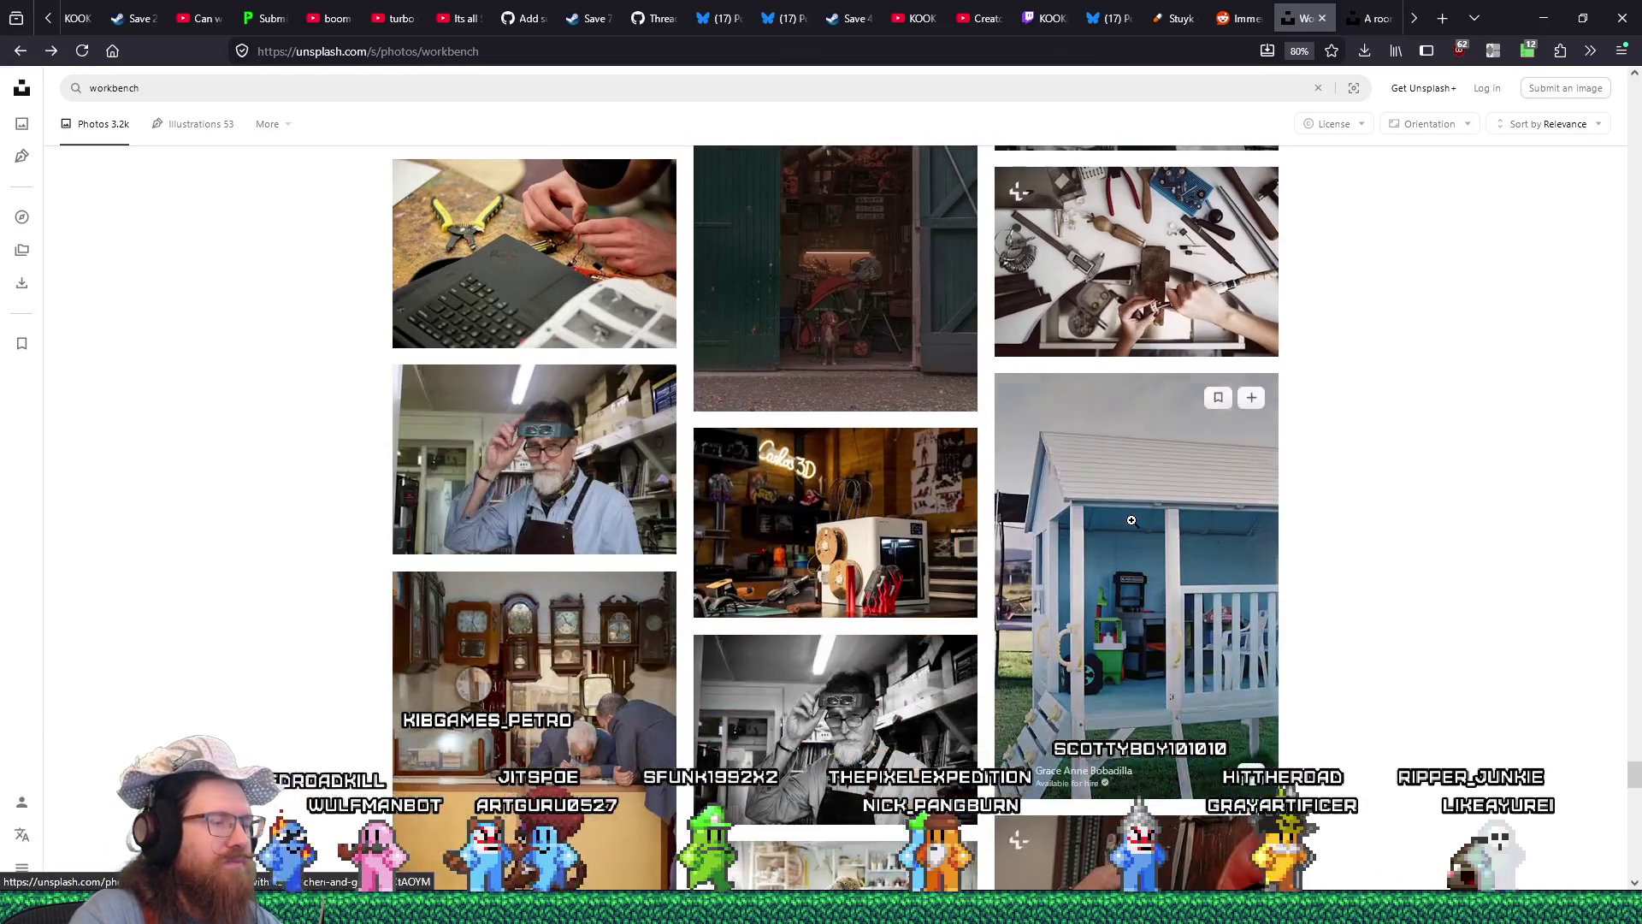
pyautogui.scroll(-4, 1131, 520)
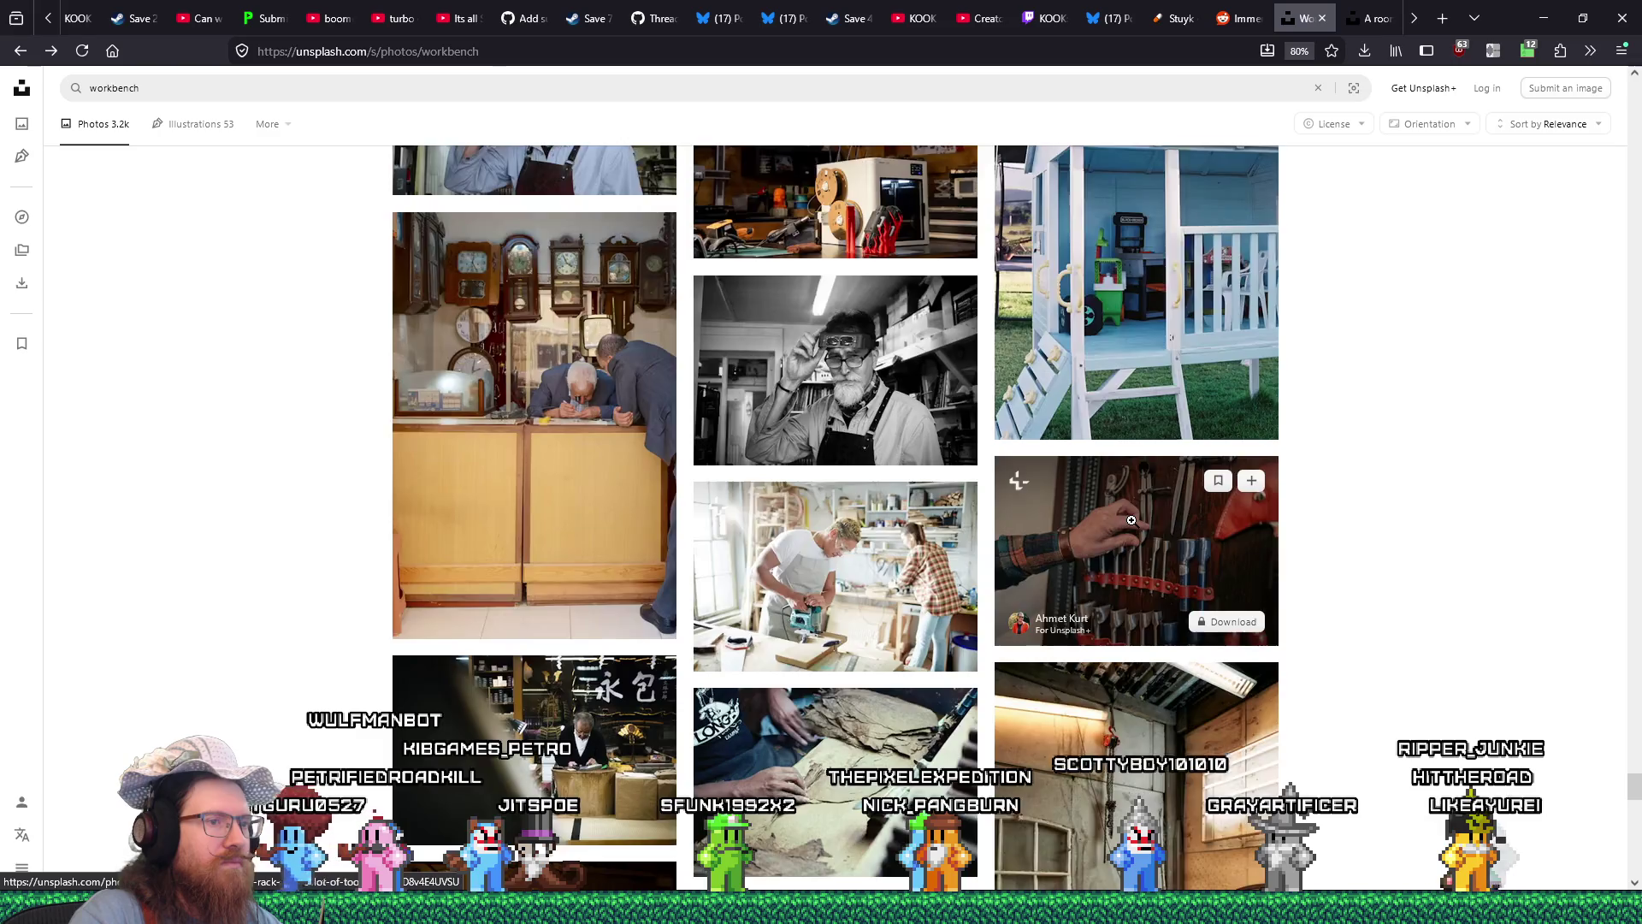
pyautogui.scroll(-4, 1131, 520)
pyautogui.scroll(-4, 1132, 520)
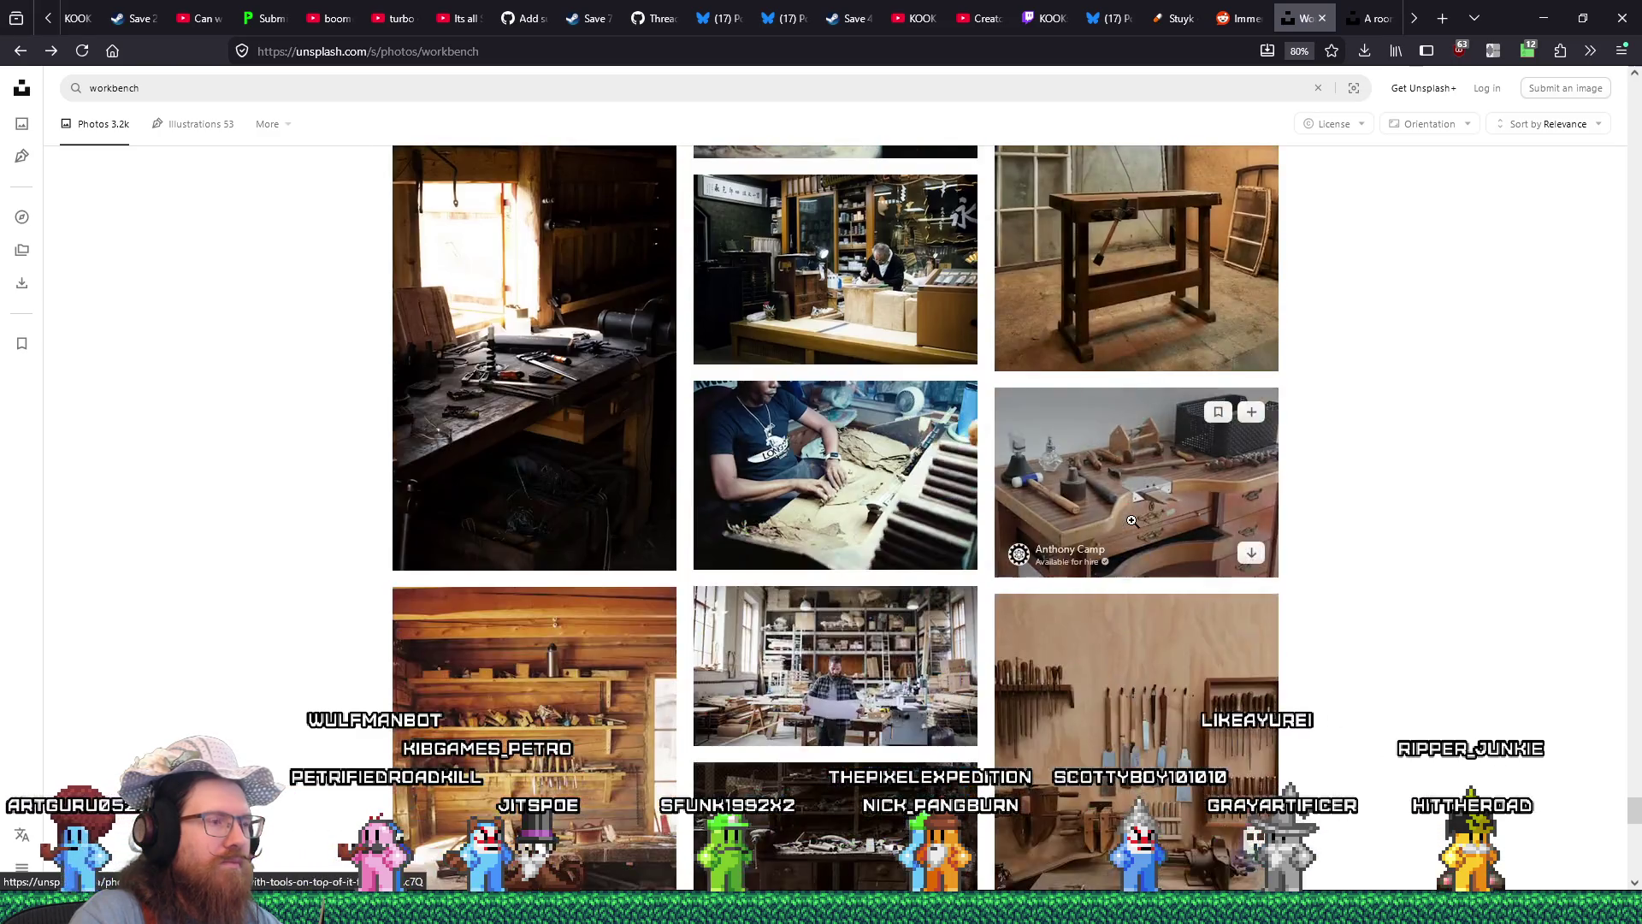
pyautogui.scroll(-2, 1132, 520)
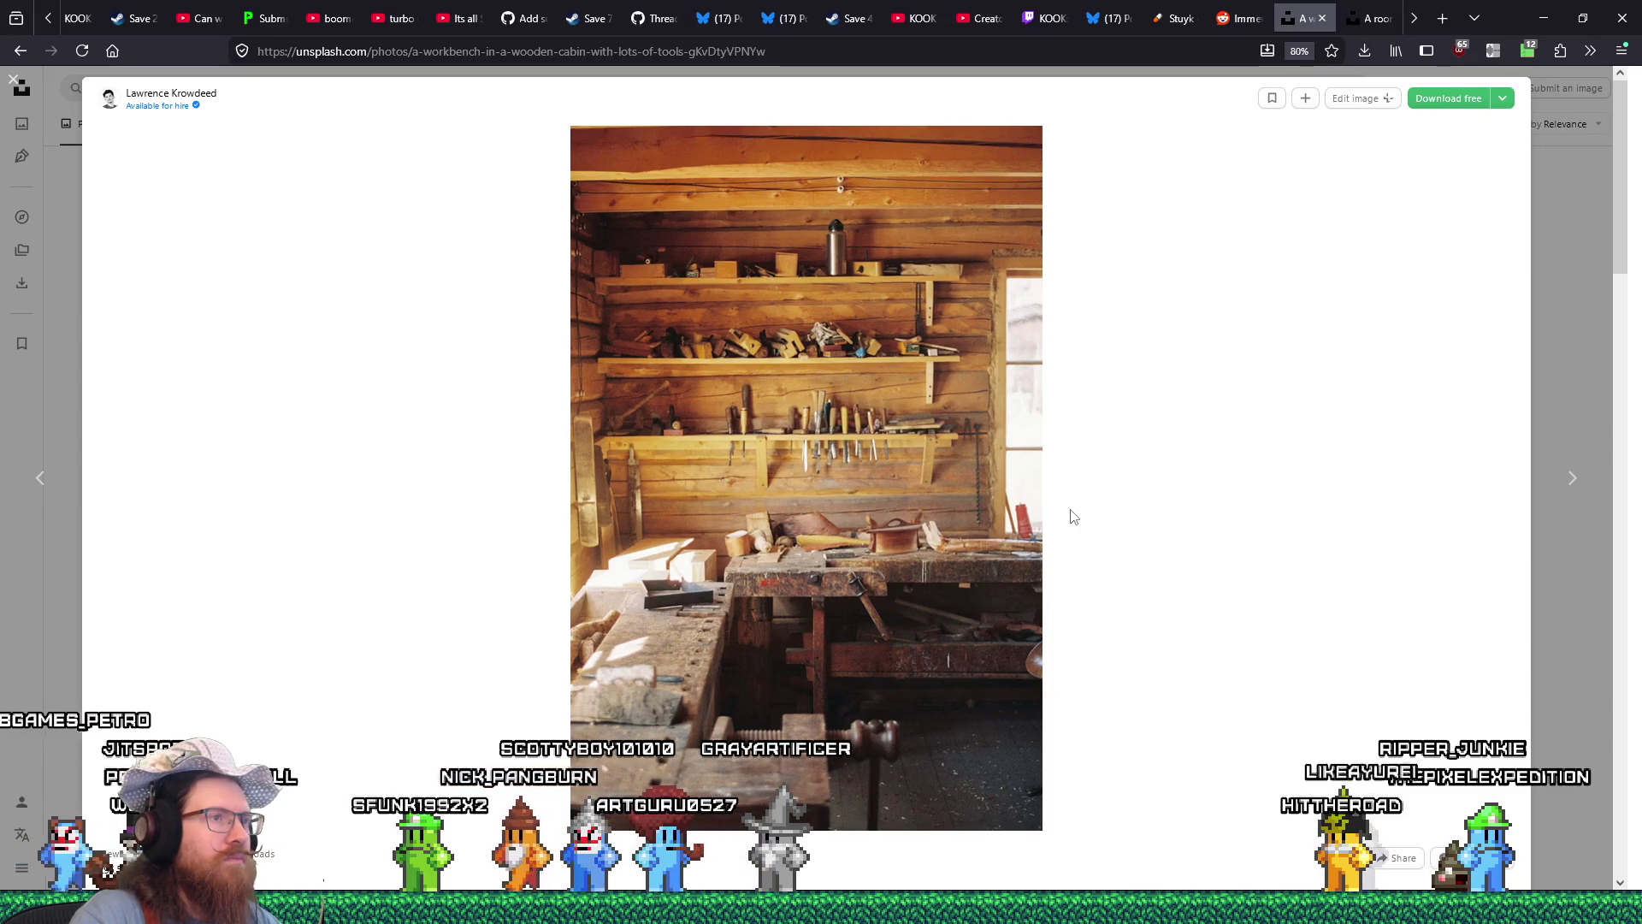
# Download the wooden-cabin workbench photo at Medium 1920 x 2863 into the Family inspiration folder.
pyautogui.hotkey('alt', 'Tab')
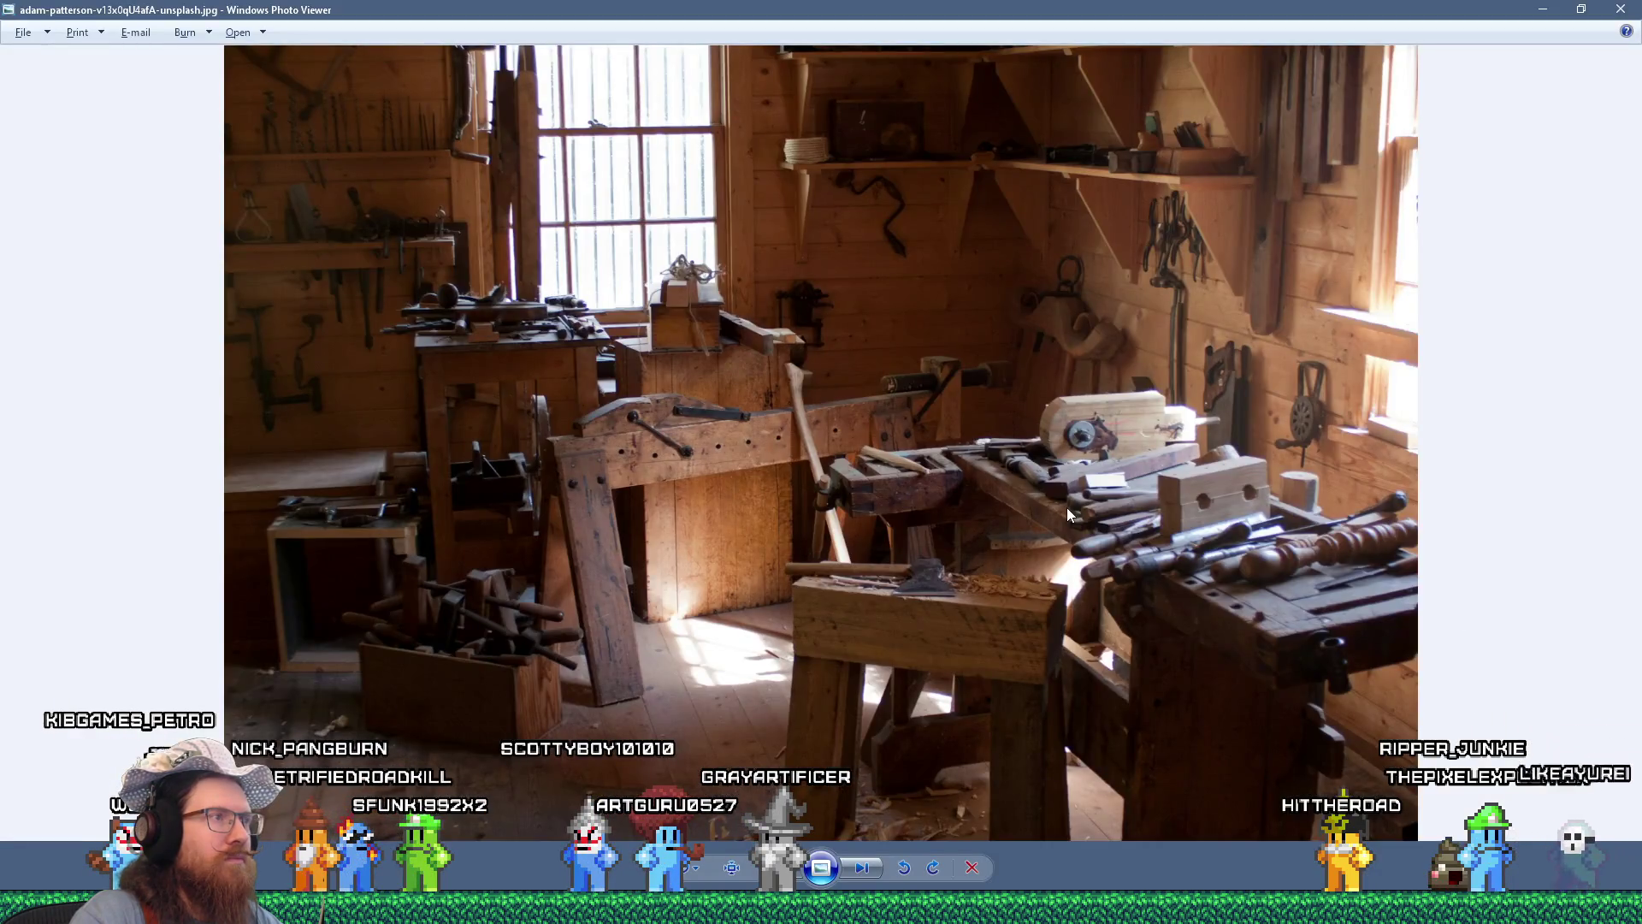
pyautogui.hotkey('alt', 'Tab')
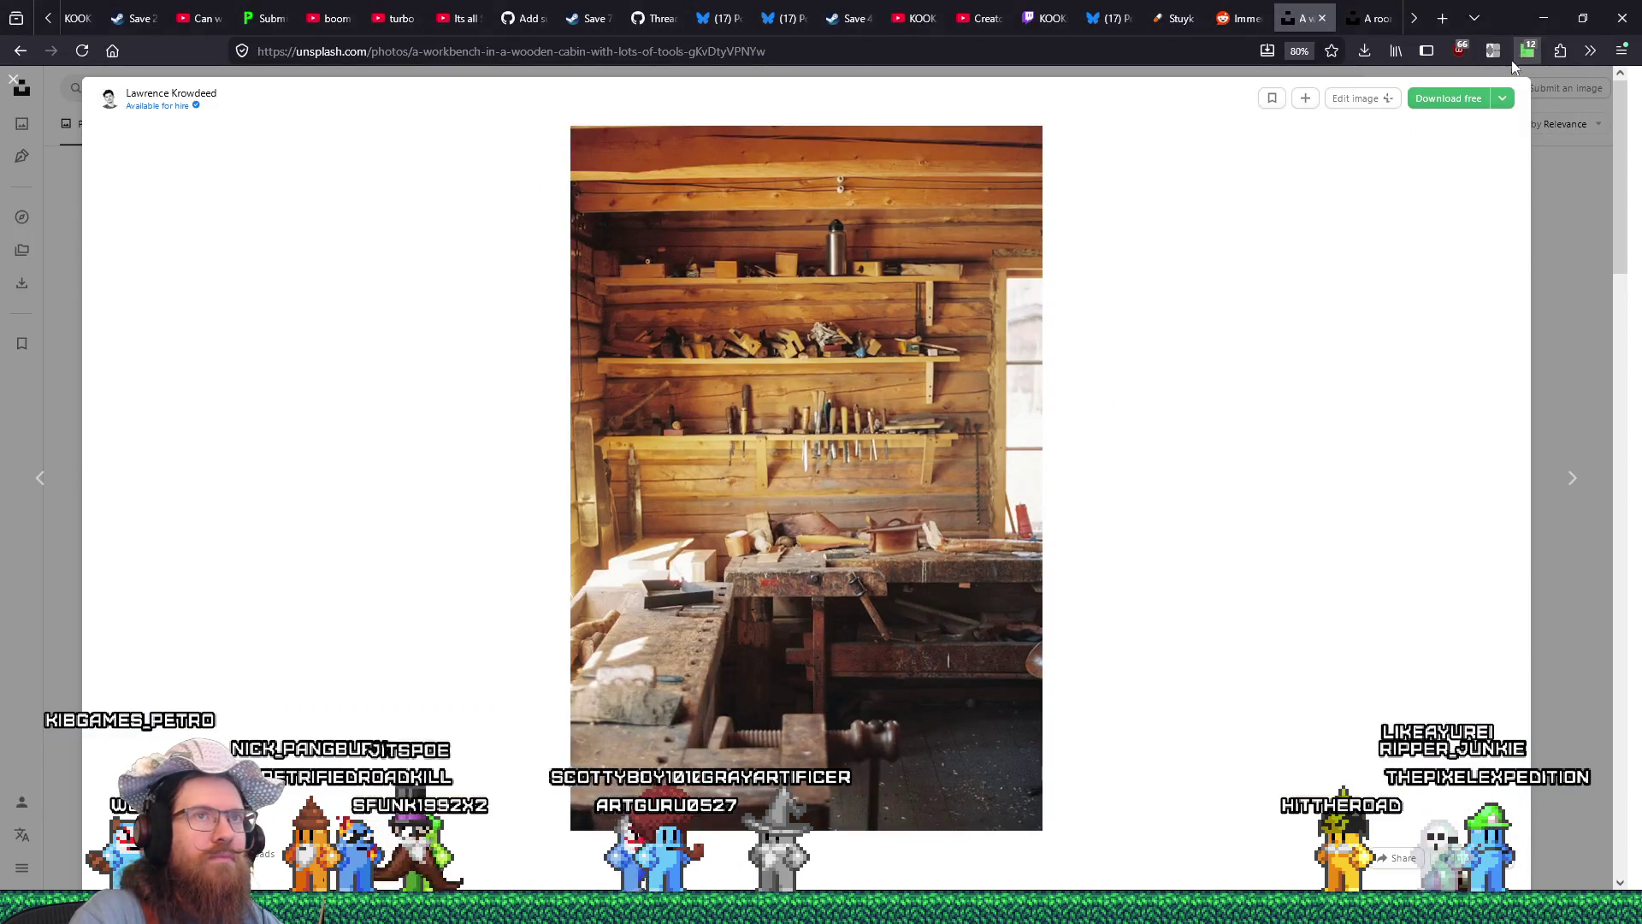
pyautogui.click(1477, 157)
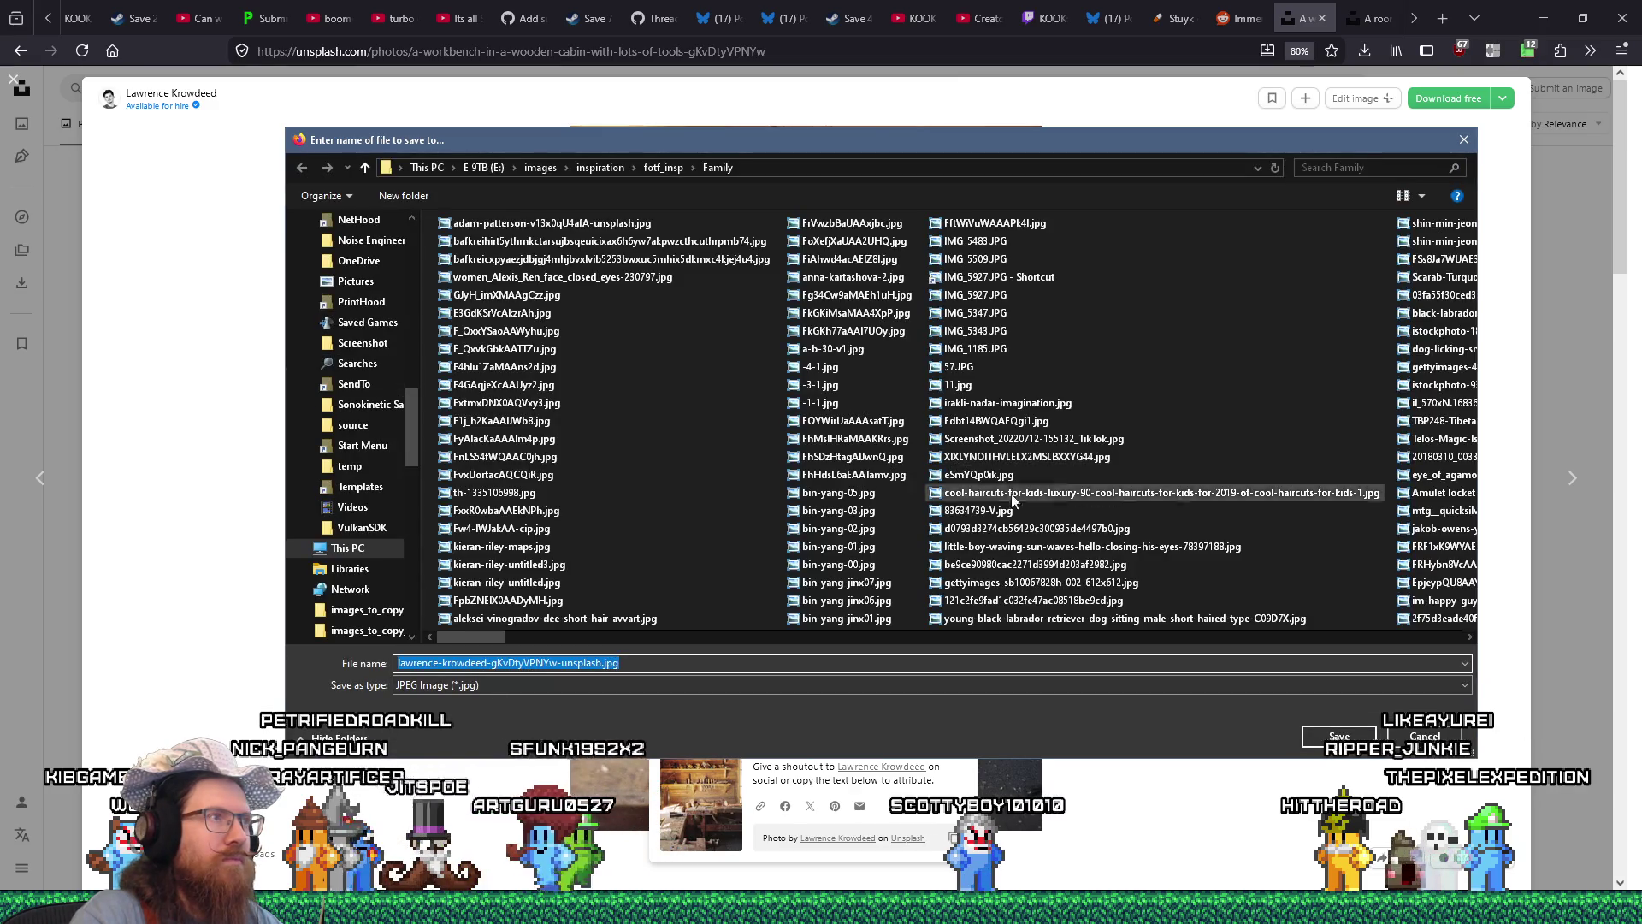
pyautogui.click(1339, 736)
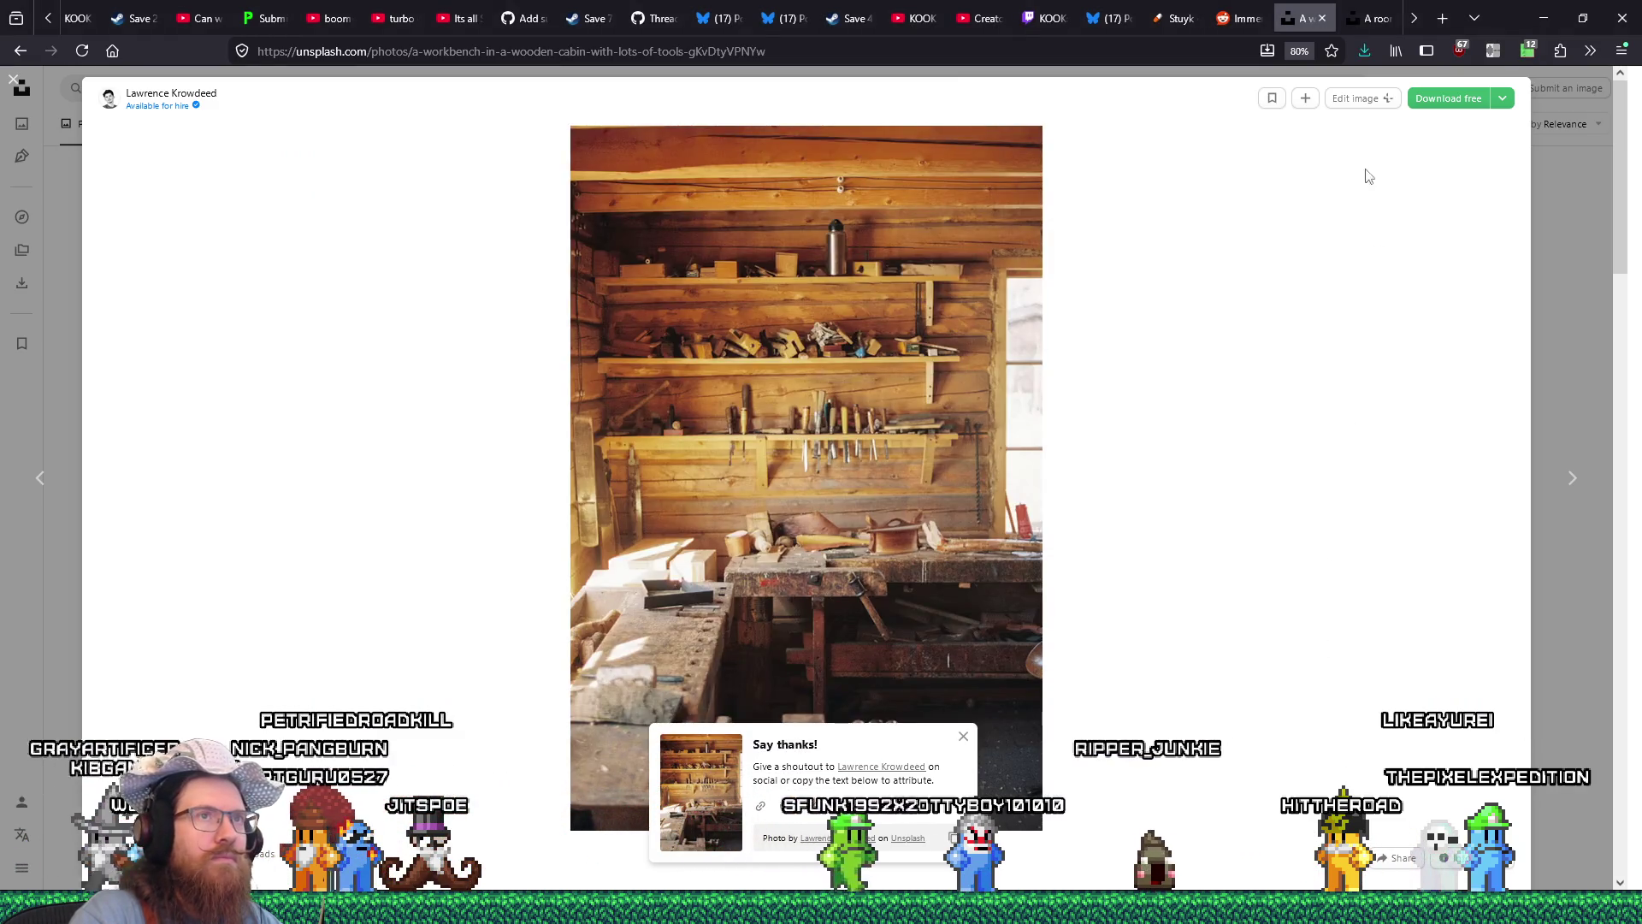
# Confirm the download finished and view the cabin photo in Photo Viewer.
pyautogui.click(1364, 53)
pyautogui.click(1179, 439)
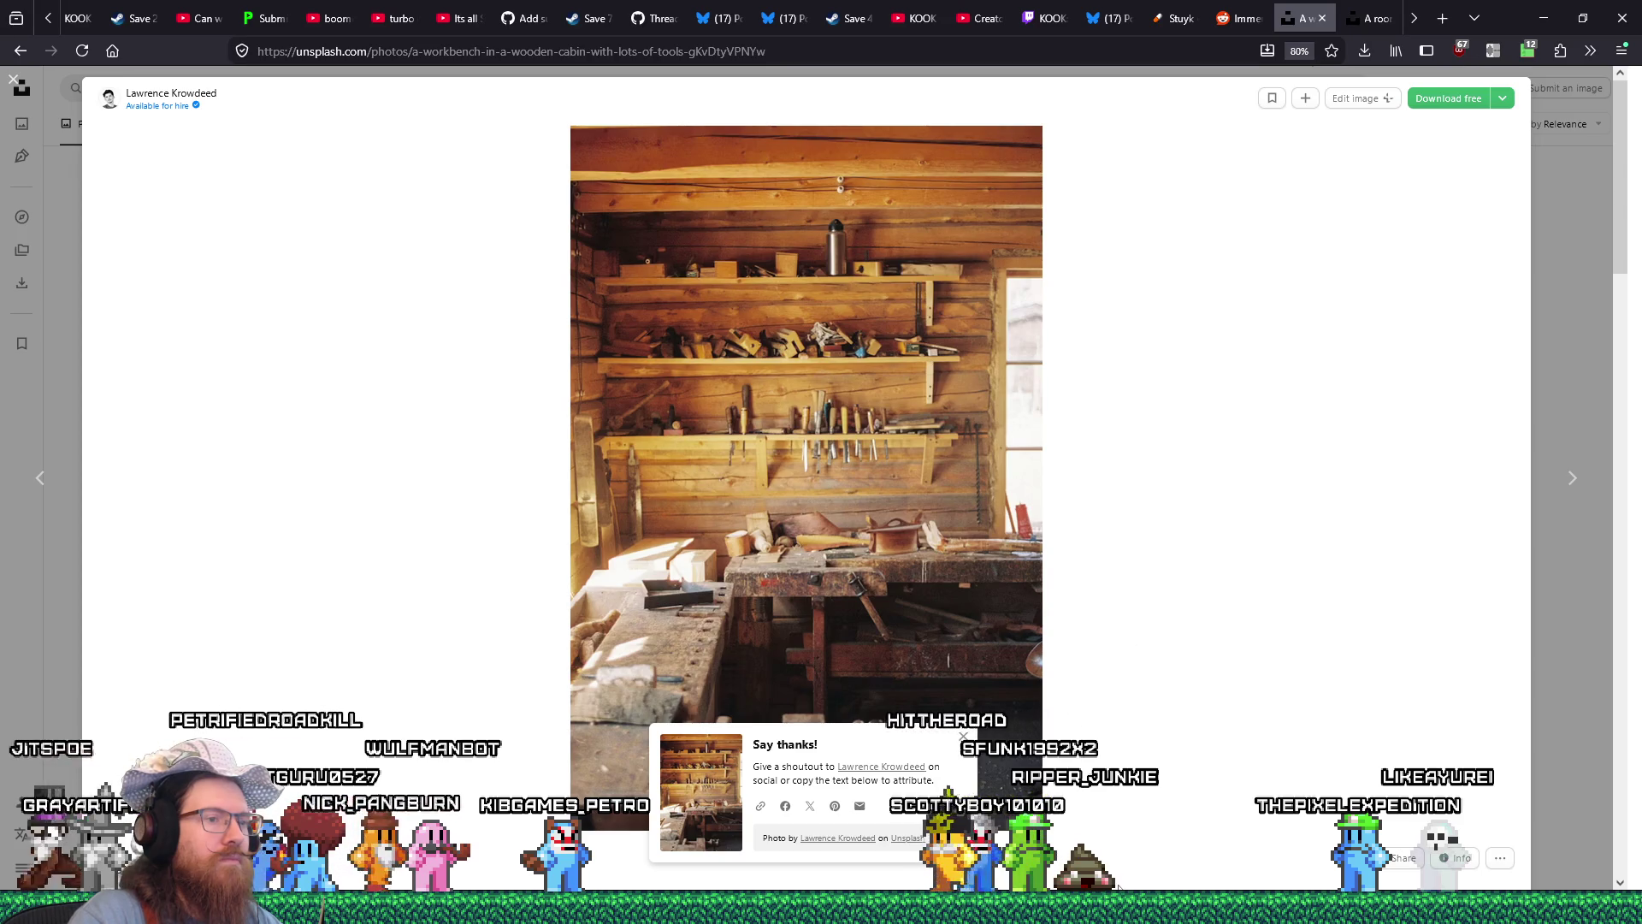
pyautogui.moveTo(1121, 902)
pyautogui.click(1206, 856)
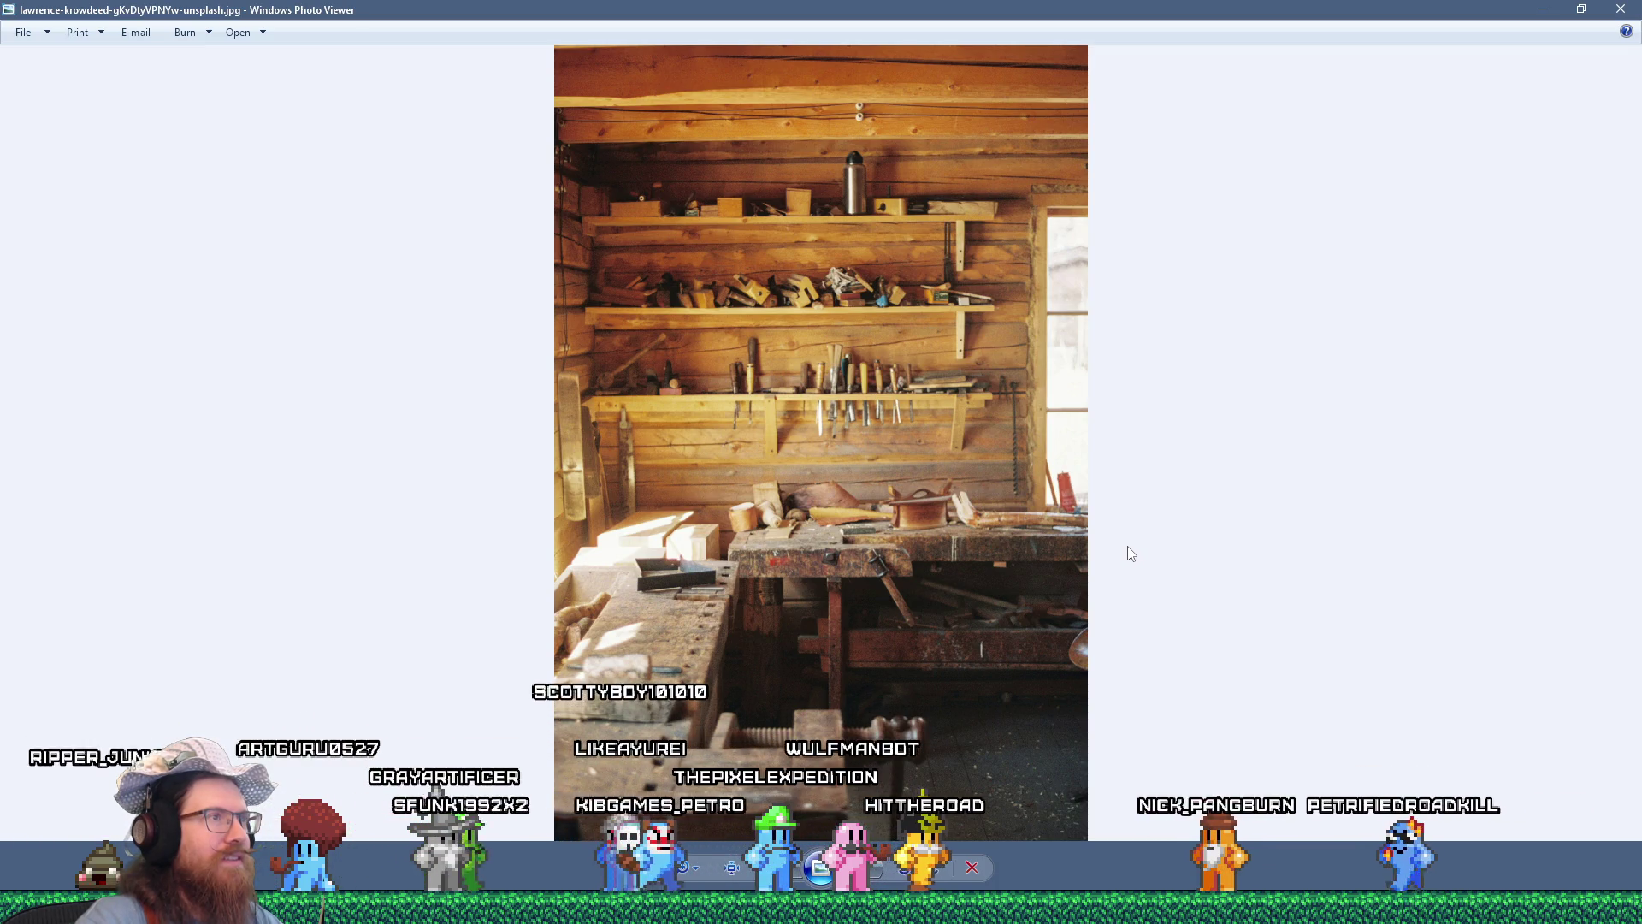
pyautogui.hotkey('alt', 'Tab')
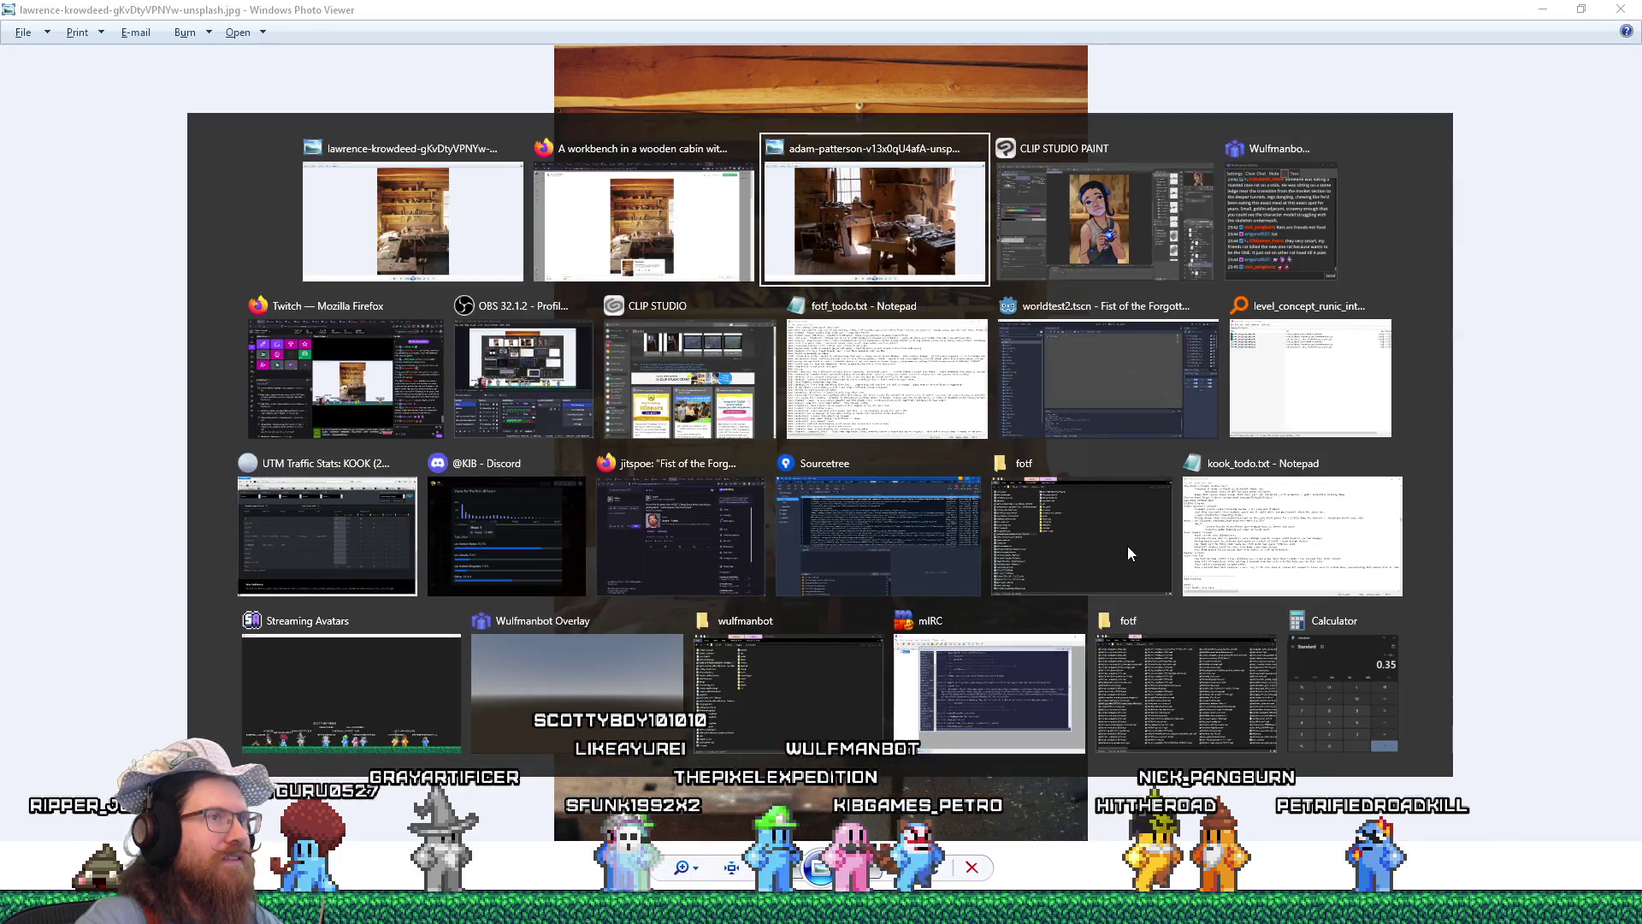
pyautogui.hotkey('alt', 'Tab')
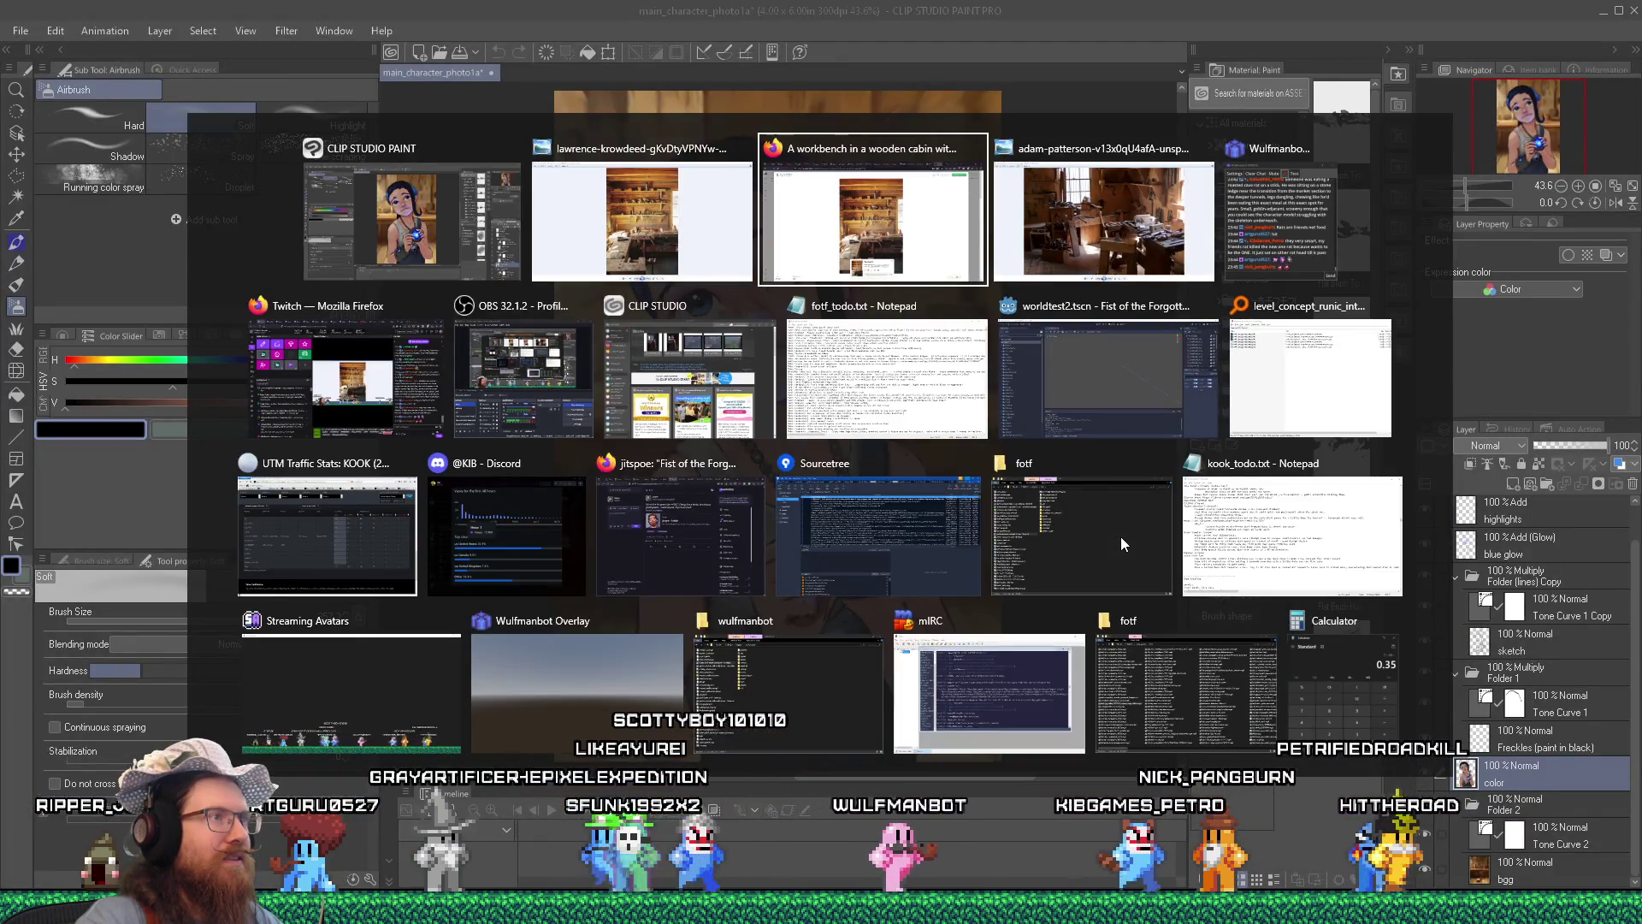
pyautogui.hotkey('alt', 'Tab')
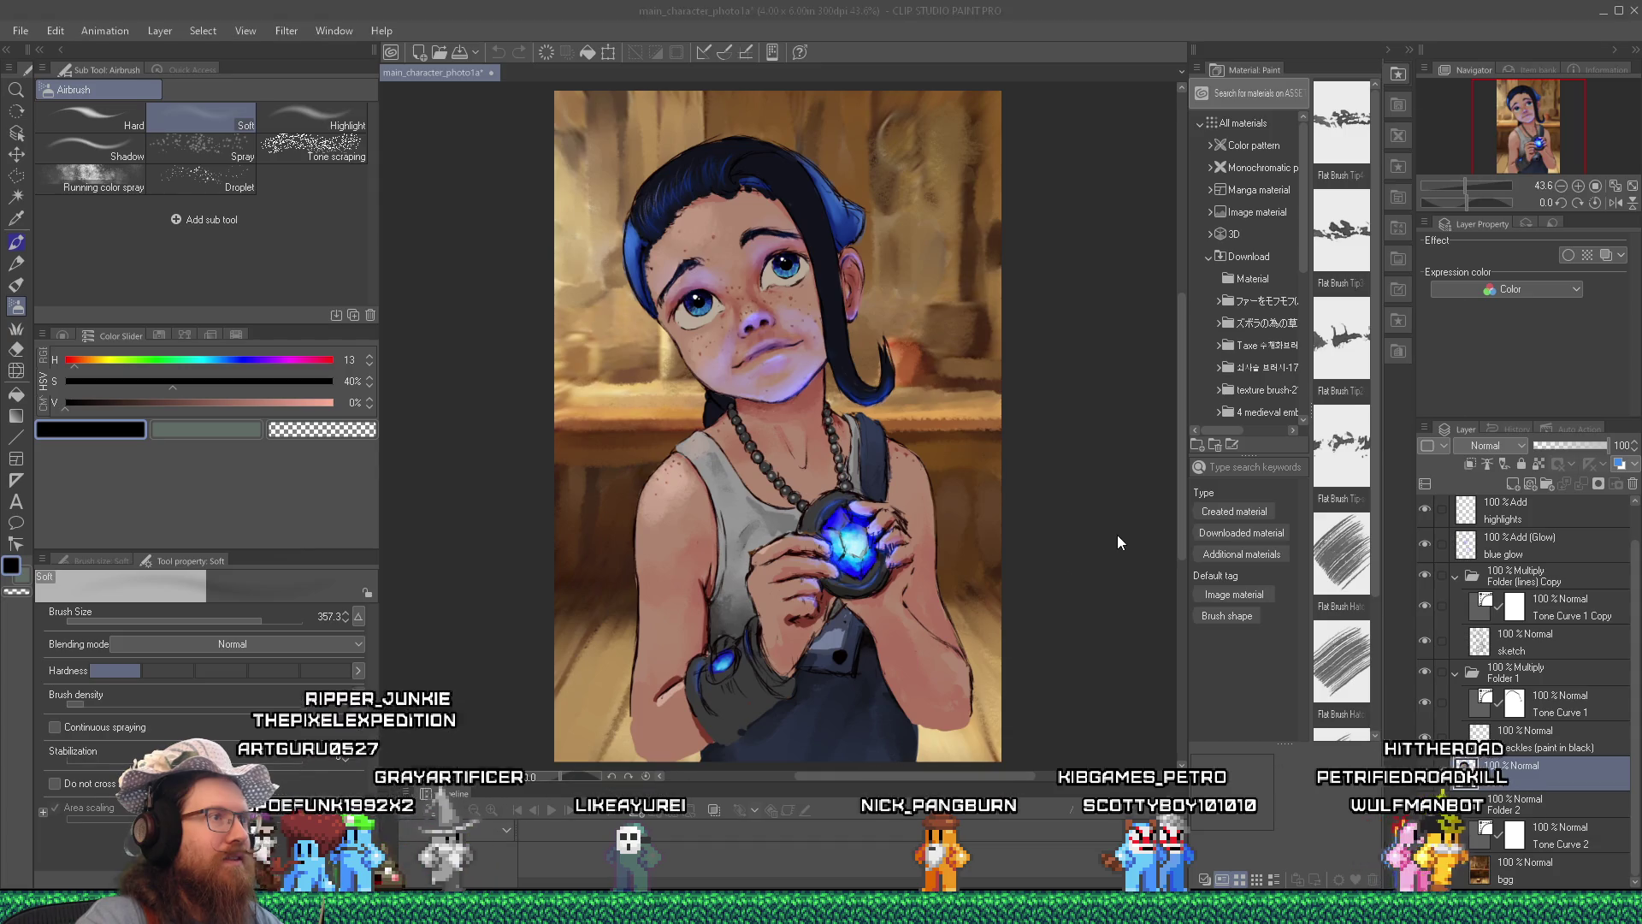
pyautogui.hotkey('alt', 'Tab')
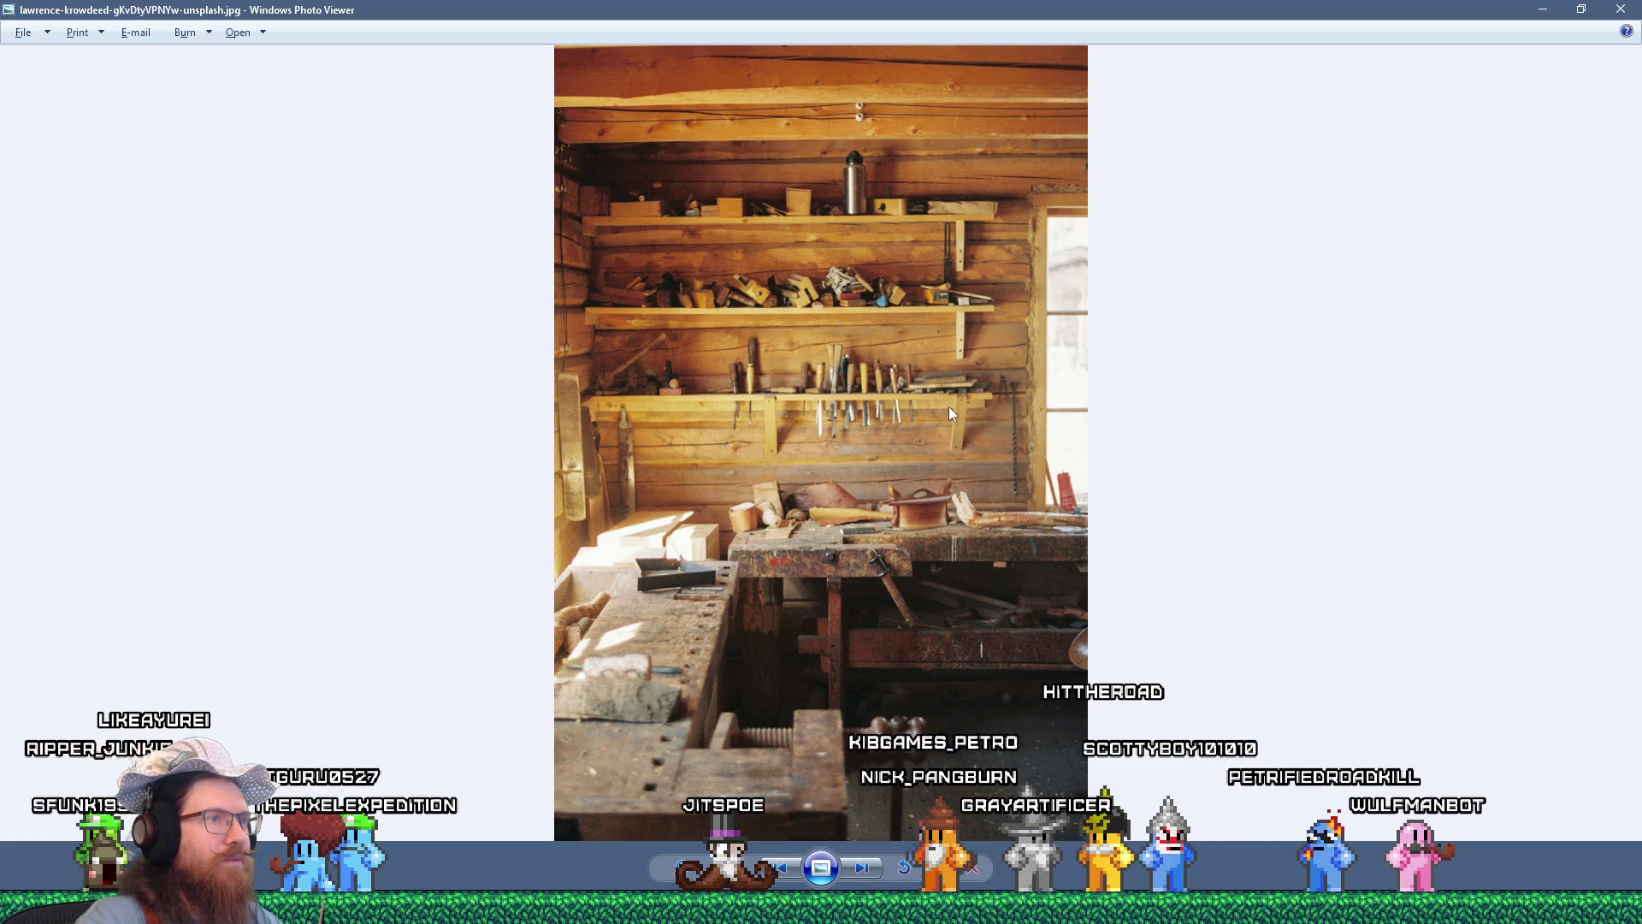
pyautogui.hotkey('alt', 'Tab')
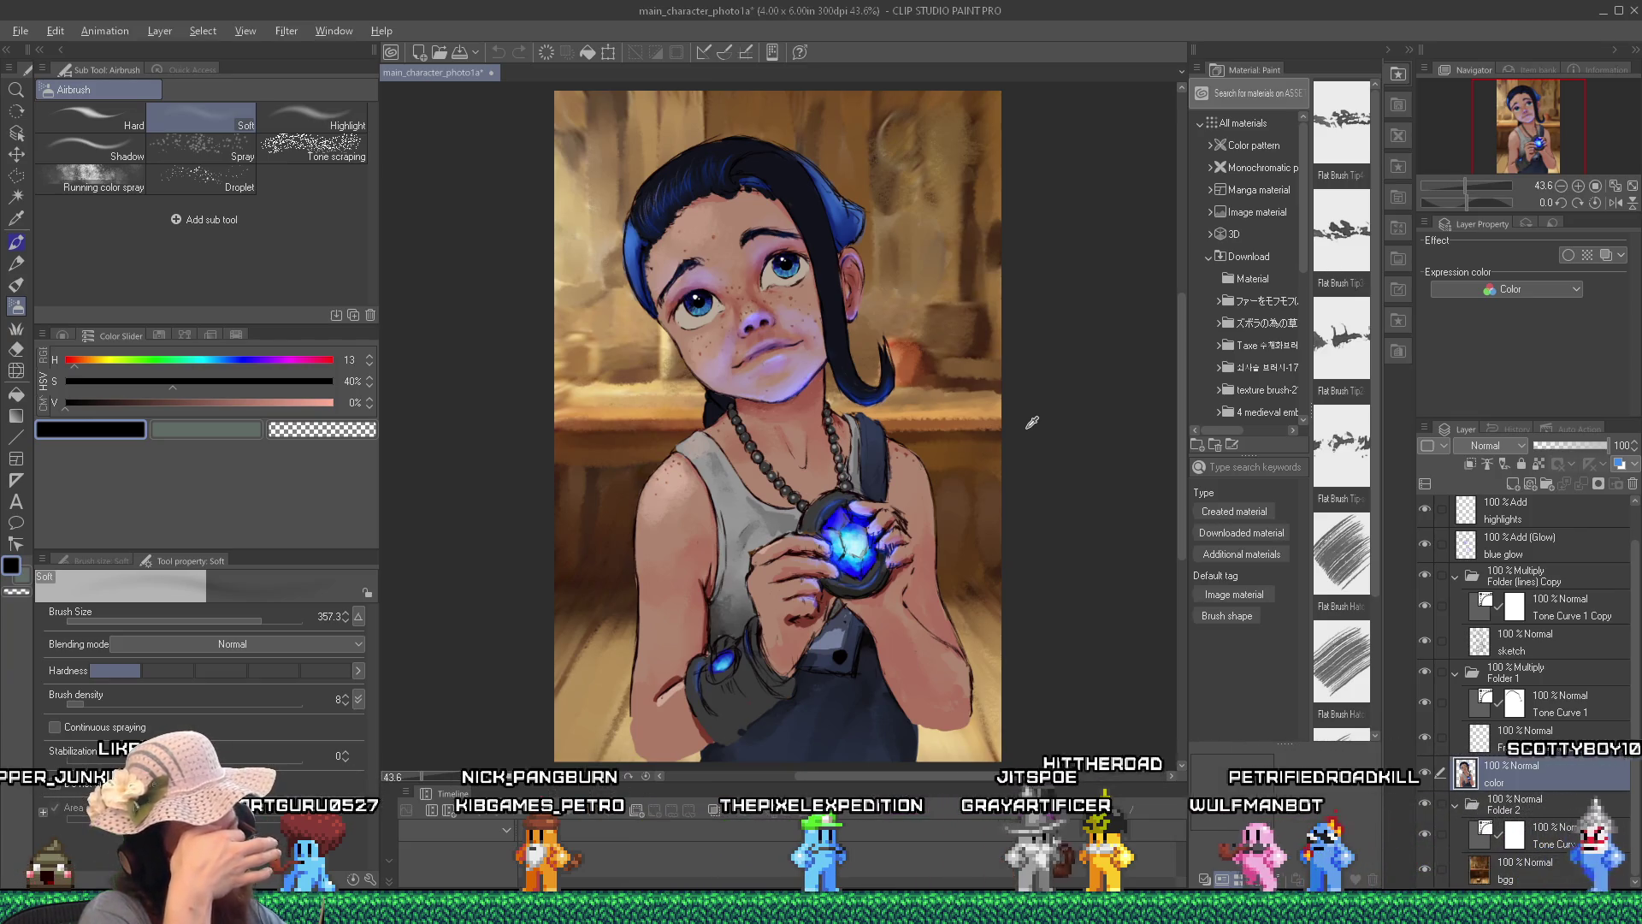
pyautogui.press('alt')
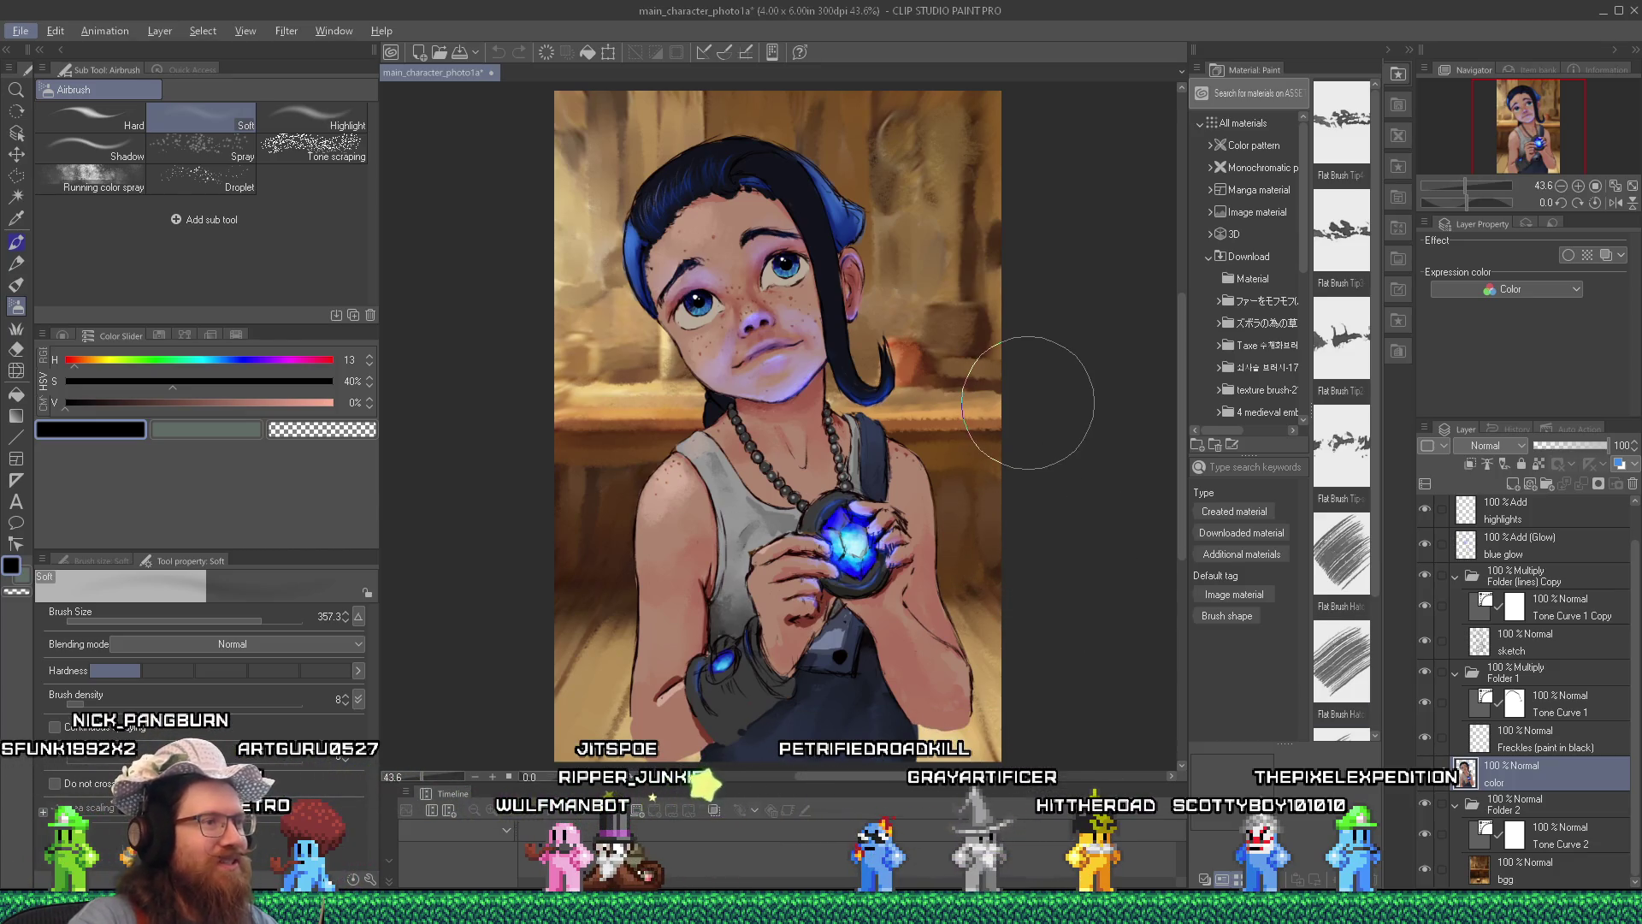
pyautogui.hotkey('alt', 'Tab')
pyautogui.press('Tab')
pyautogui.hotkey('alt', 'shift', 'Tab')
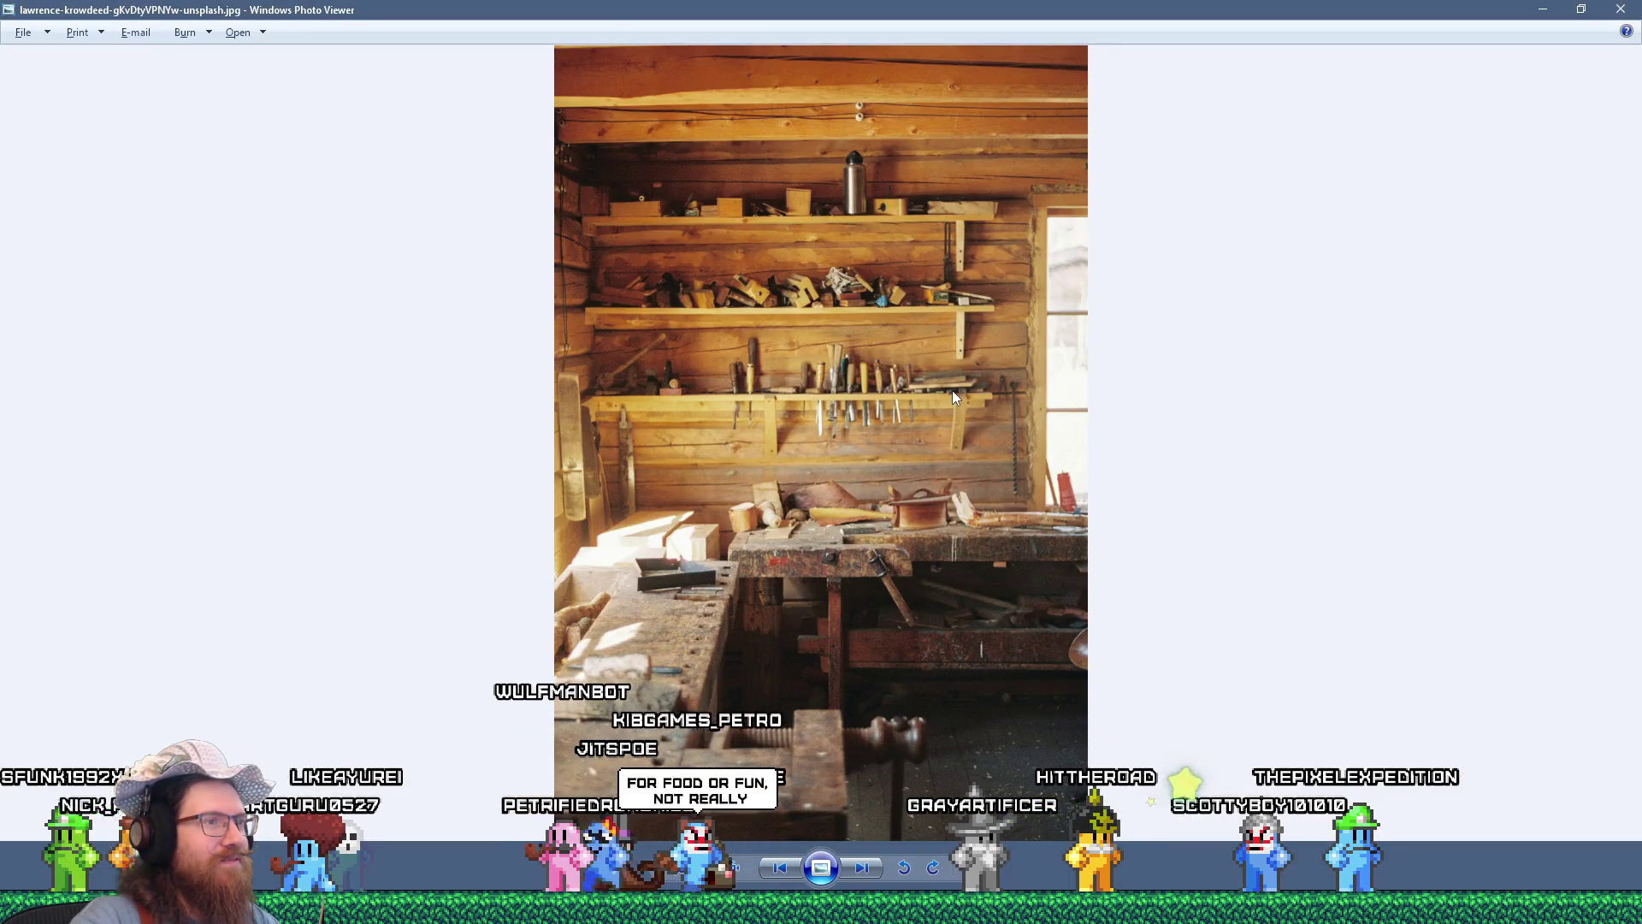
# Find the workshop photo in its Family folder and drag it into the Clip Studio Paint painting.
pyautogui.rightClick(952, 391)
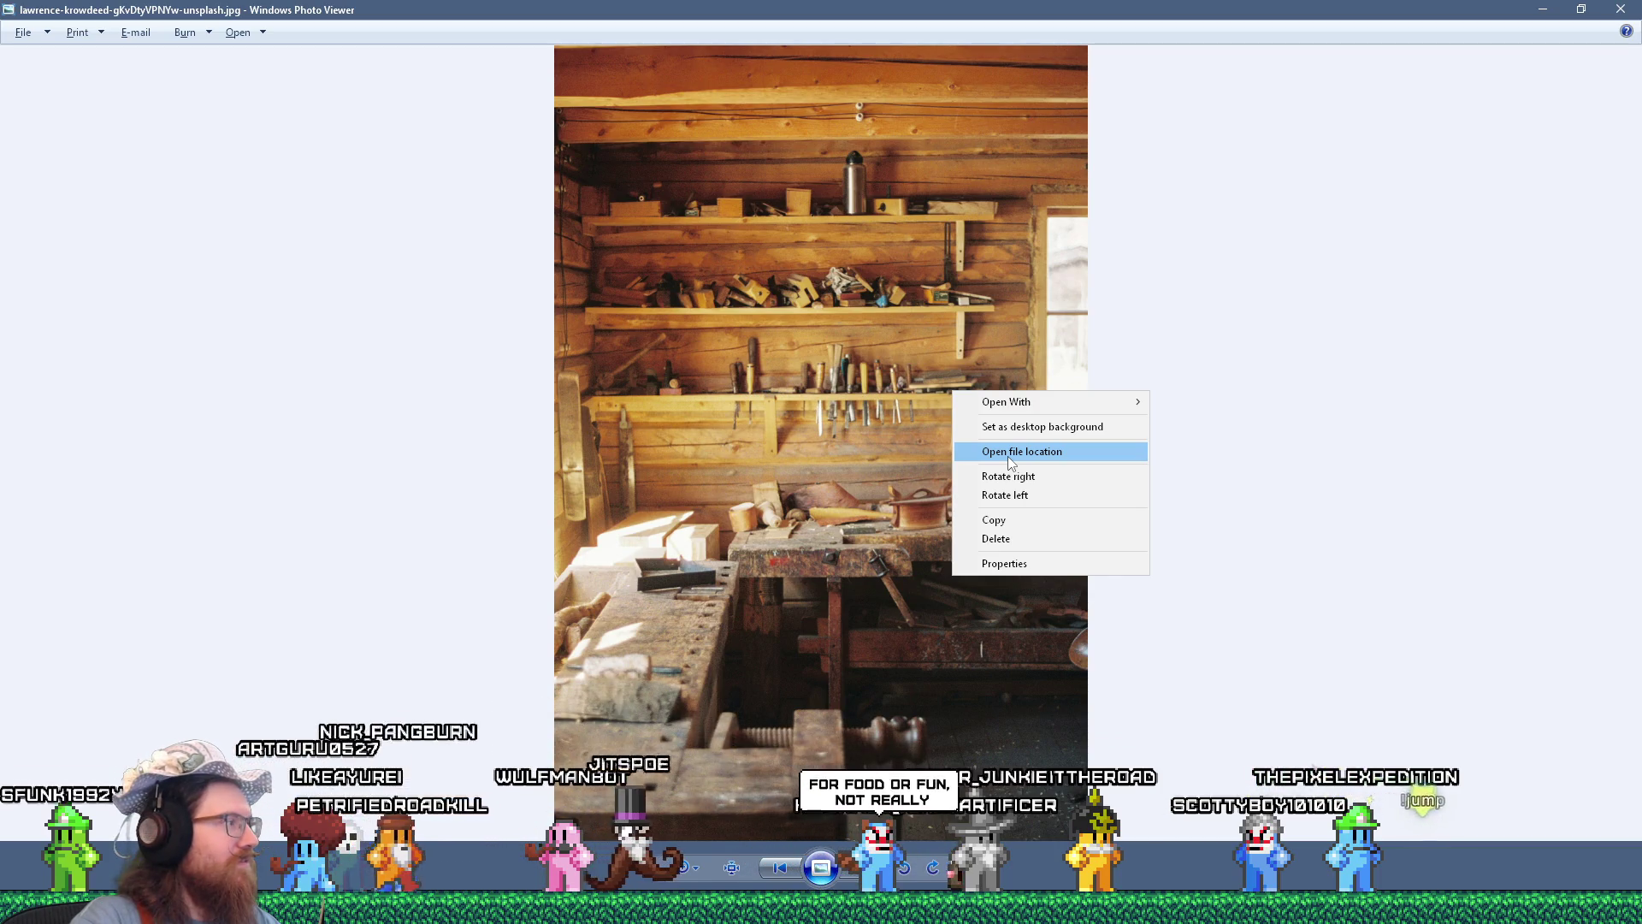
pyautogui.click(1010, 453)
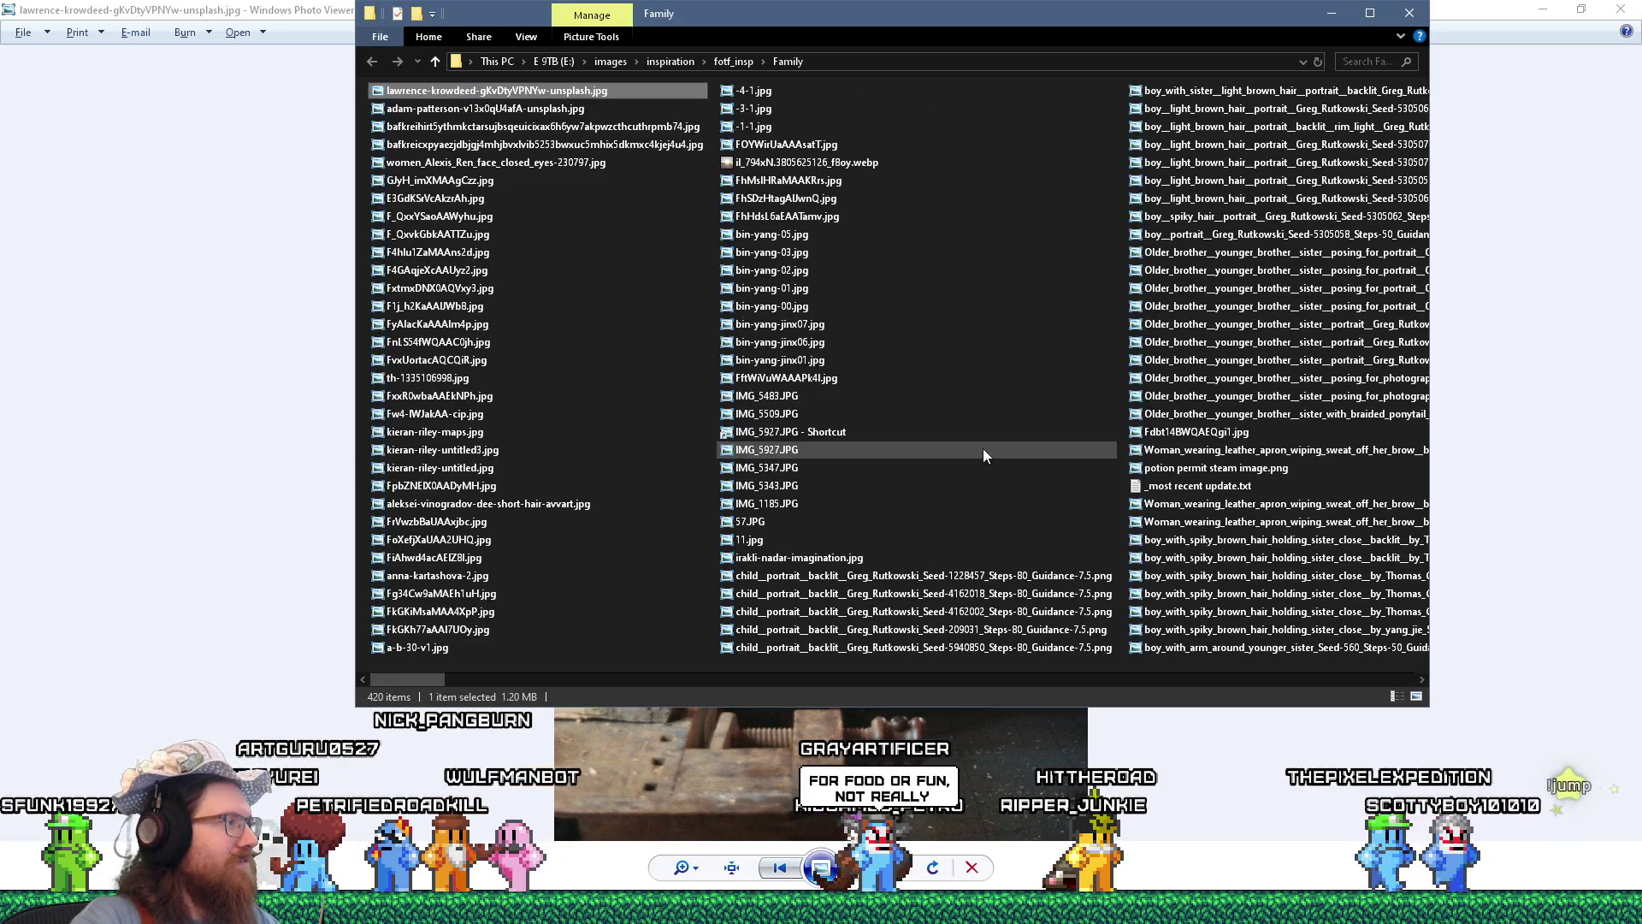
pyautogui.moveTo(496, 108)
pyautogui.mouseDown()
pyautogui.moveTo(677, 216)
pyautogui.moveTo(1052, 543)
pyautogui.moveTo(1513, 880)
pyautogui.moveTo(1524, 791)
pyautogui.mouseUp()
pyautogui.hotkey('alt', 'Tab')
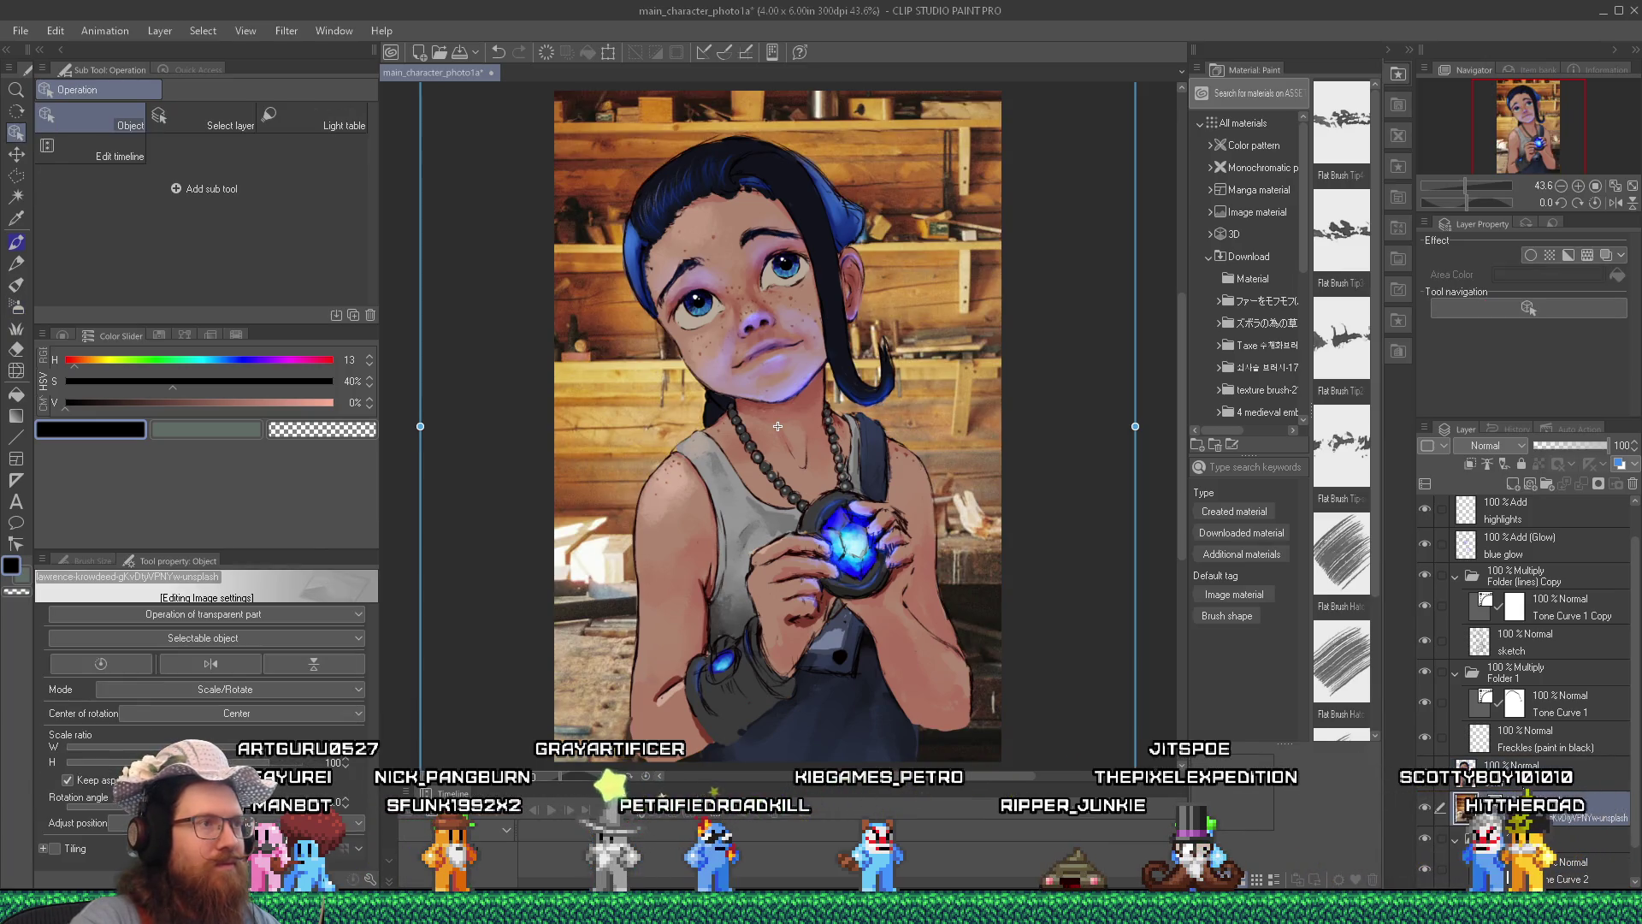
# Move the dropped workshop photo up and left, shrink it from a corner, and commit.
pyautogui.scroll(-2, 955, 464)
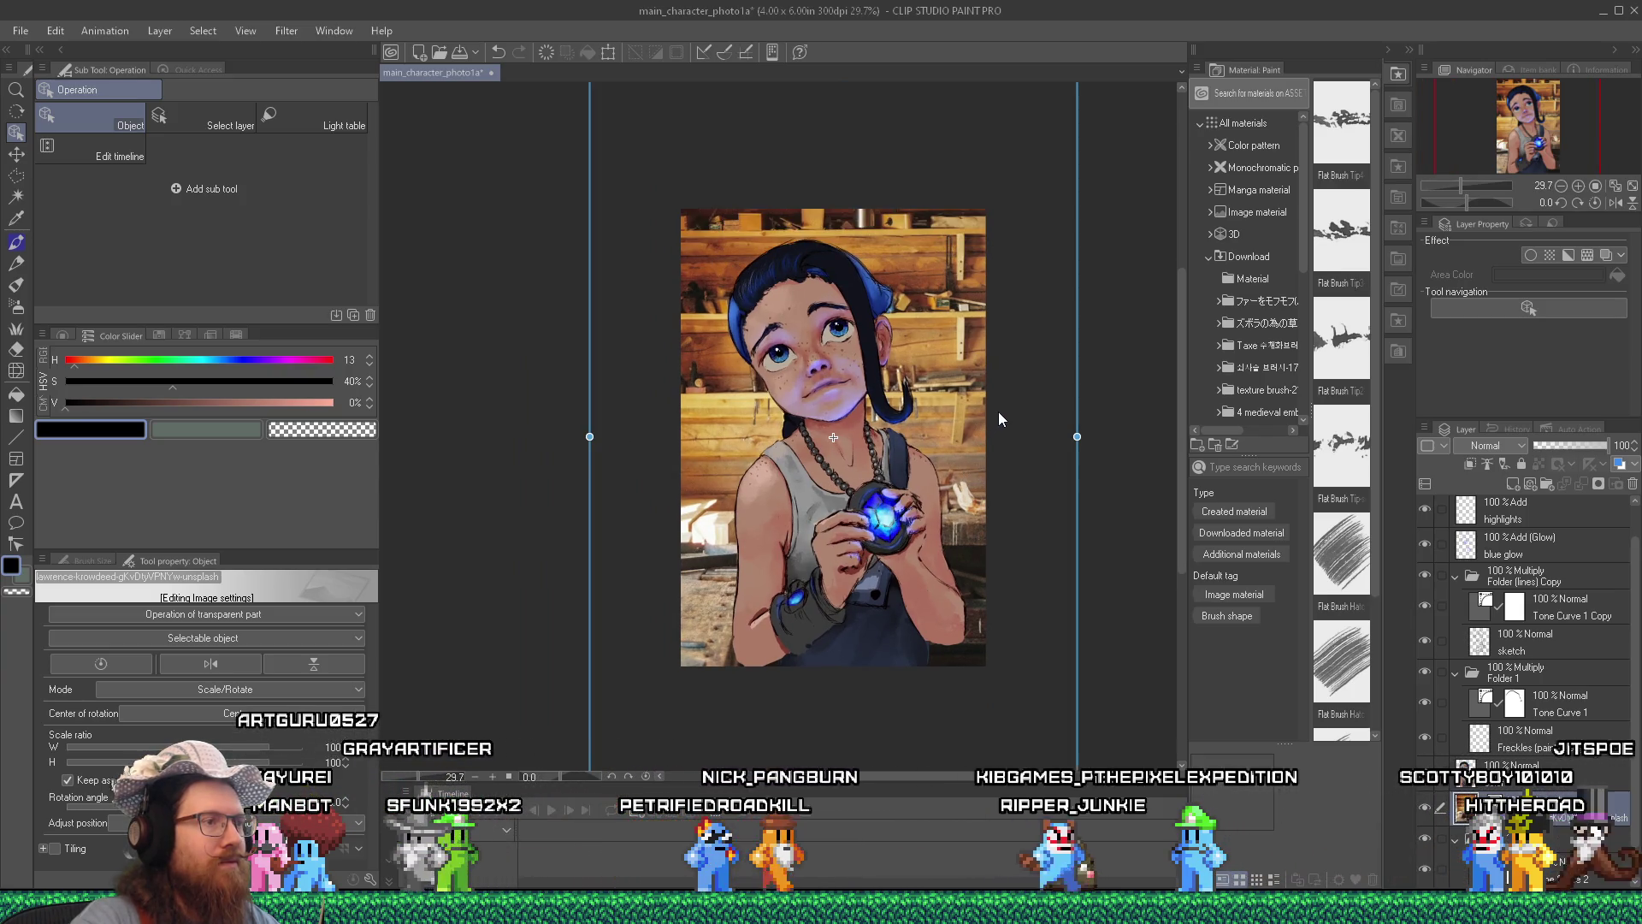
pyautogui.moveTo(900, 306)
pyautogui.mouseDown()
pyautogui.moveTo(850, 221)
pyautogui.moveTo(879, 238)
pyautogui.moveTo(851, 224)
pyautogui.moveTo(869, 192)
pyautogui.moveTo(870, 208)
pyautogui.mouseUp()
pyautogui.scroll(-4, 869, 209)
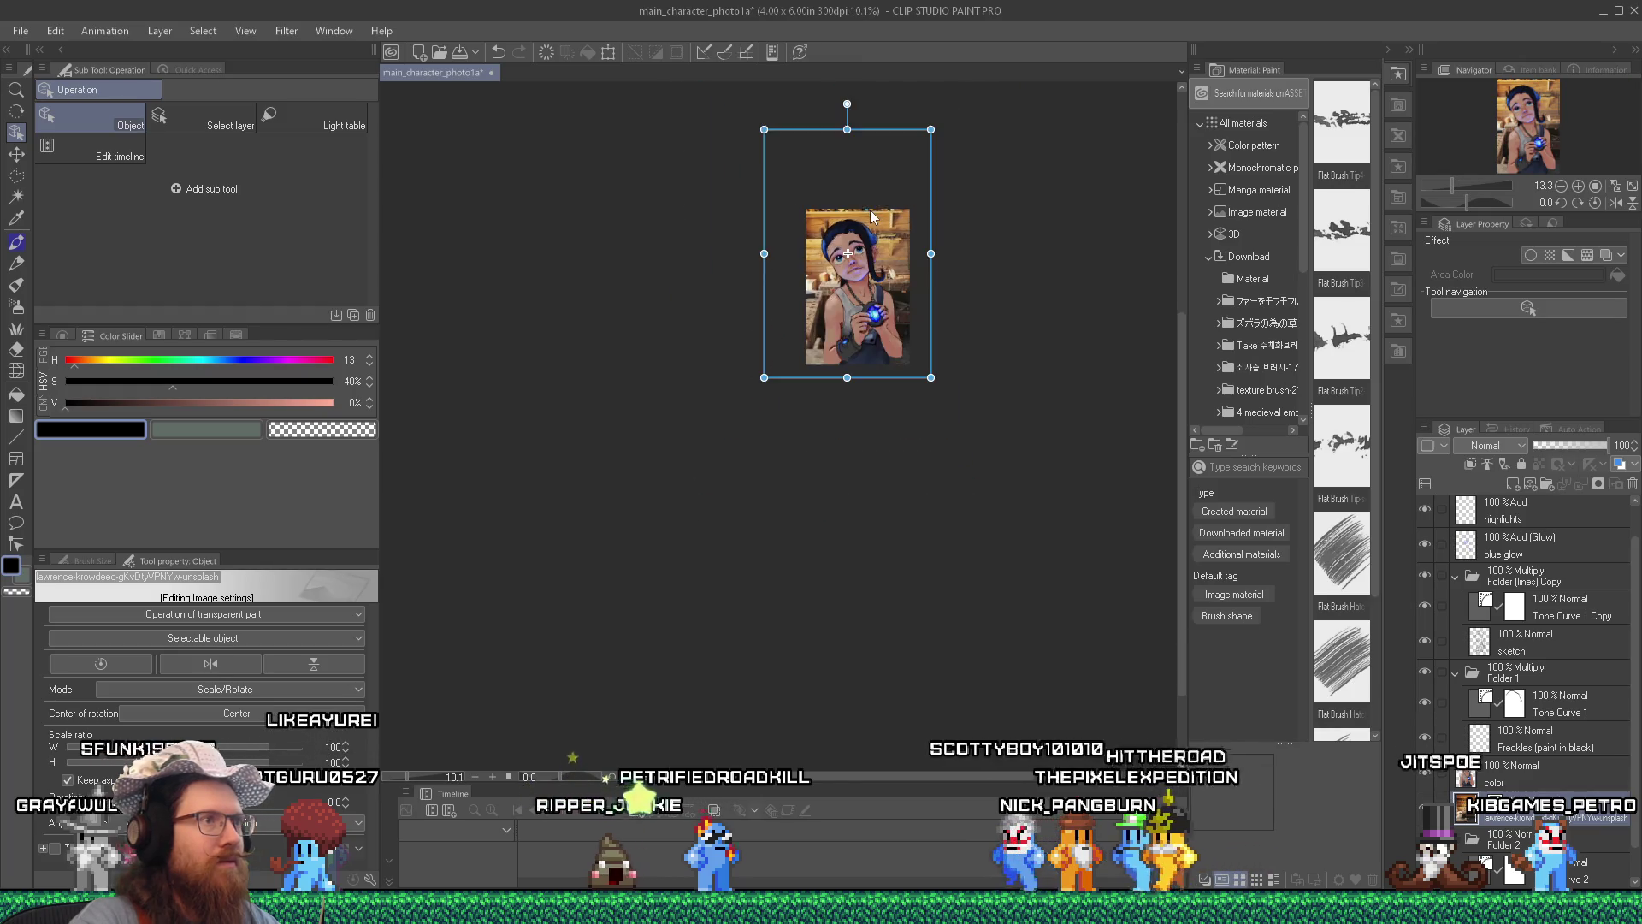
pyautogui.scroll(1, 870, 209)
pyautogui.moveTo(725, 100); pyautogui.dragTo(772, 184)
pyautogui.scroll(2, 788, 238)
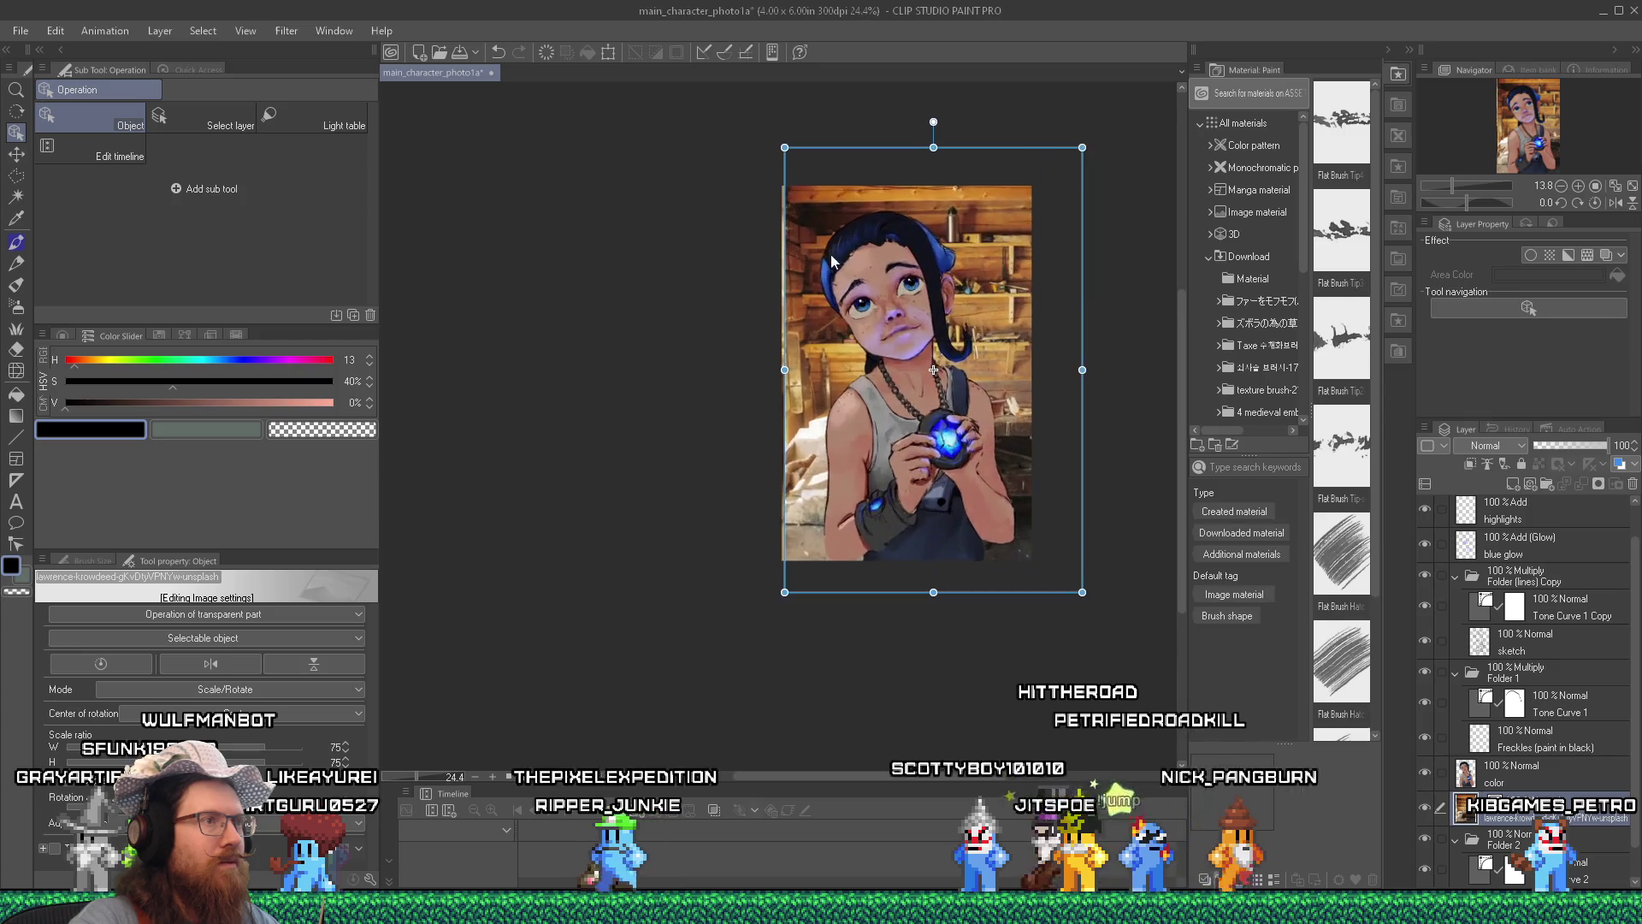
pyautogui.click(932, 289)
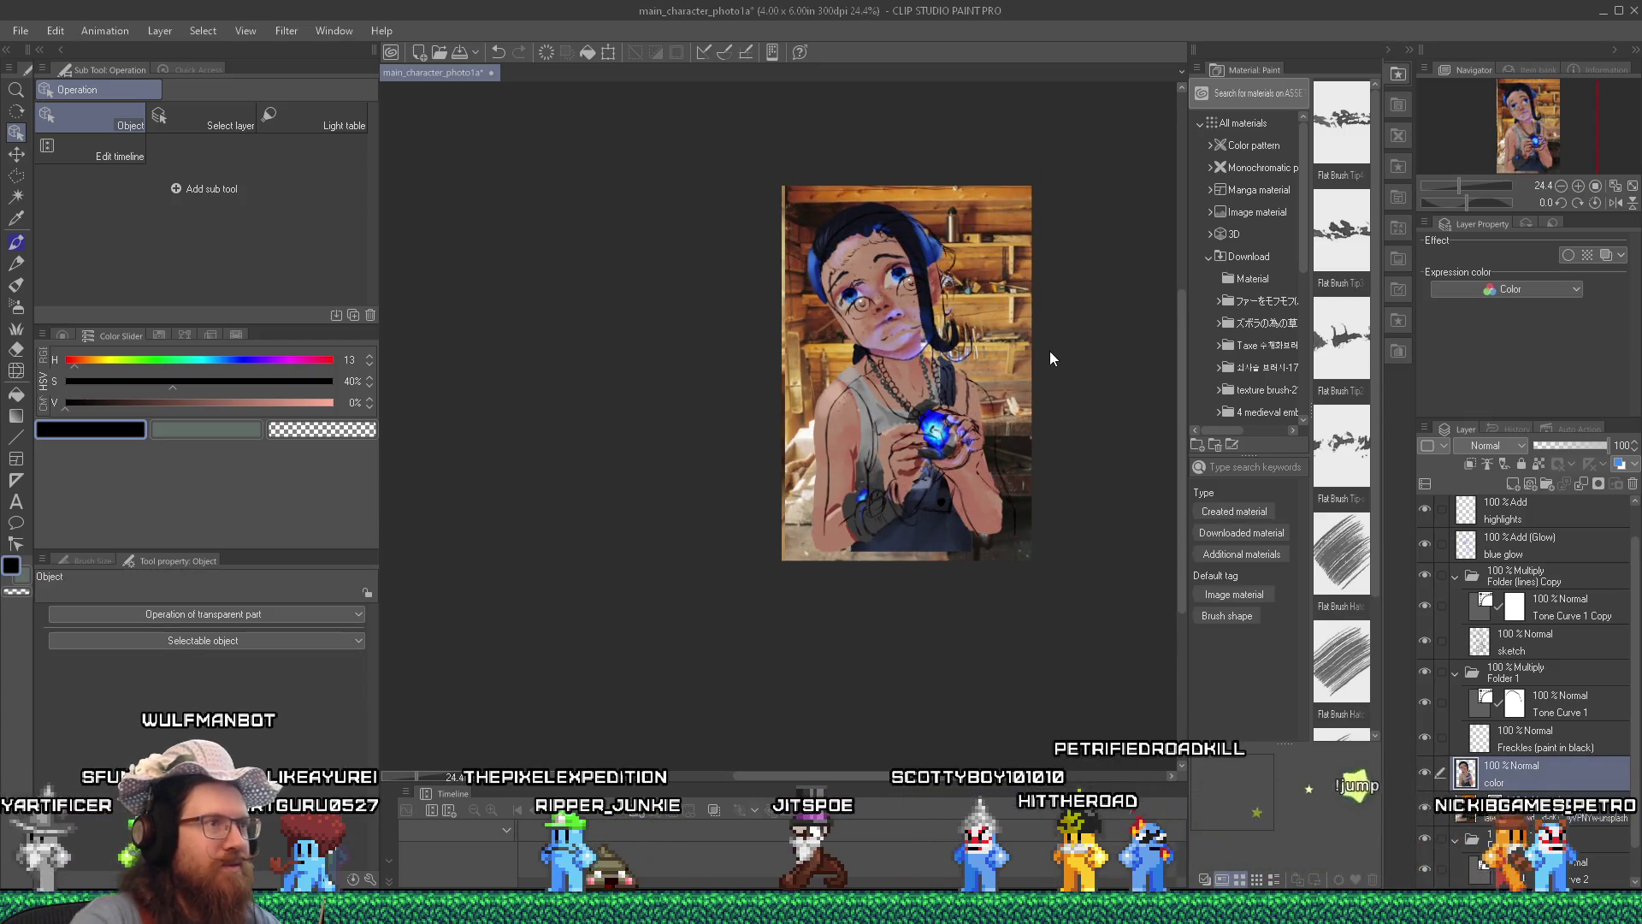
# Reselect the photo layer, nudge it left, and enlarge it to about 94% to fill the canvas.
pyautogui.scroll(1, 1055, 423)
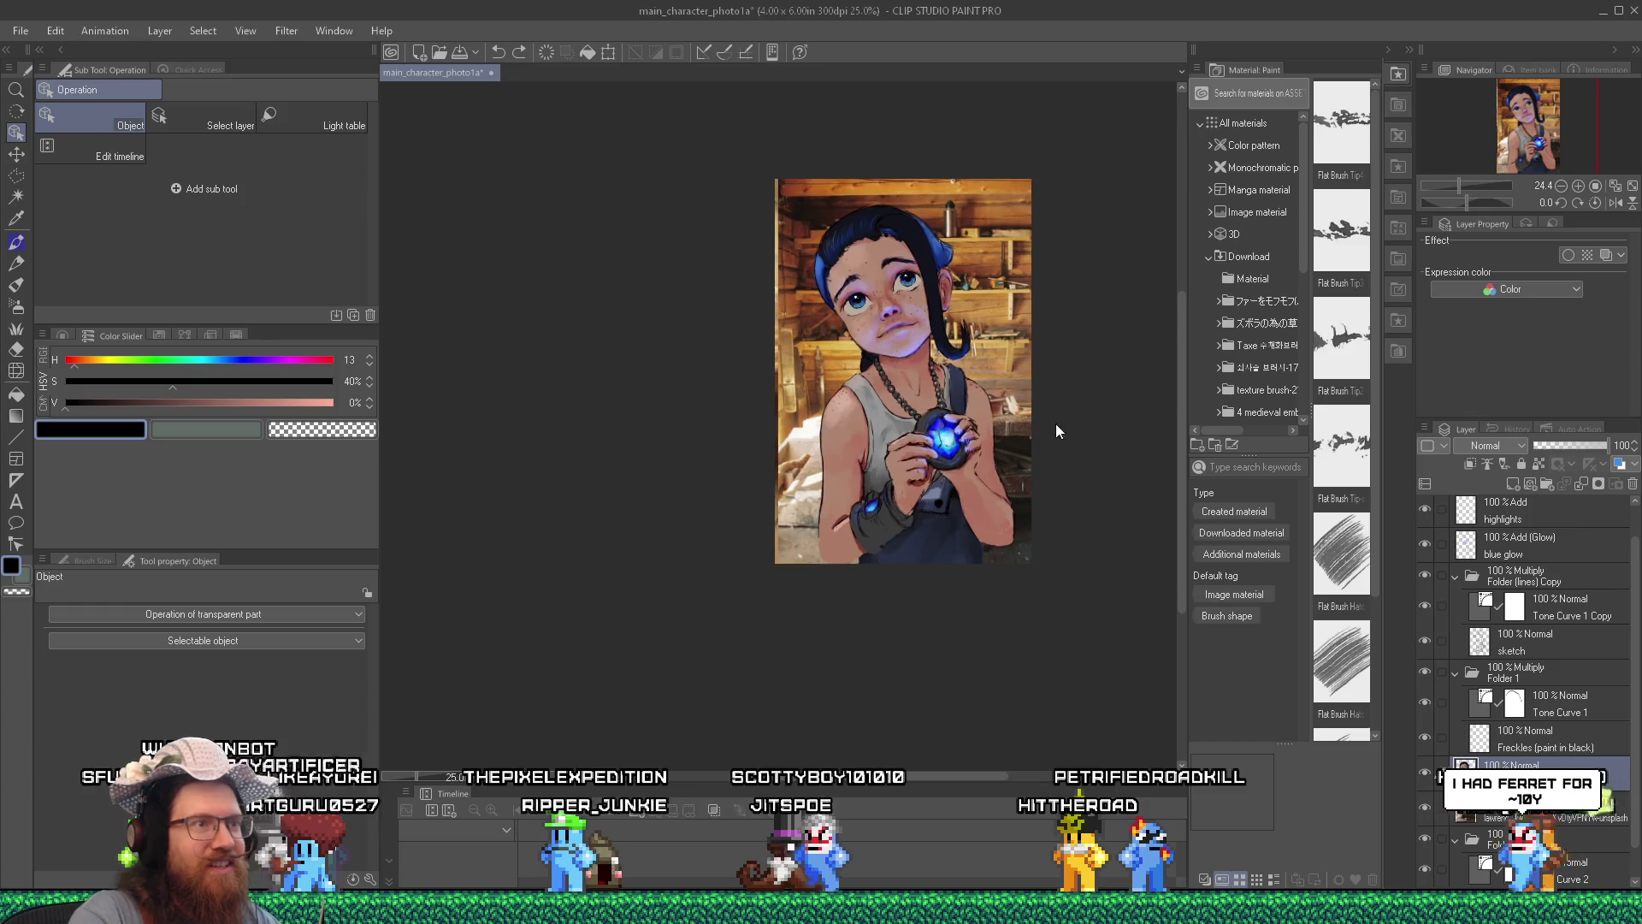
pyautogui.scroll(1, 1055, 424)
pyautogui.click(1009, 299)
pyautogui.moveTo(987, 290); pyautogui.dragTo(965, 273)
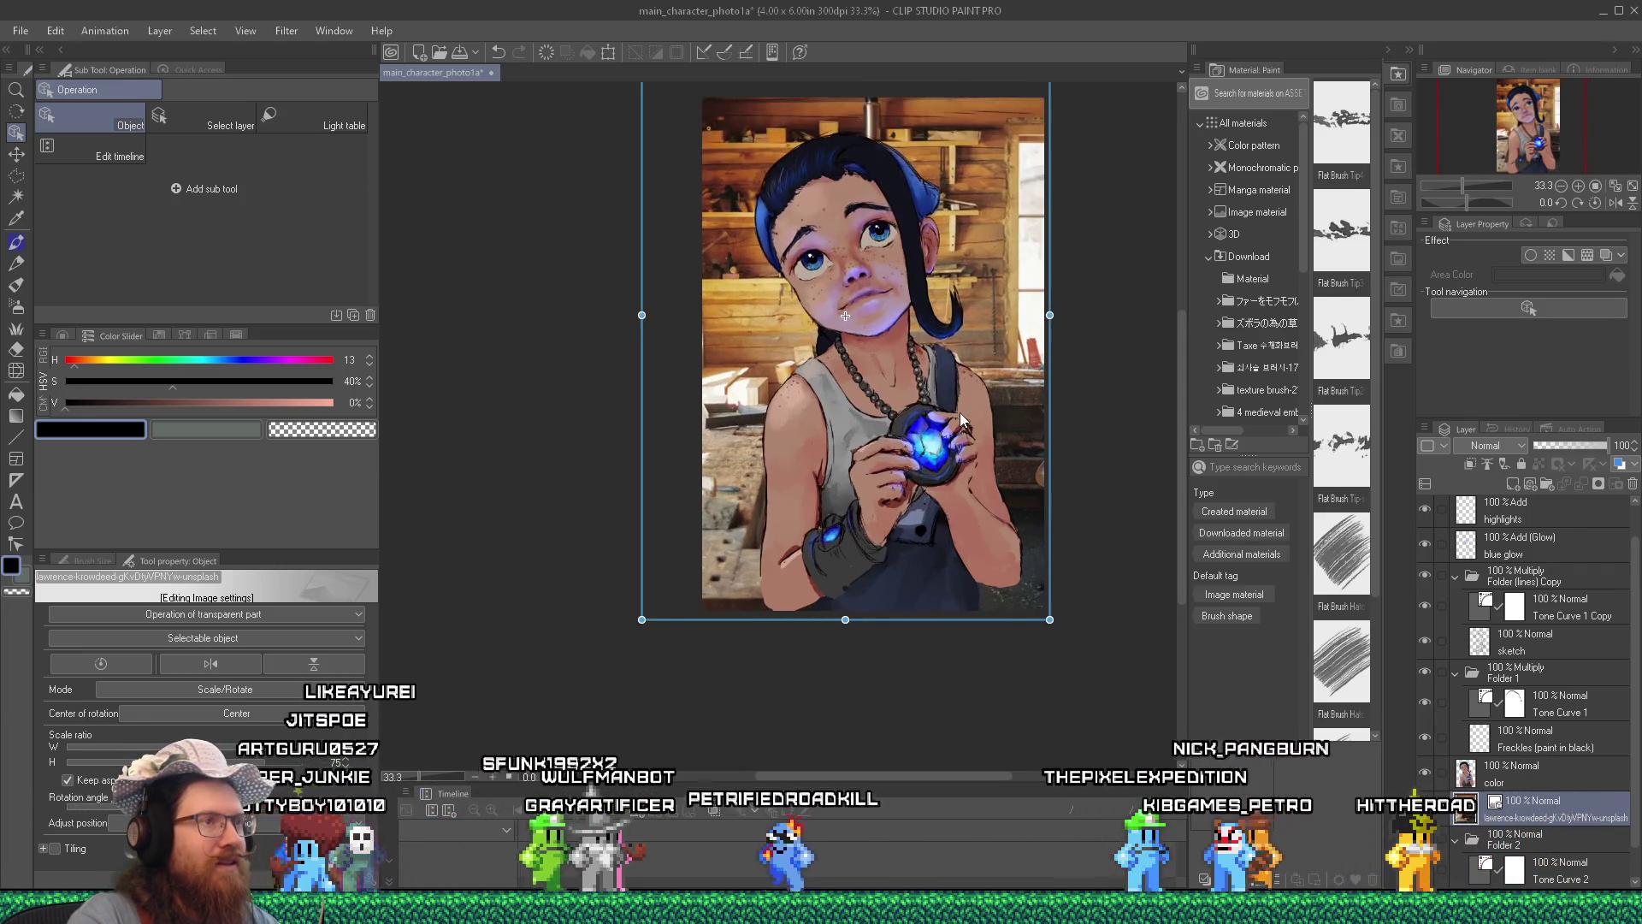
pyautogui.scroll(2, 959, 412)
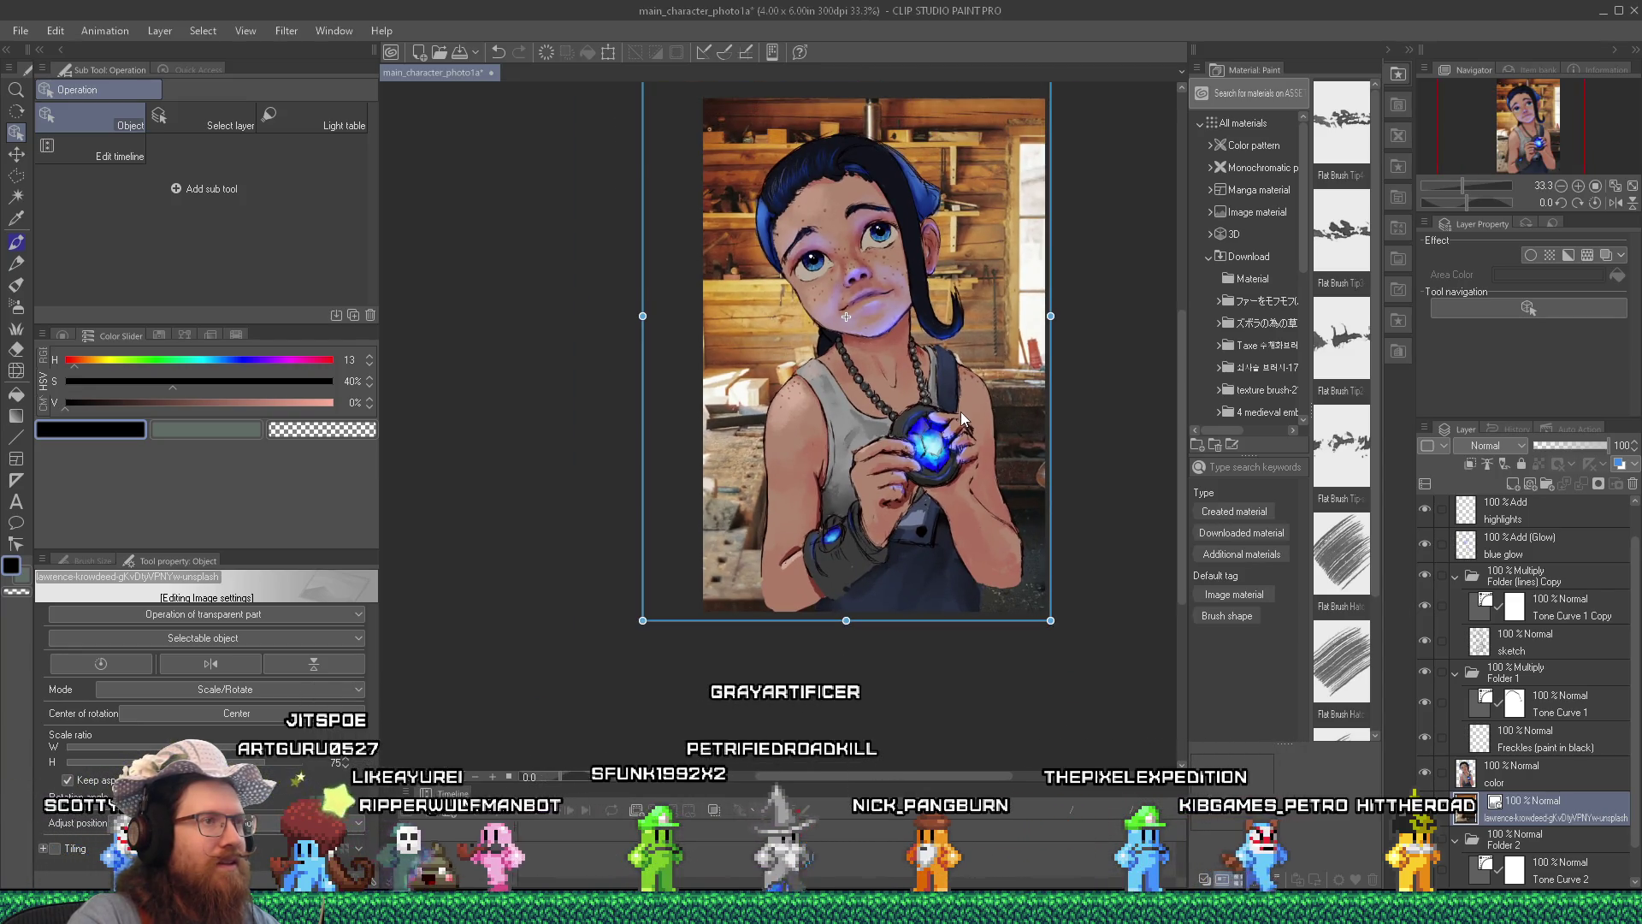
pyautogui.scroll(-5, 961, 412)
pyautogui.moveTo(830, 249)
pyautogui.mouseDown()
pyautogui.moveTo(752, 172)
pyautogui.moveTo(760, 190)
pyautogui.mouseUp()
pyautogui.scroll(3, 871, 287)
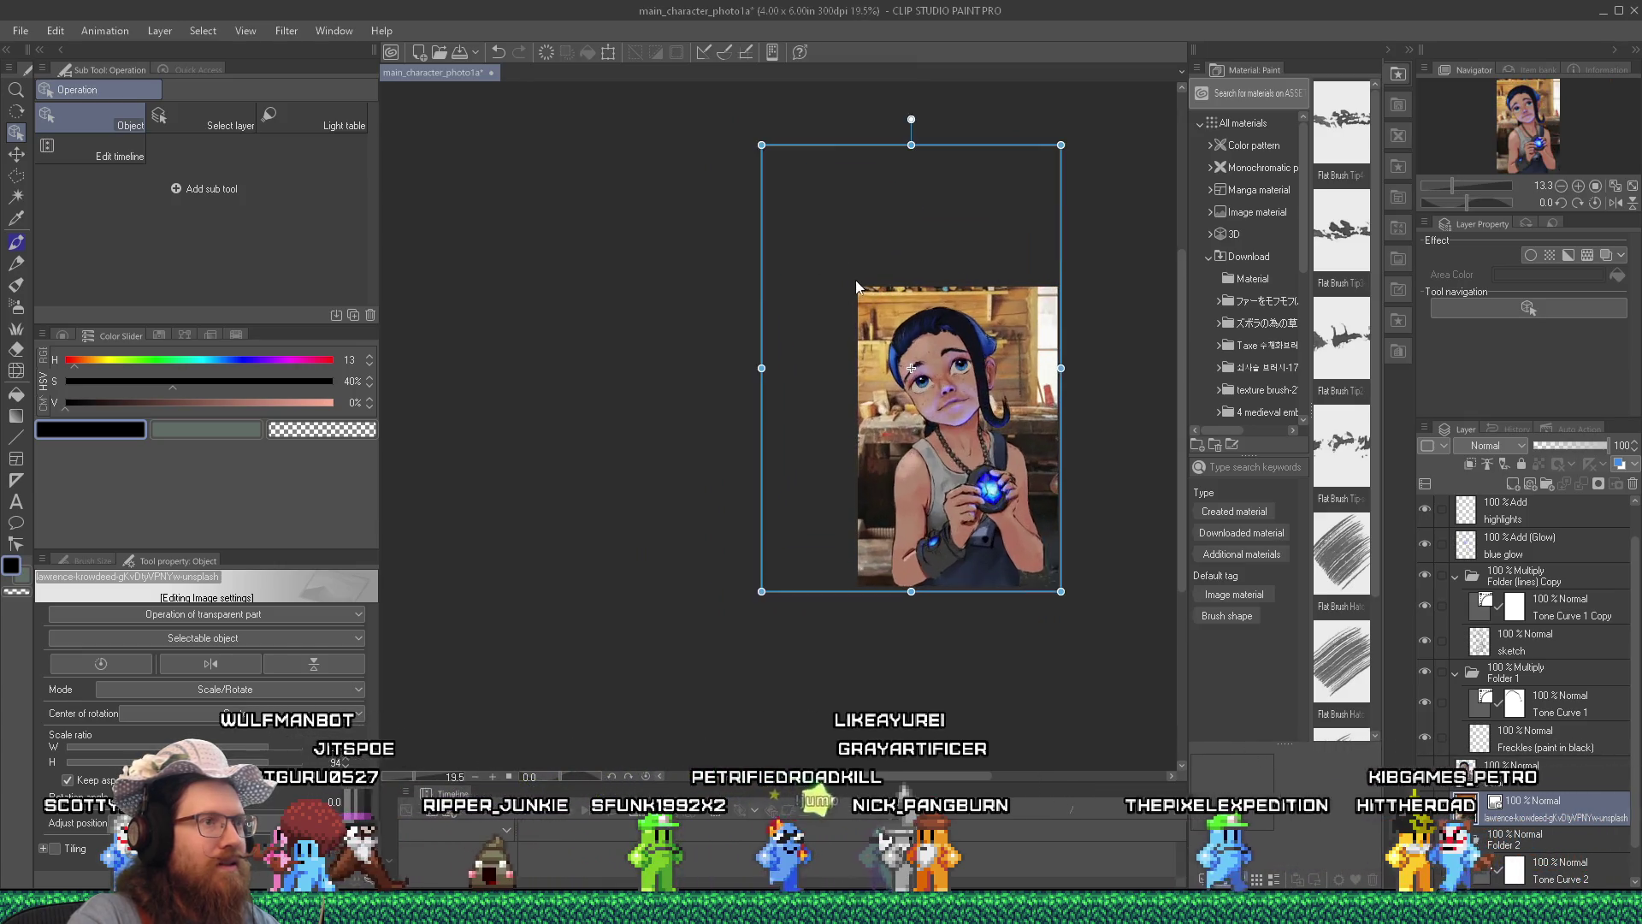
pyautogui.scroll(1, 1055, 469)
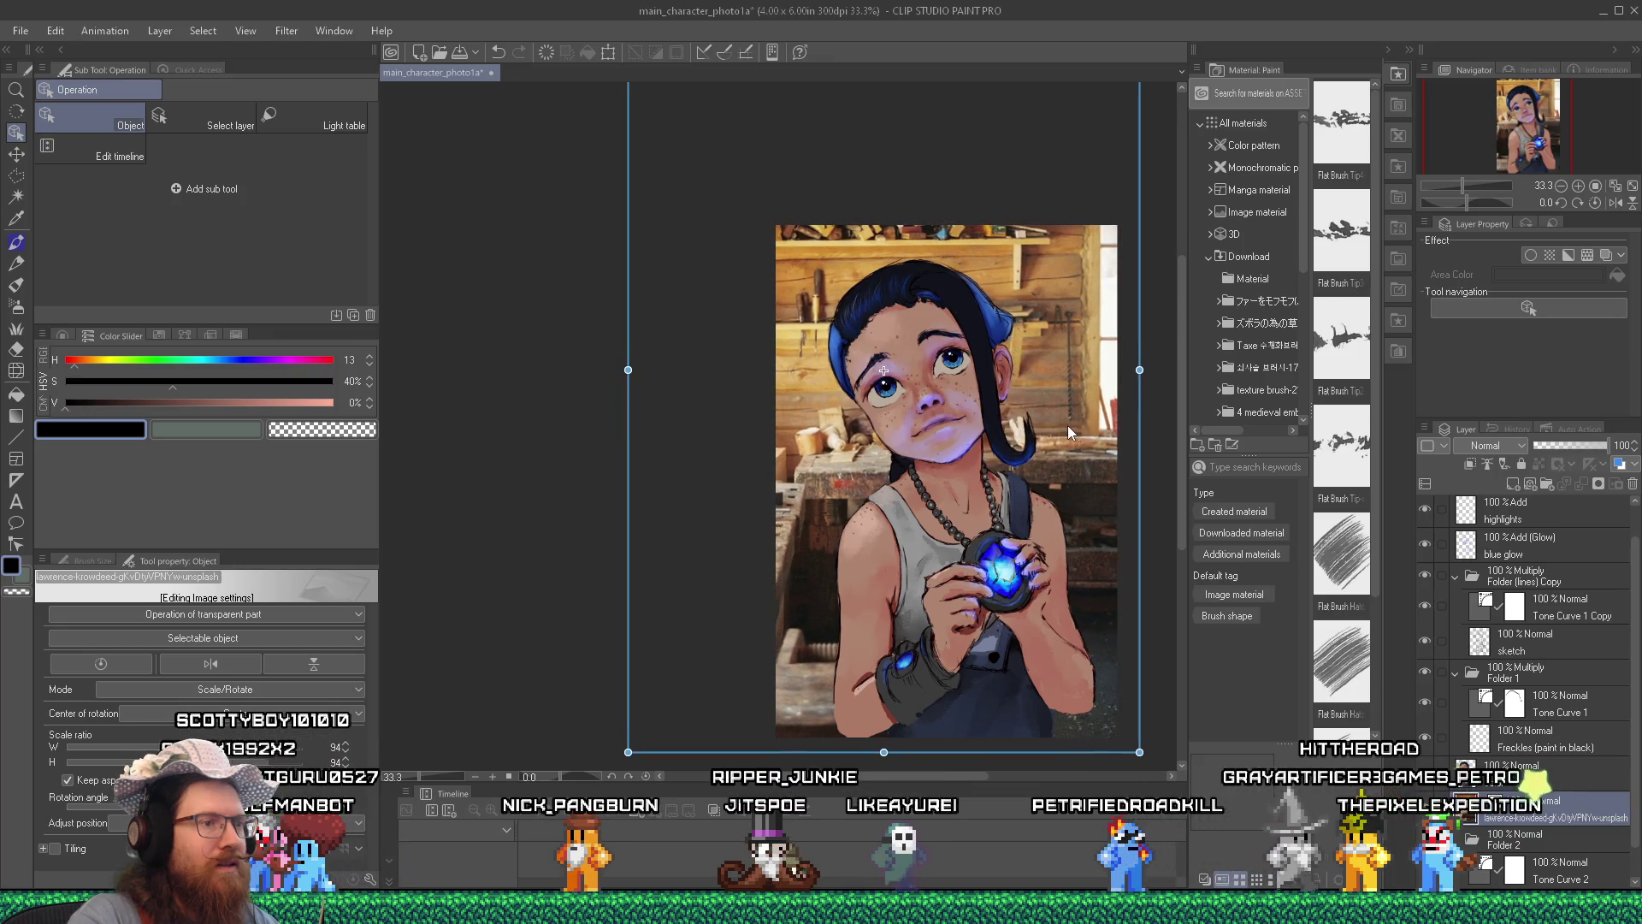
pyautogui.scroll(1, 1596, 725)
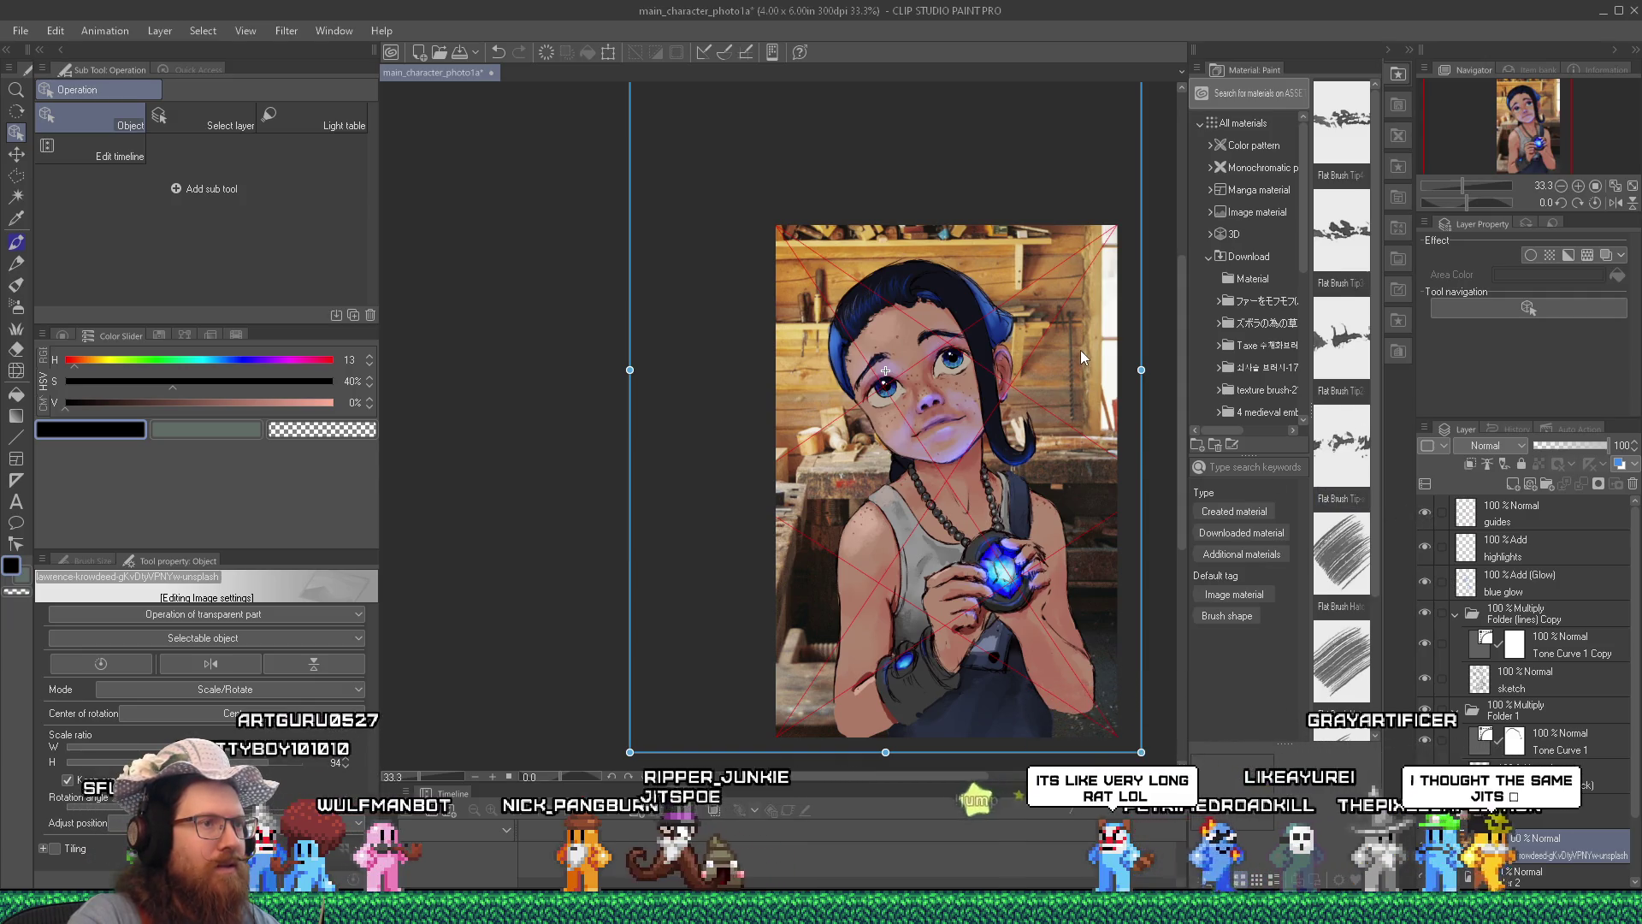
# Nudge the photo's transform frame, then drag the workshop photo up and to the left.
pyautogui.moveTo(1080, 349); pyautogui.dragTo(1080, 356)
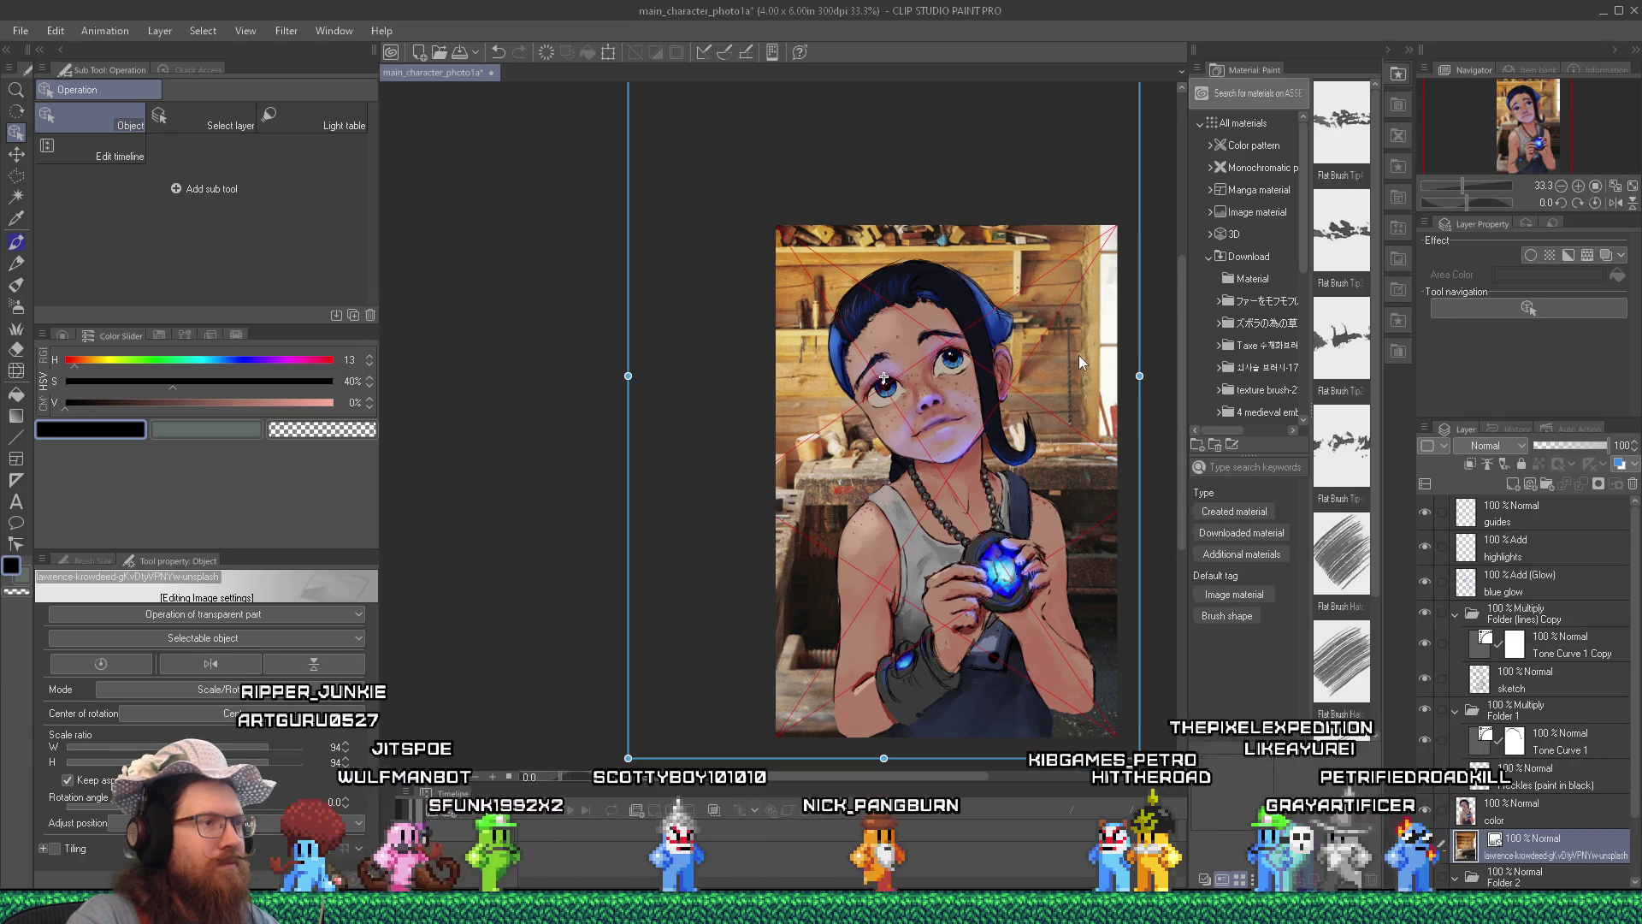
pyautogui.moveTo(1079, 356)
pyautogui.mouseDown()
pyautogui.moveTo(1067, 340)
pyautogui.moveTo(1066, 357)
pyautogui.mouseUp()
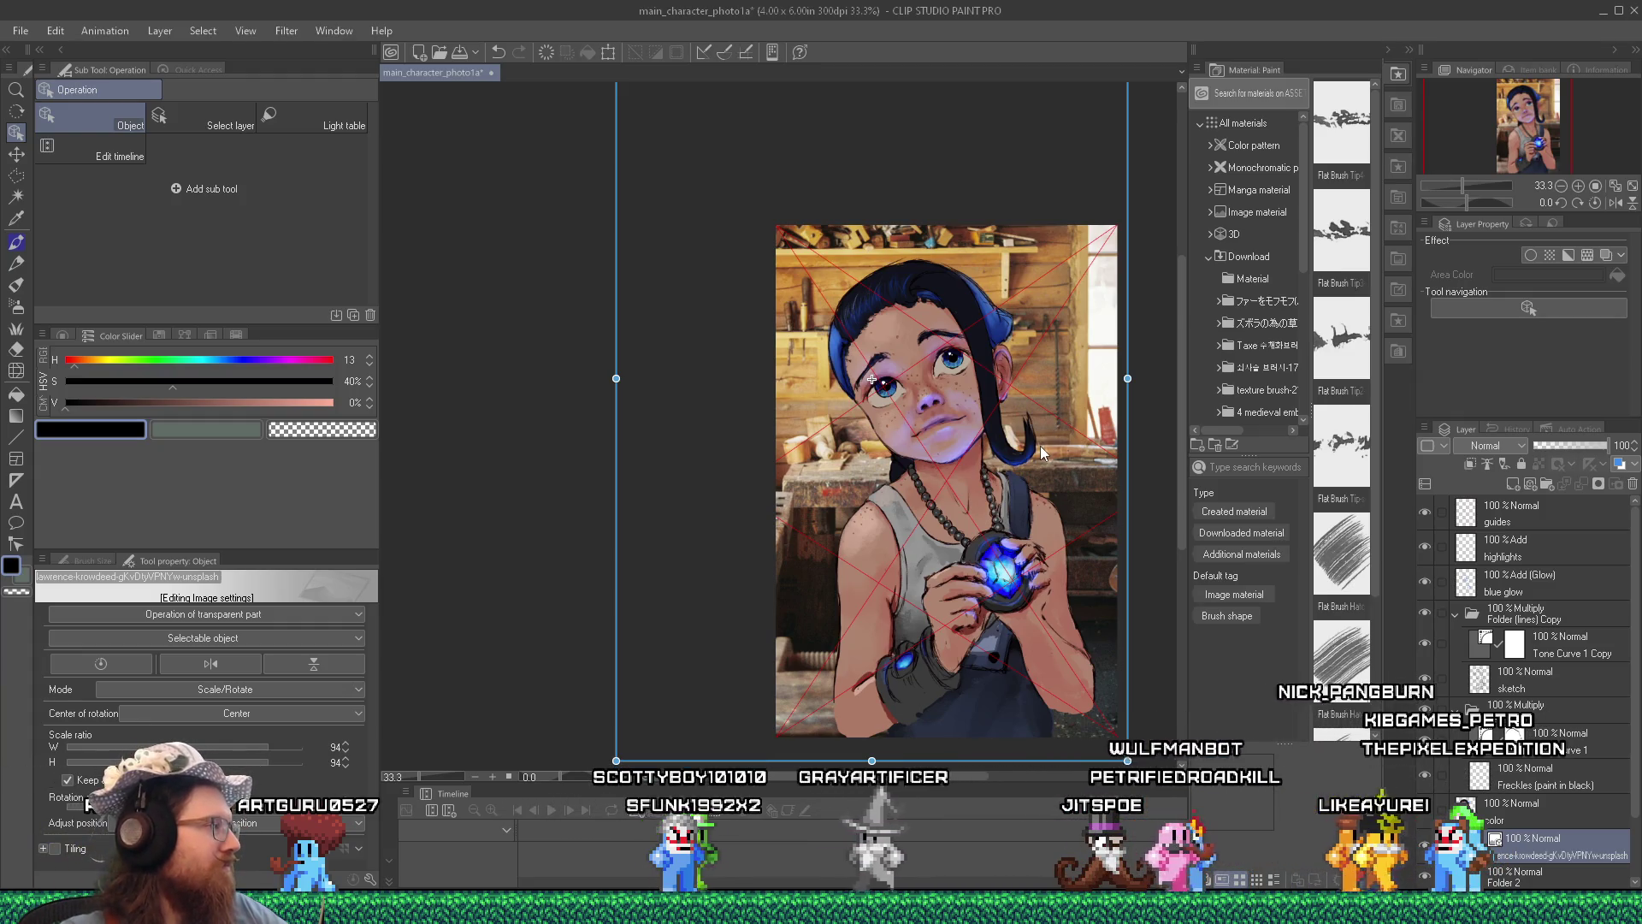
pyautogui.moveTo(1036, 460)
pyautogui.mouseDown()
pyautogui.moveTo(1001, 553)
pyautogui.moveTo(1061, 575)
pyautogui.mouseUp()
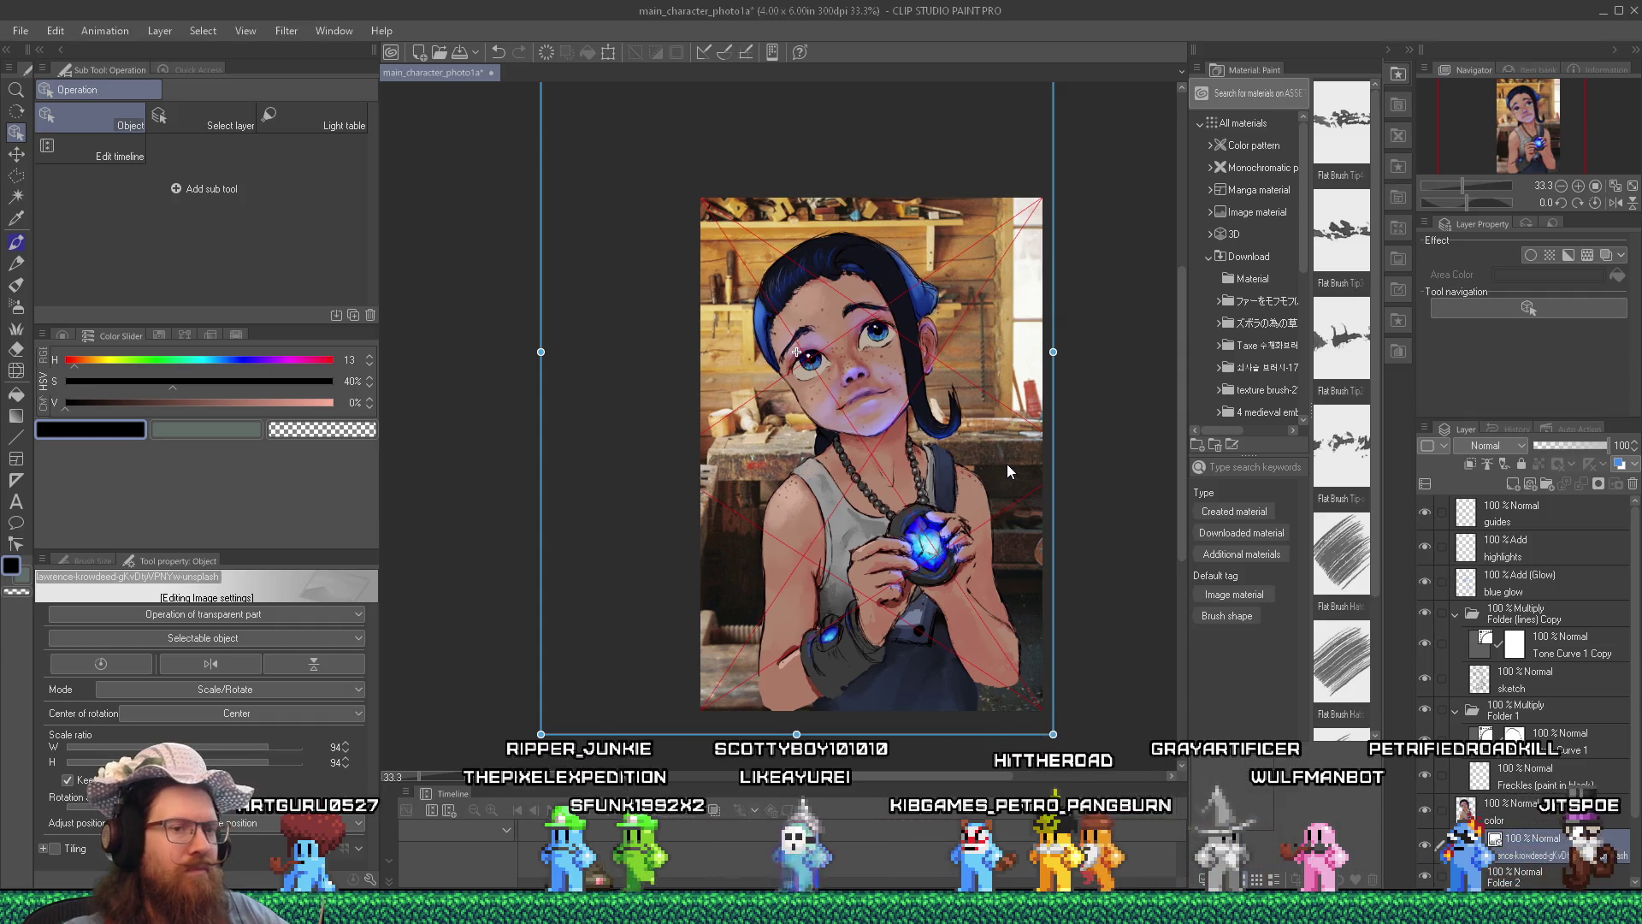
pyautogui.click(1426, 809)
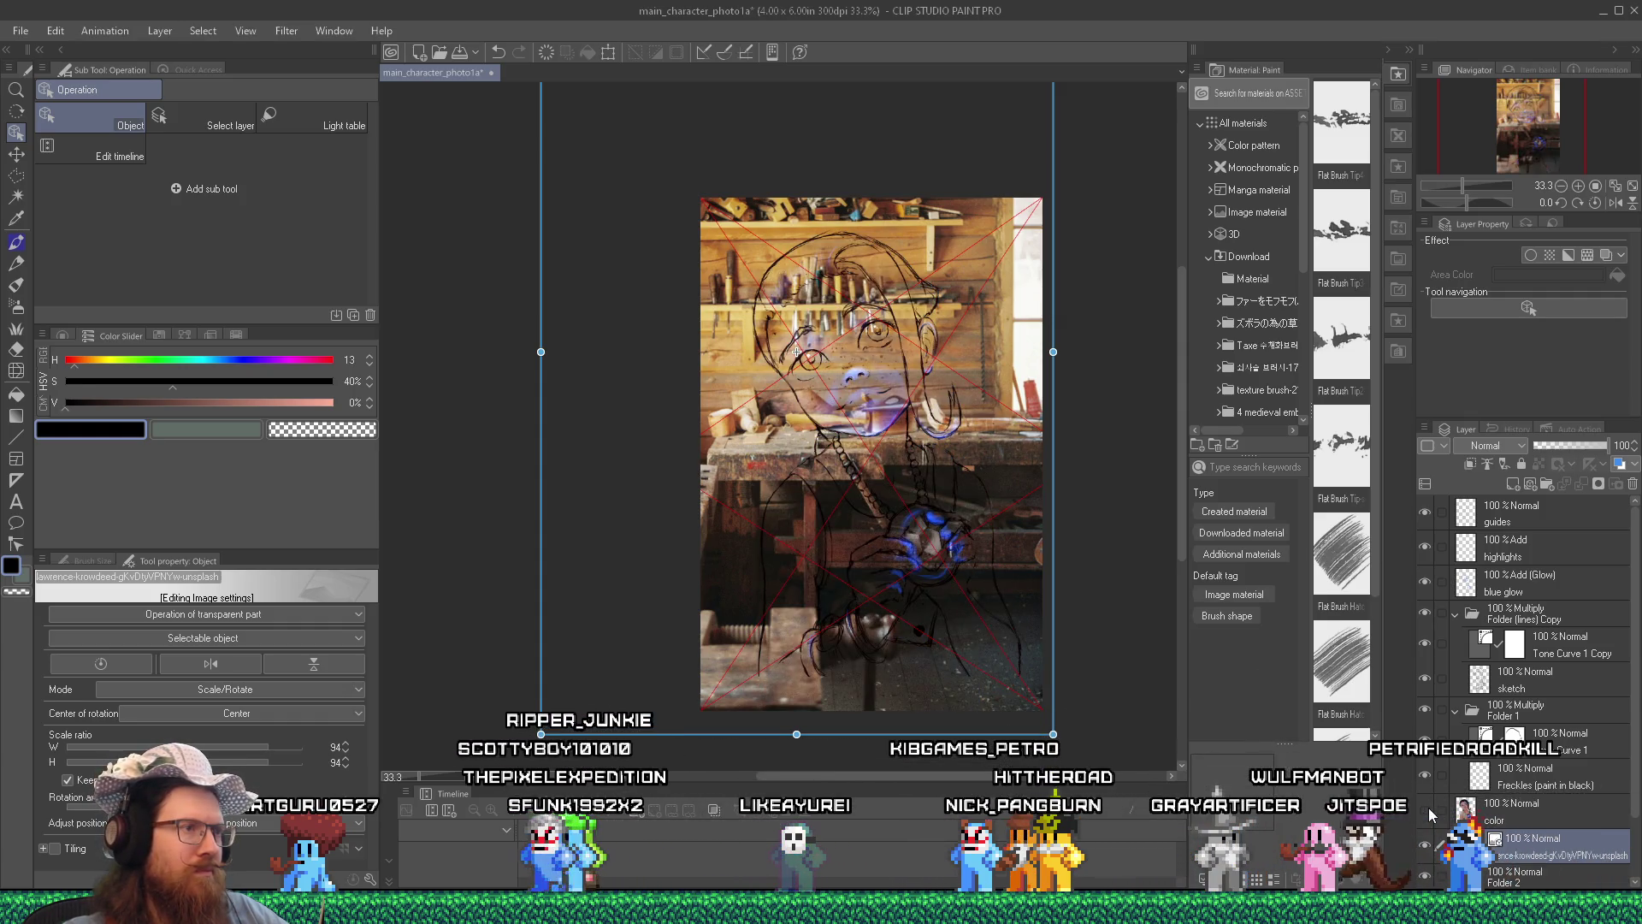
pyautogui.click(1426, 809)
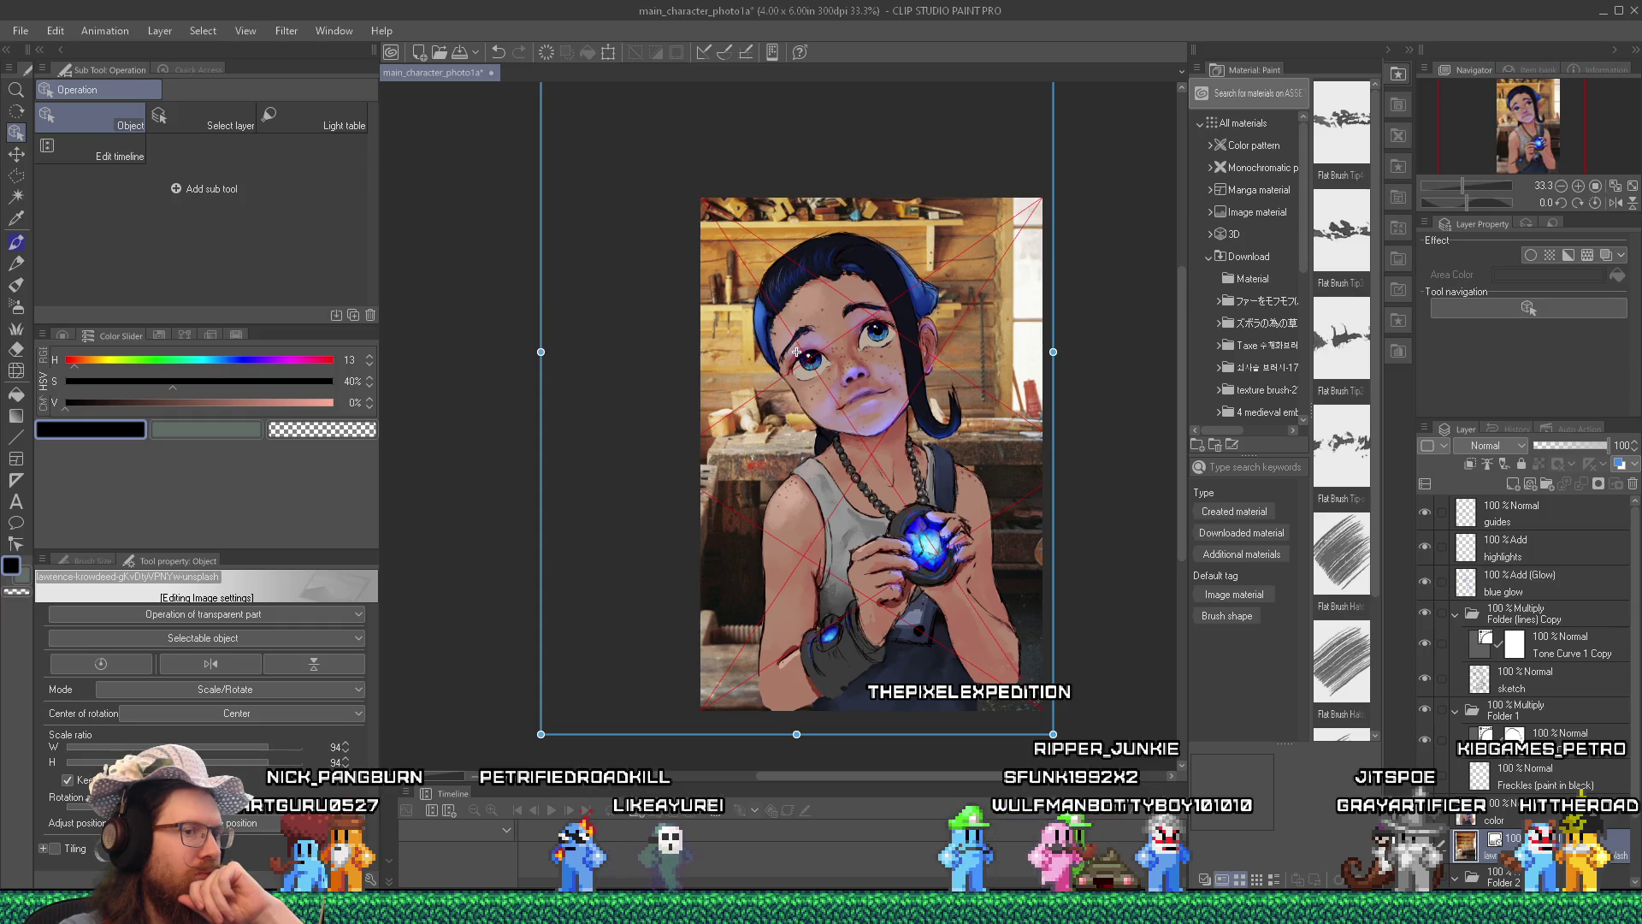
pyautogui.press('Delete')
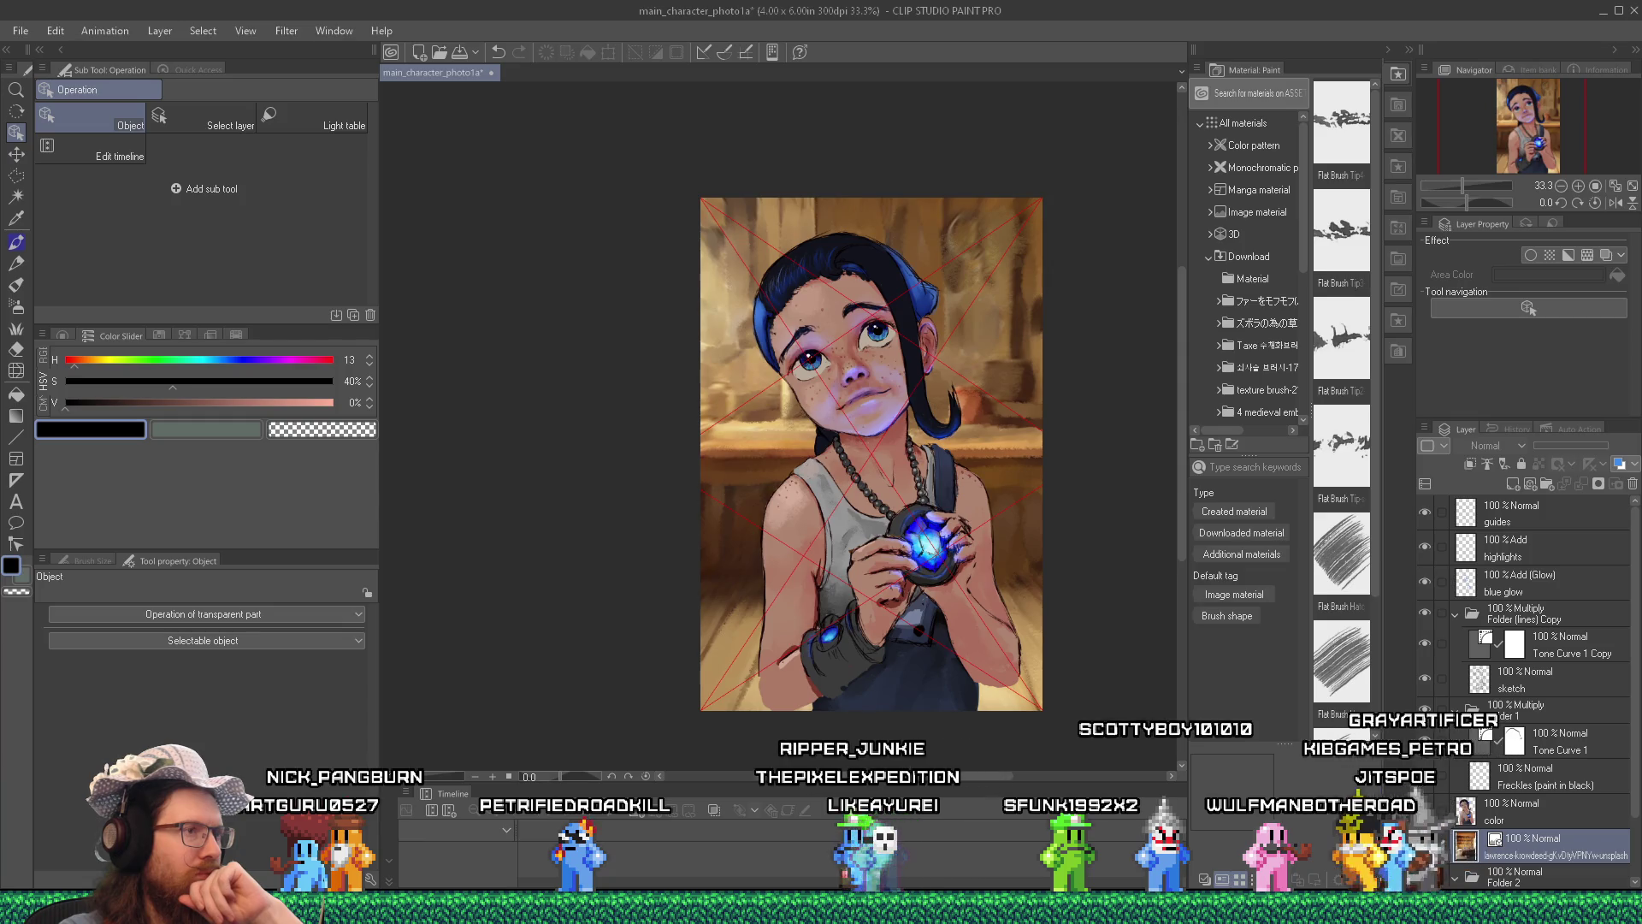
pyautogui.hotkey('ctrl', 'z')
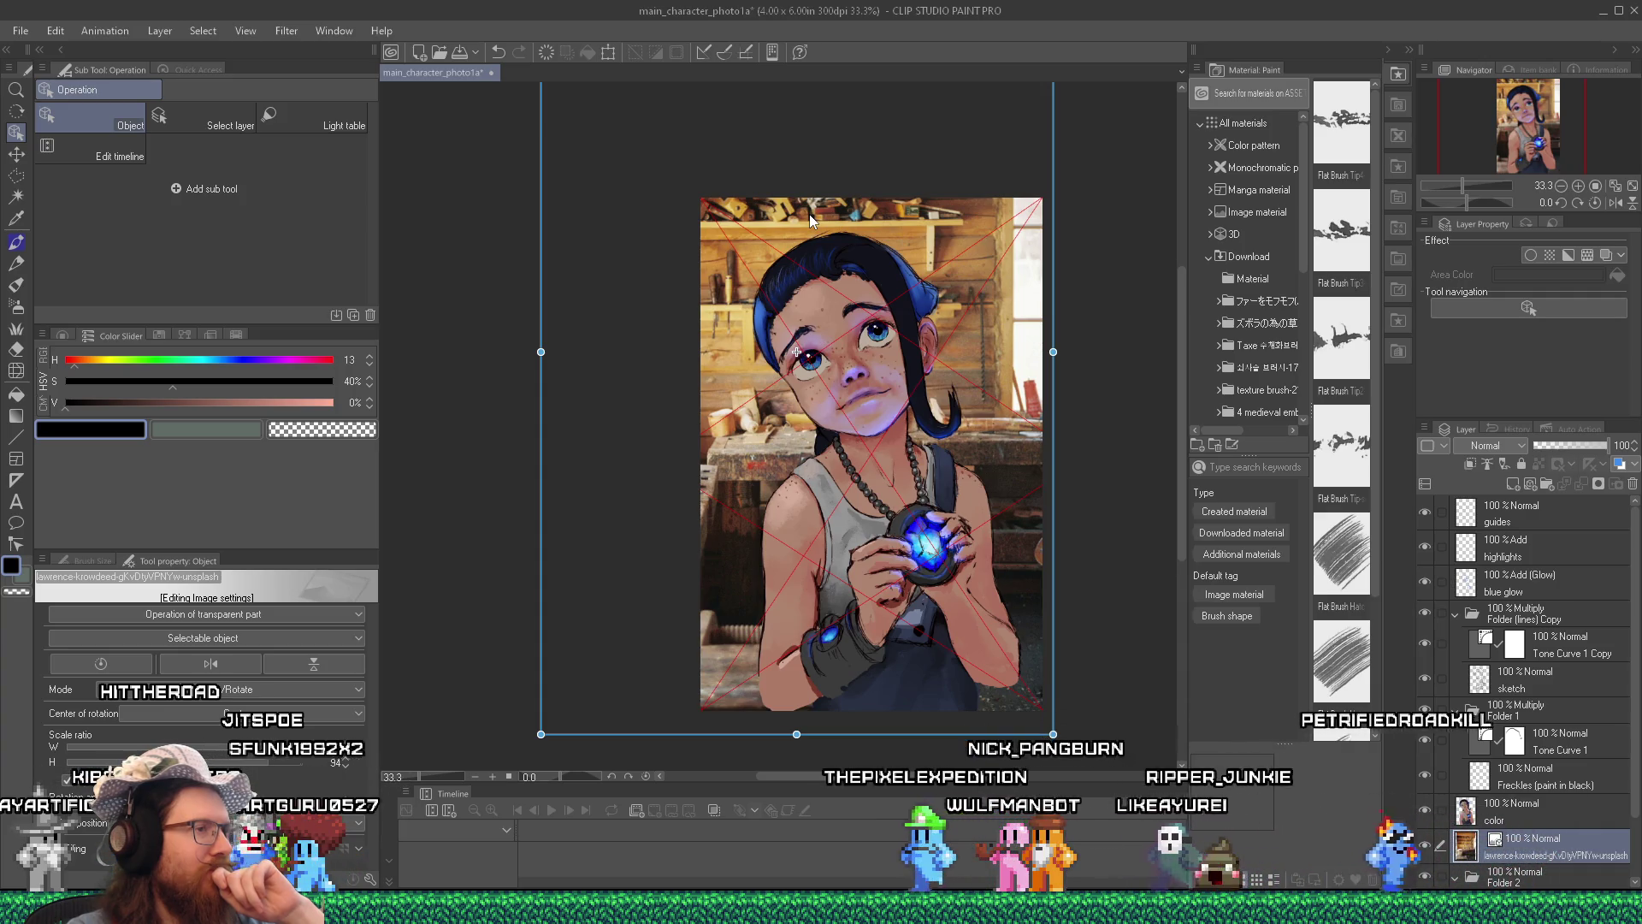
# Raise the workshop photo higher behind the girl and fine-tune its position.
pyautogui.moveTo(997, 347); pyautogui.dragTo(997, 299)
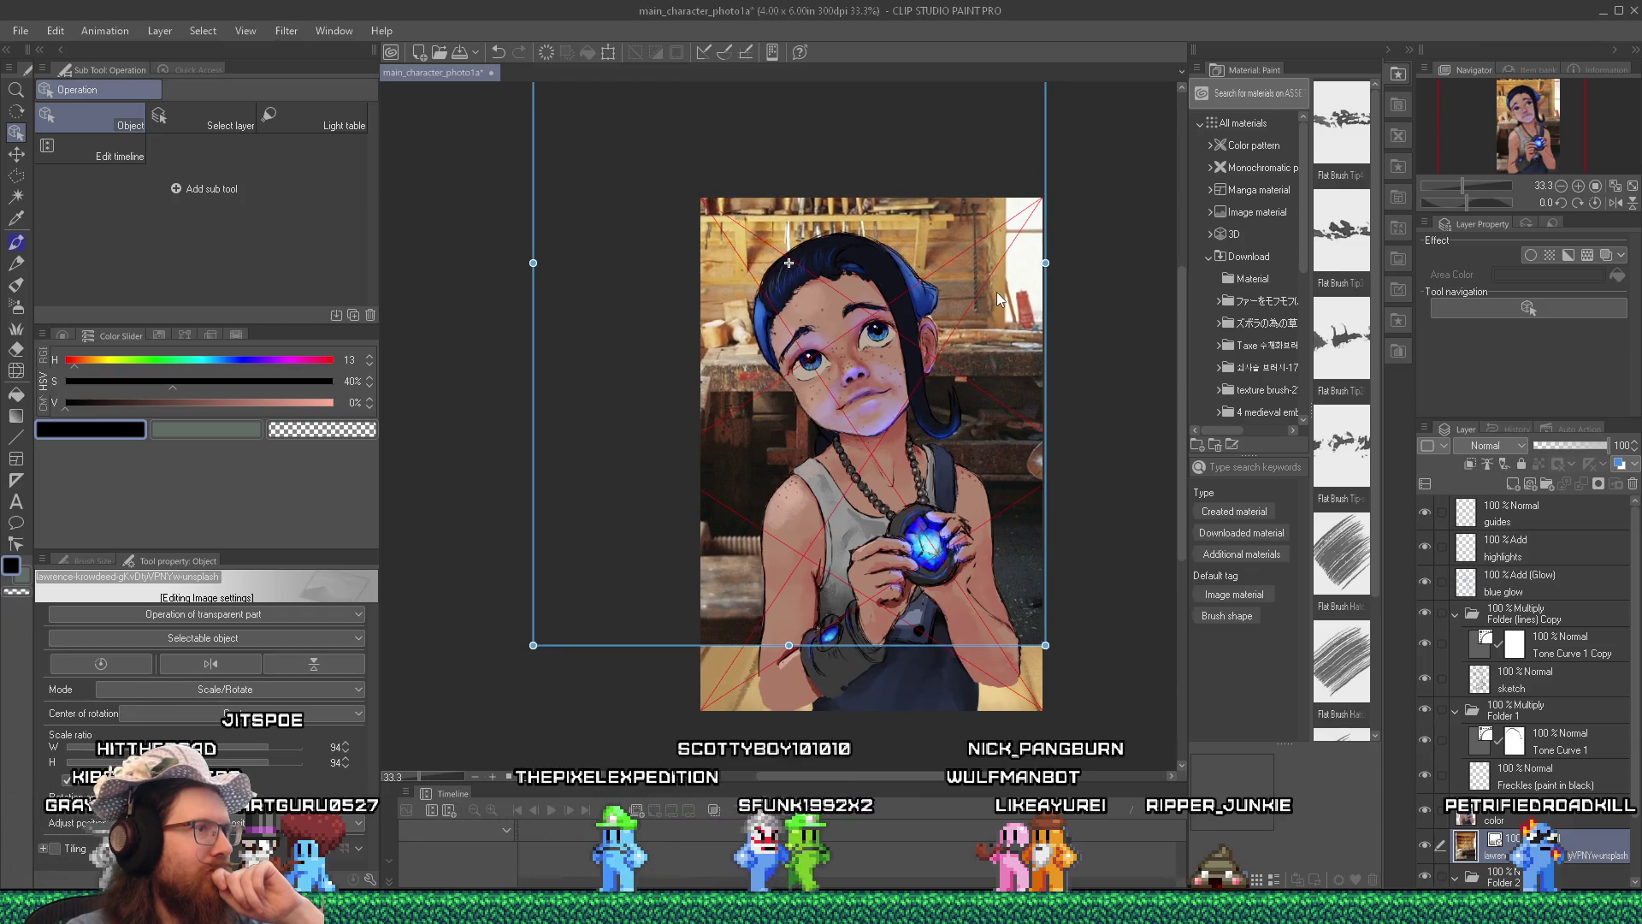
pyautogui.moveTo(997, 299)
pyautogui.mouseDown()
pyautogui.moveTo(1001, 277)
pyautogui.moveTo(1000, 291)
pyautogui.mouseUp()
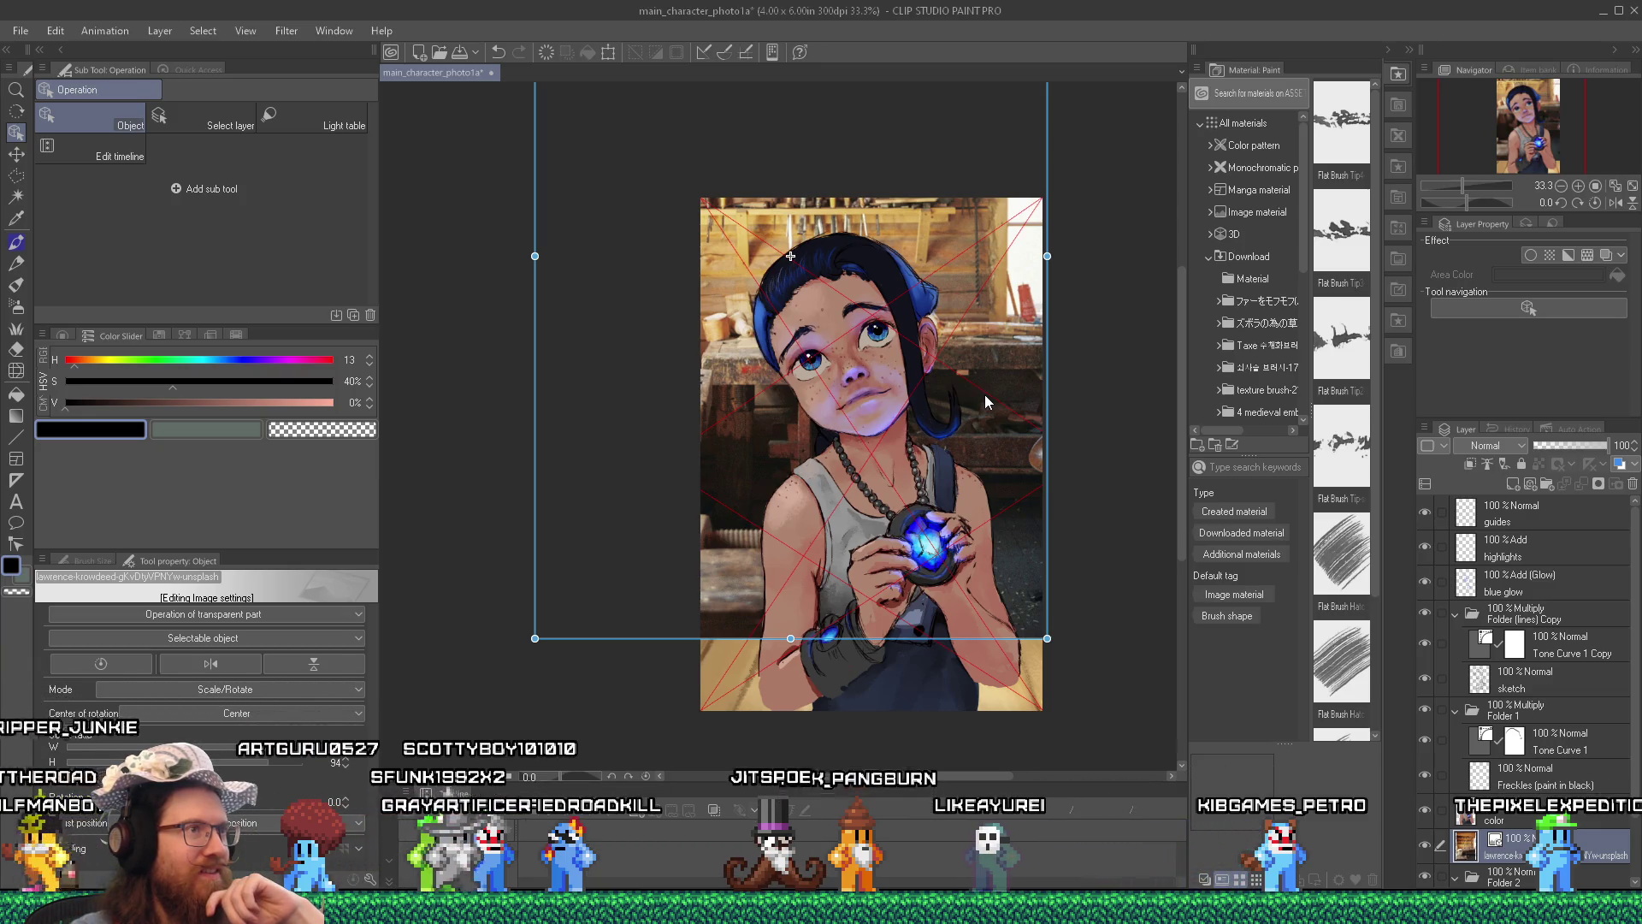
pyautogui.moveTo(987, 396); pyautogui.dragTo(986, 352)
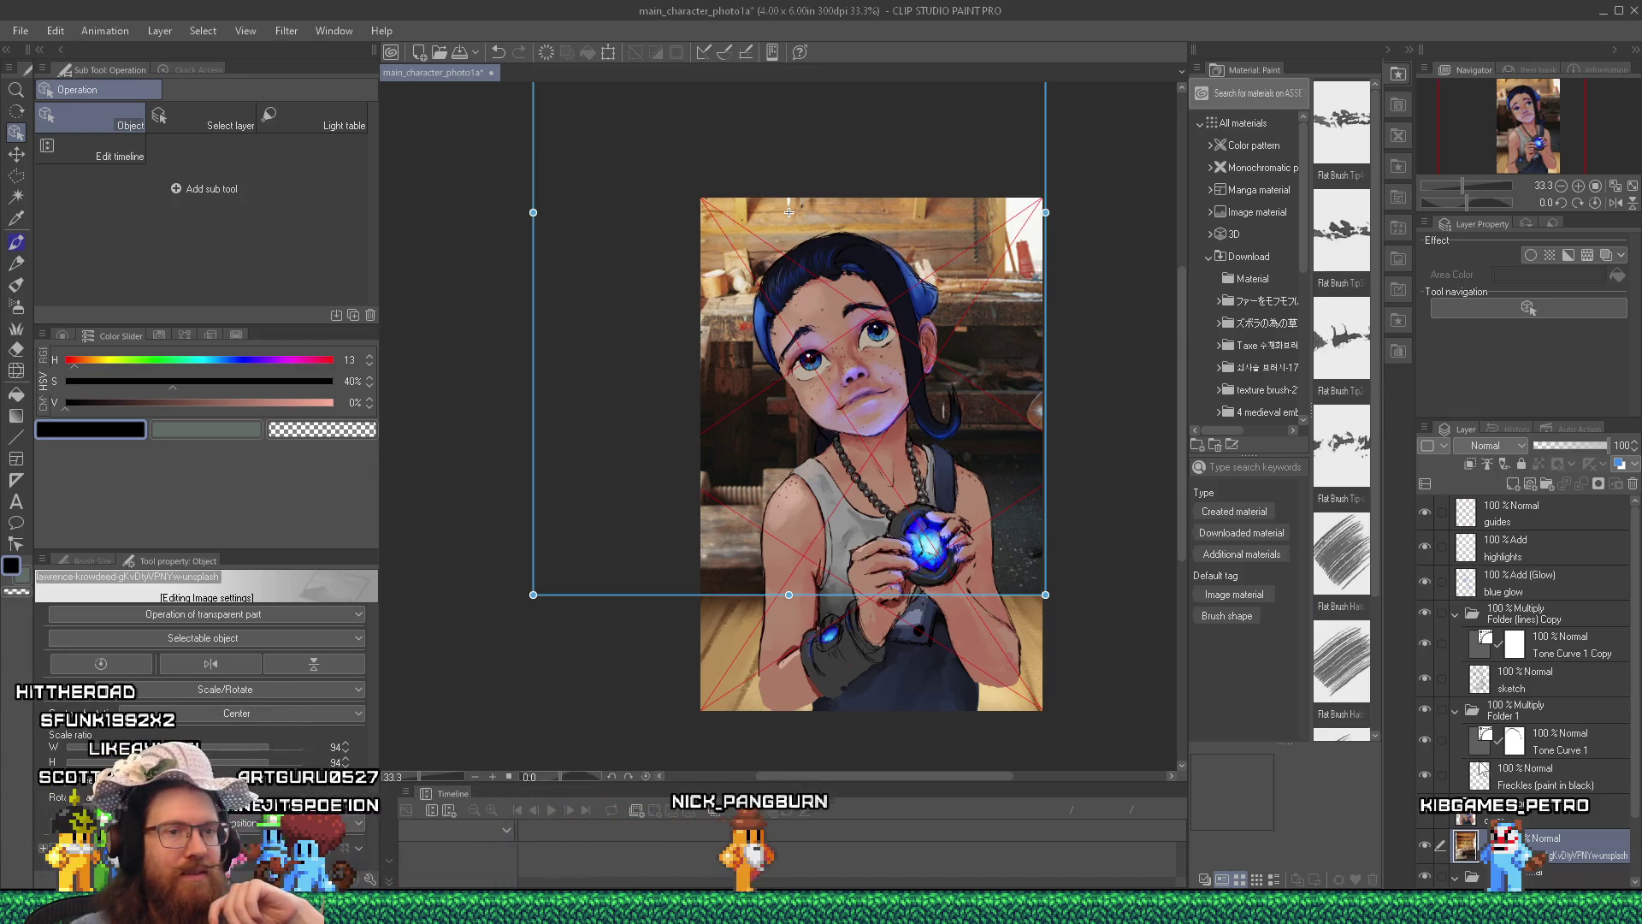
pyautogui.scroll(-2, 1481, 771)
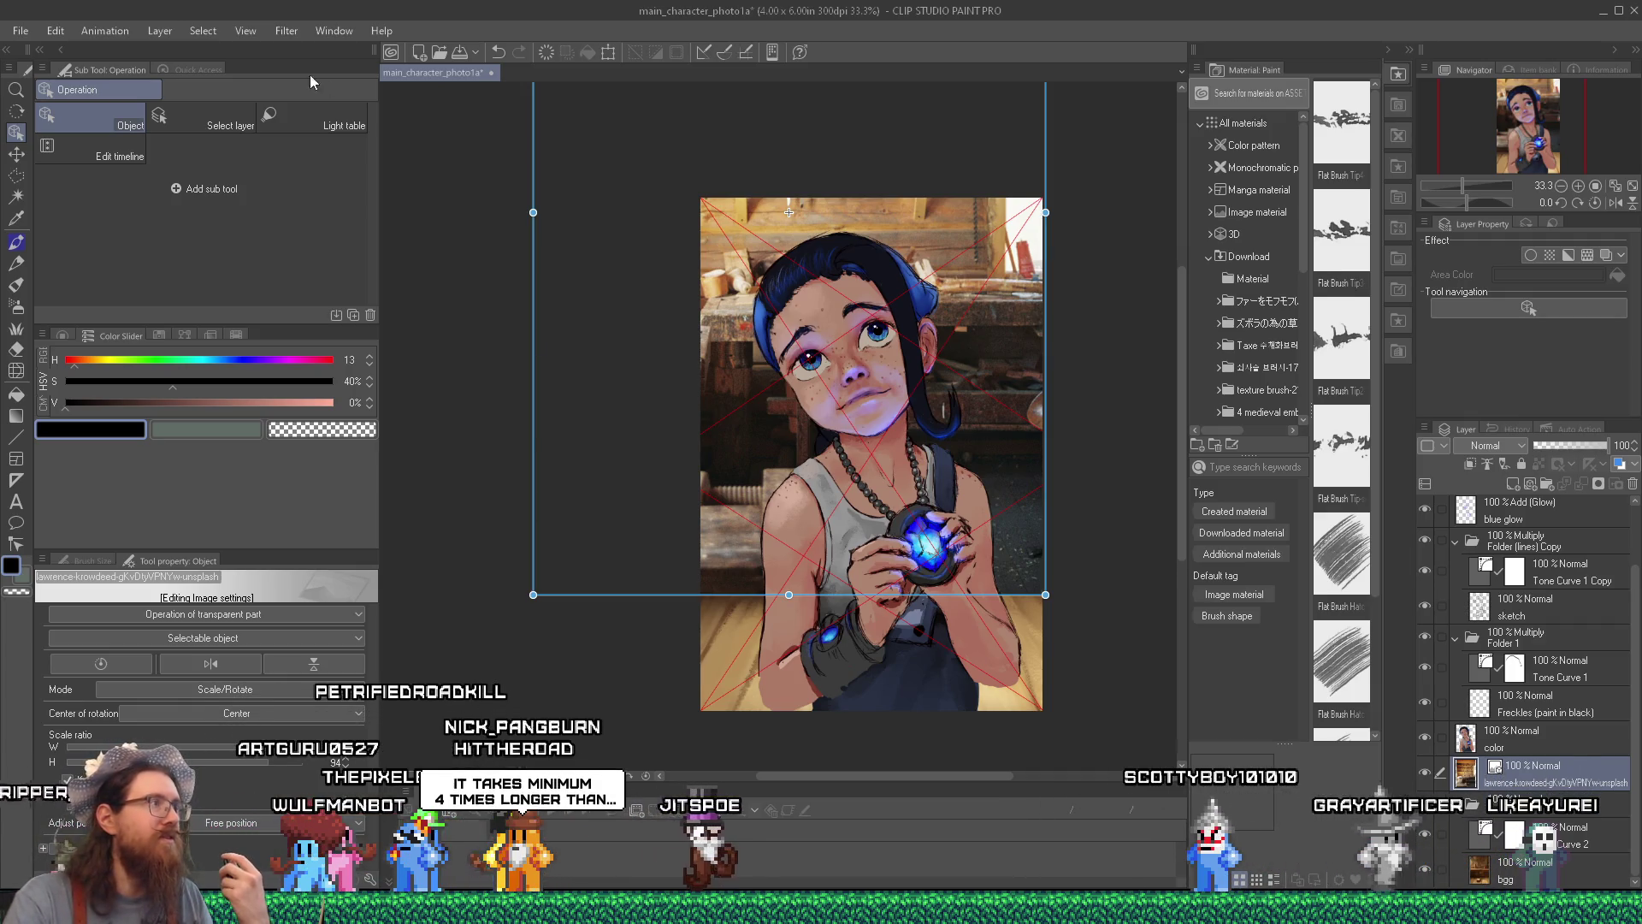
# Save the illustration, then shift the workshop photo slightly right and down.
pyautogui.click(19, 30)
pyautogui.click(49, 160)
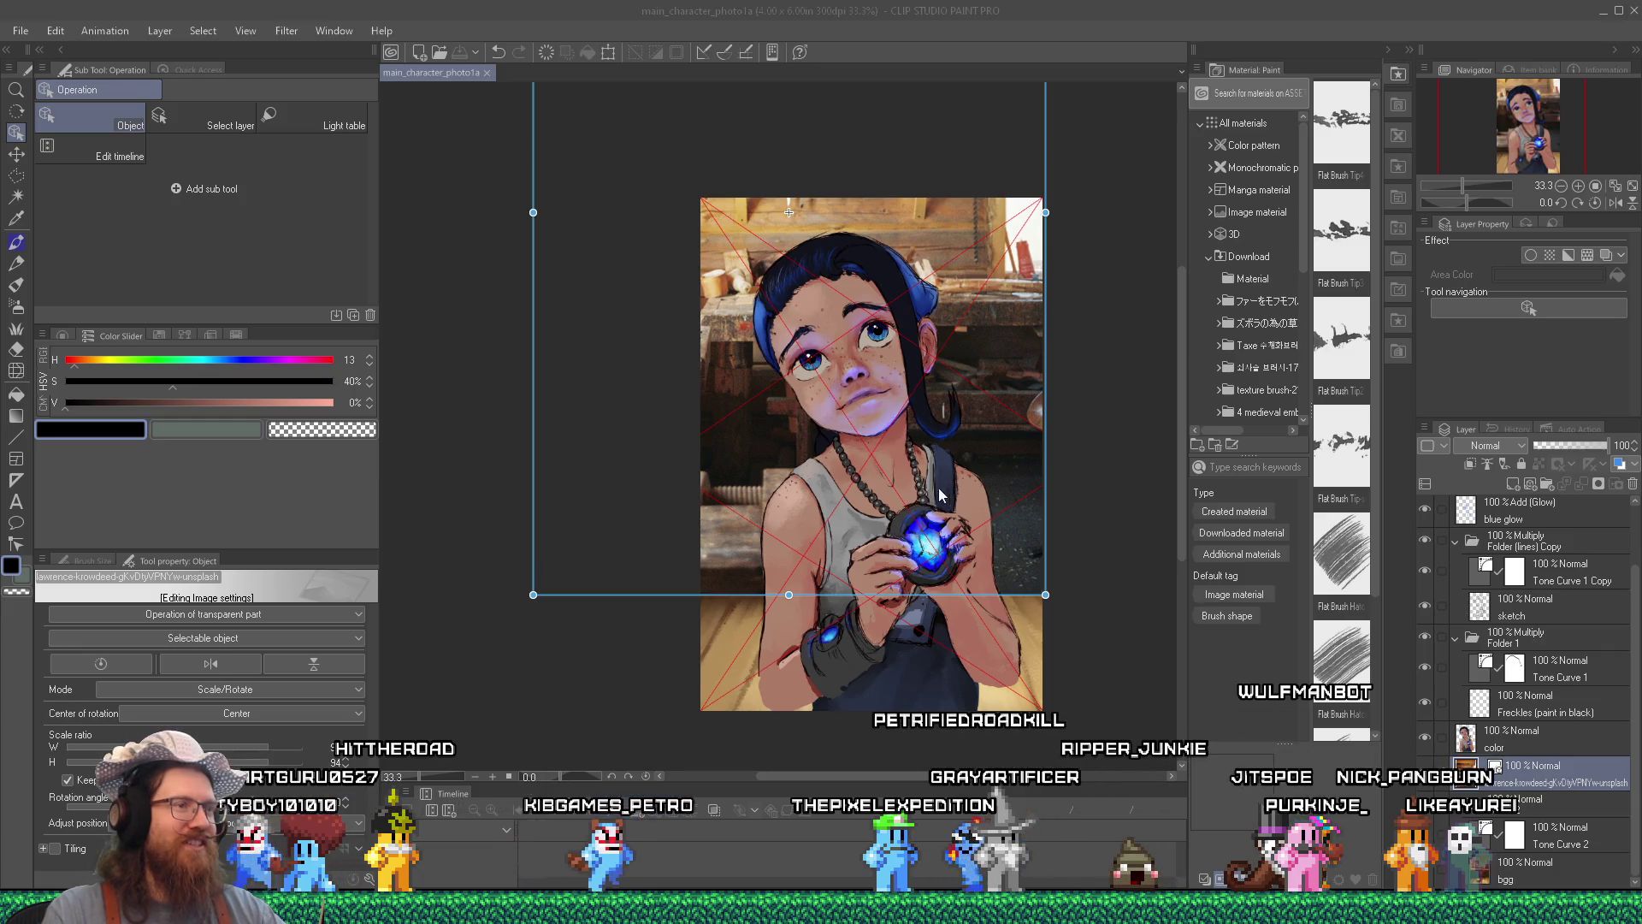
pyautogui.click(982, 486)
pyautogui.moveTo(944, 455)
pyautogui.mouseDown()
pyautogui.moveTo(985, 462)
pyautogui.moveTo(952, 438)
pyautogui.mouseUp()
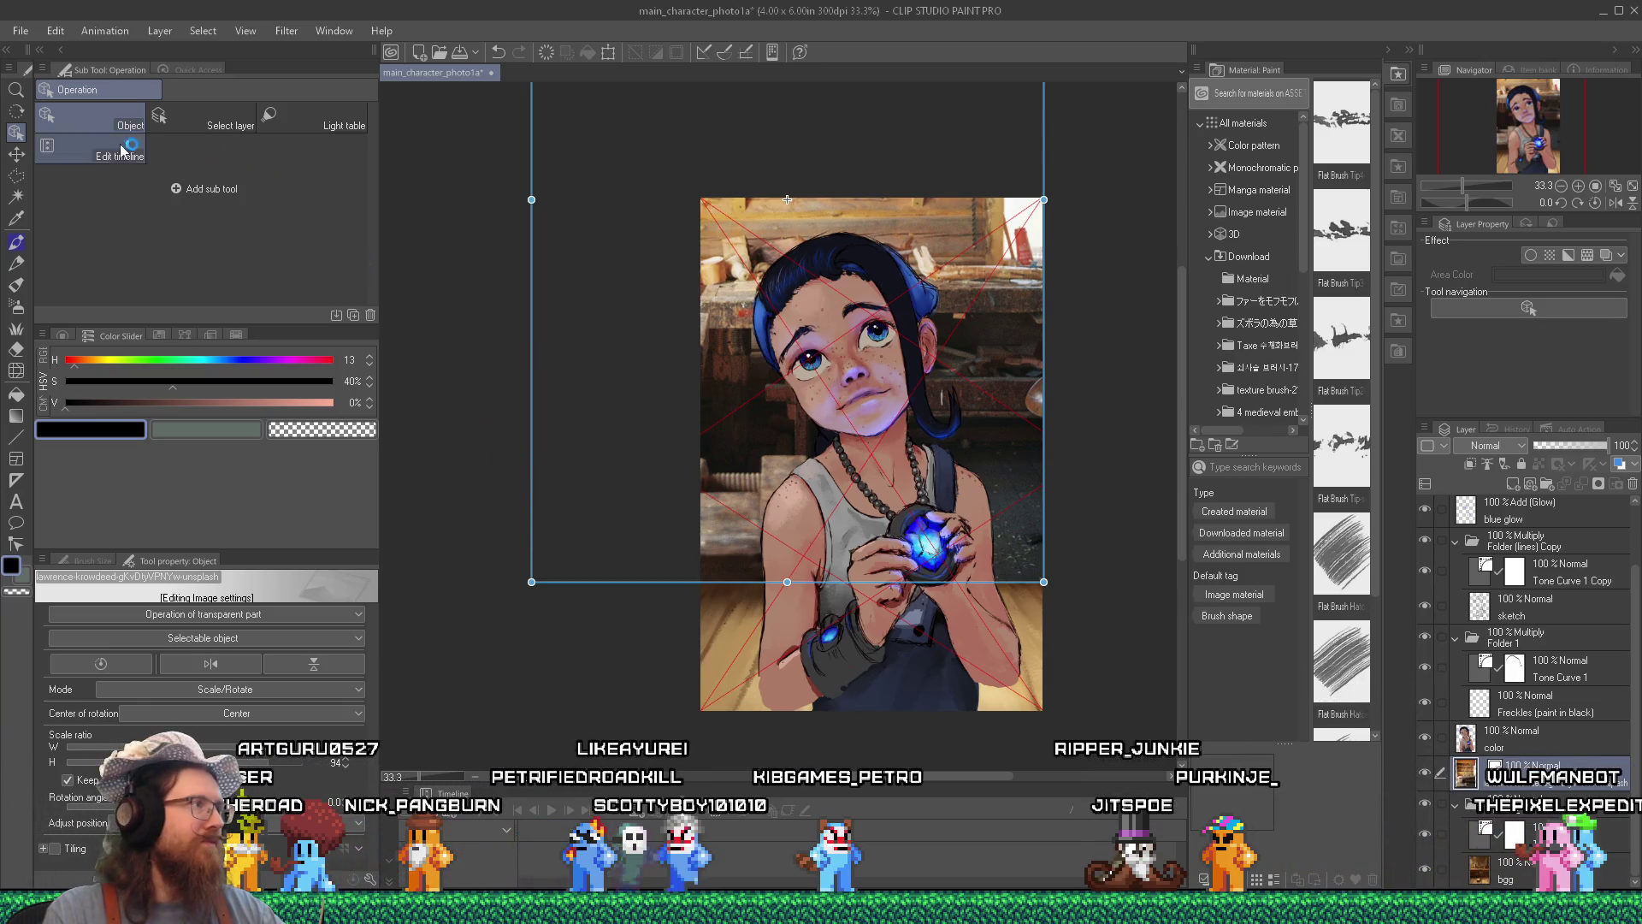
# Add a new blank raster layer above the photo from the Layer menu.
pyautogui.click(160, 33)
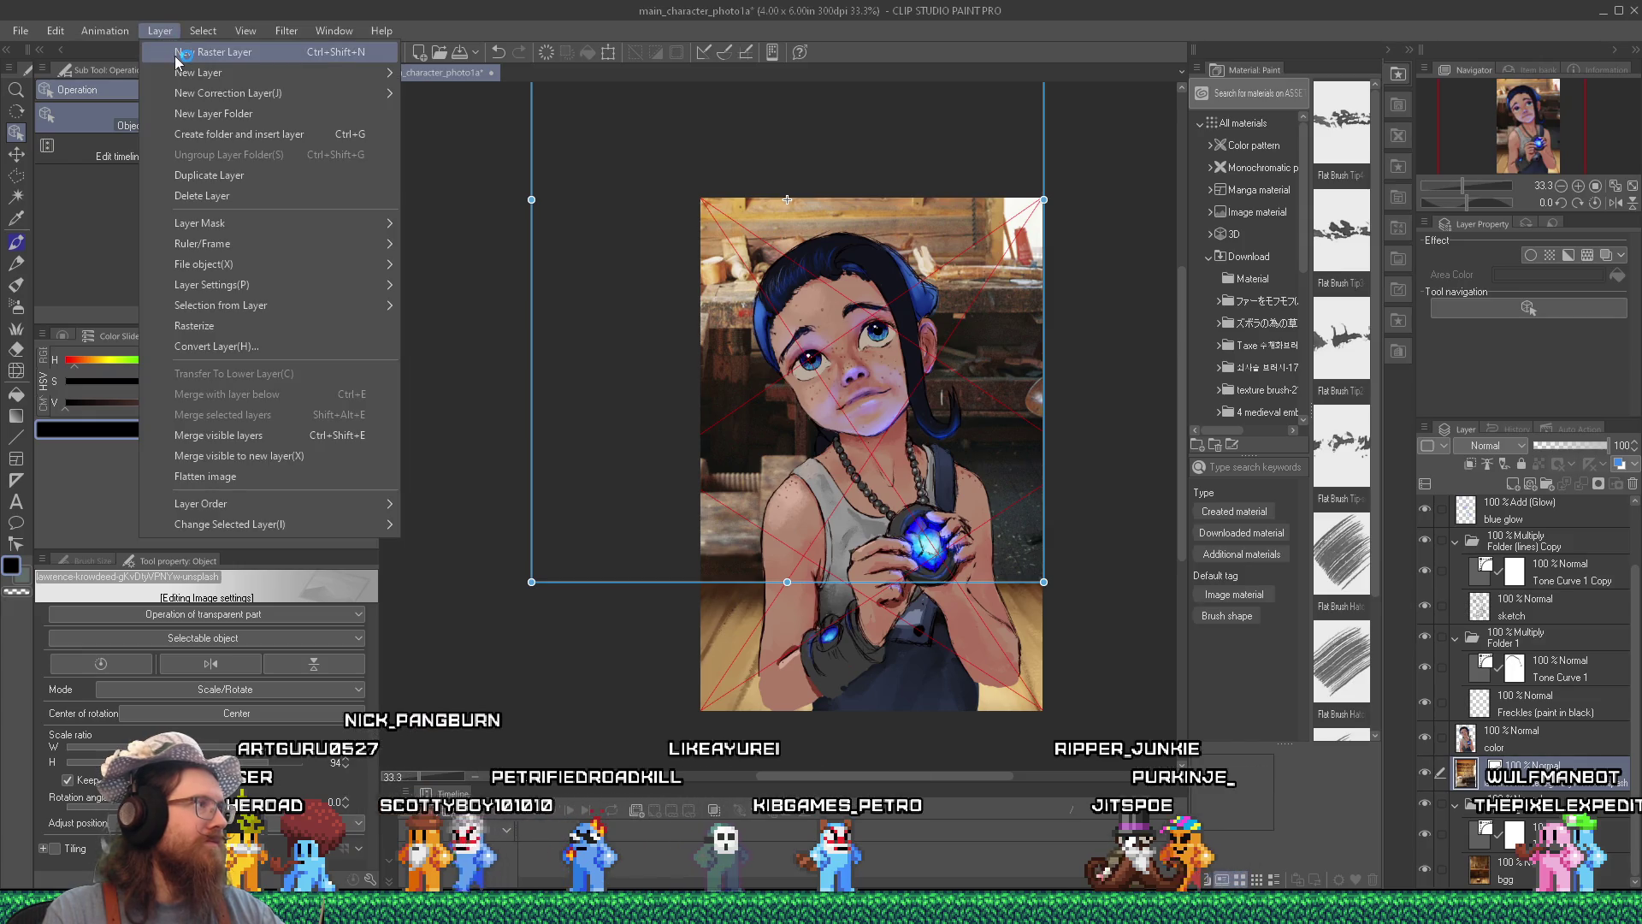
pyautogui.click(177, 56)
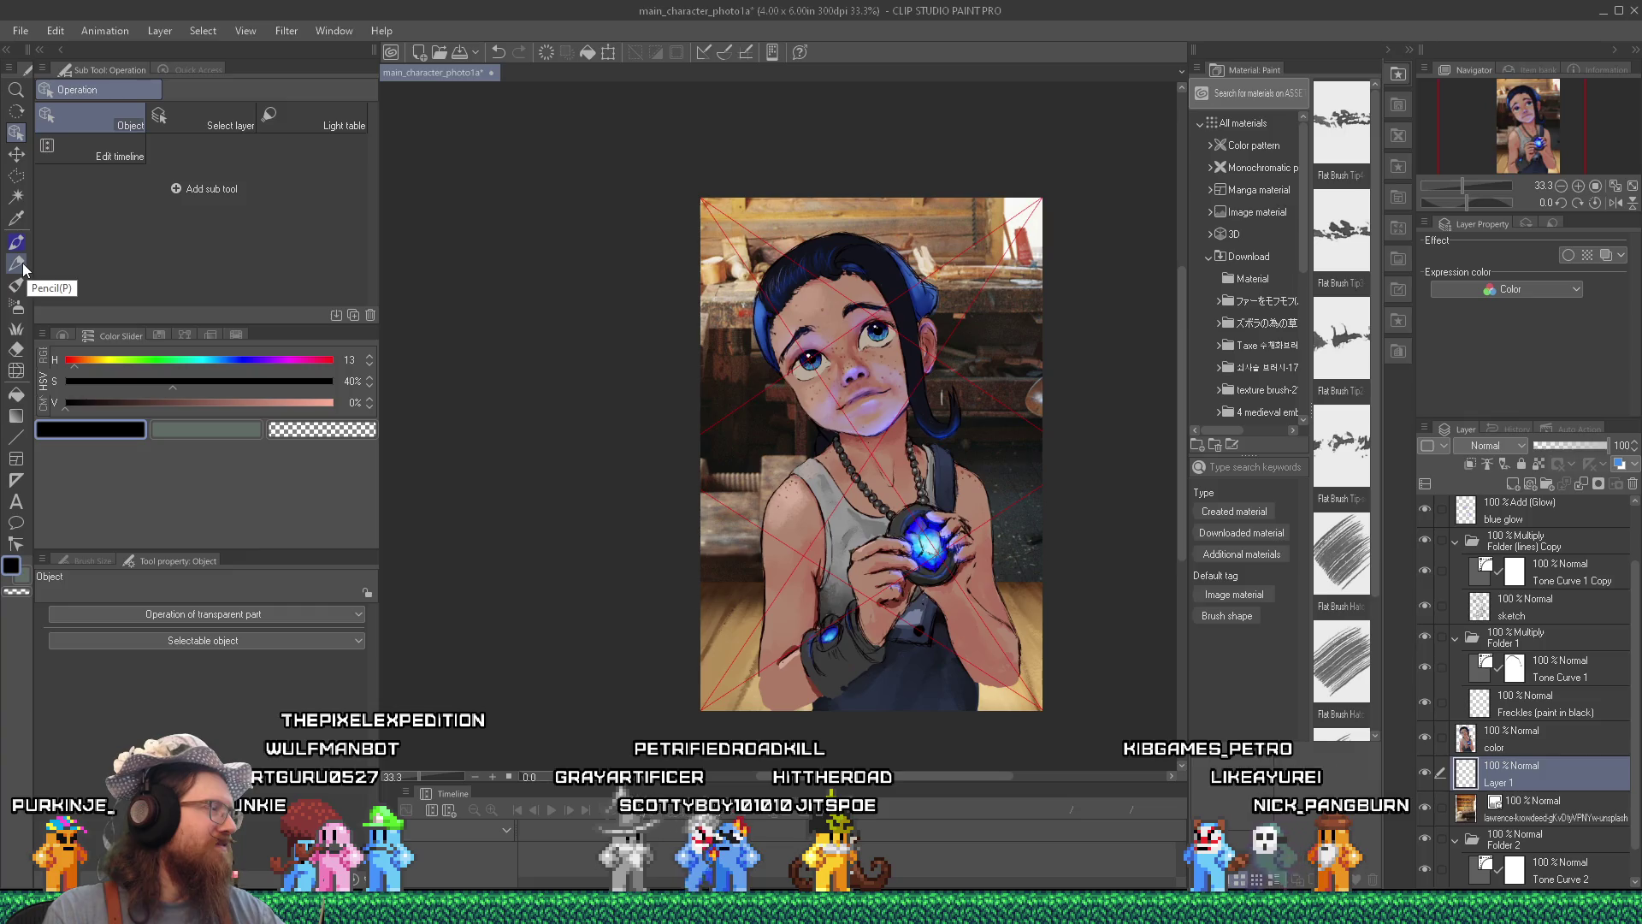
# Switch from the pencil to the Dry Gouache brush, test a stroke, then pick Thick oil paint.
pyautogui.click(23, 265)
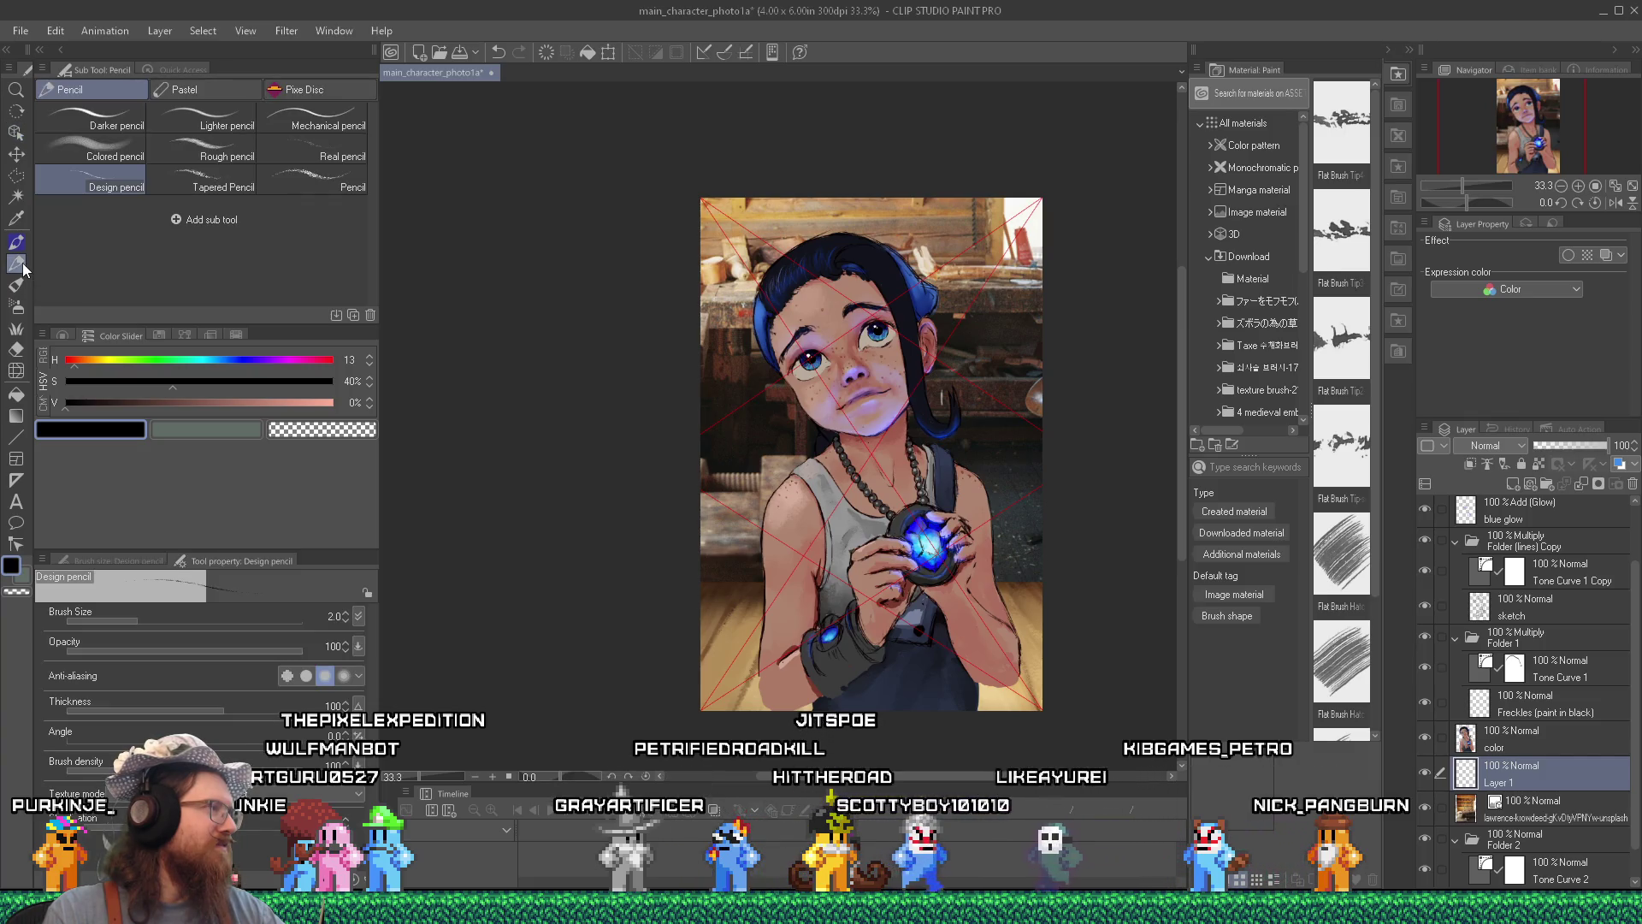
pyautogui.click(17, 285)
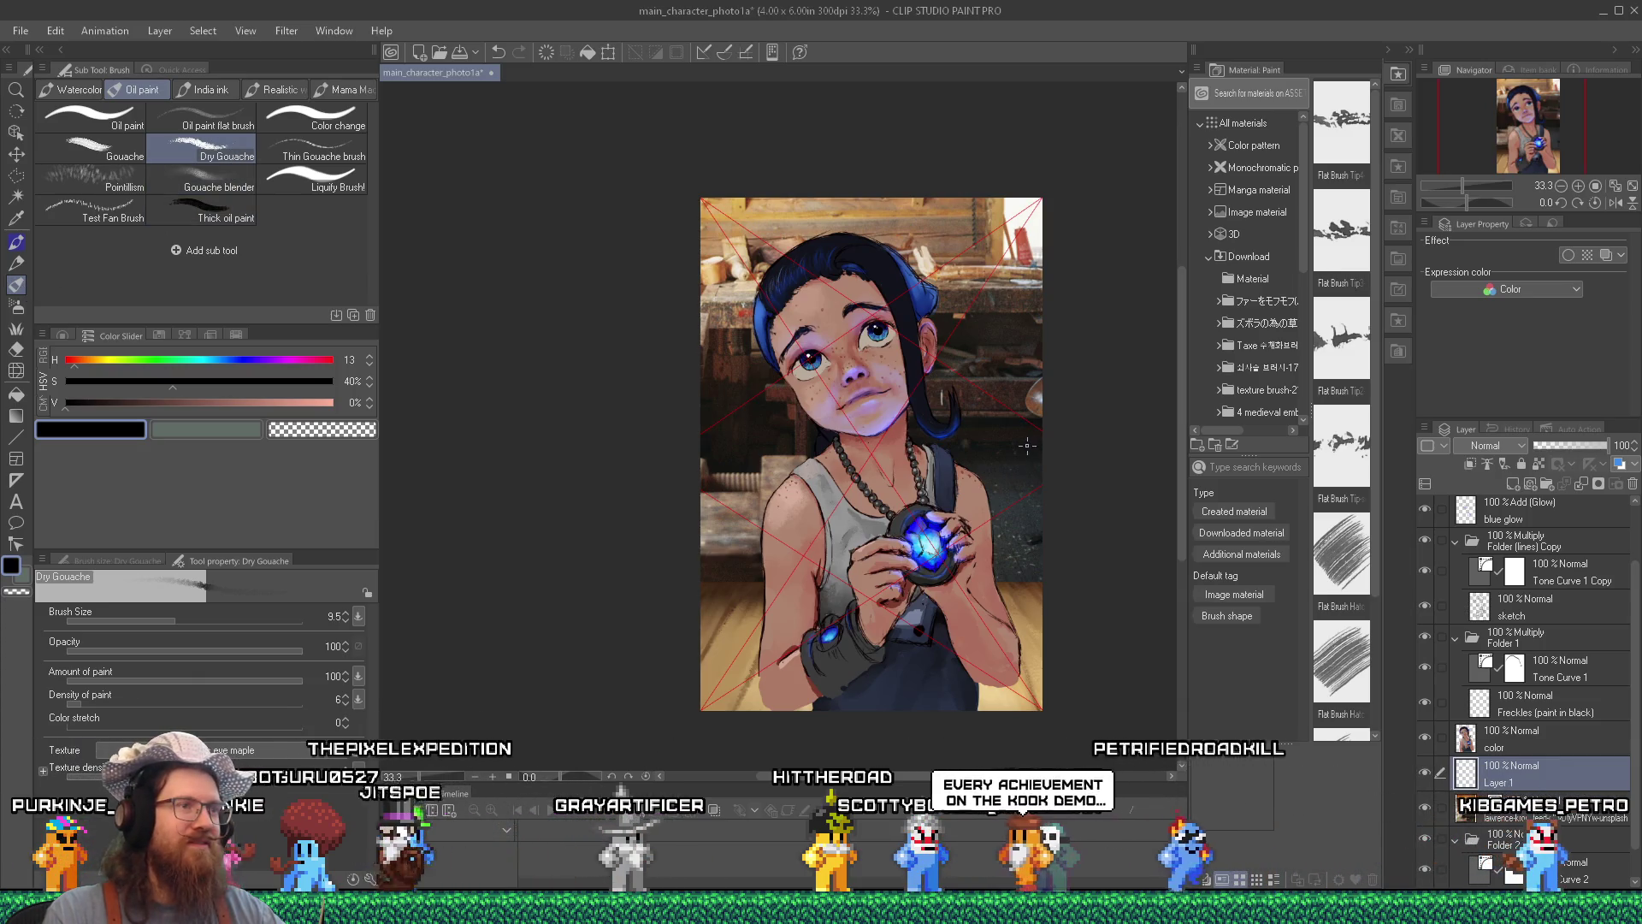
pyautogui.scroll(1, 1026, 470)
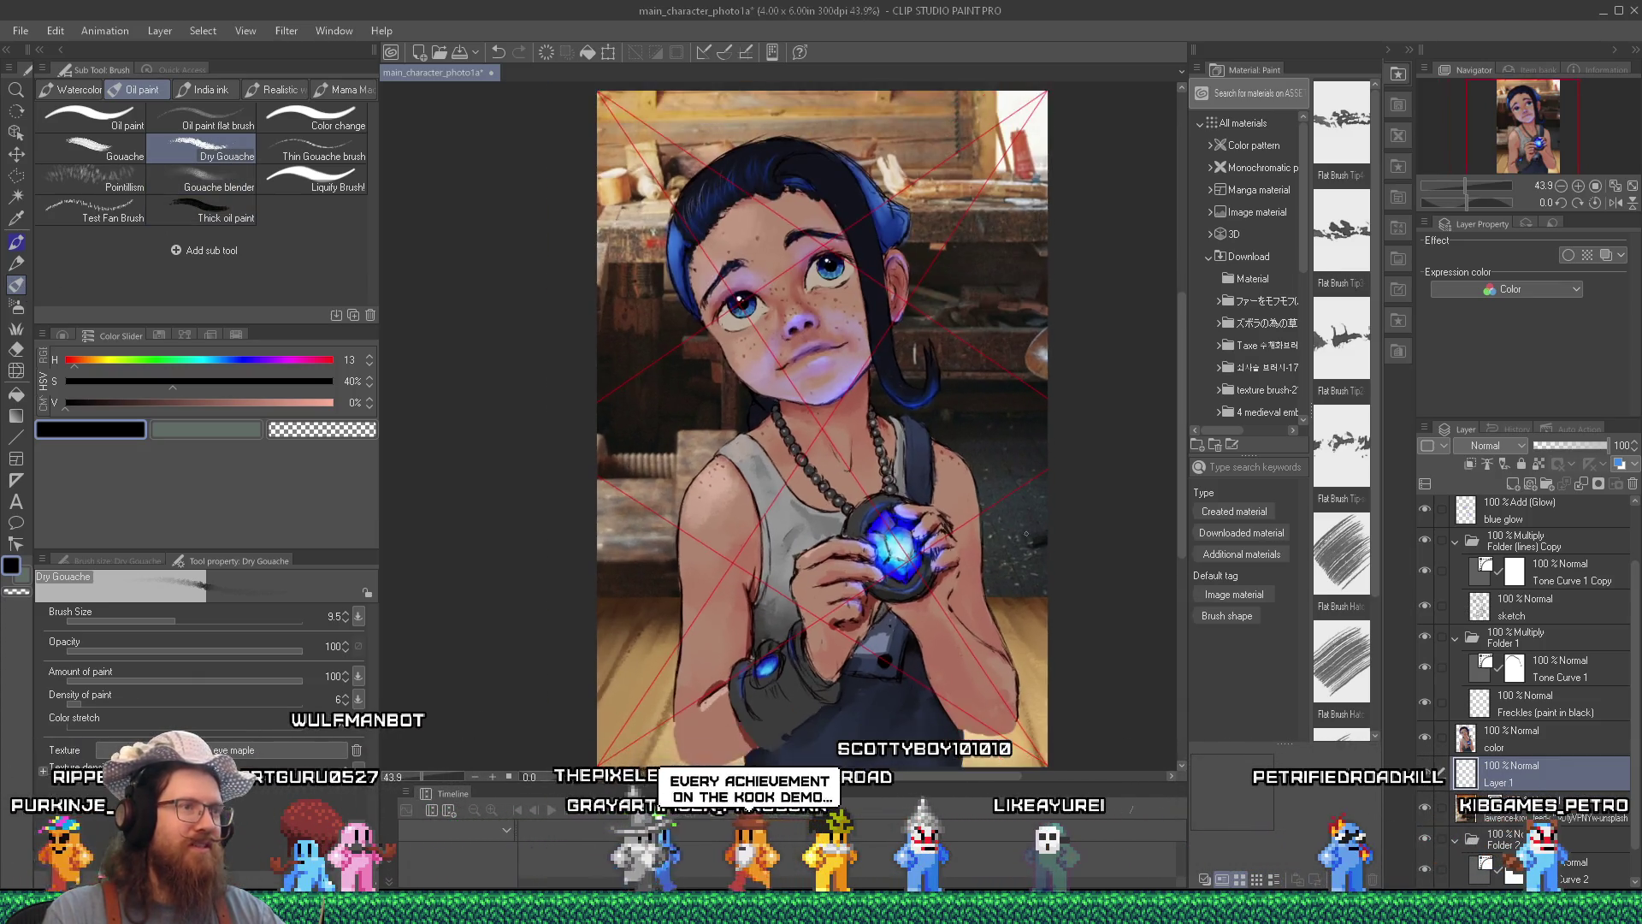
pyautogui.moveTo(975, 777); pyautogui.dragTo(1004, 781)
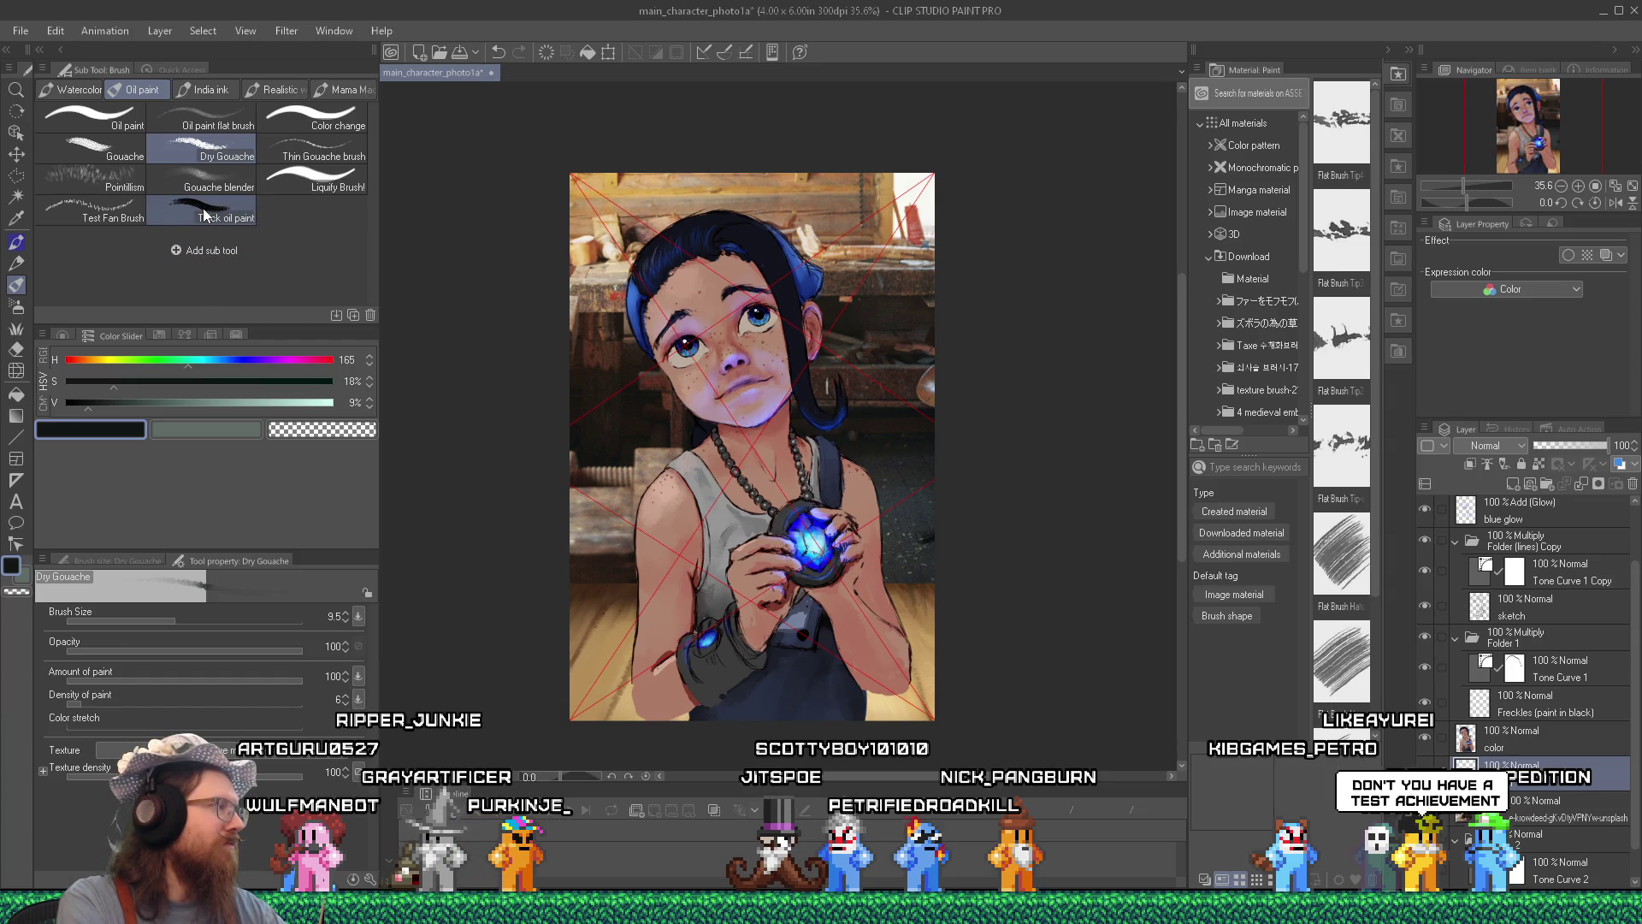
pyautogui.click(203, 215)
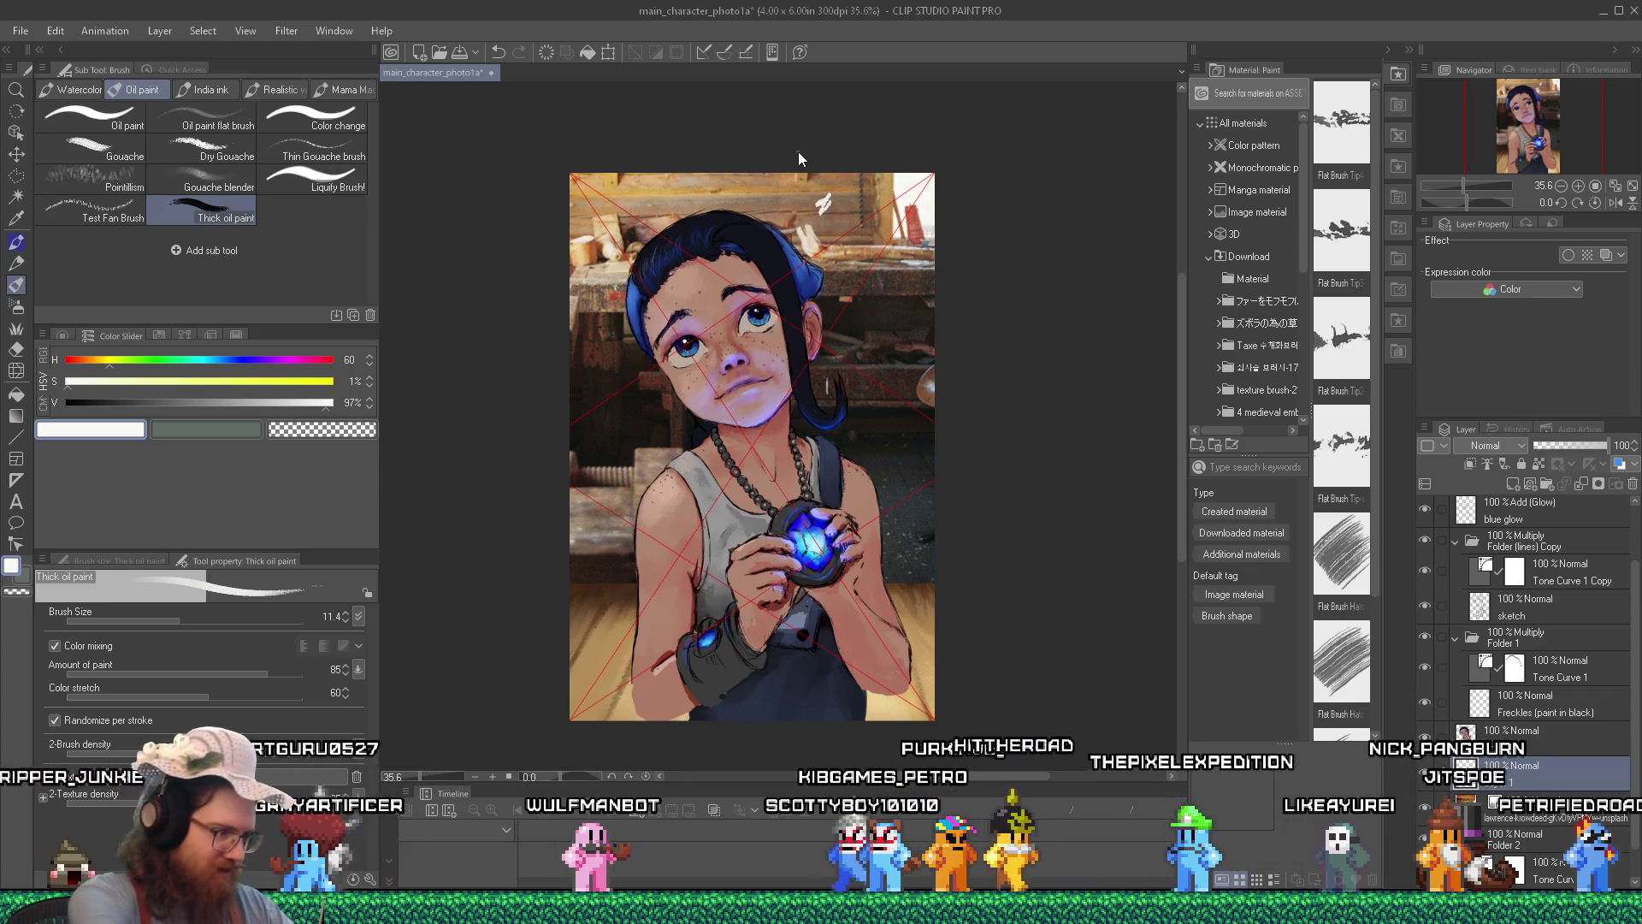
# Undo the white hair stroke, return to a much larger Dry Gouache brush, and paint a stroke.
pyautogui.hotkey('ctrl', 'z')
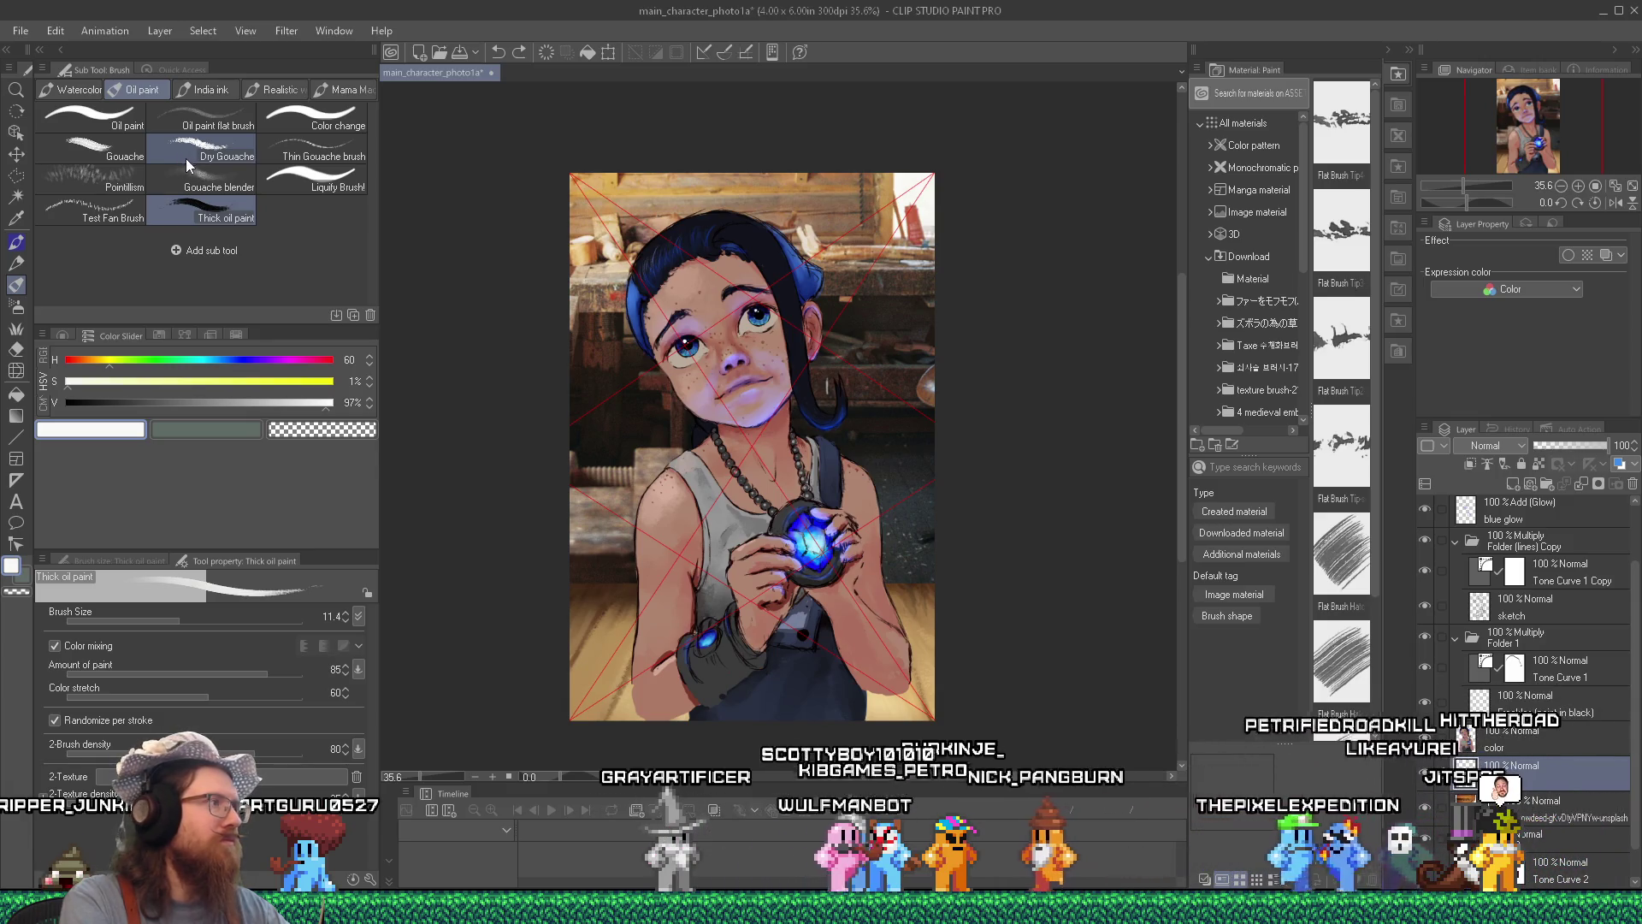
pyautogui.click(202, 161)
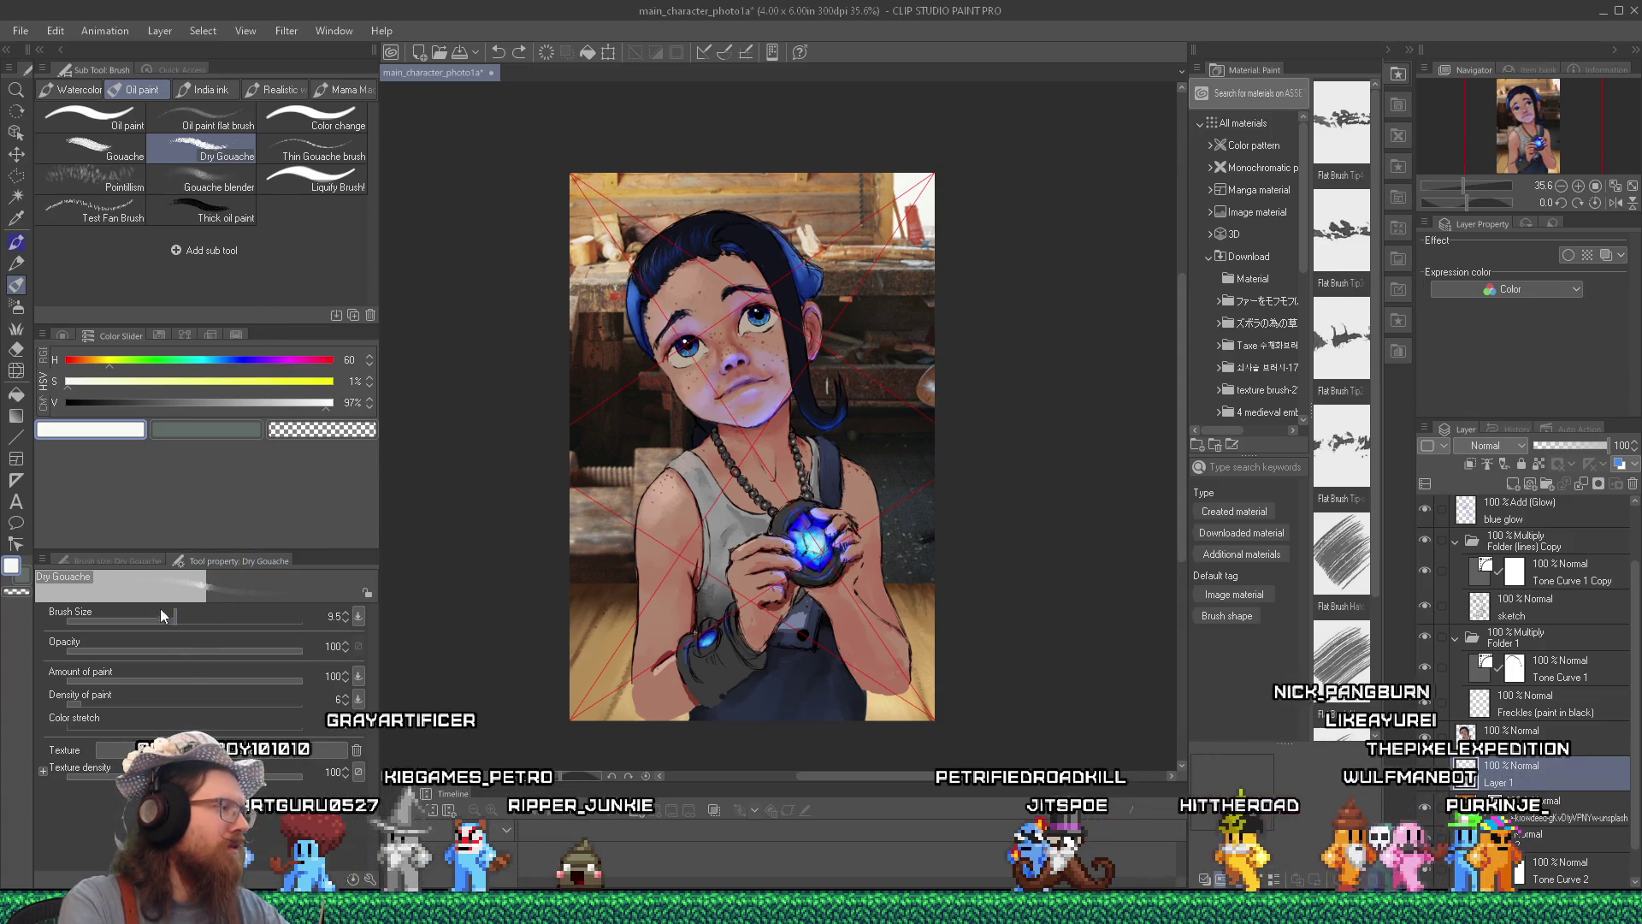
pyautogui.moveTo(177, 612); pyautogui.dragTo(205, 614)
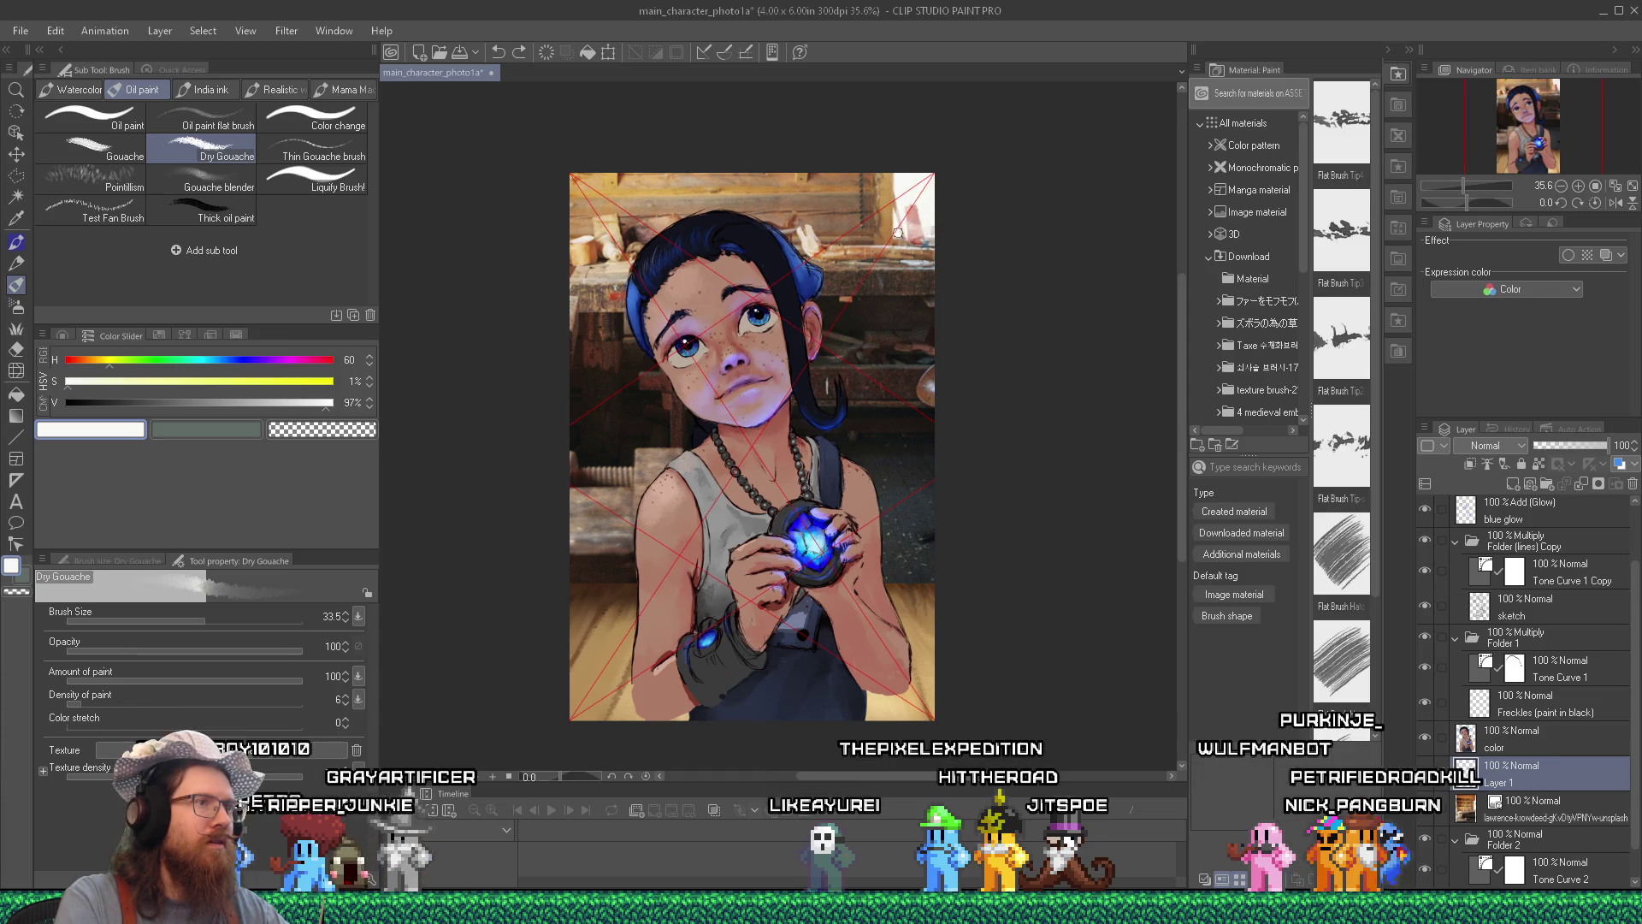
pyautogui.moveTo(901, 214); pyautogui.dragTo(915, 232)
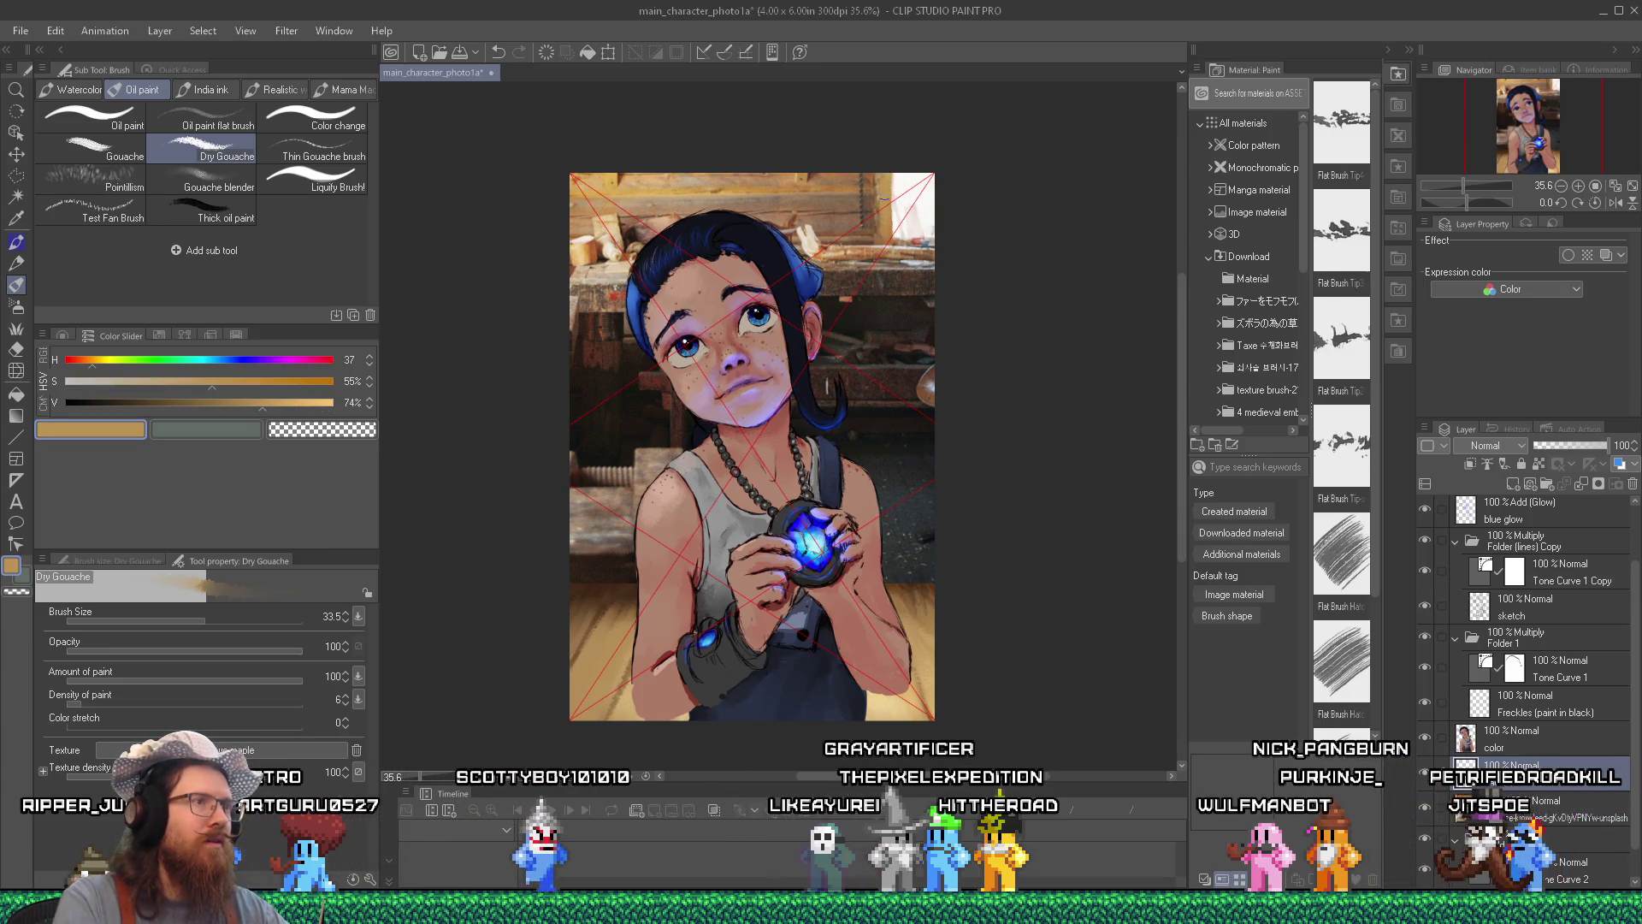
# Eyedrop browns, near-black, hair blue, orange and forehead beige from the canvas while painting.
pyautogui.keyDown('alt'); pyautogui.click(880, 190); pyautogui.keyUp('alt')
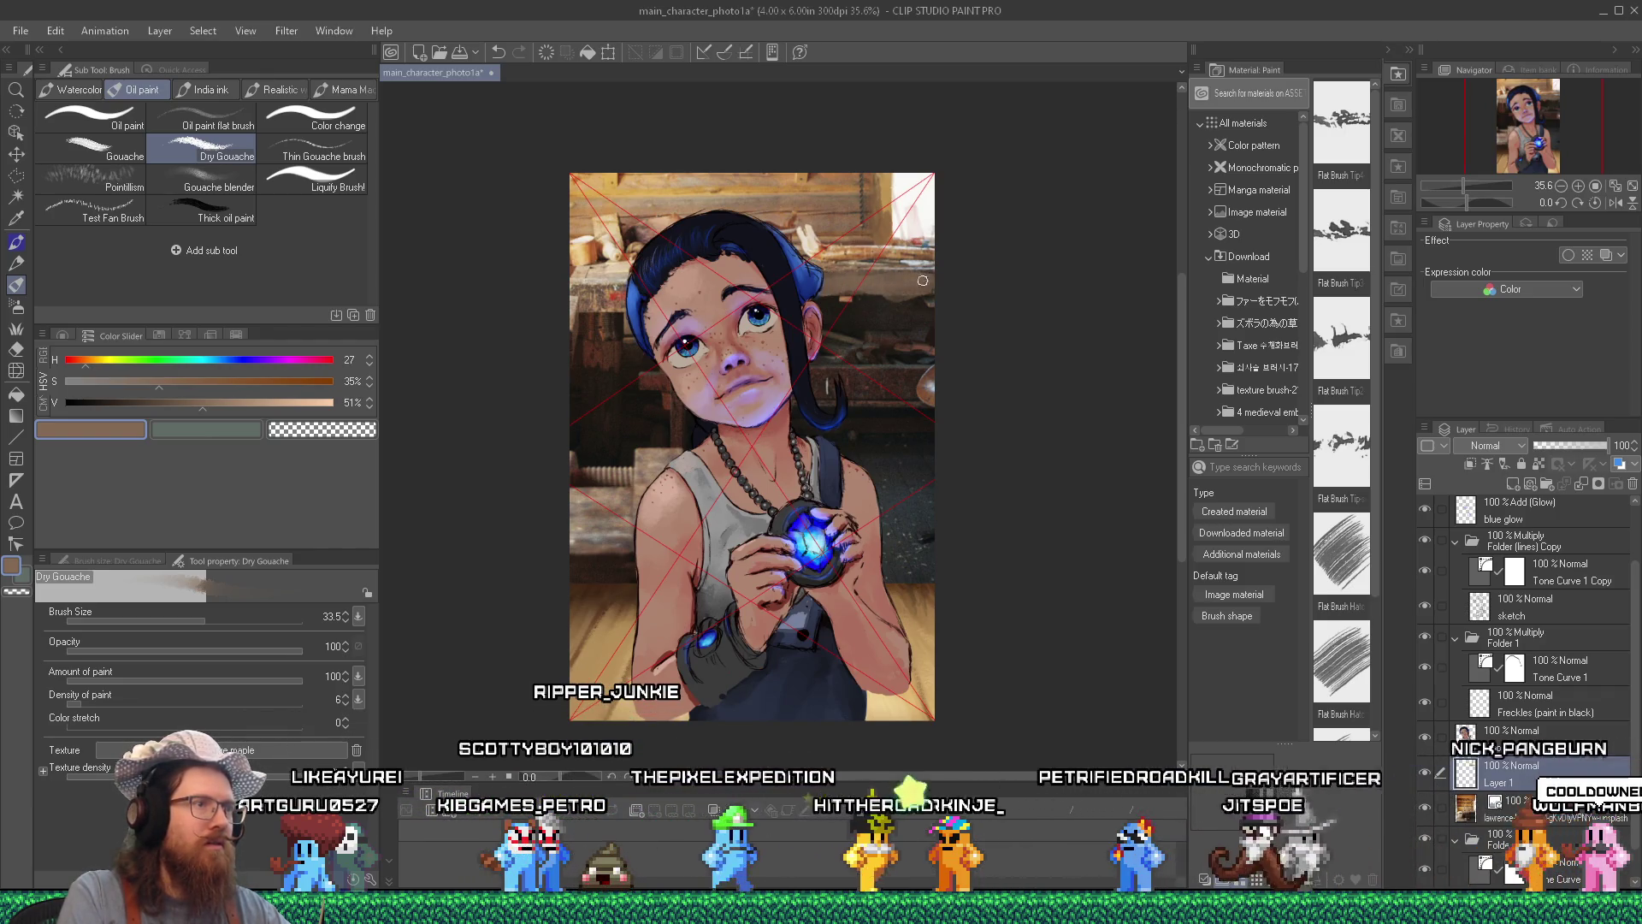
pyautogui.keyDown('alt'); pyautogui.click(857, 303); pyautogui.keyUp('alt')
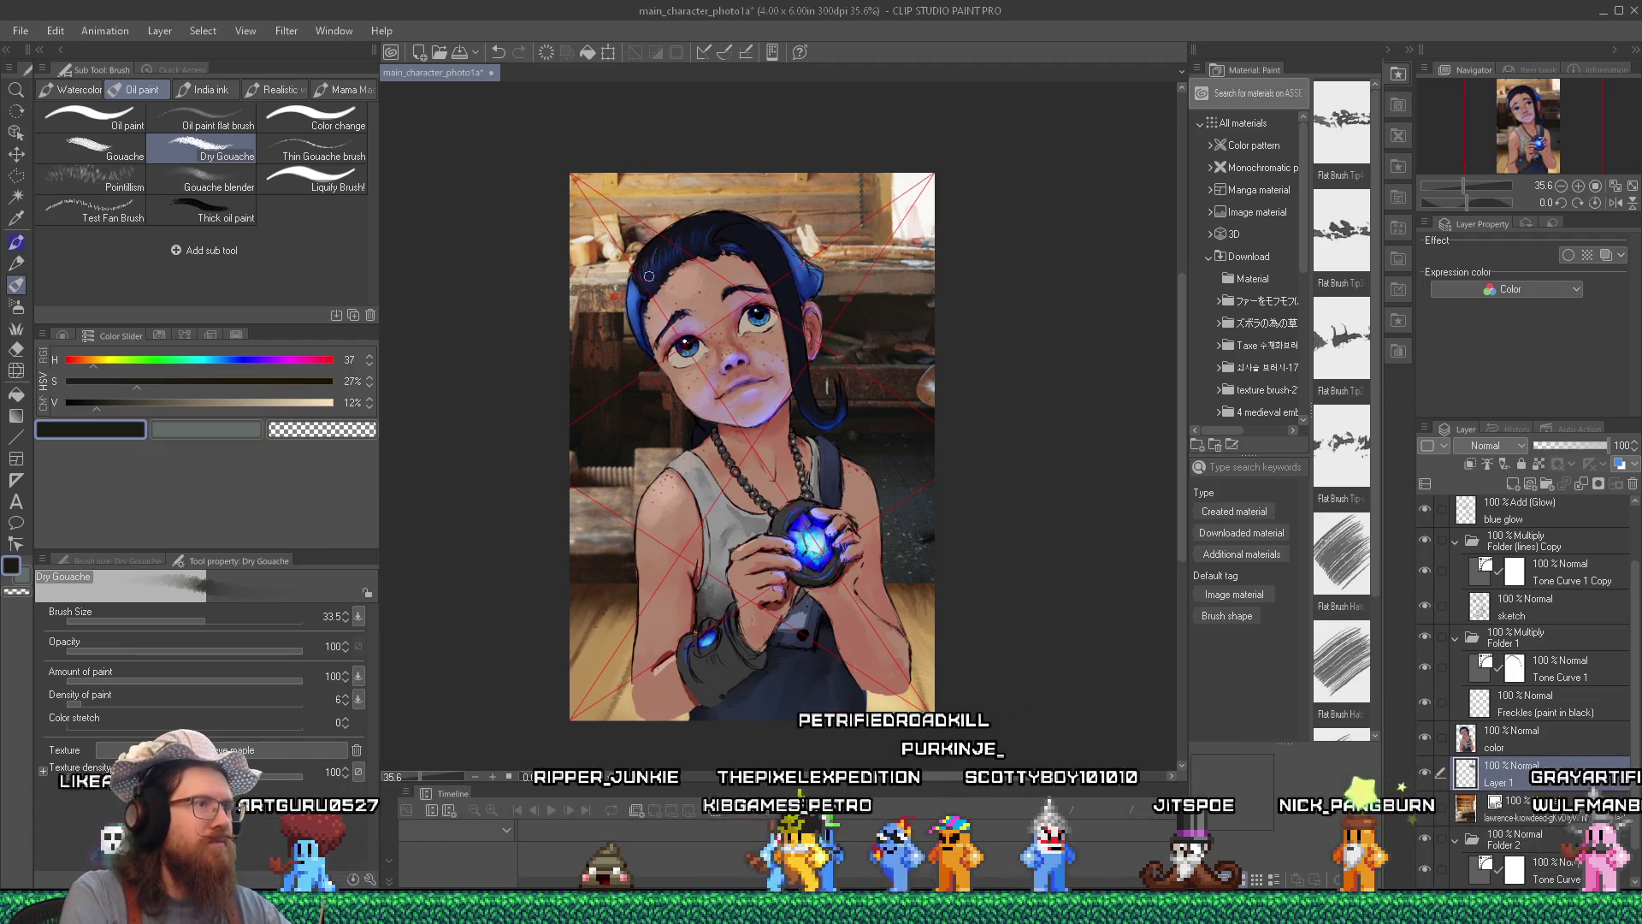
pyautogui.keyDown('alt'); pyautogui.click(831, 272); pyautogui.keyUp('alt')
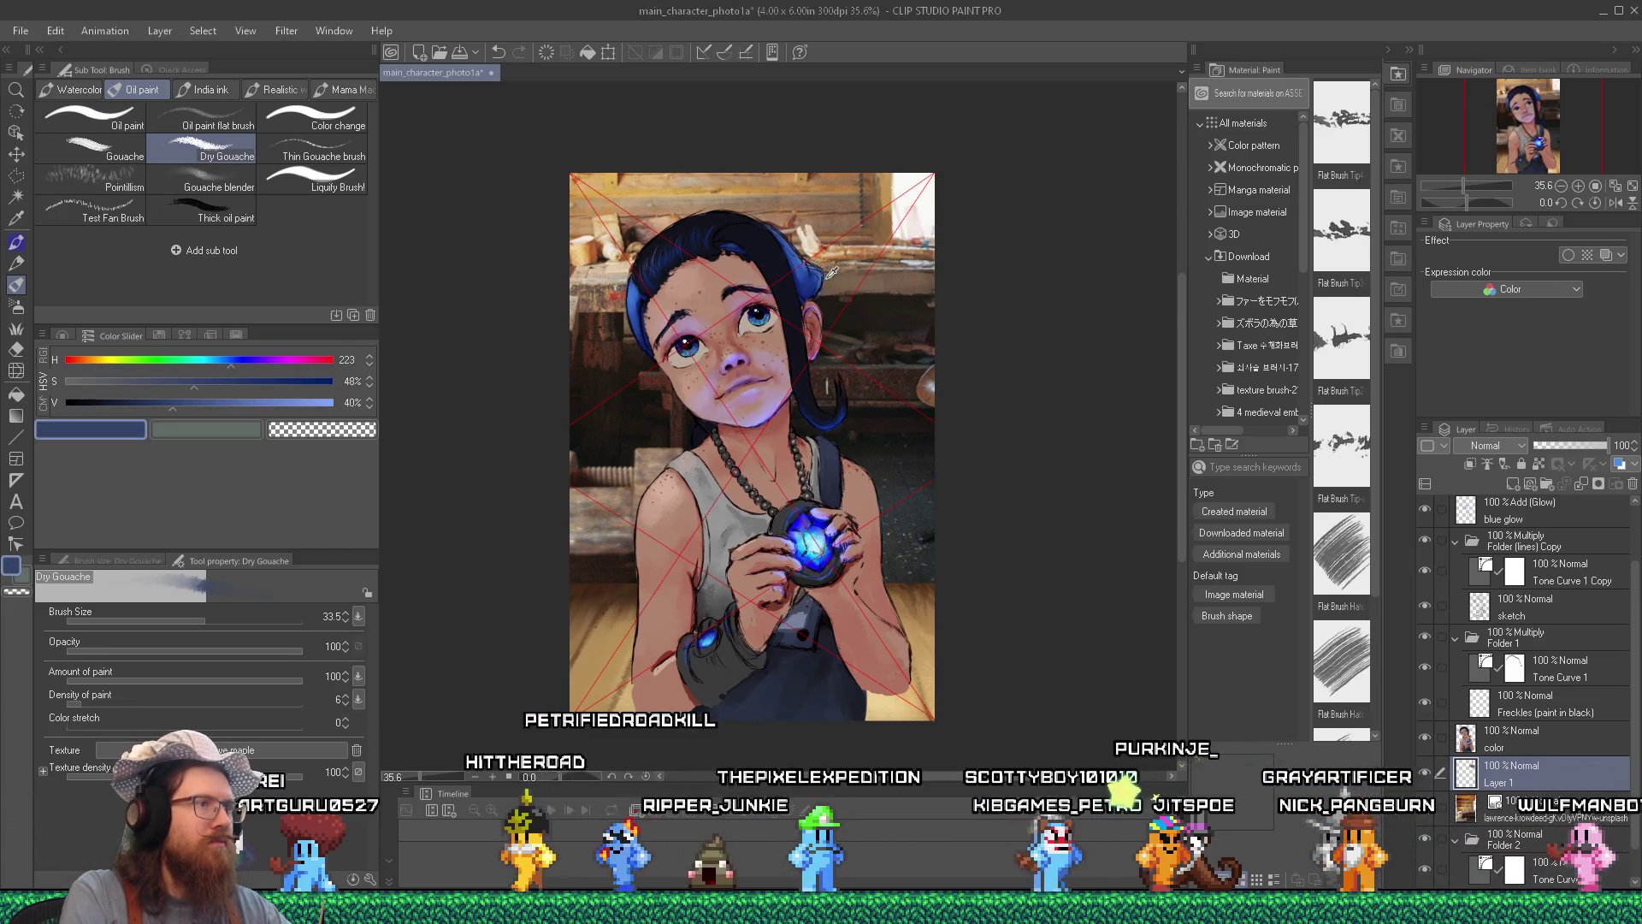
pyautogui.keyDown('alt'); pyautogui.click(595, 280); pyautogui.keyUp('alt')
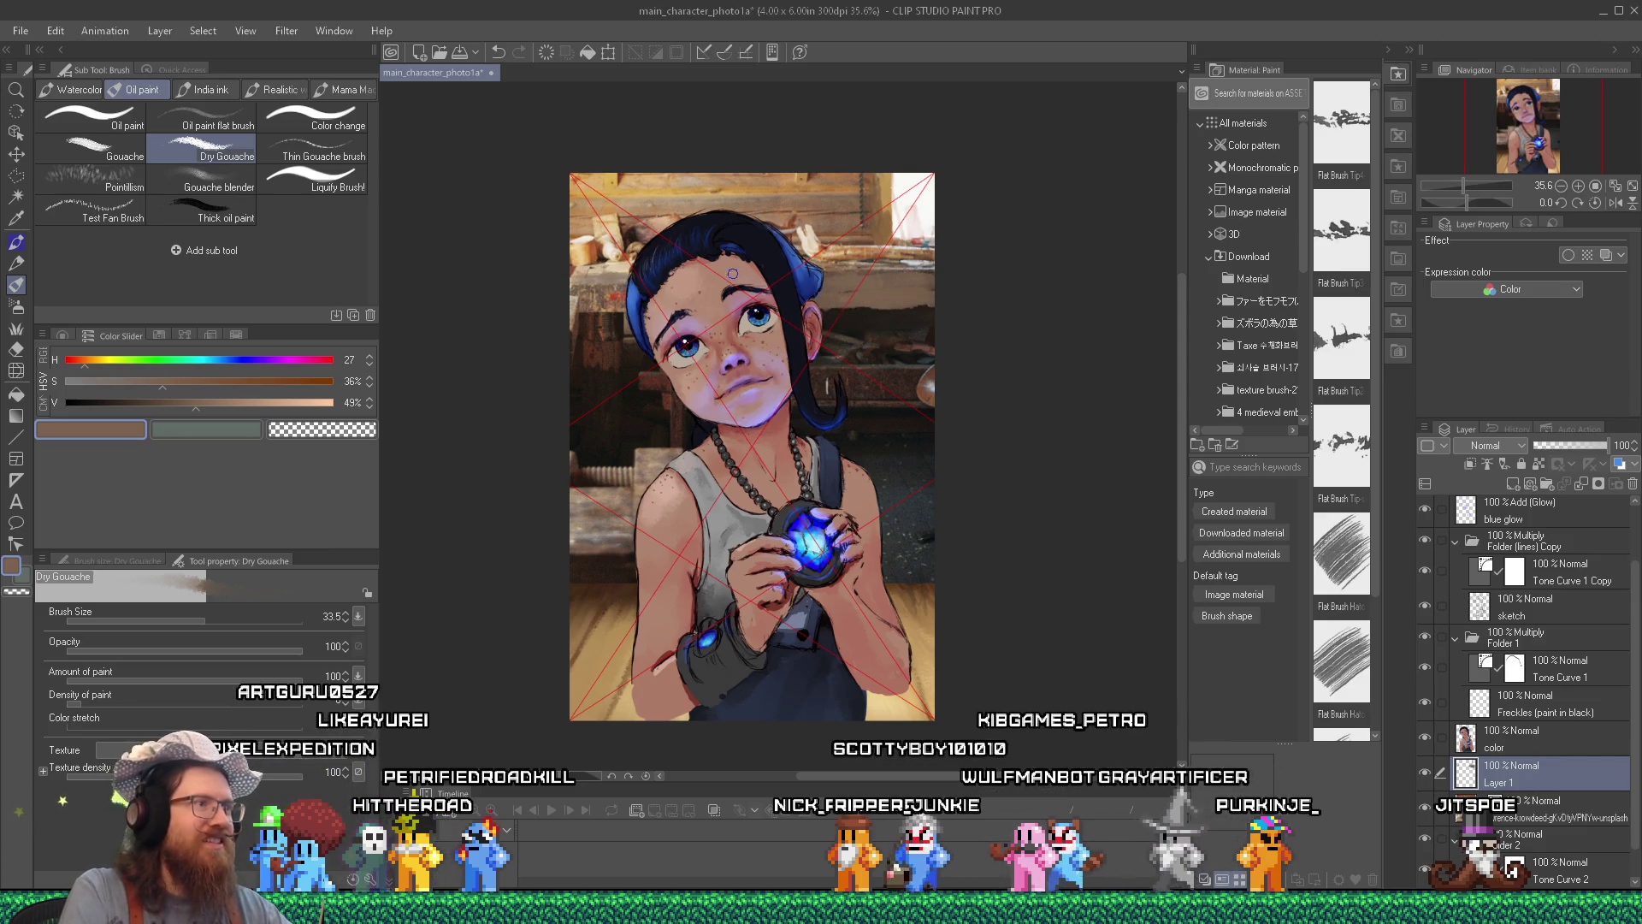
pyautogui.keyDown('alt'); pyautogui.click(612, 297); pyautogui.keyUp('alt')
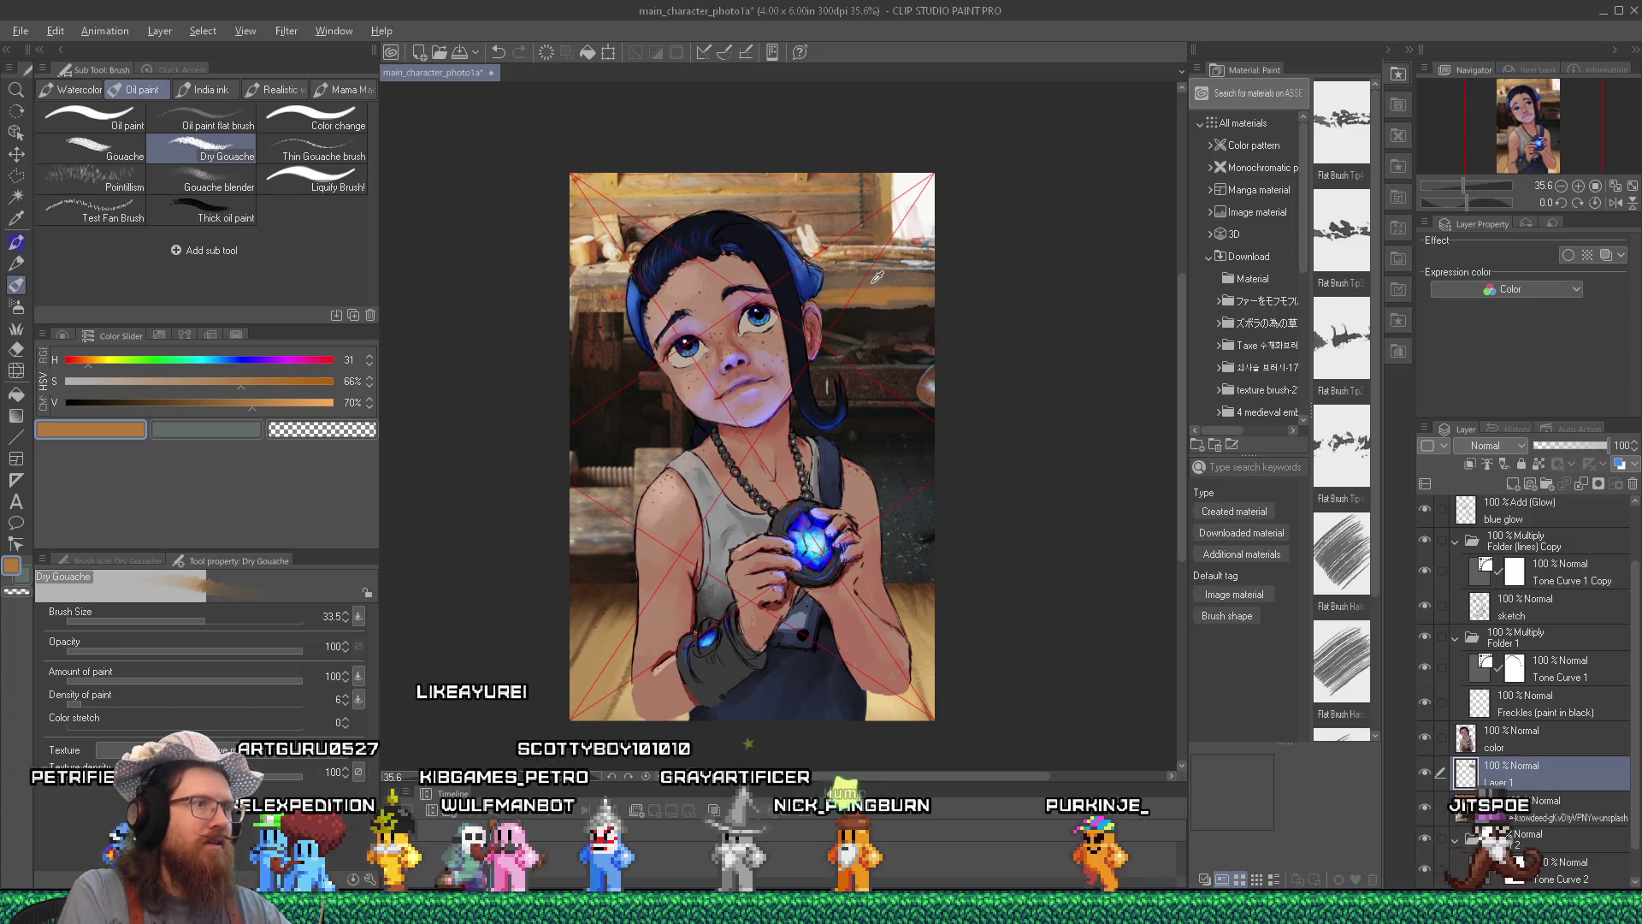
pyautogui.keyDown('alt'); pyautogui.click(817, 310); pyautogui.keyUp('alt')
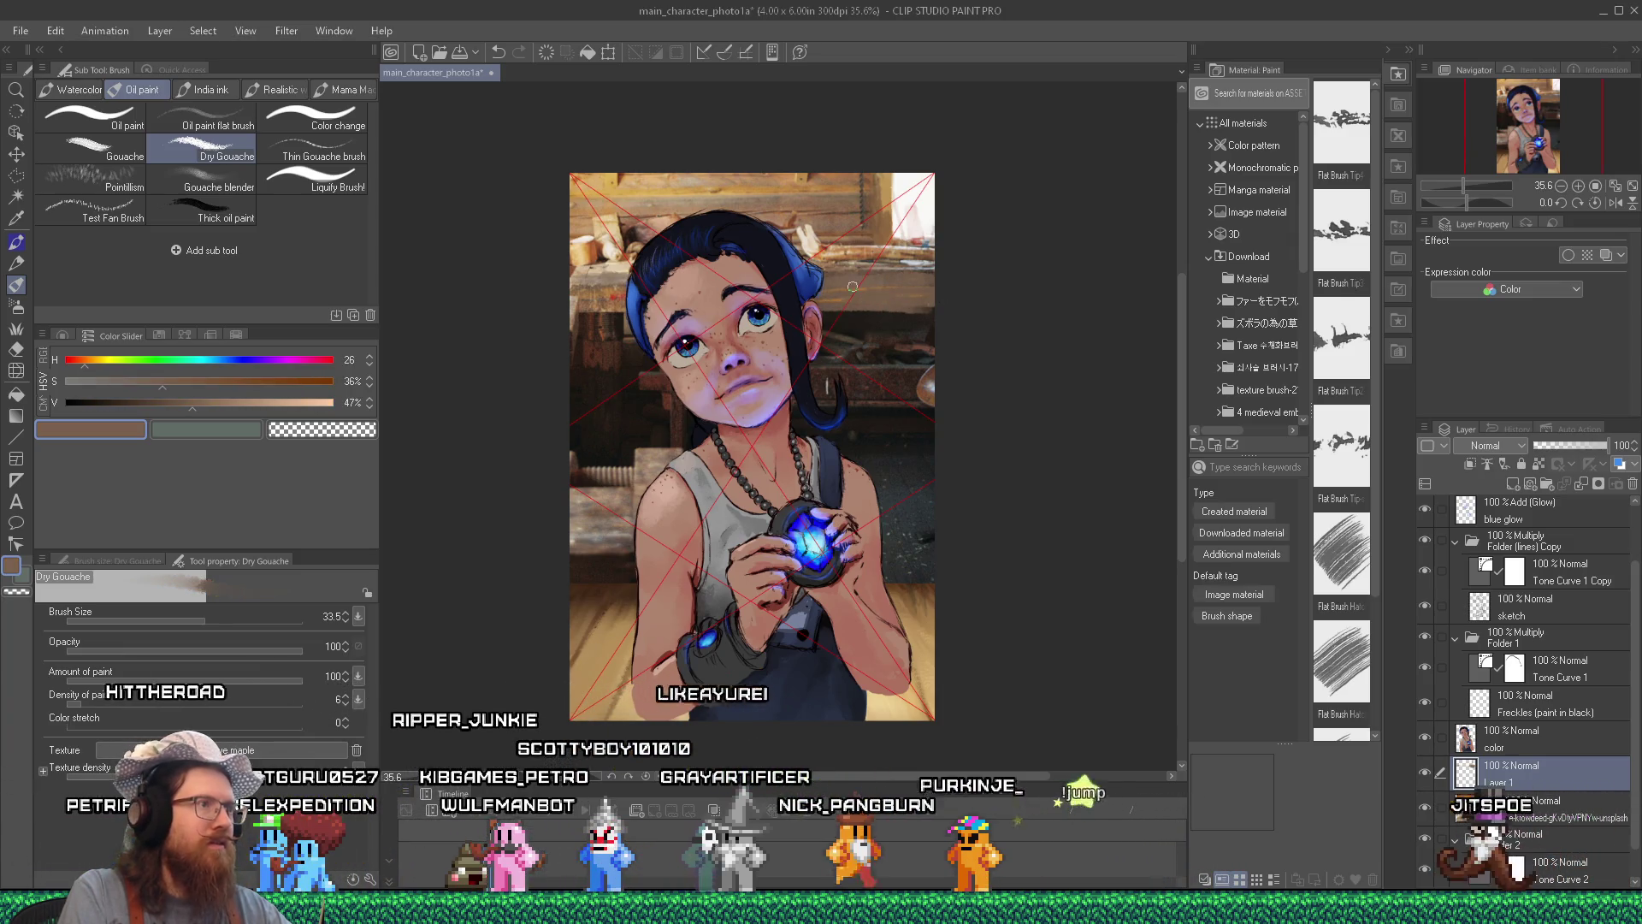
pyautogui.keyDown('alt'); pyautogui.click(760, 282); pyautogui.keyUp('alt')
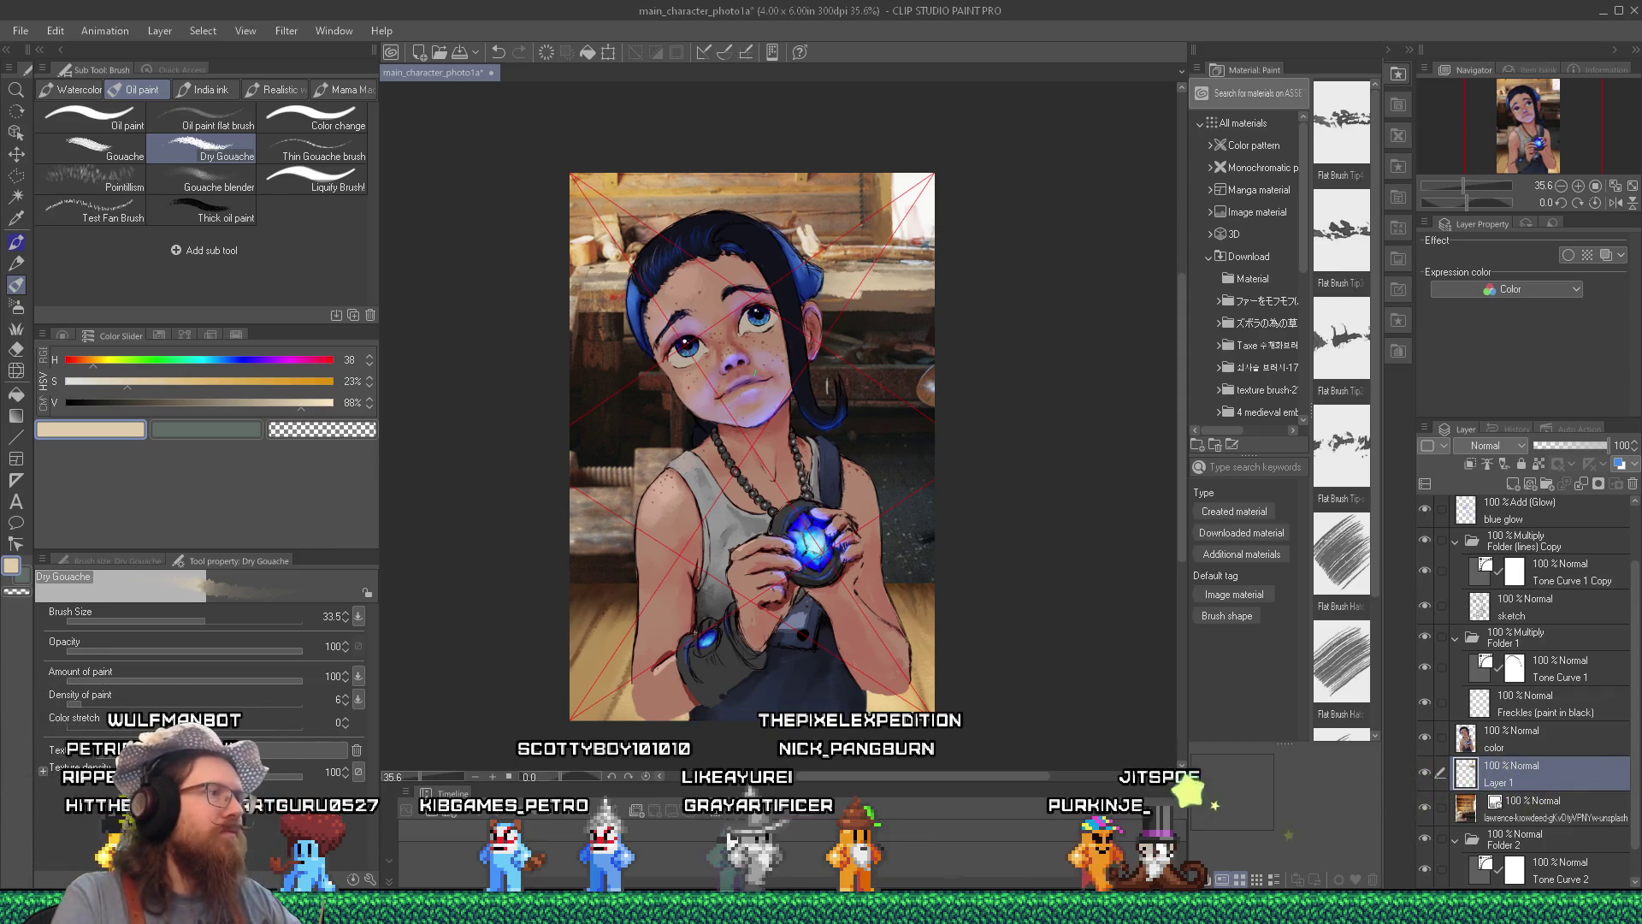
pyautogui.keyDown('alt'); pyautogui.click(614, 320); pyautogui.keyUp('alt')
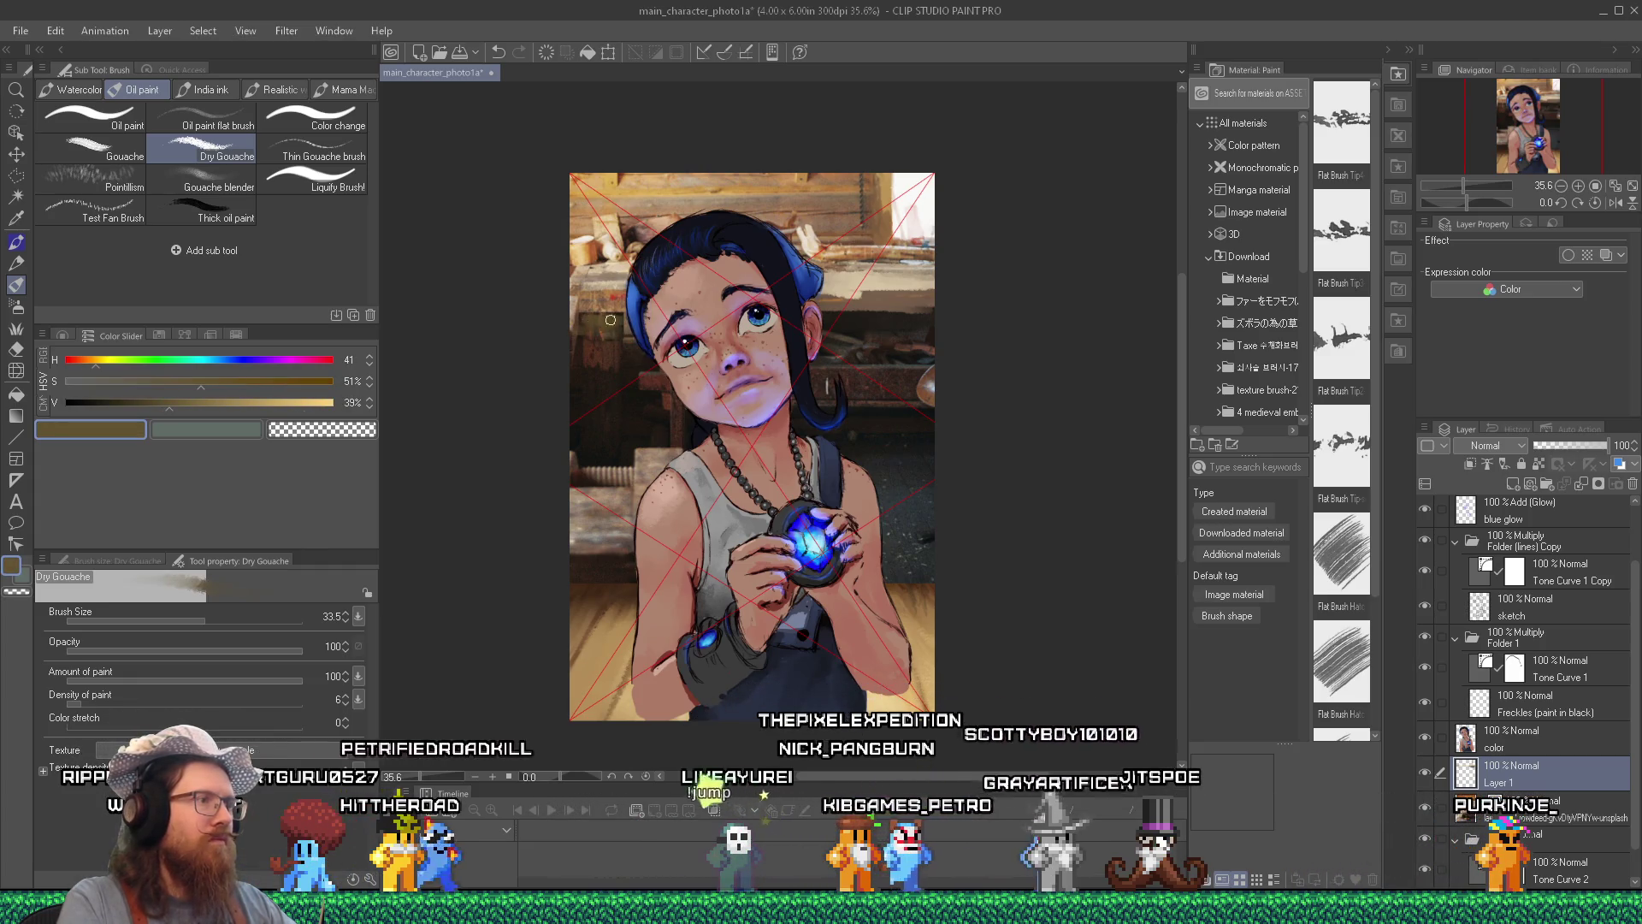
pyautogui.keyDown('alt'); pyautogui.click(621, 295); pyautogui.keyUp('alt')
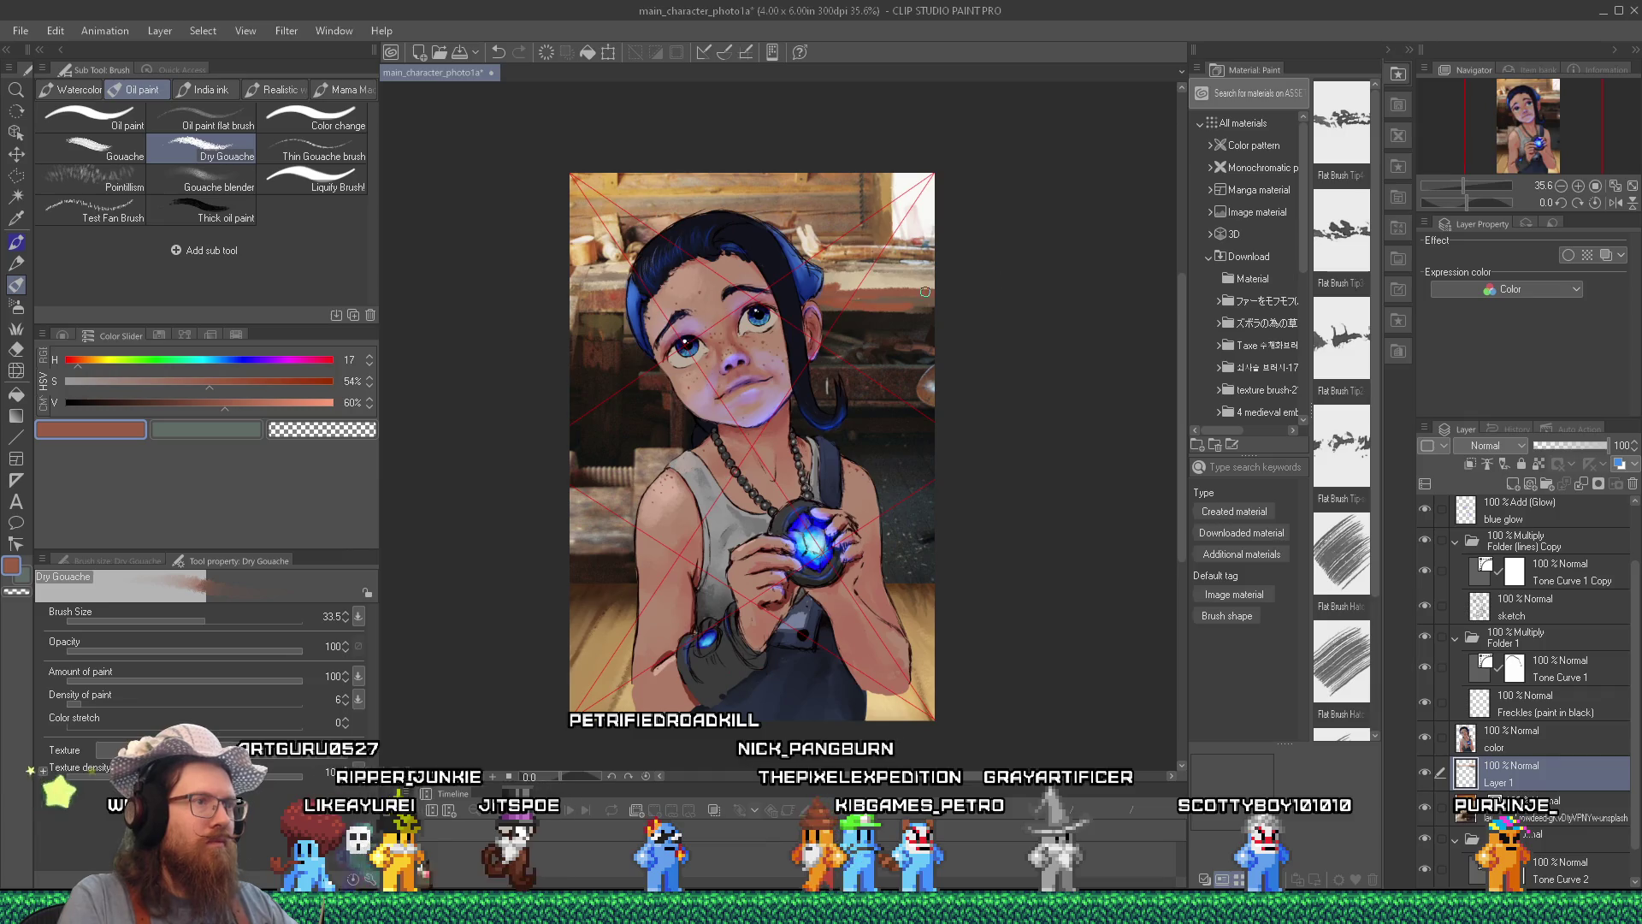
pyautogui.keyDown('alt'); pyautogui.click(875, 278); pyautogui.keyUp('alt')
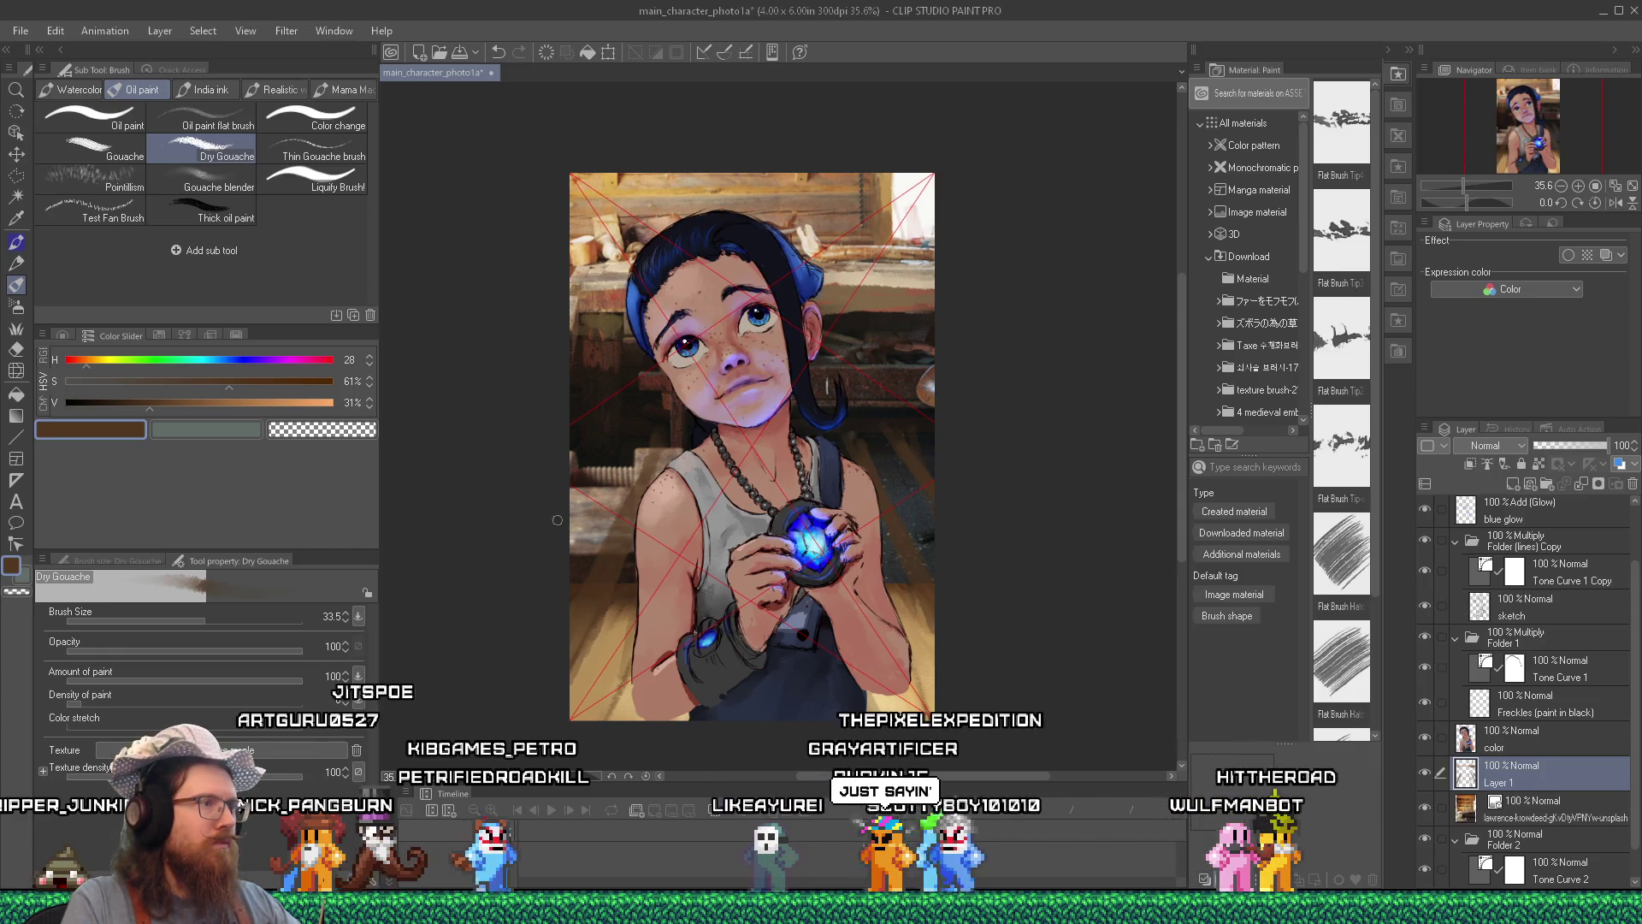
# Sample tan and dark browns from the lower canvas and the hair's near-black blue.
pyautogui.keyDown('alt'); pyautogui.click(631, 514); pyautogui.keyUp('alt')
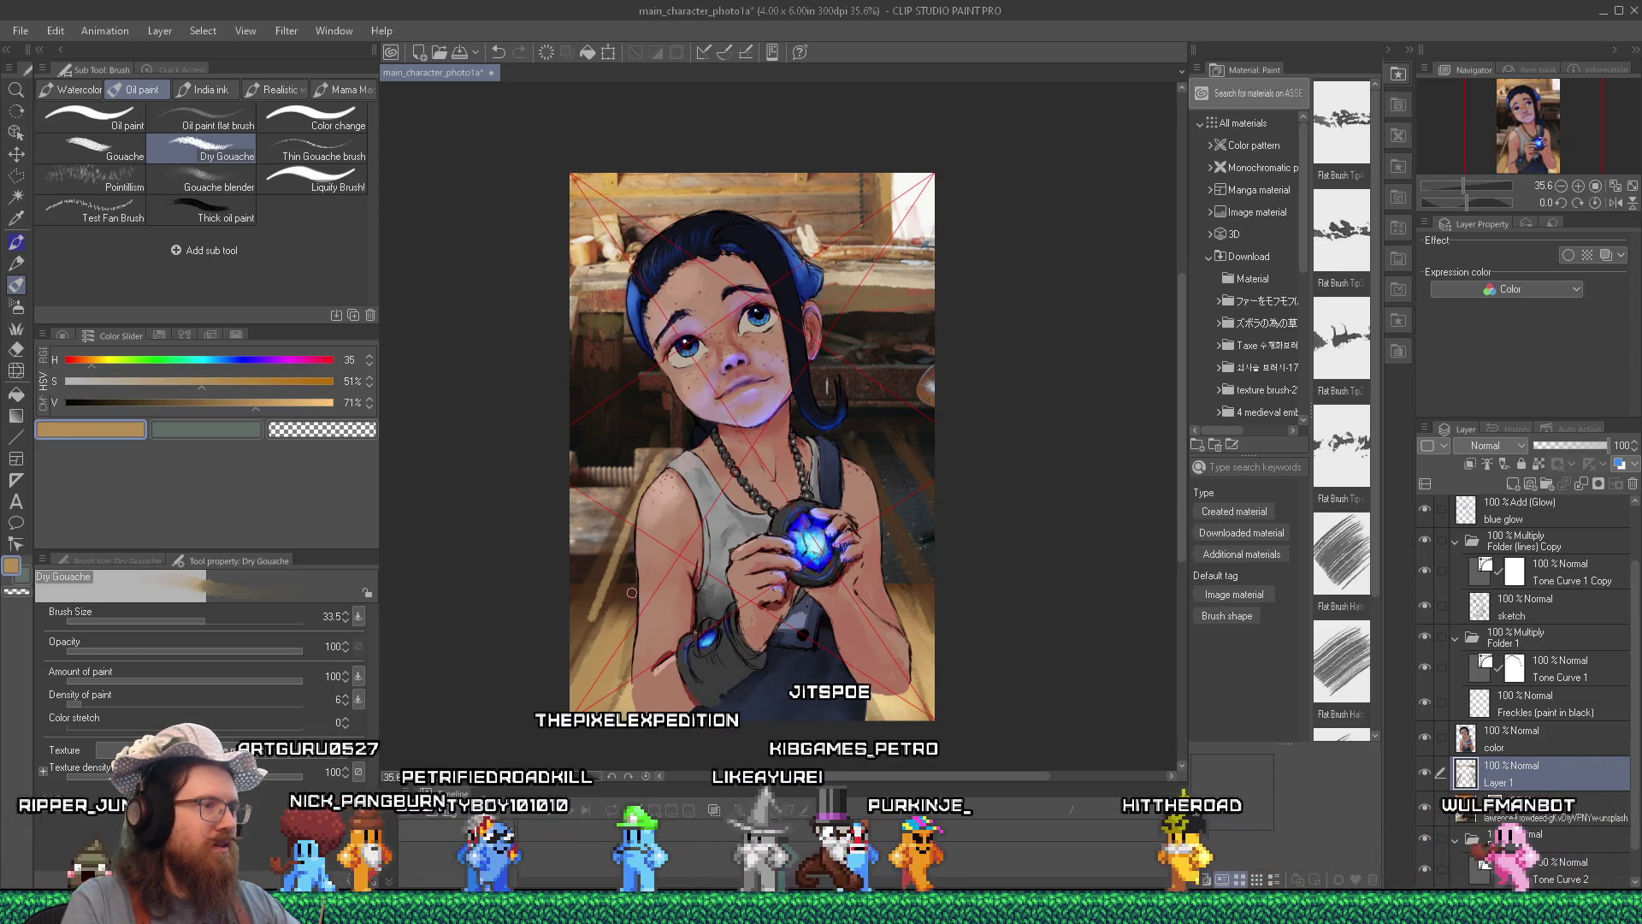
pyautogui.keyDown('alt'); pyautogui.click(634, 519); pyautogui.keyUp('alt')
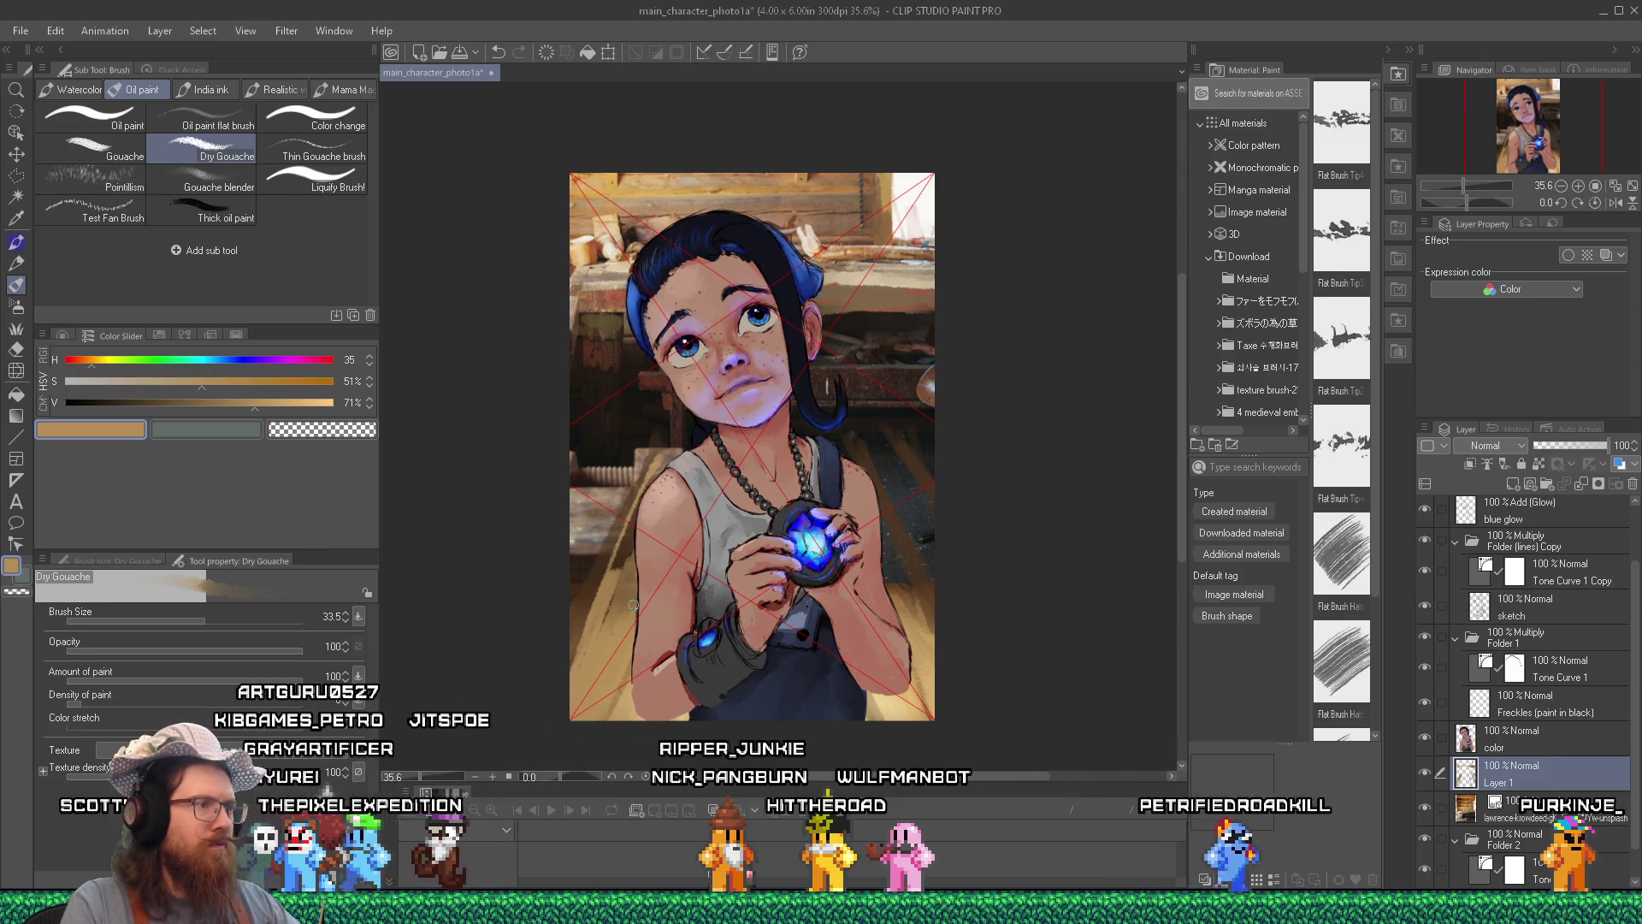
pyautogui.keyDown('alt'); pyautogui.click(584, 590); pyautogui.keyUp('alt')
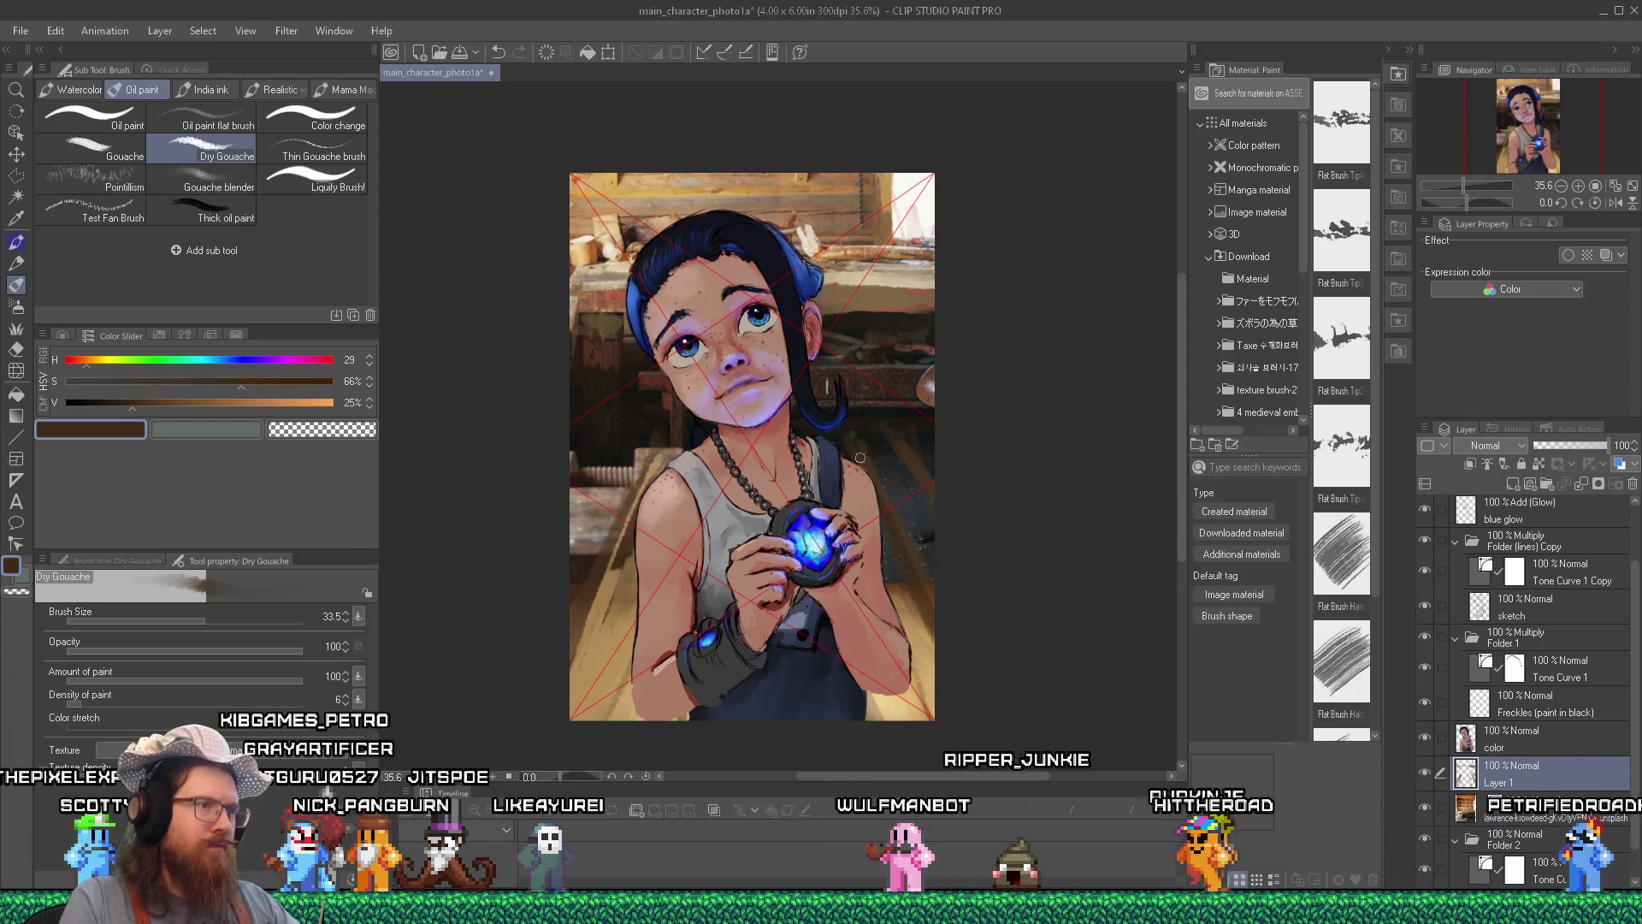
pyautogui.keyDown('alt'); pyautogui.click(848, 422); pyautogui.keyUp('alt')
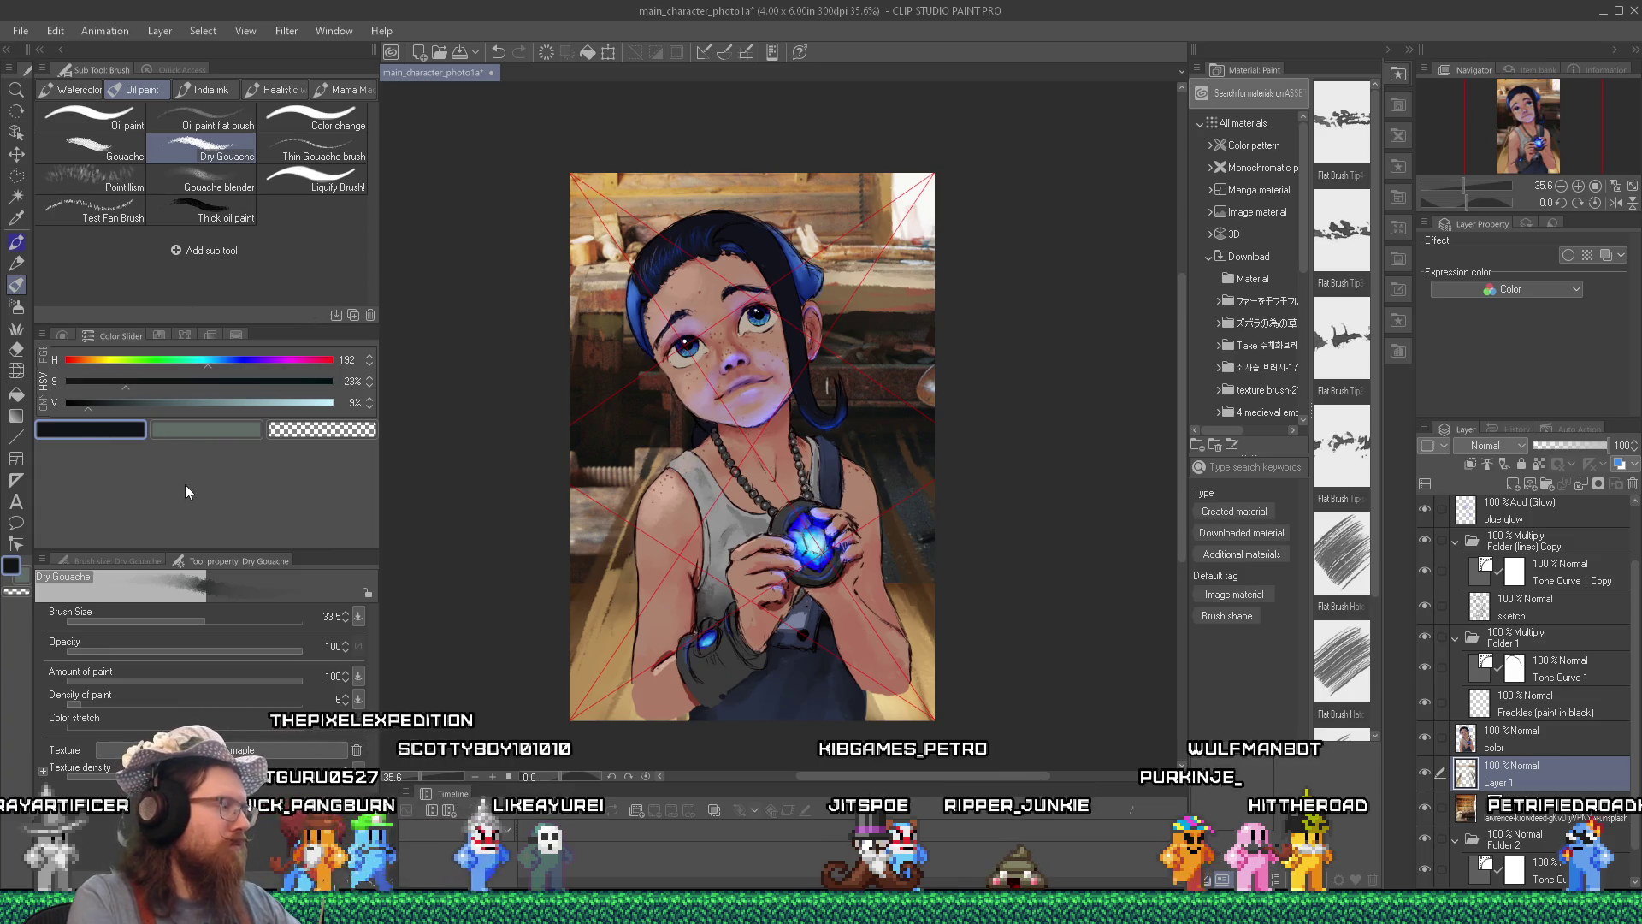
# Enlarge the brush to about 122 and sample dark brown and light tan colours.
pyautogui.moveTo(223, 619); pyautogui.dragTo(237, 618)
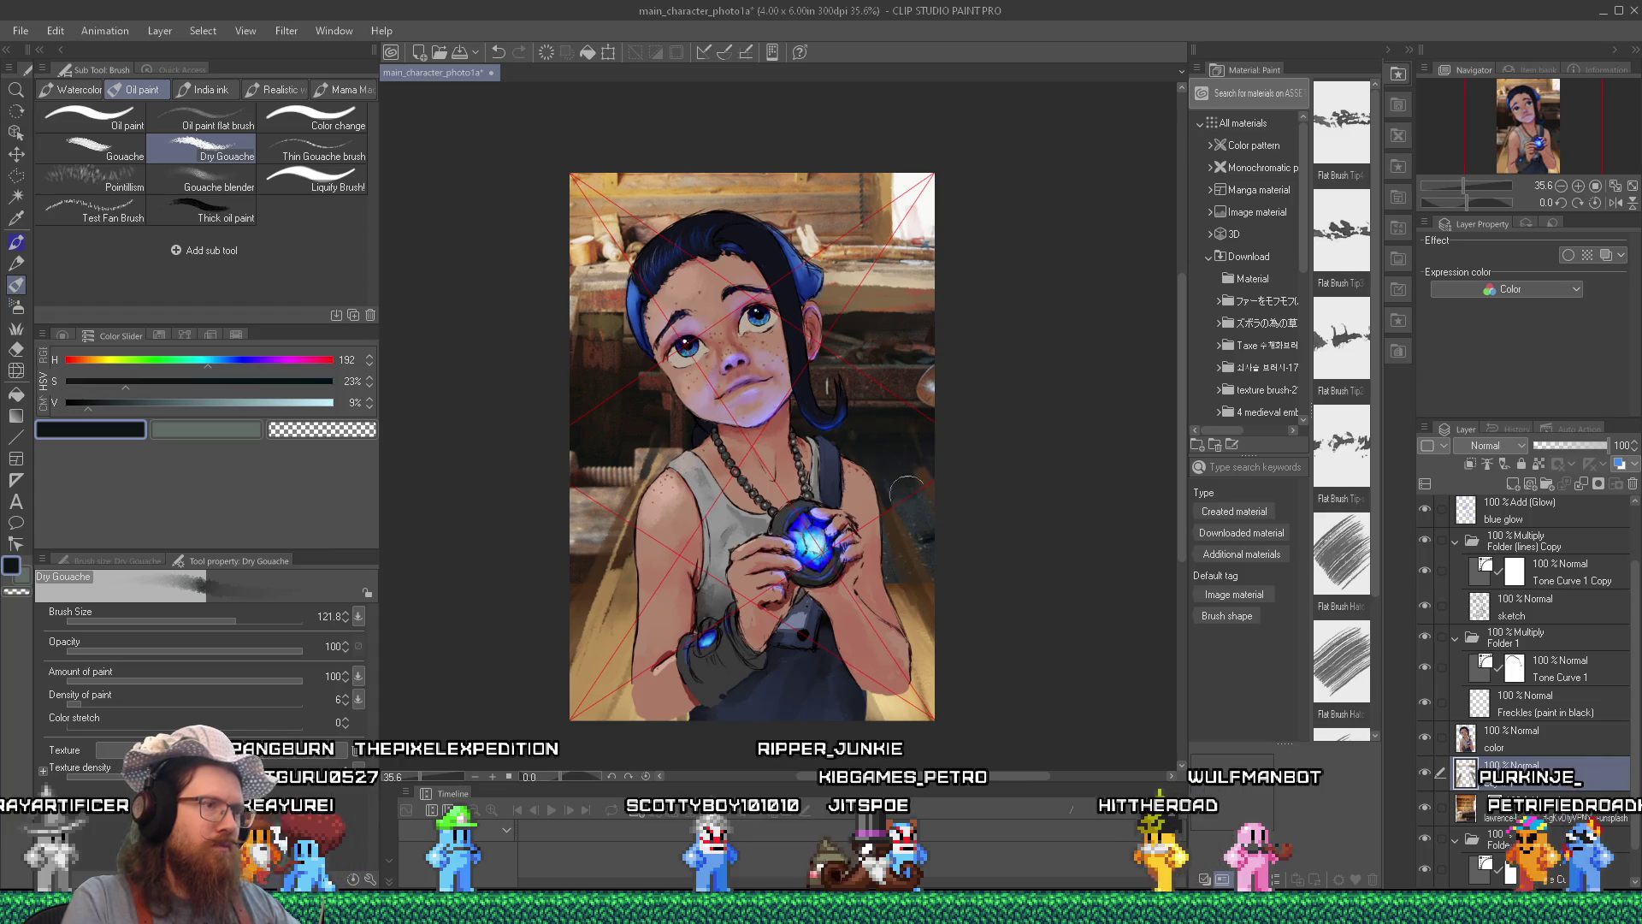
pyautogui.keyDown('alt'); pyautogui.click(910, 583); pyautogui.keyUp('alt')
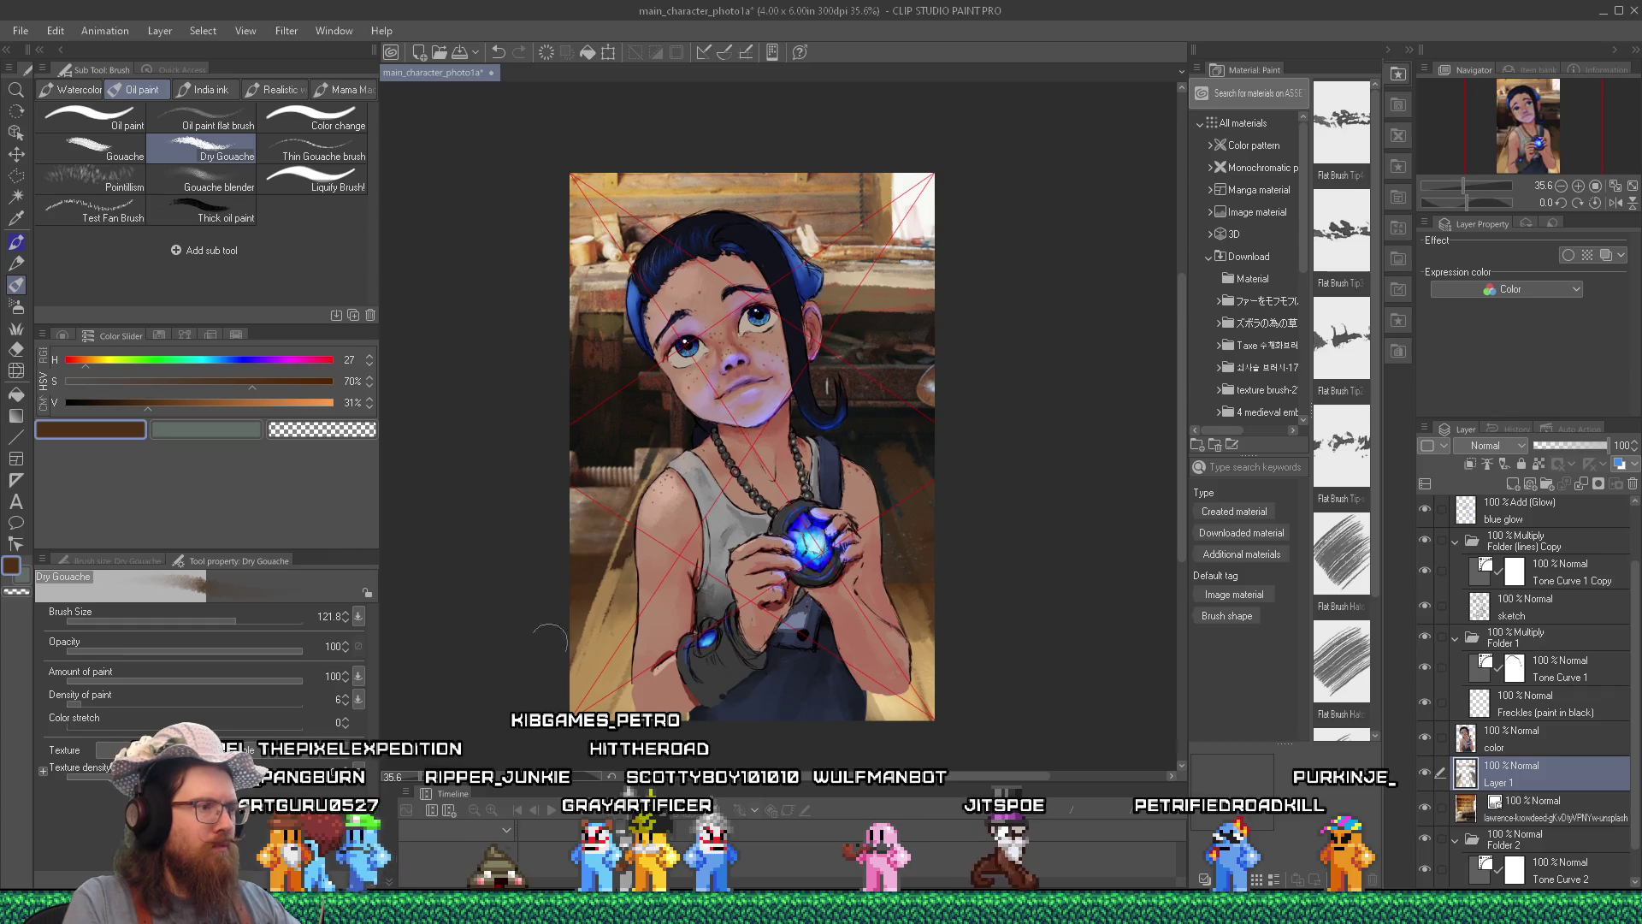
pyautogui.keyDown('alt'); pyautogui.click(613, 665); pyautogui.keyUp('alt')
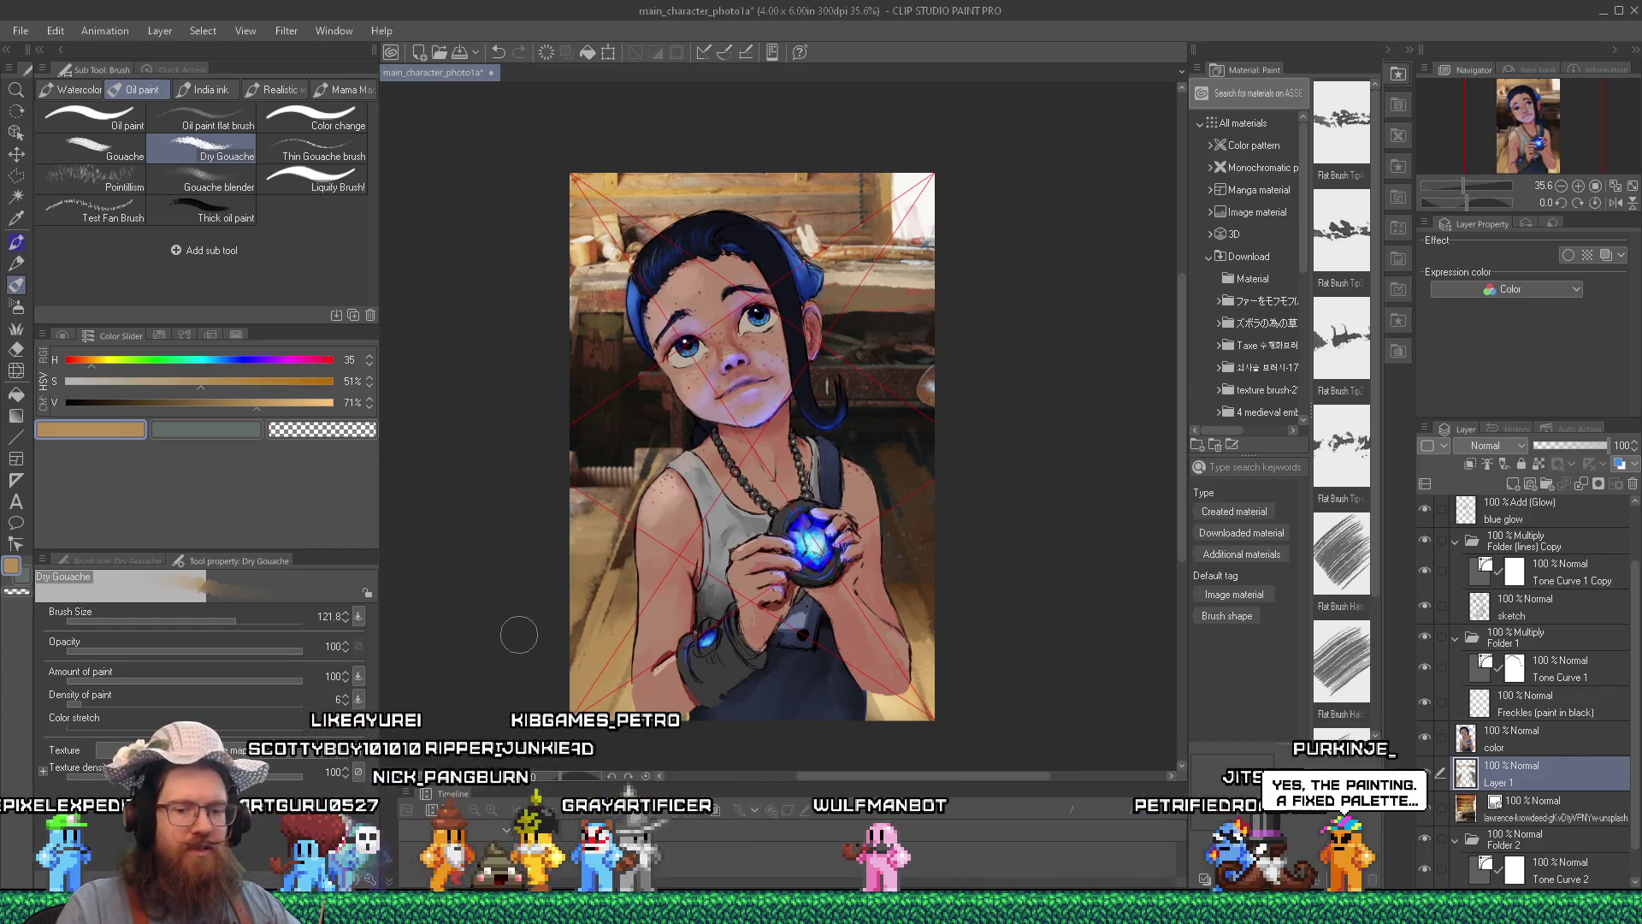
# Switch to the Oil paint sub tool and save the artwork.
pyautogui.press(',')
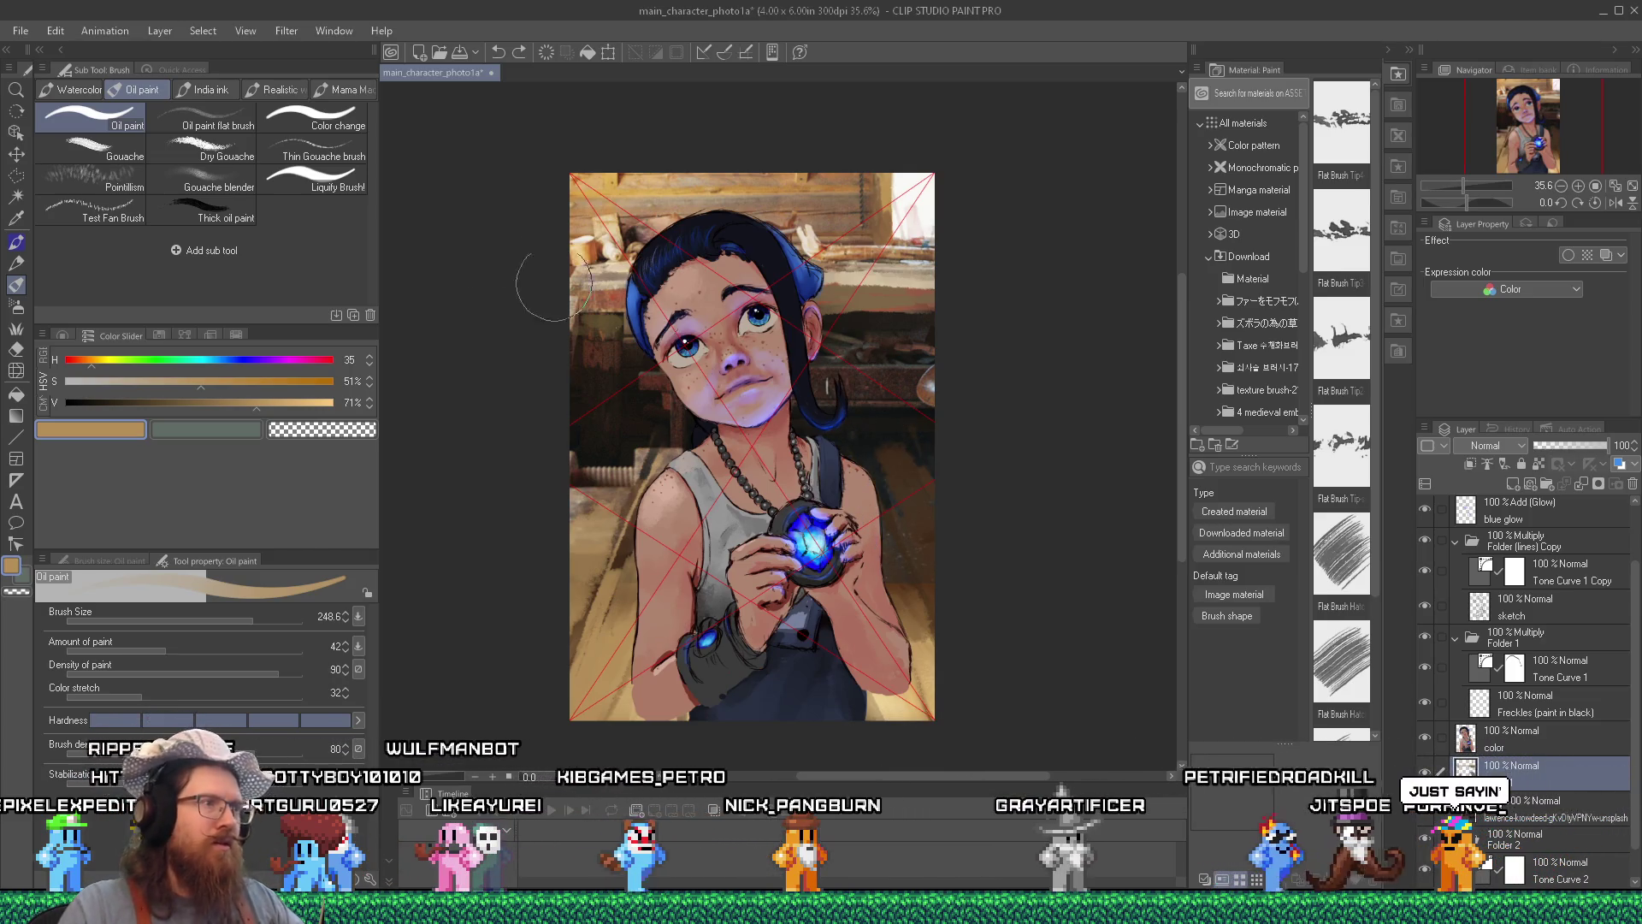
pyautogui.click(20, 31)
pyautogui.click(53, 159)
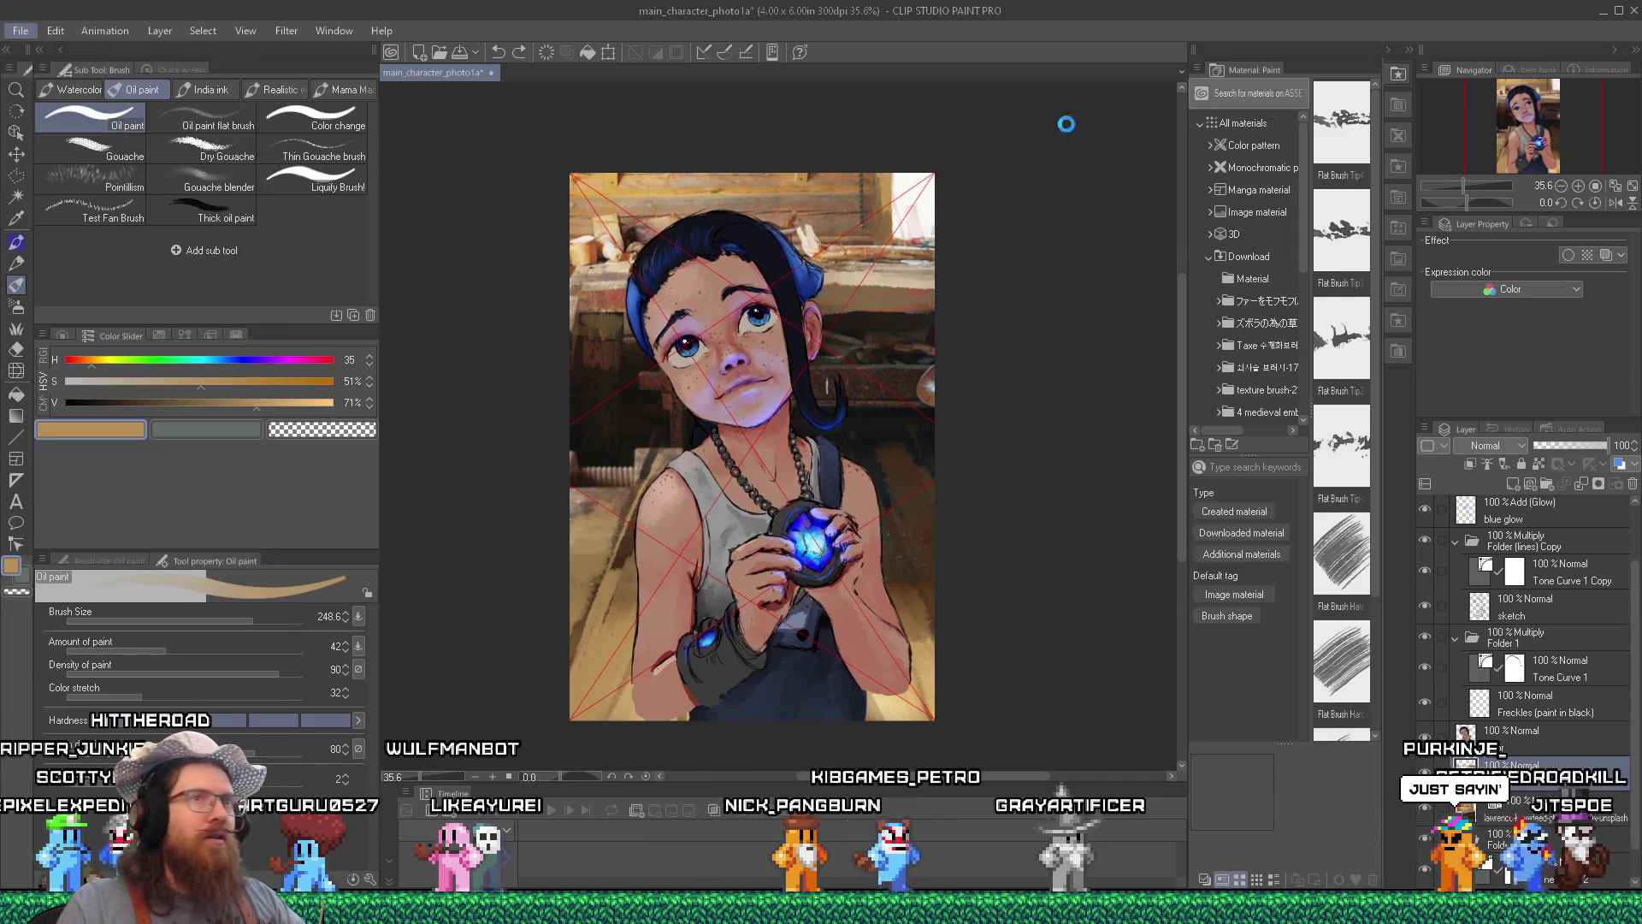
# Alt+Tab past File Explorer to the CLIP STUDIO launcher and return to Paint.
pyautogui.hotkey('alt', 'Tab')
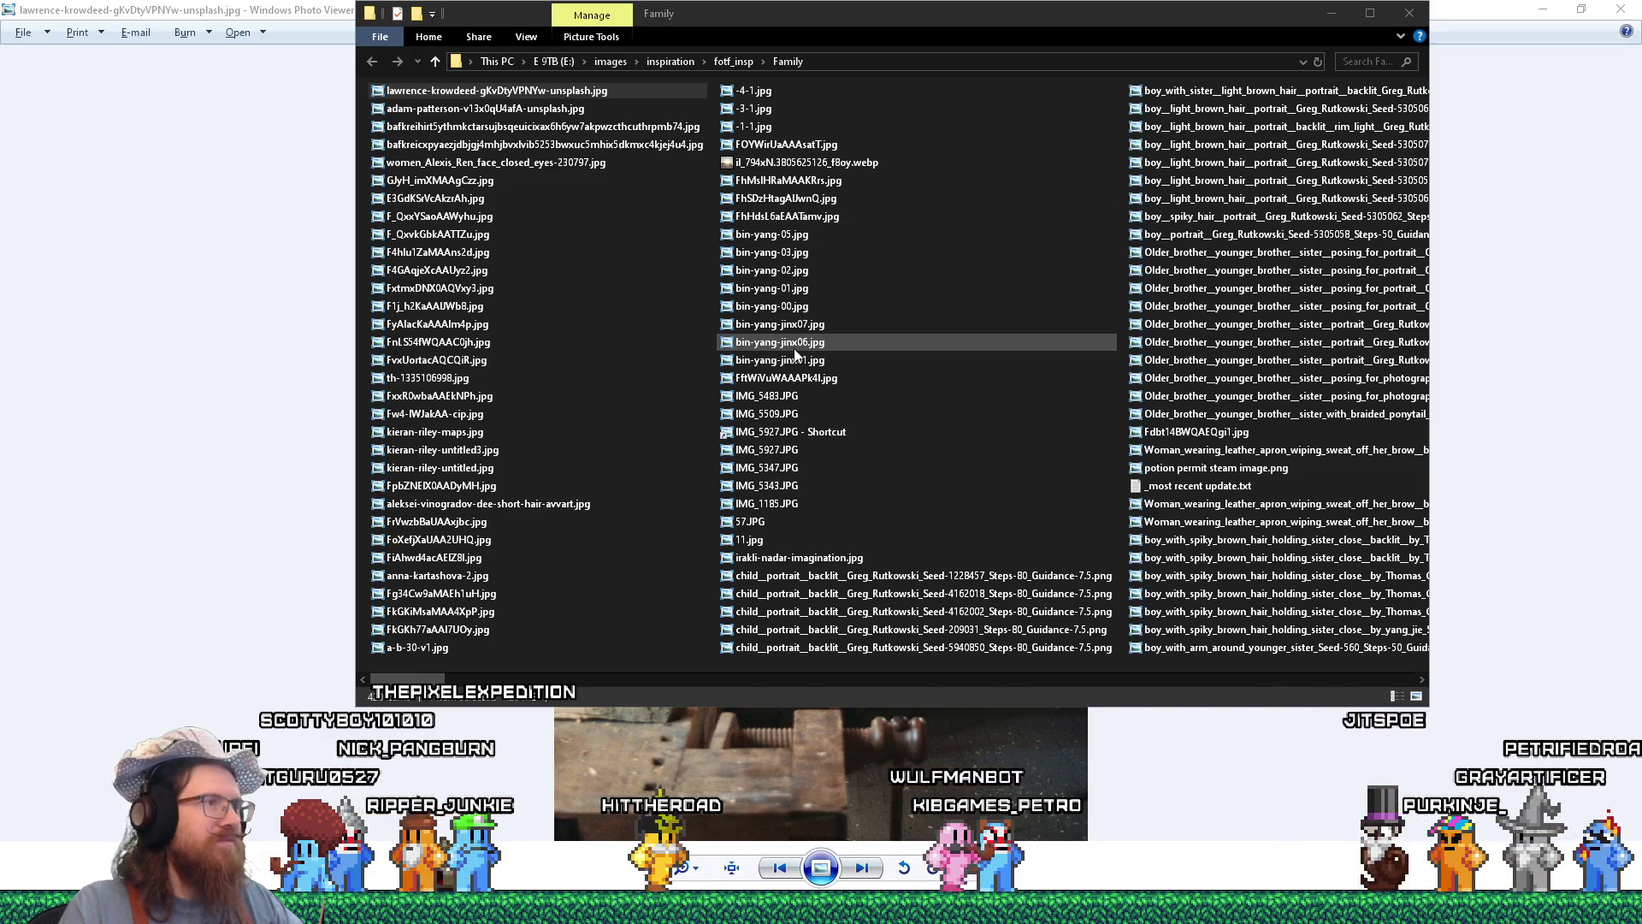
pyautogui.hotkey('alt', 'Tab')
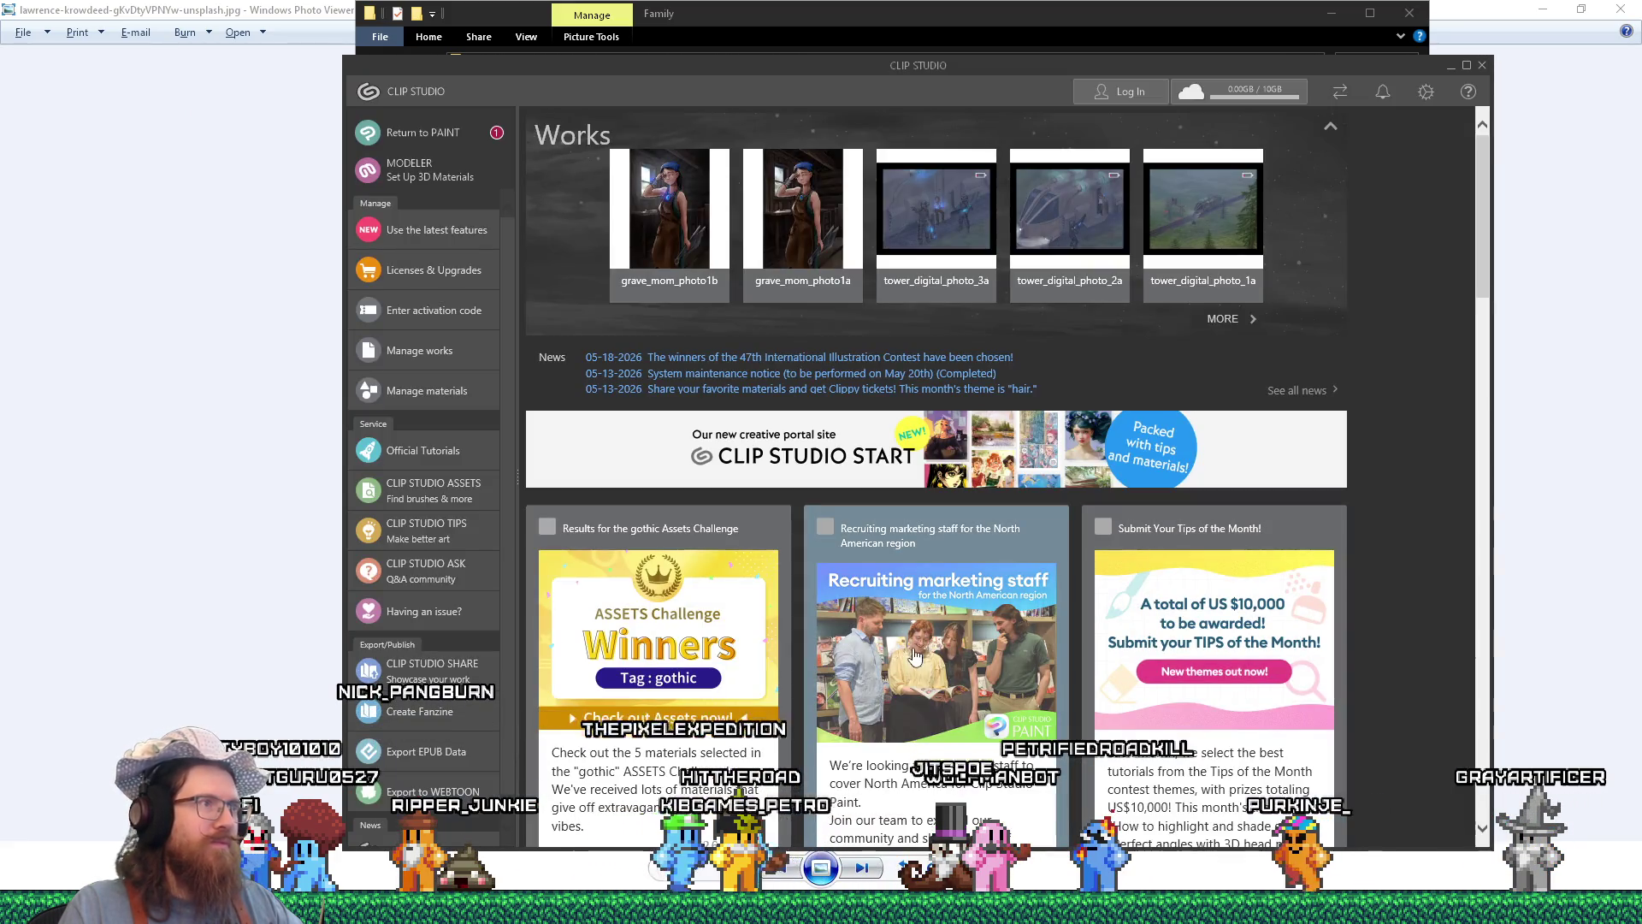
pyautogui.scroll(-3, 769, 372)
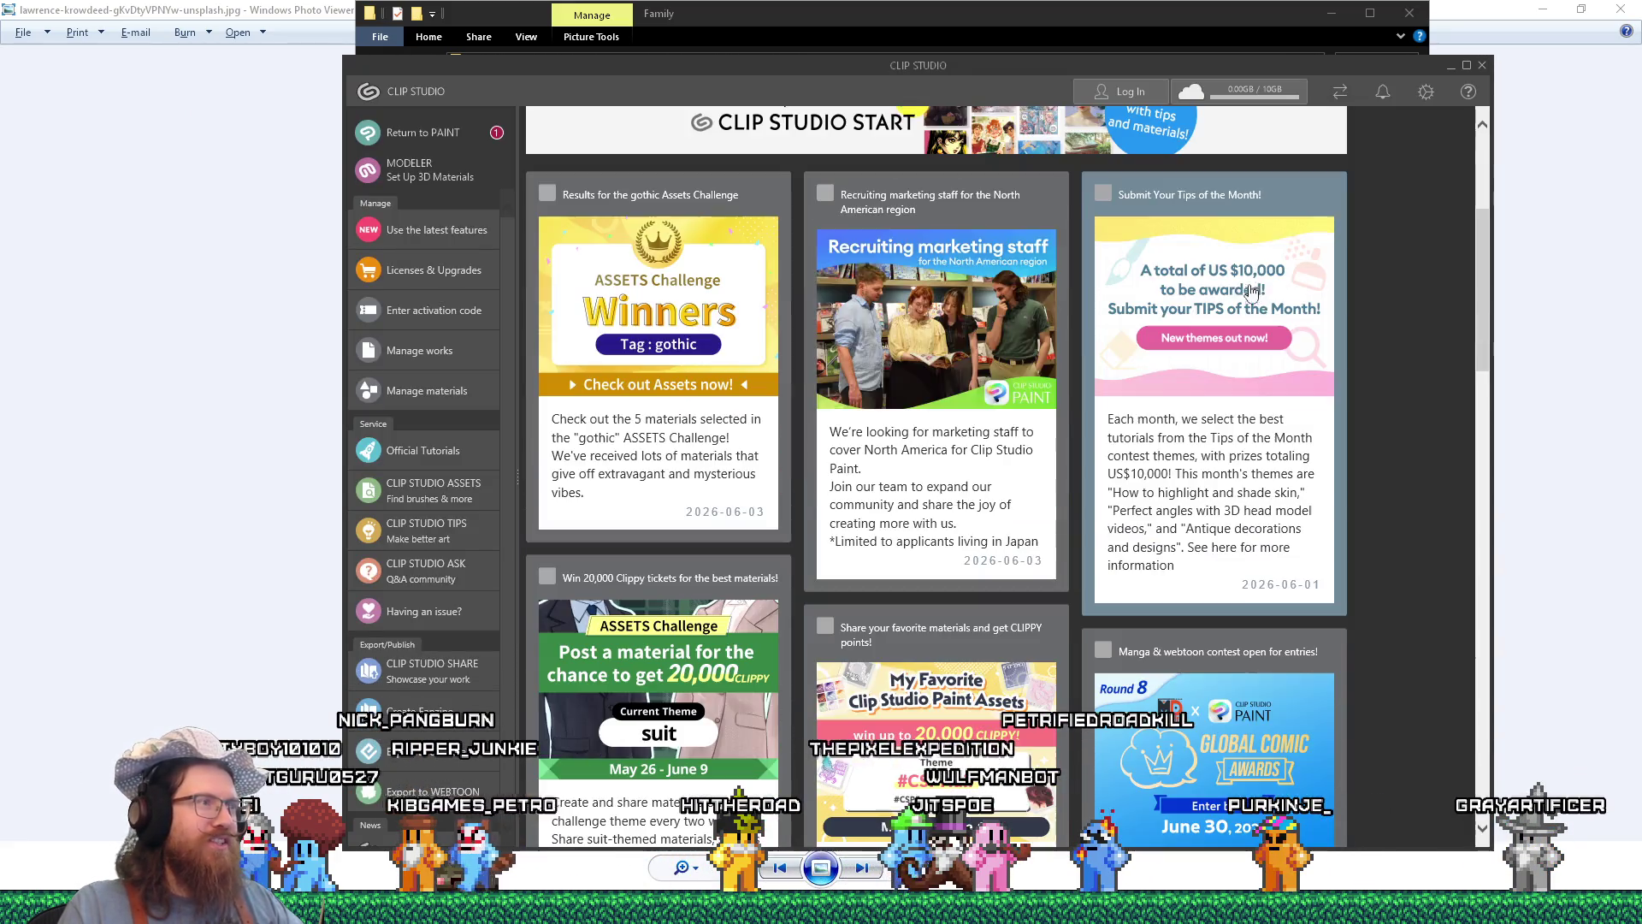
pyautogui.scroll(3, 940, 385)
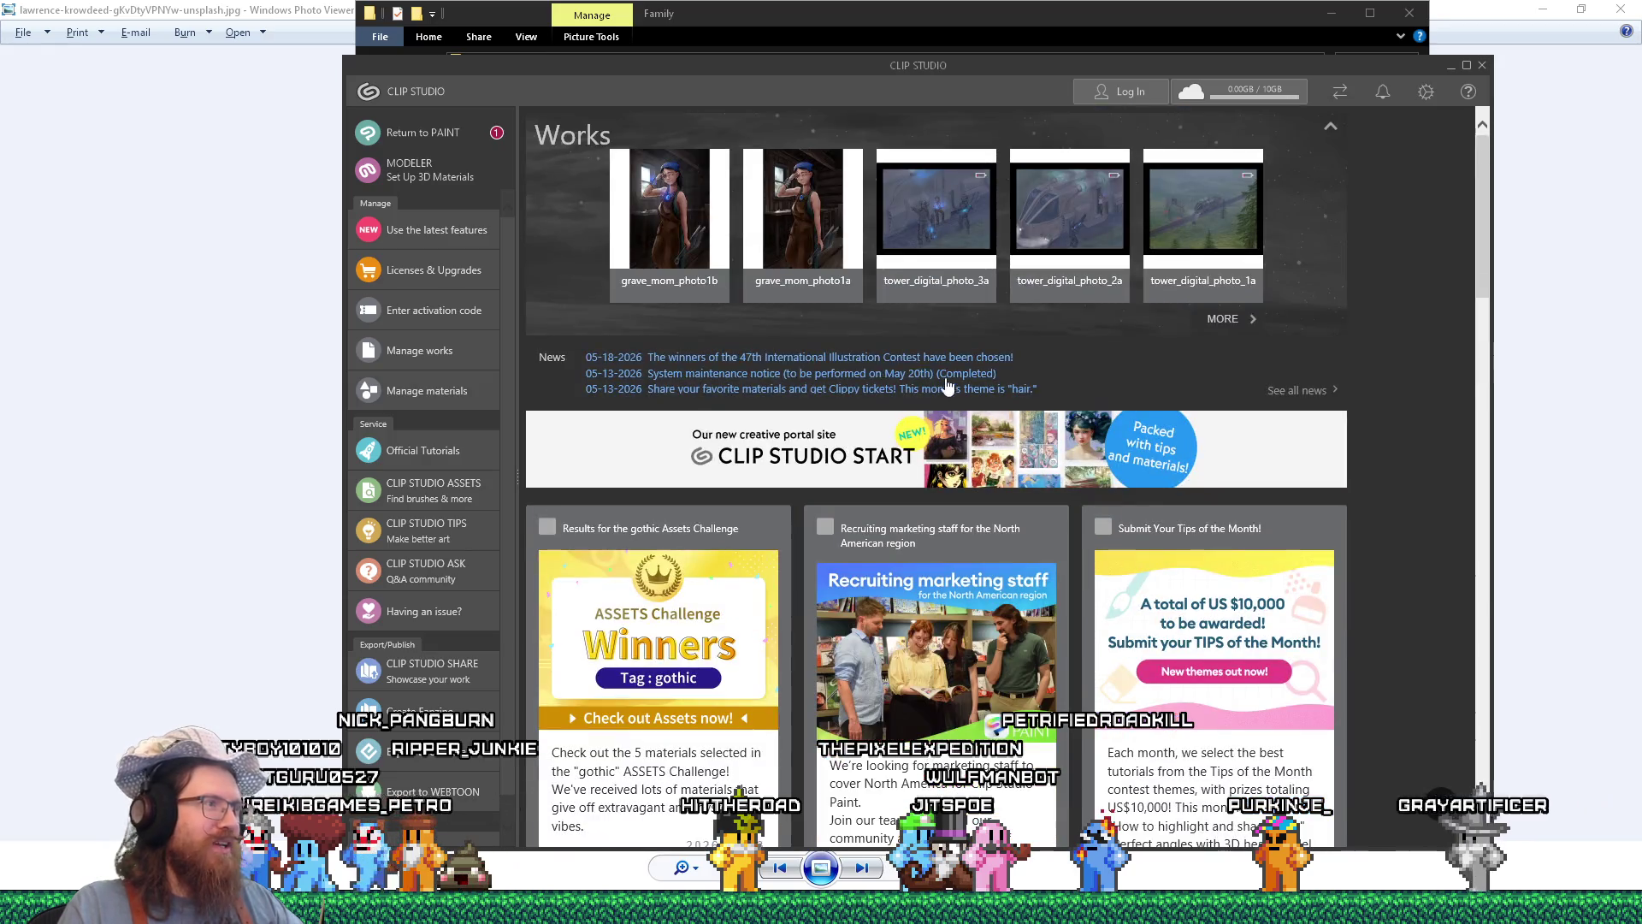
pyautogui.click(429, 128)
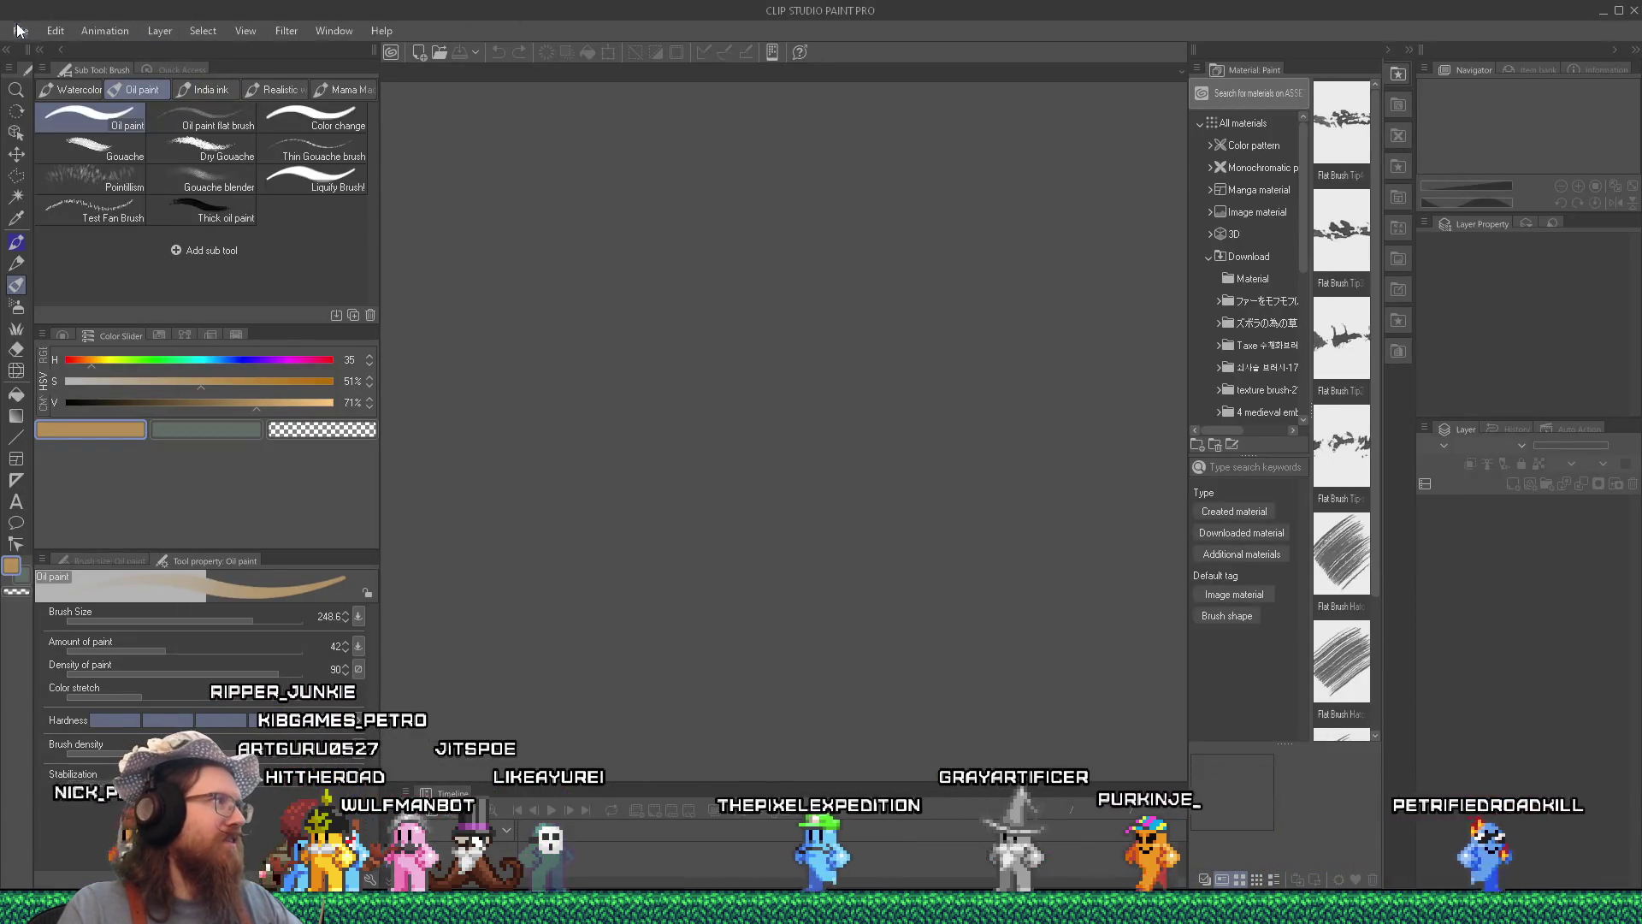
# Reopen main_character_photo1a from the File menu's Recent list.
pyautogui.click(19, 31)
pyautogui.moveTo(89, 115)
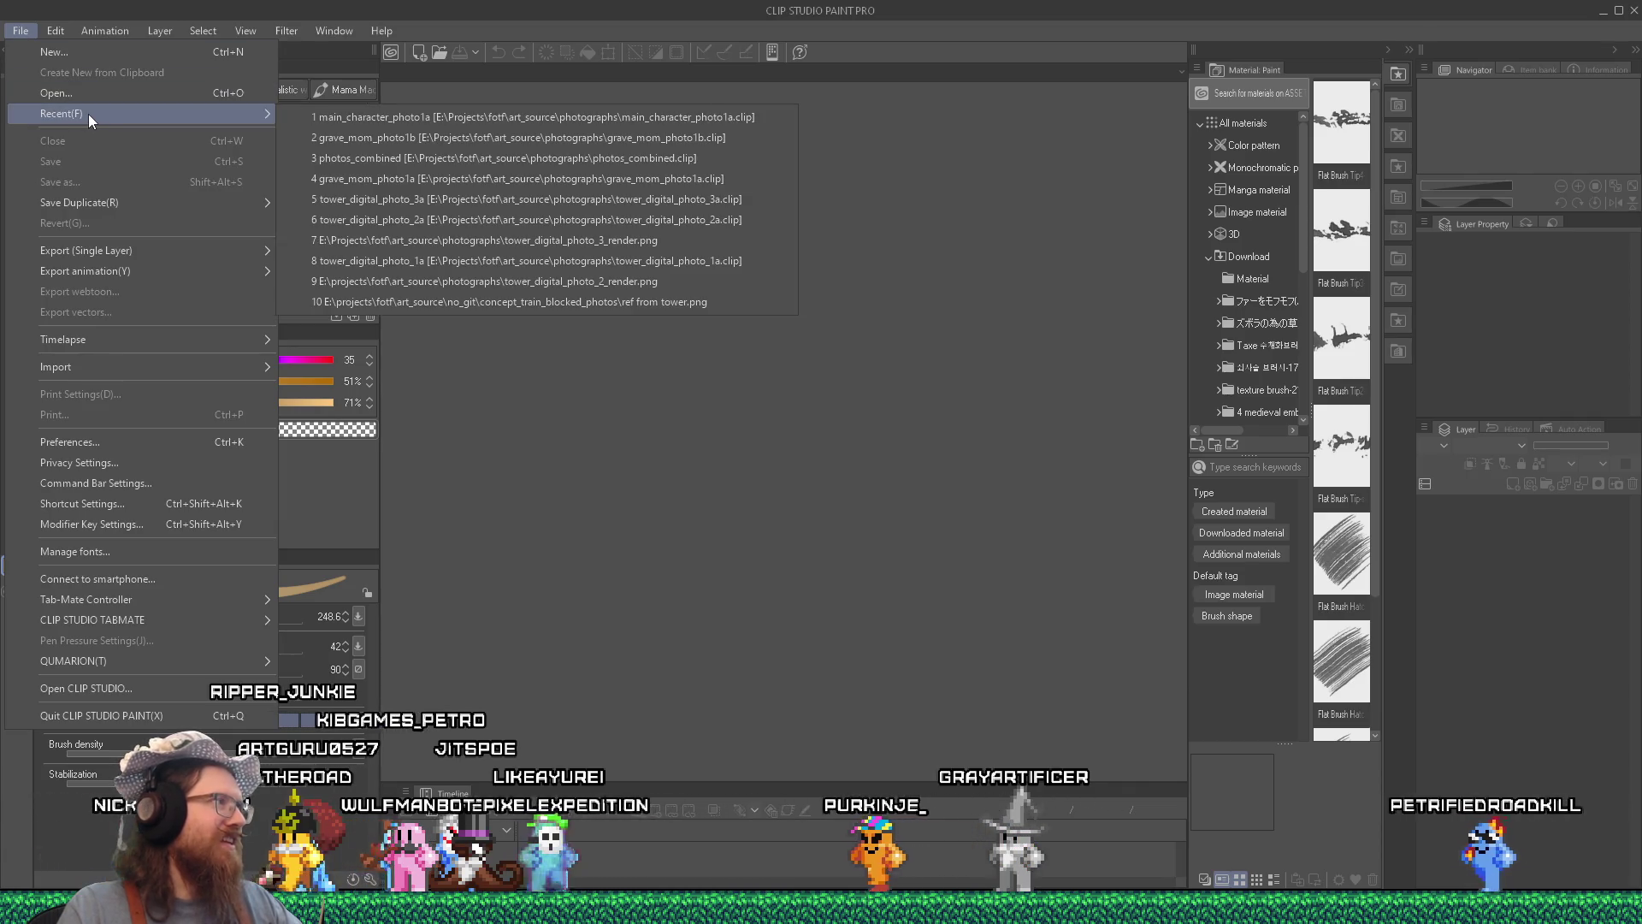
pyautogui.click(472, 121)
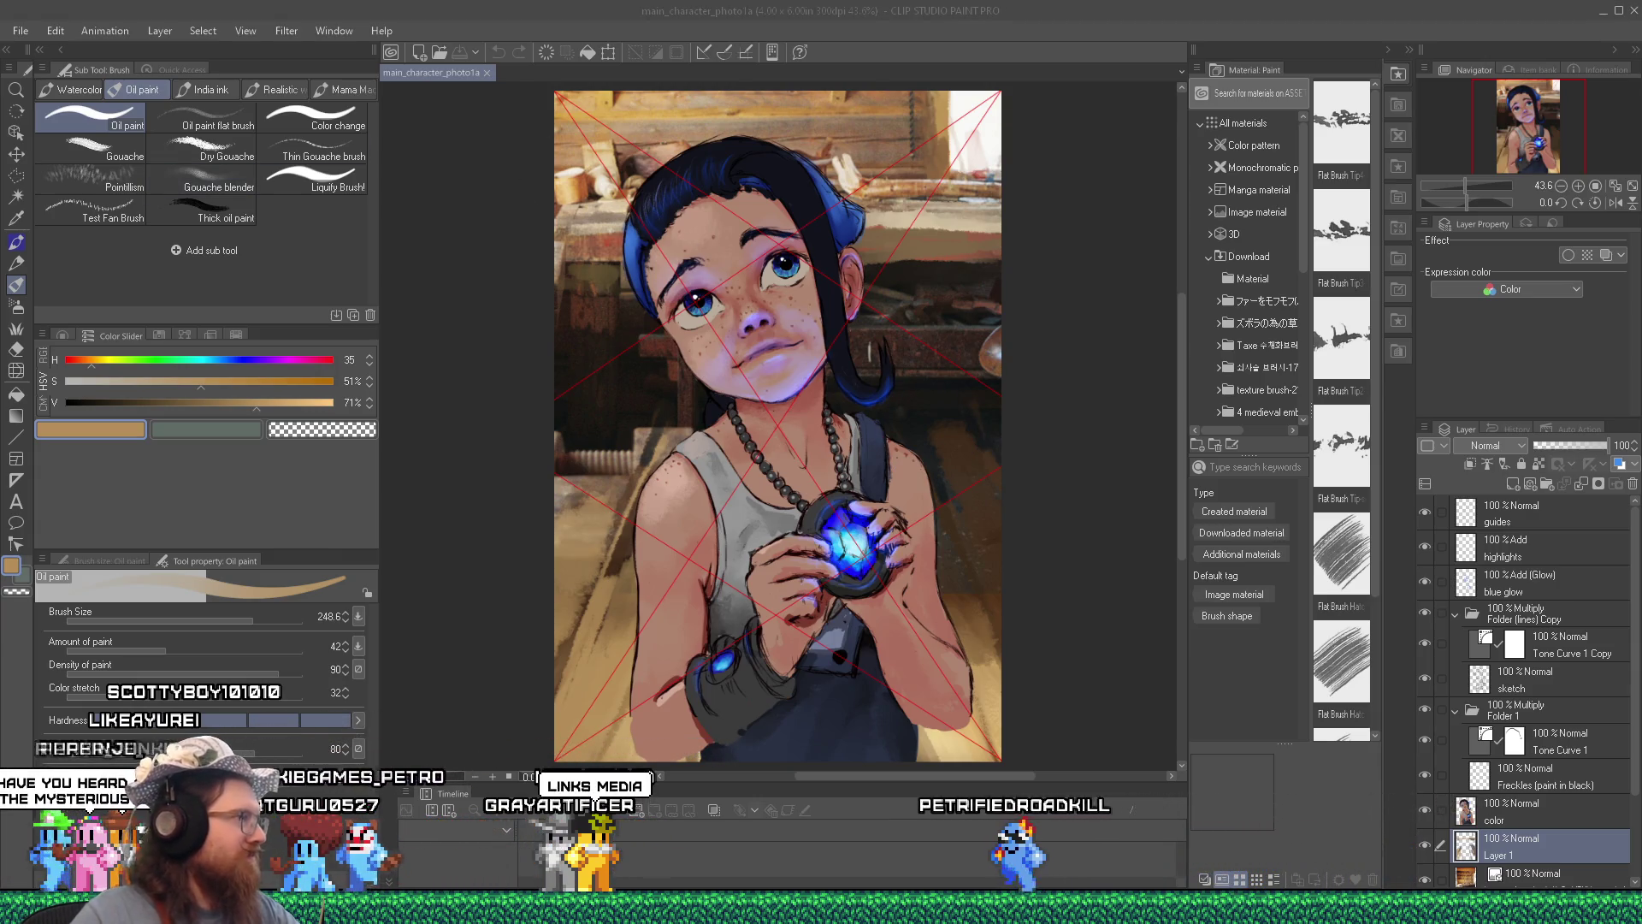
# Launch Discord from the hidden system tray and drag its window over the Clip Studio workspace.
pyautogui.click(1417, 911)
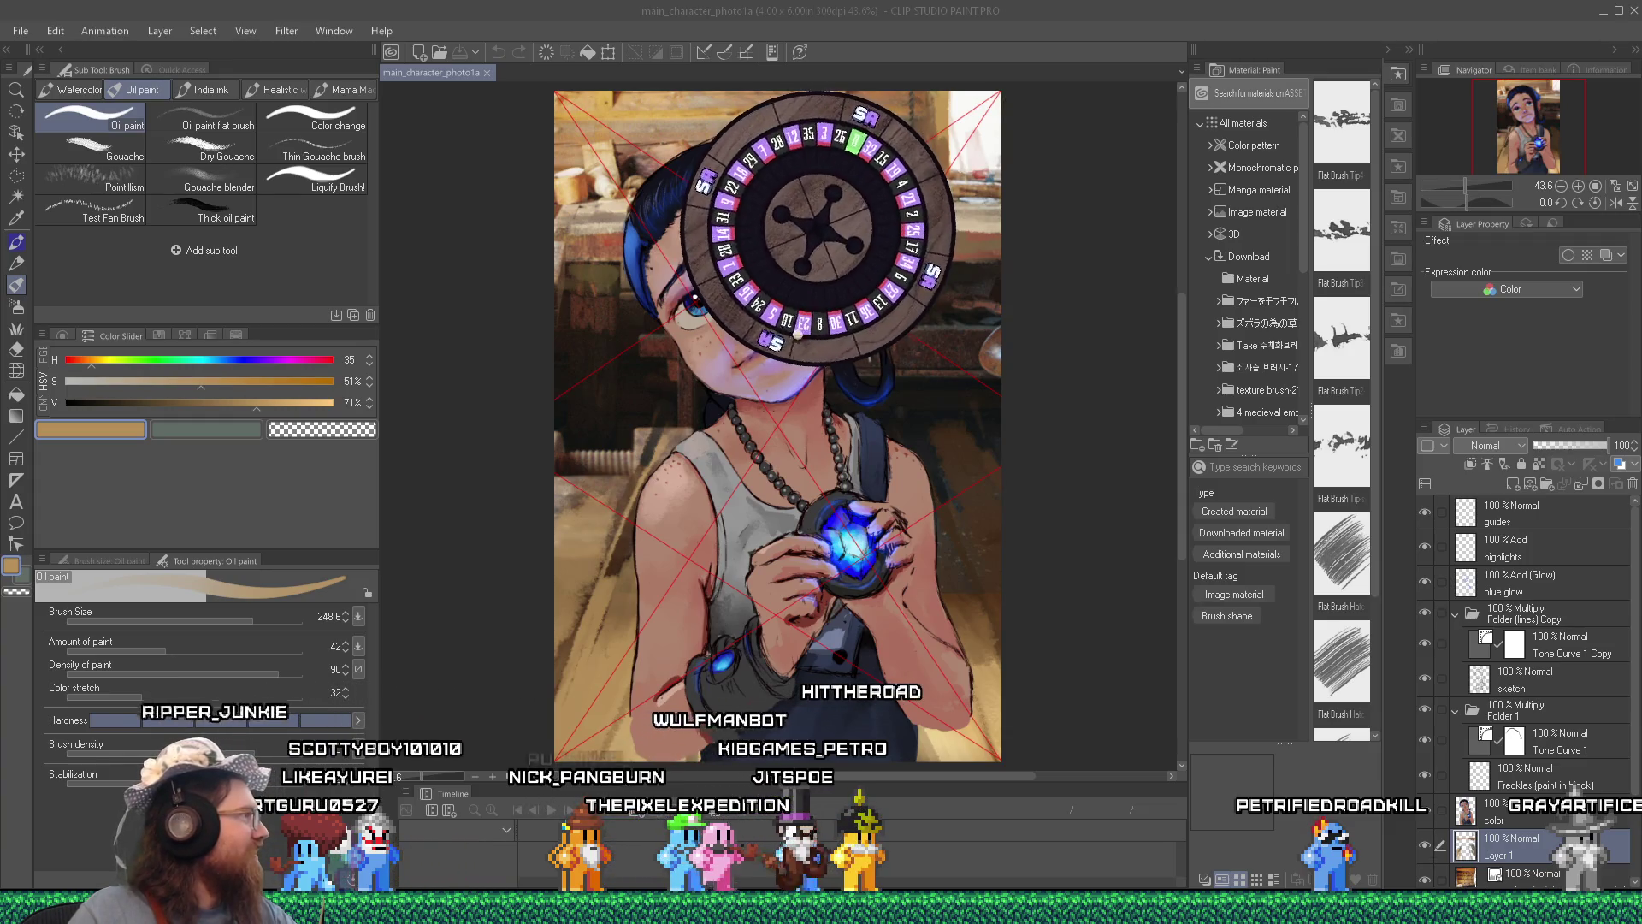
pyautogui.moveTo(0, 154); pyautogui.dragTo(705, 29)
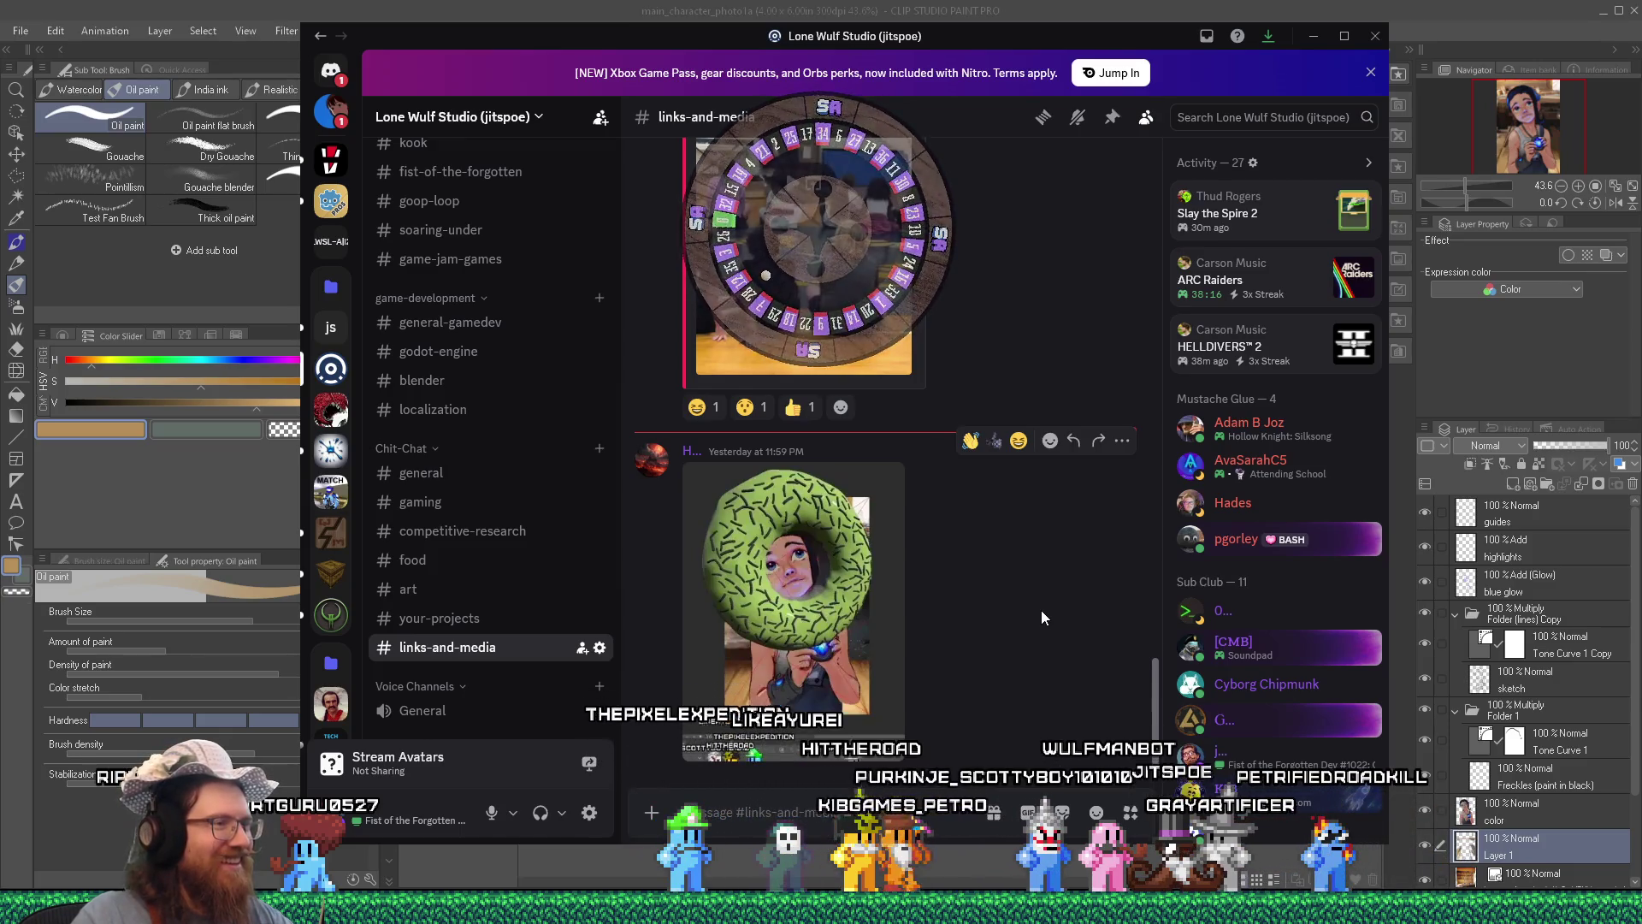
# Shift the Discord window down and to the right, then switch back to the girl painting.
pyautogui.moveTo(1196, 25)
pyautogui.mouseDown()
pyautogui.moveTo(1216, 41)
pyautogui.moveTo(1198, 65)
pyautogui.moveTo(1070, 19)
pyautogui.moveTo(911, 8)
pyautogui.mouseUp()
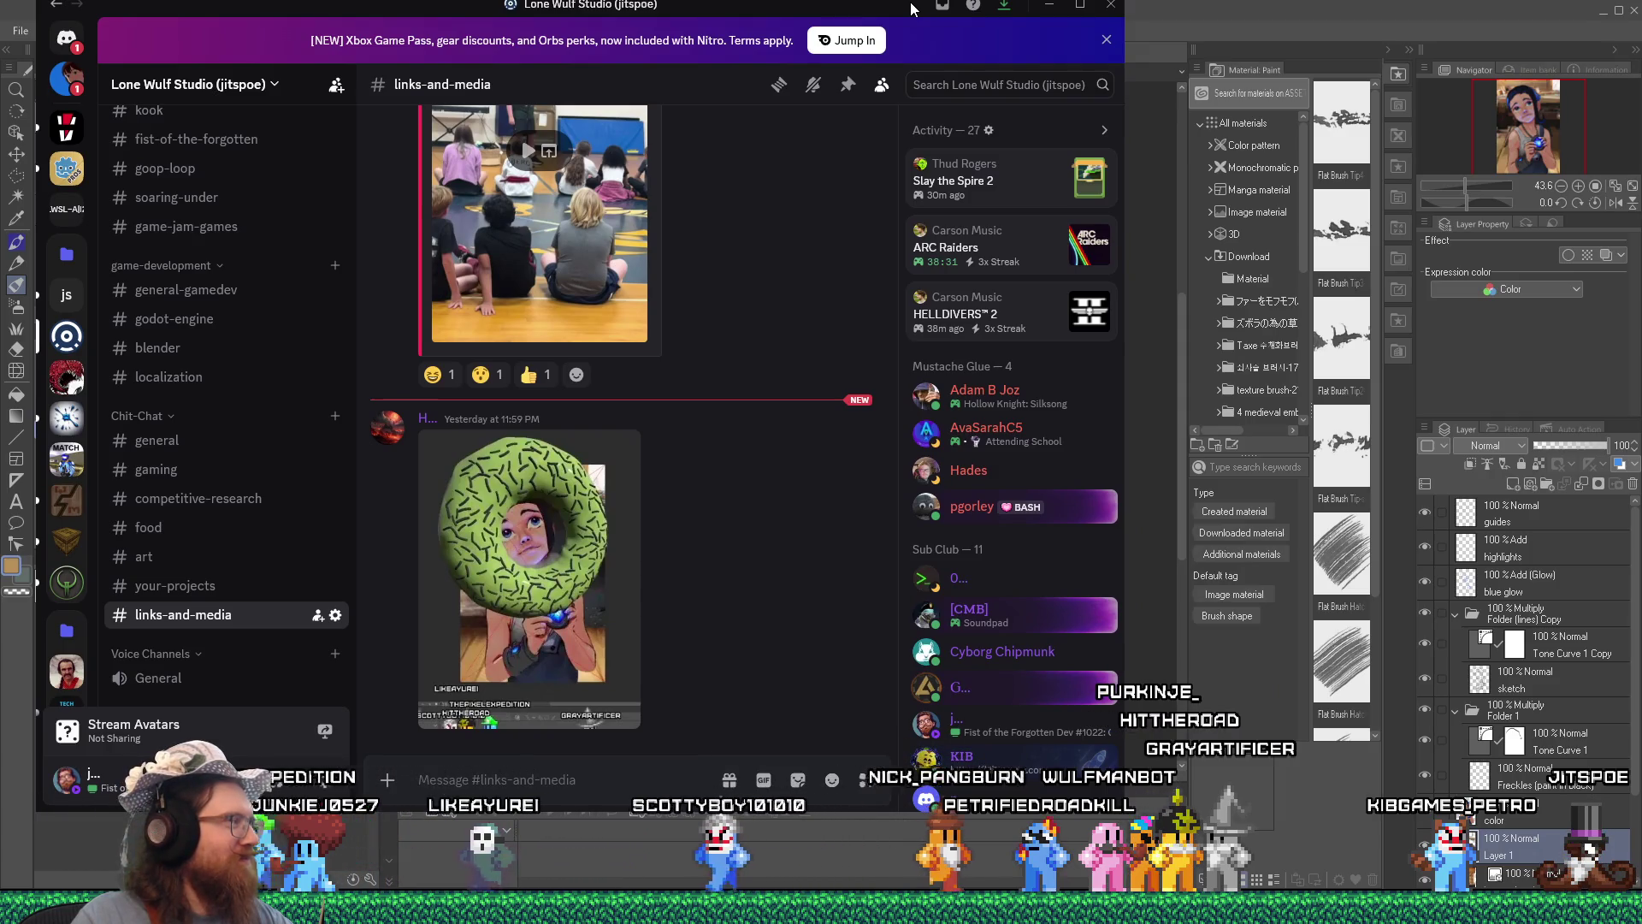
pyautogui.moveTo(910, 8); pyautogui.dragTo(971, 11)
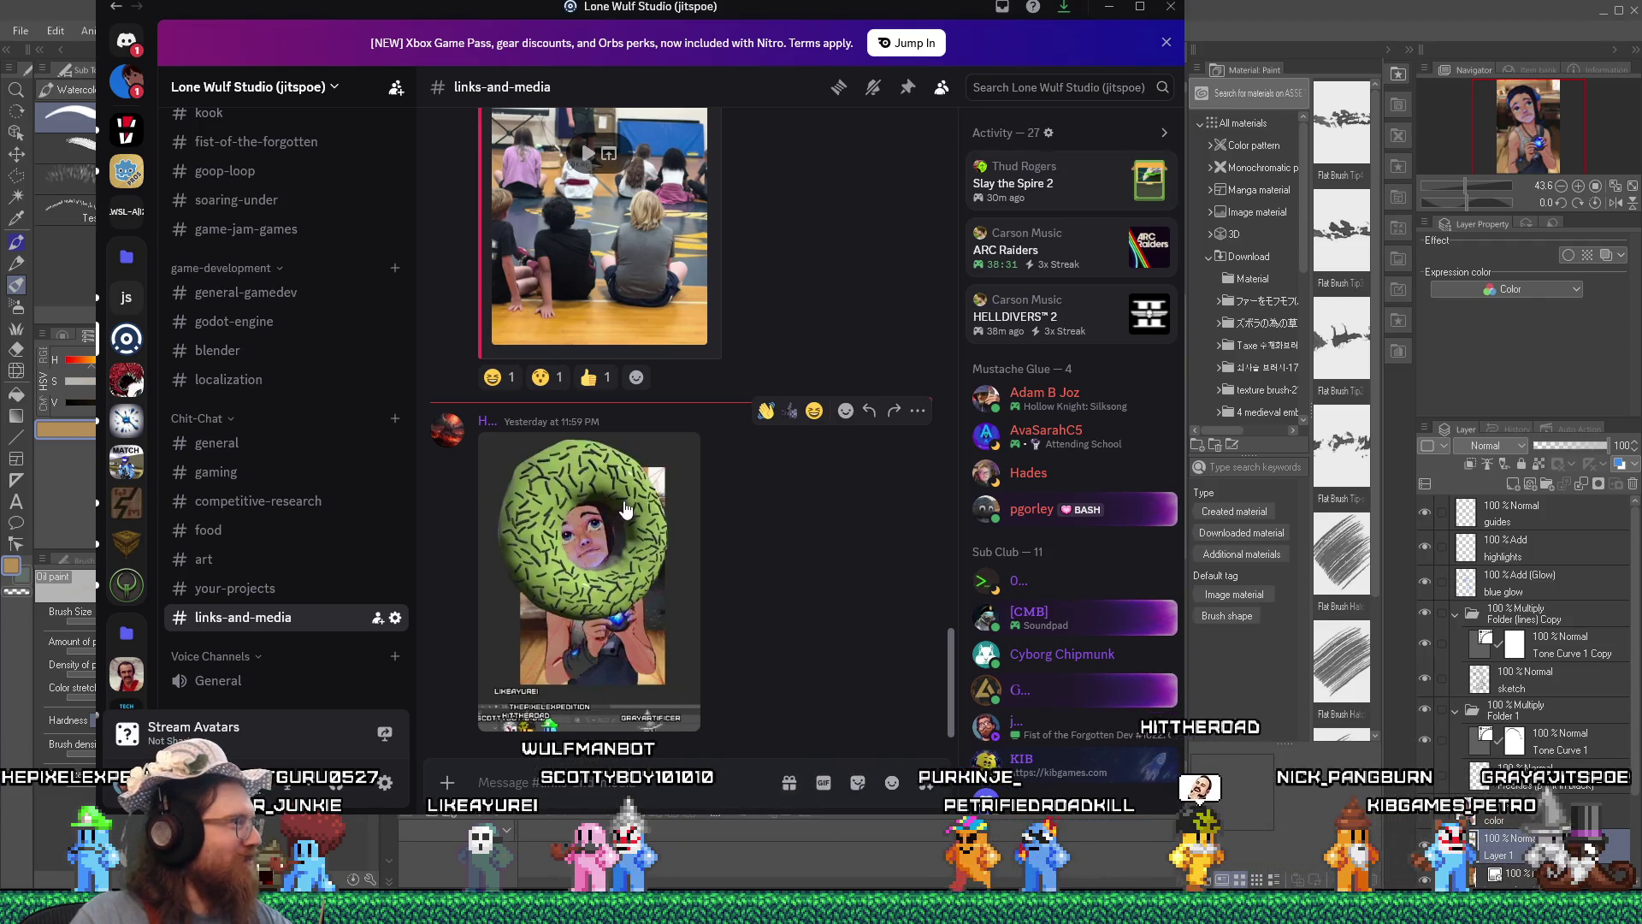
pyautogui.moveTo(890, 15)
pyautogui.mouseDown()
pyautogui.moveTo(1035, 52)
pyautogui.moveTo(986, 79)
pyautogui.mouseUp()
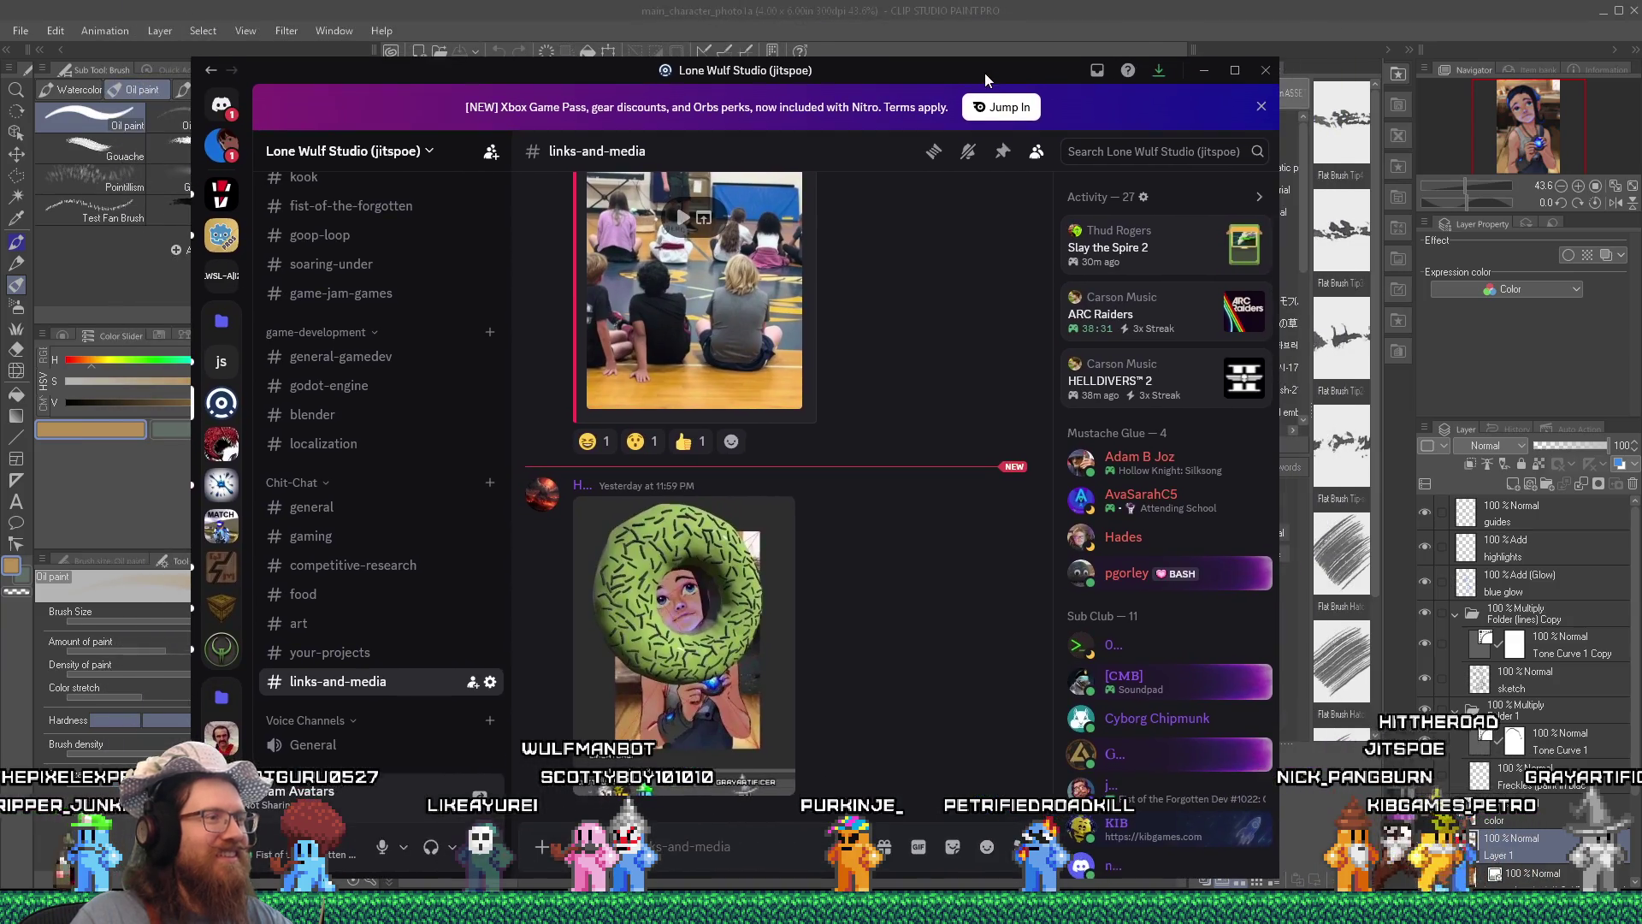
pyautogui.hotkey('alt', 'Tab')
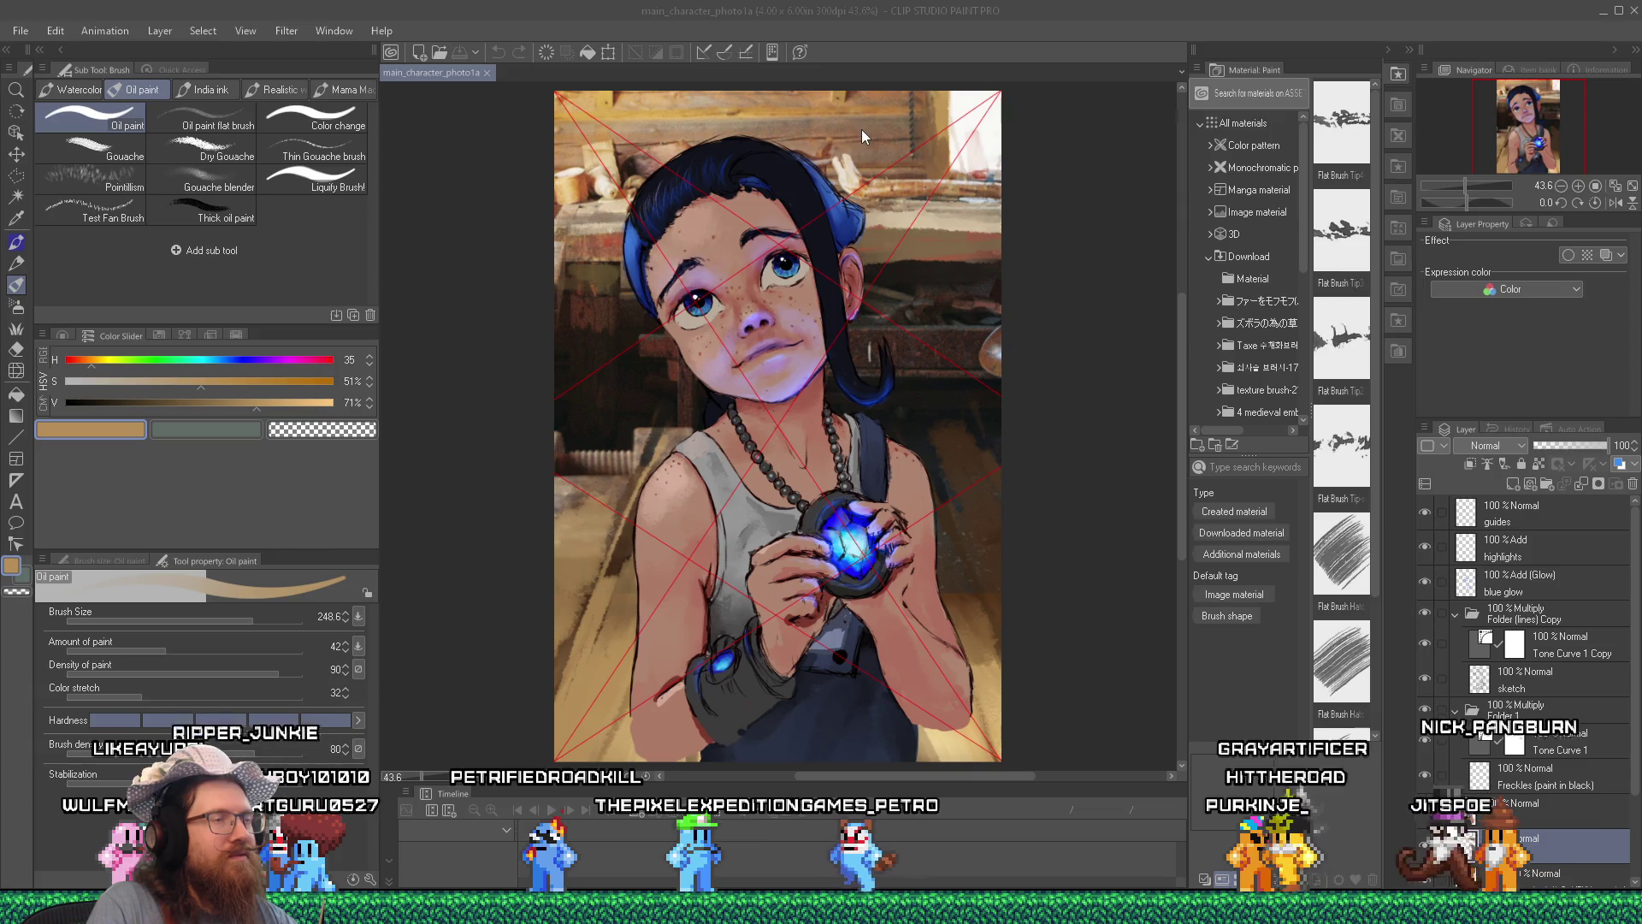
# Sample a duller brown, set brush size 59.4, undo the last stroke, and pick India ink Darker bleed.
pyautogui.hotkey('alt', 'Tab')
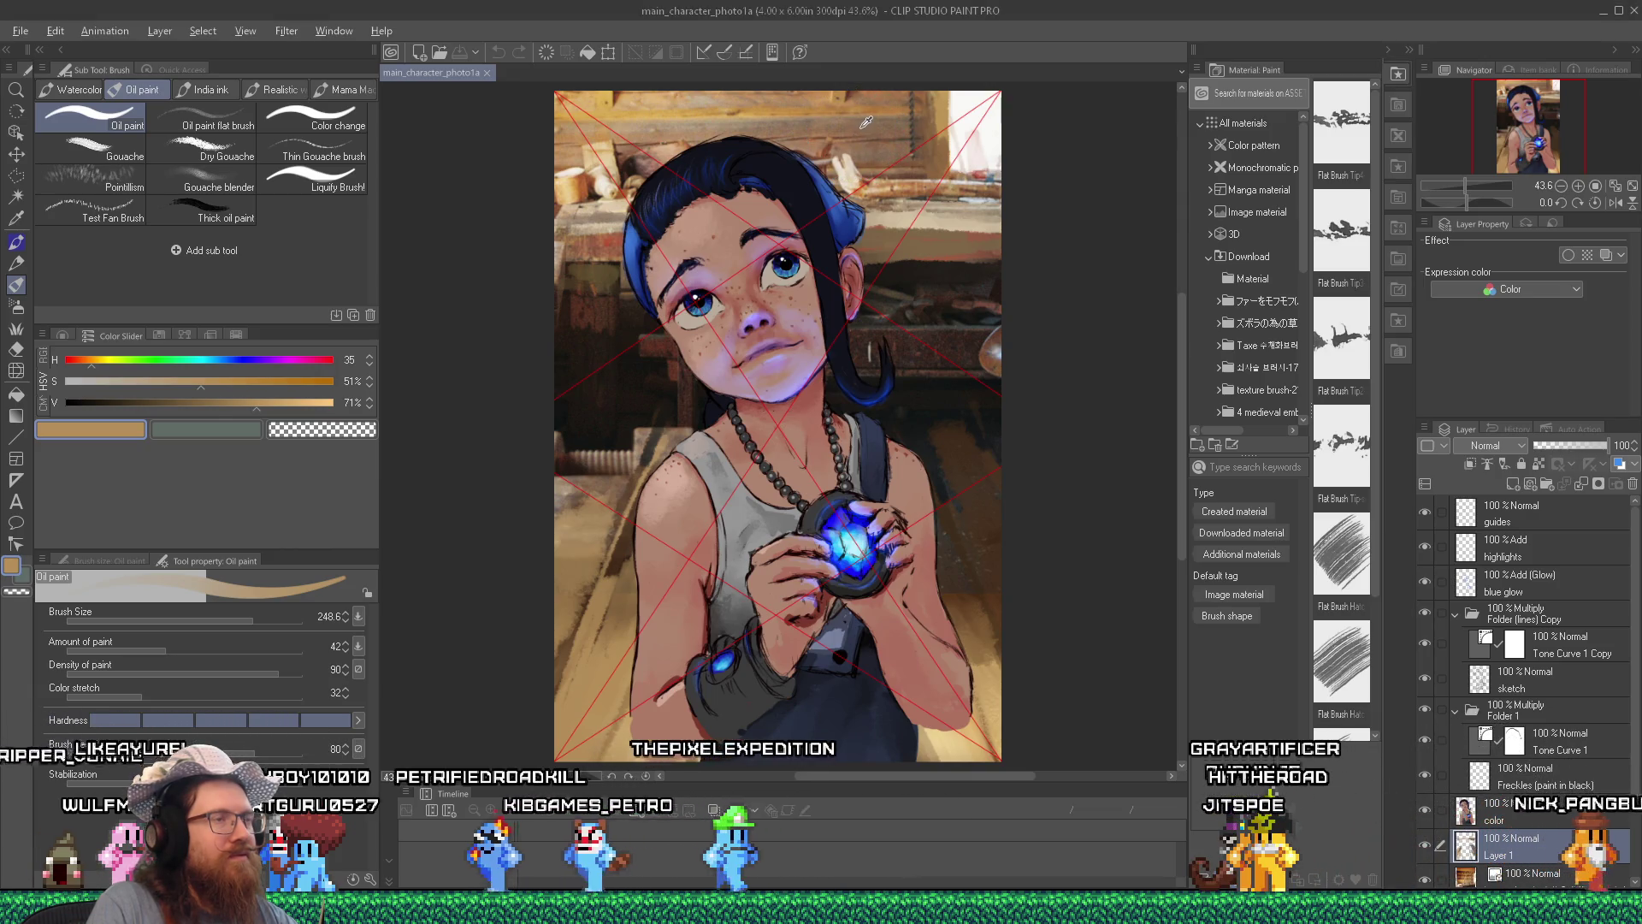
pyautogui.keyDown('alt'); pyautogui.click(866, 123); pyautogui.keyUp('alt')
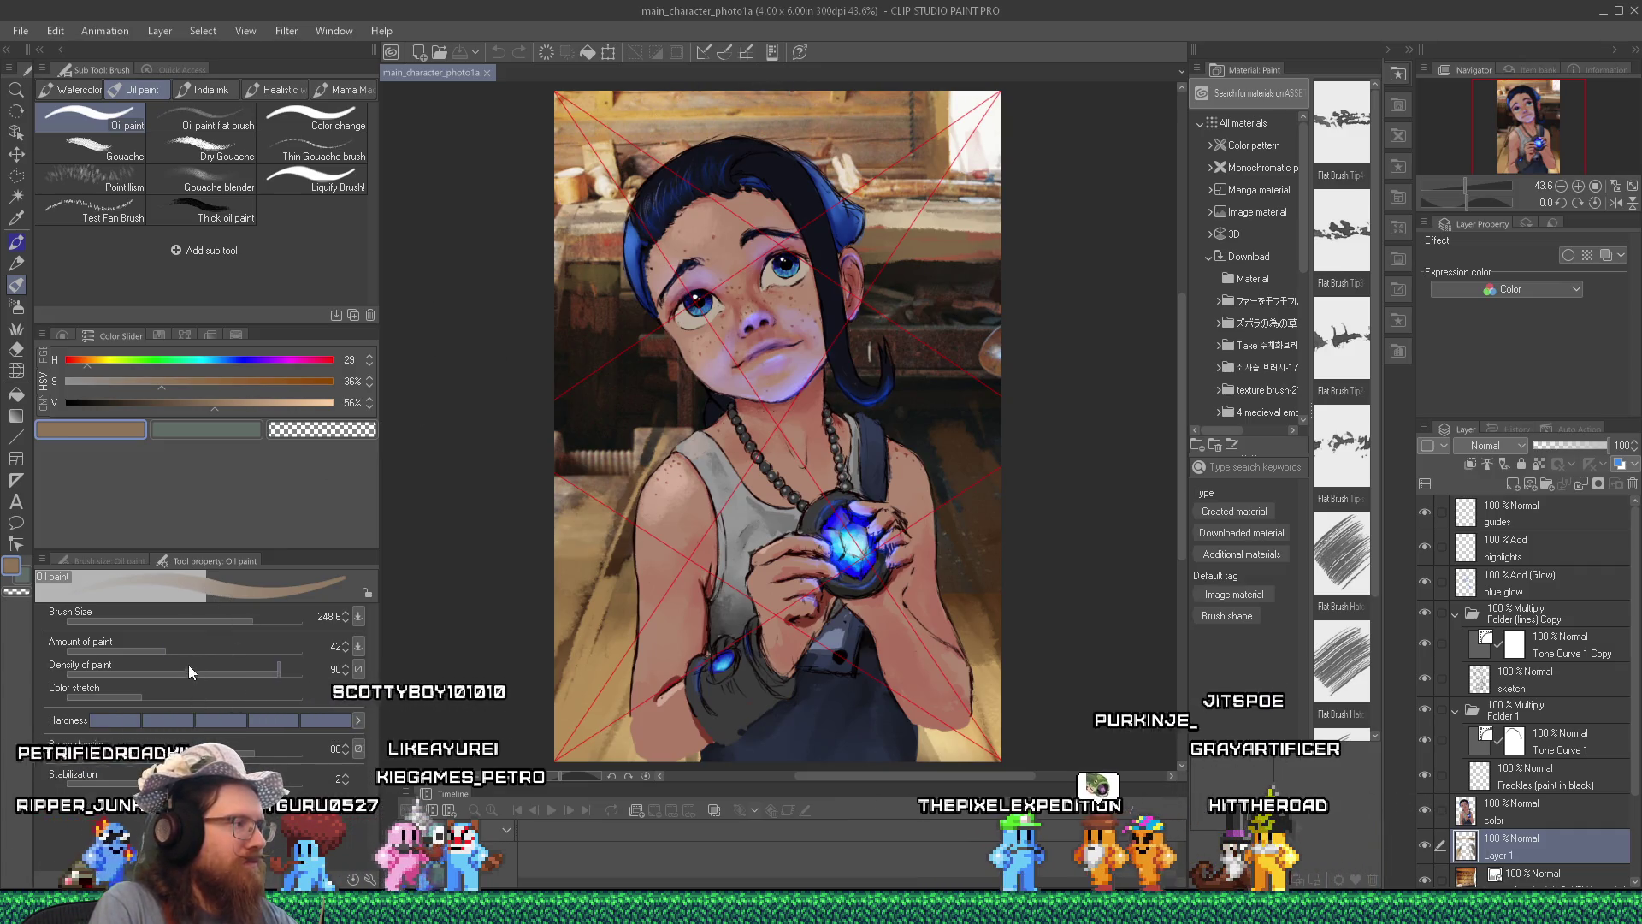
pyautogui.click(221, 619)
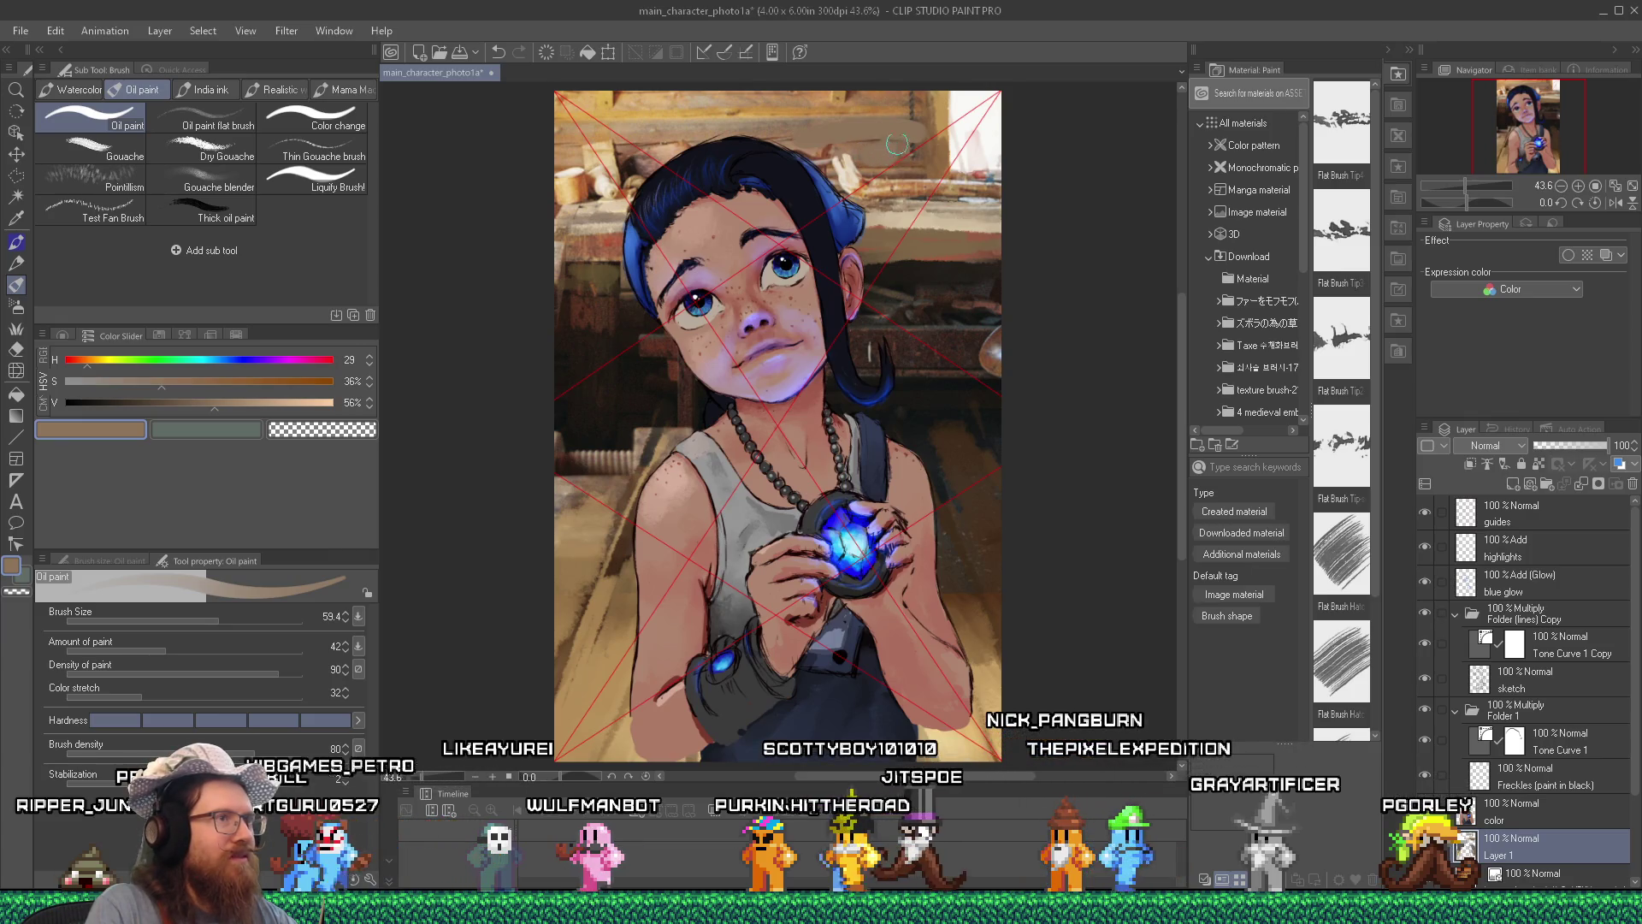
pyautogui.hotkey('ctrl', 'z')
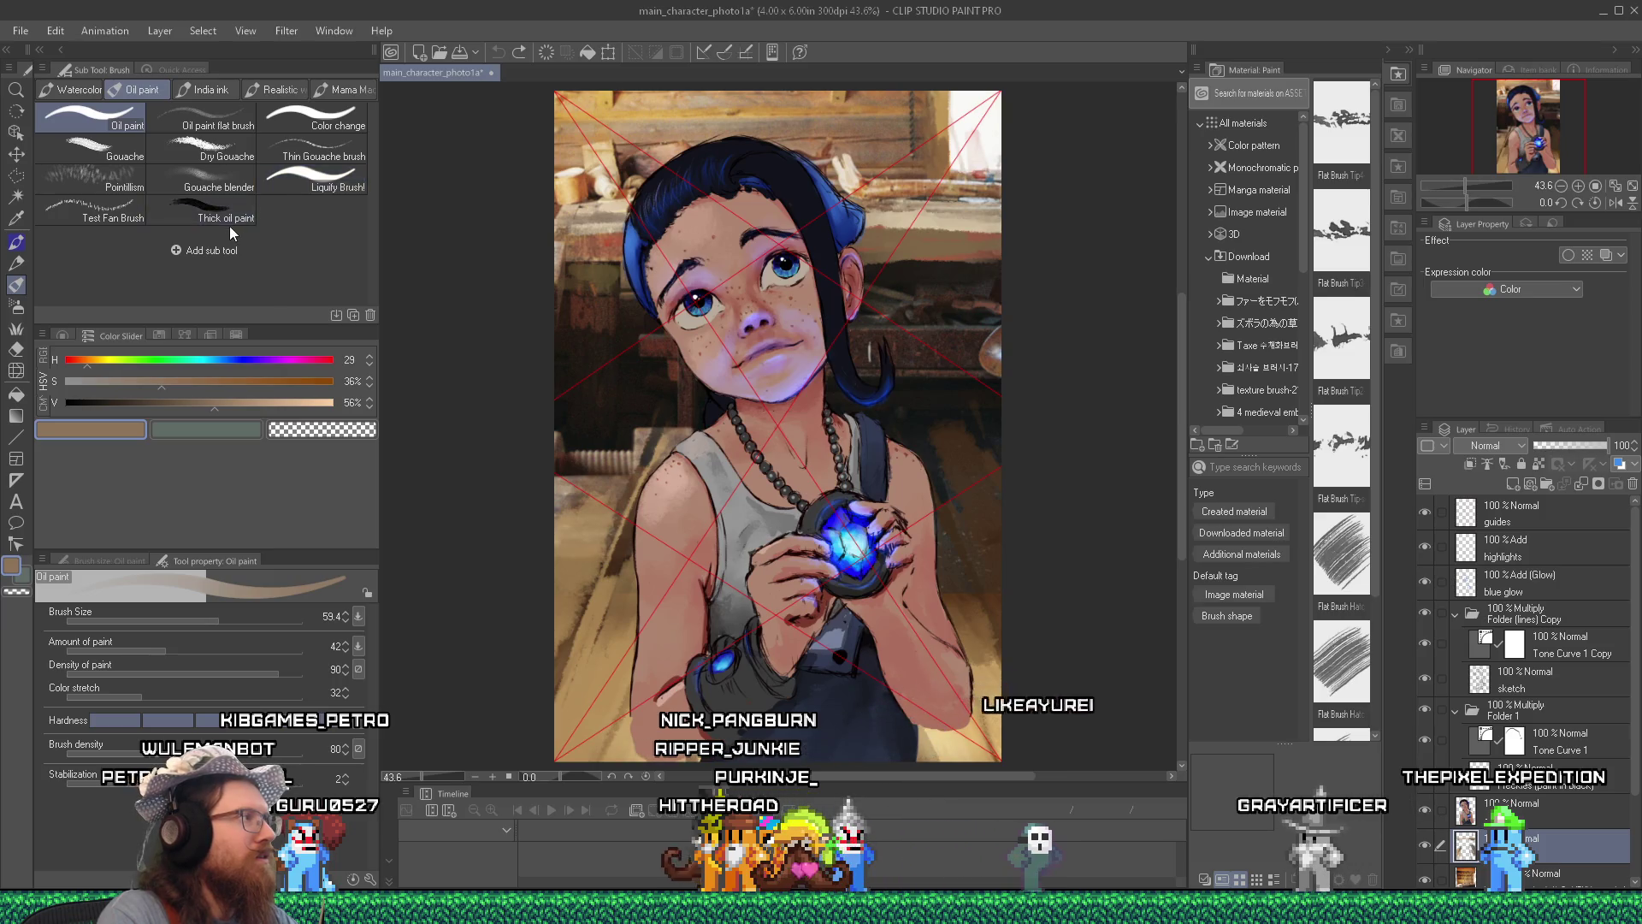
pyautogui.click(225, 94)
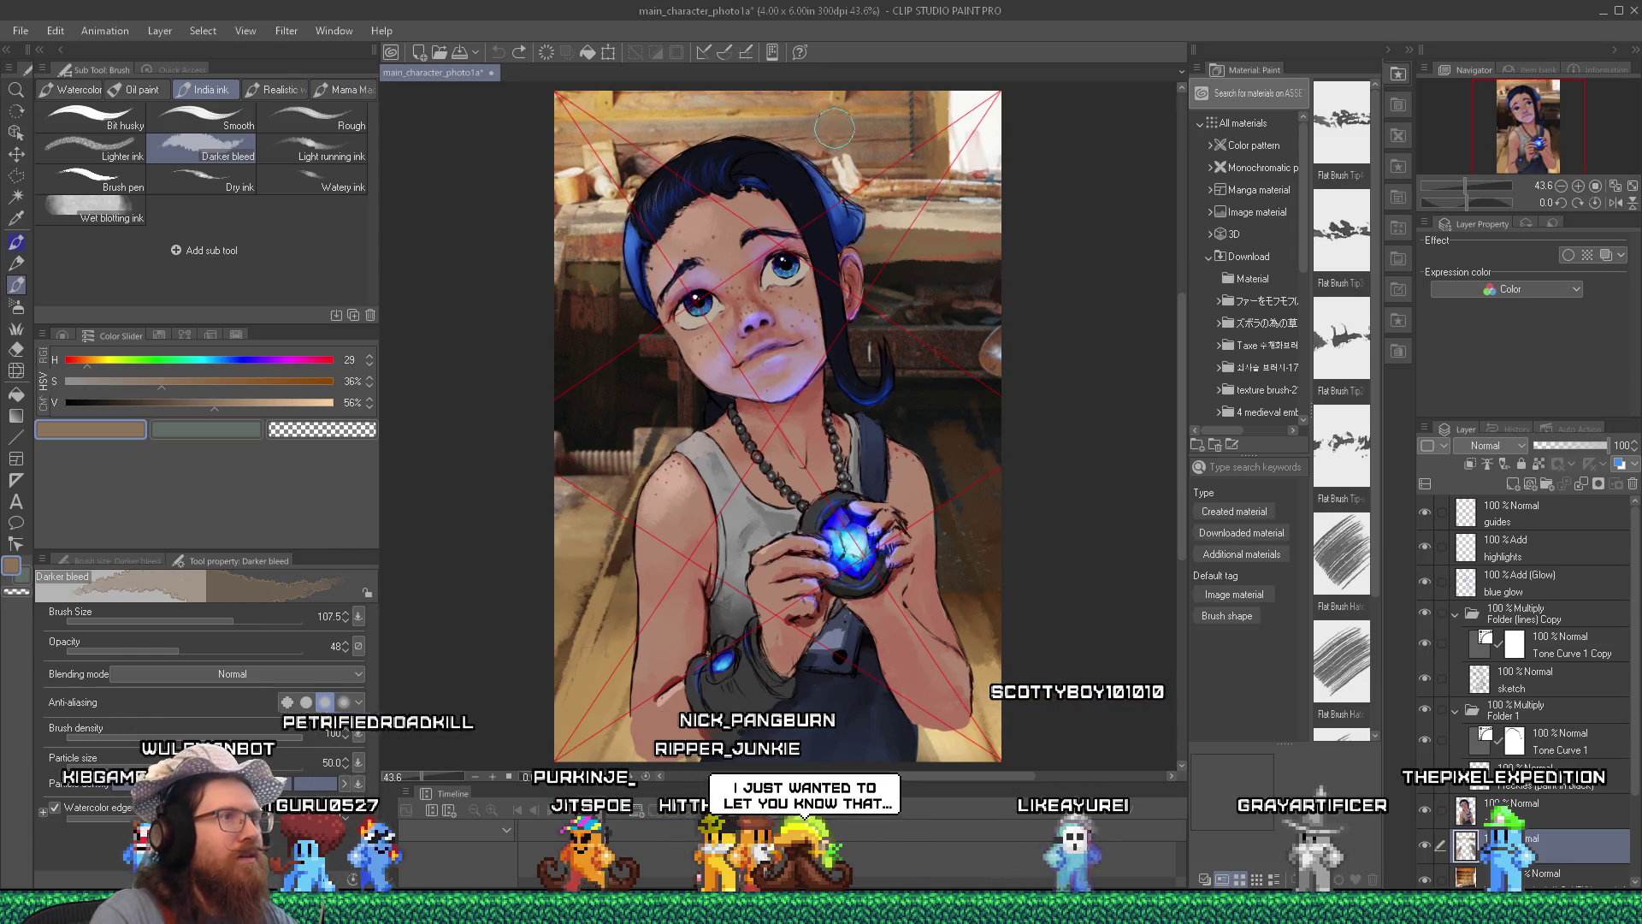
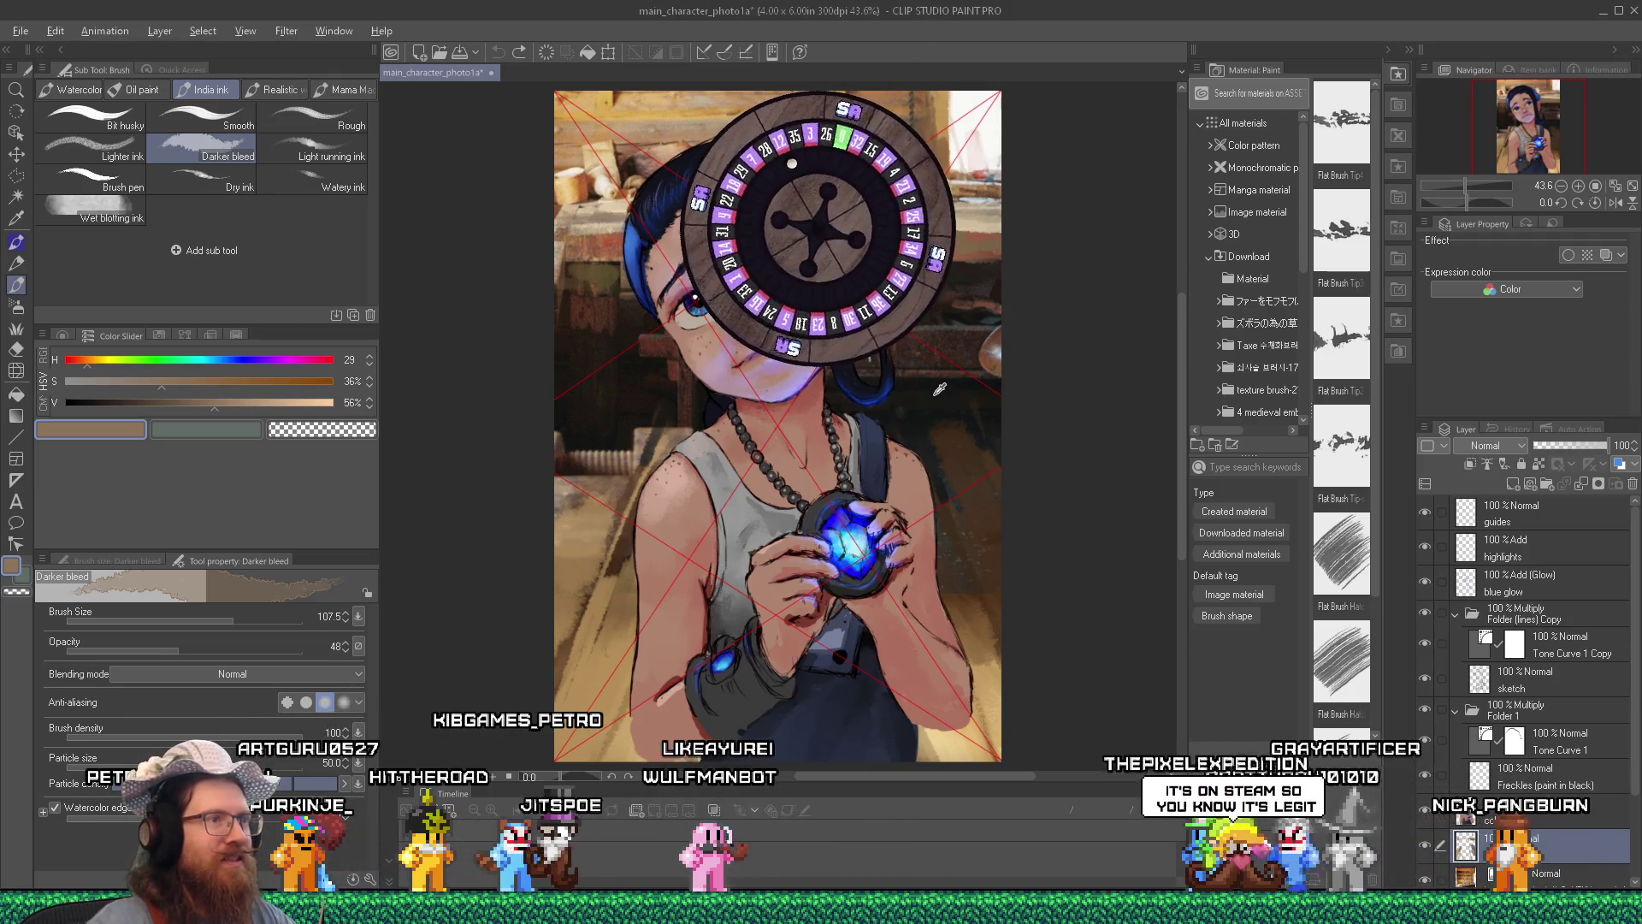
# Sample a dark brown from the painting as the drawing colour and switch to the Wet blotting ink brush.
pyautogui.keyDown('alt'); pyautogui.click(958, 424); pyautogui.keyUp('alt')
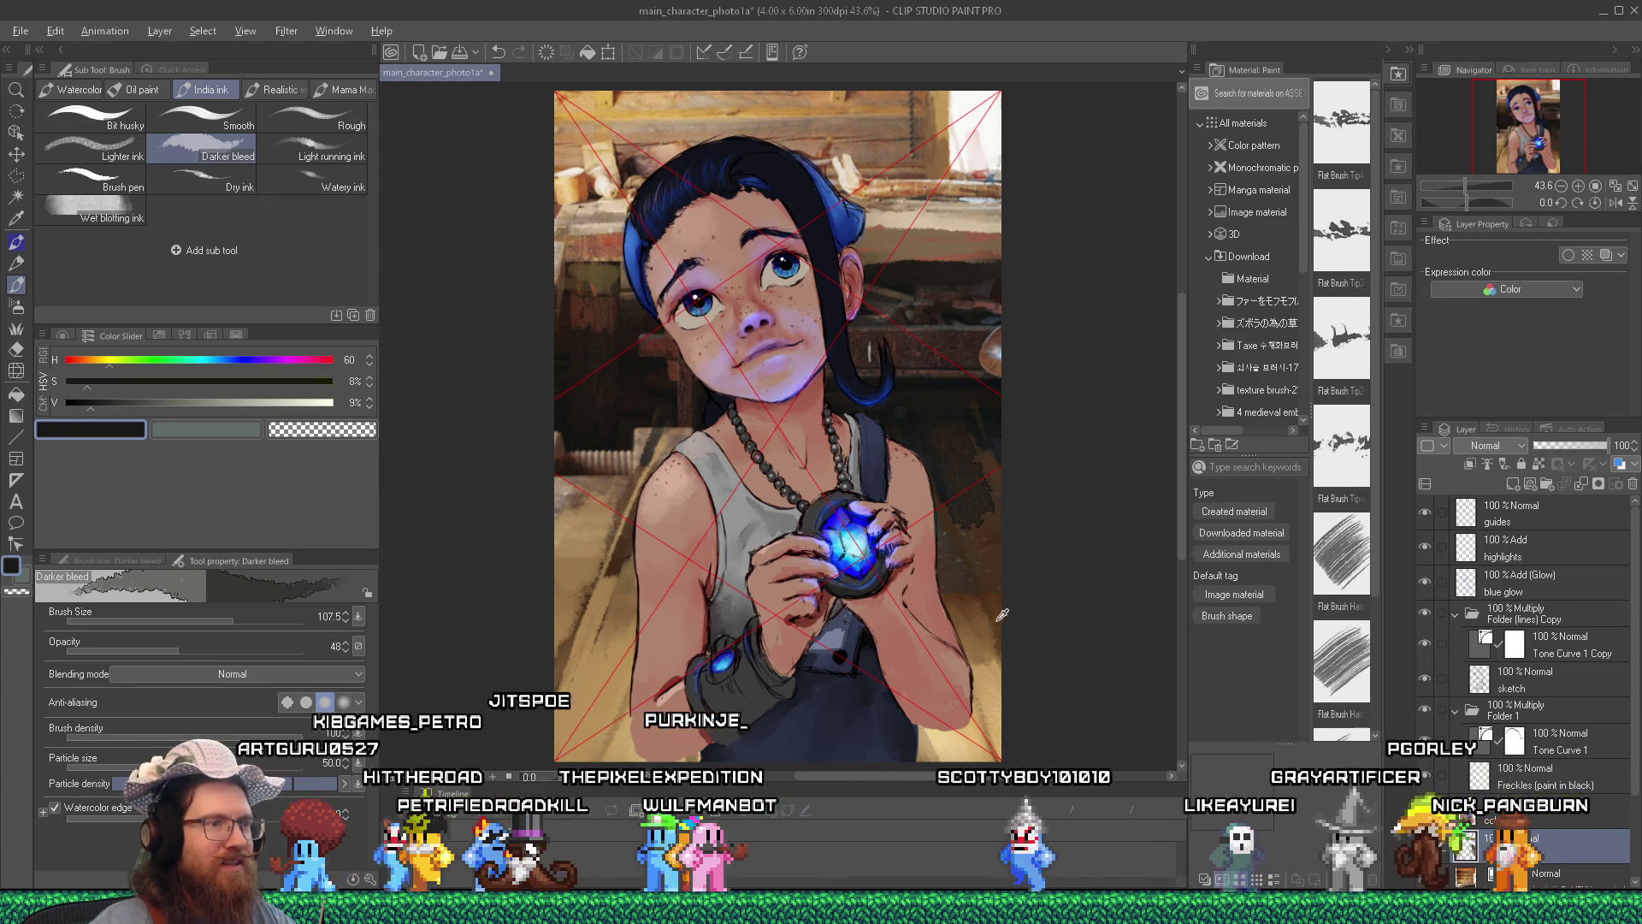
pyautogui.keyDown('alt'); pyautogui.click(992, 513); pyautogui.keyUp('alt')
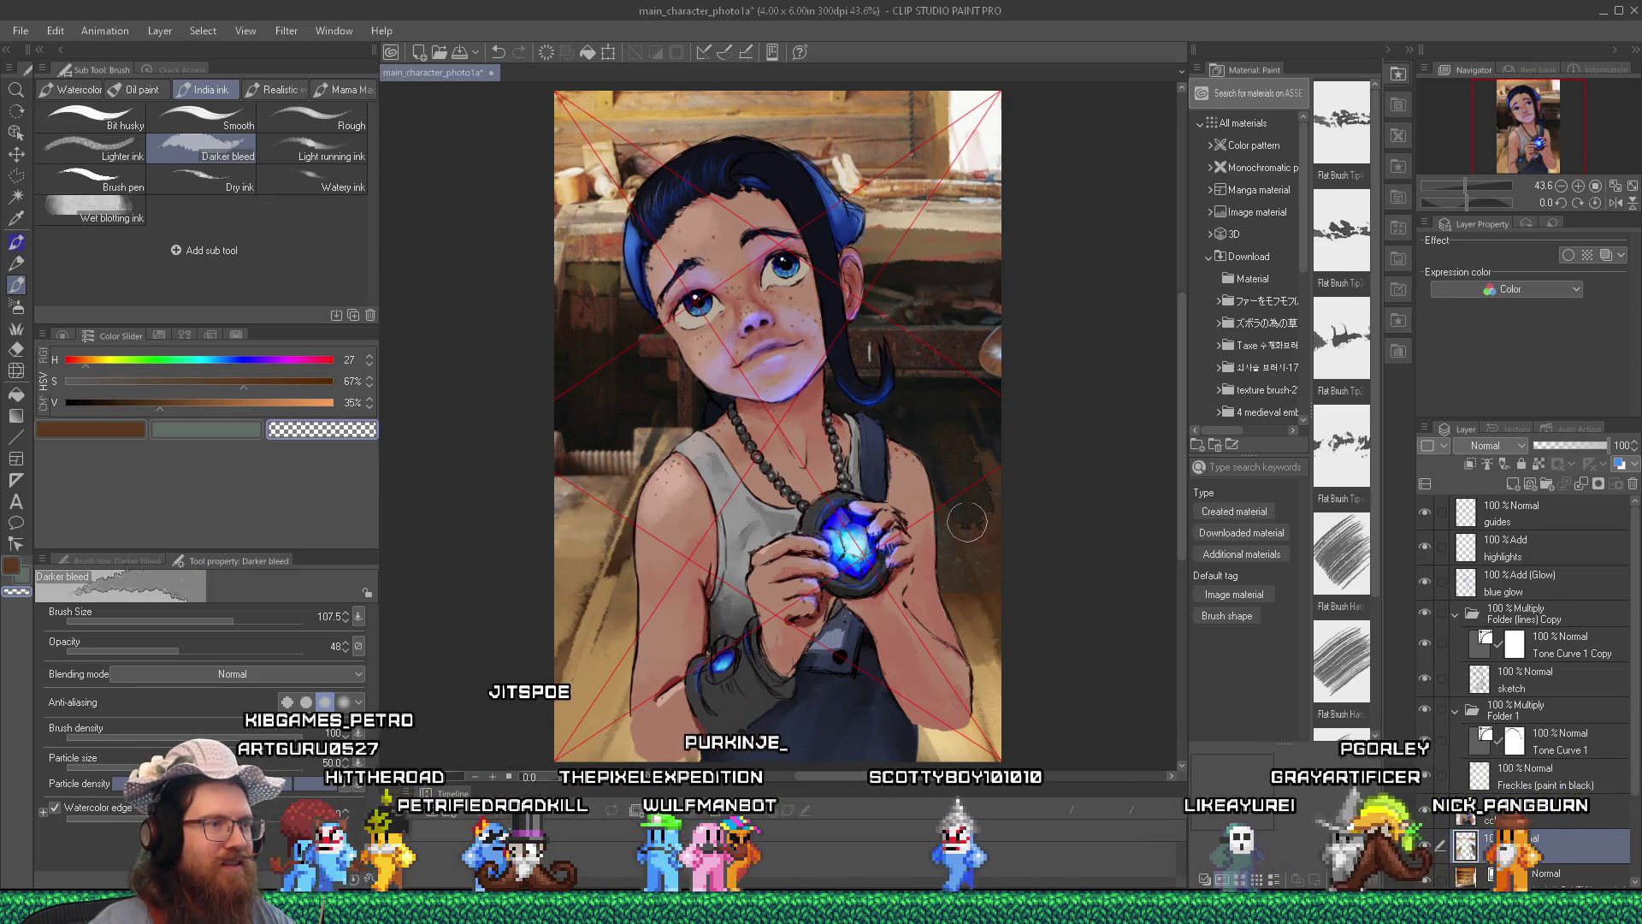
pyautogui.keyDown('alt'); pyautogui.click(996, 599); pyautogui.keyUp('alt')
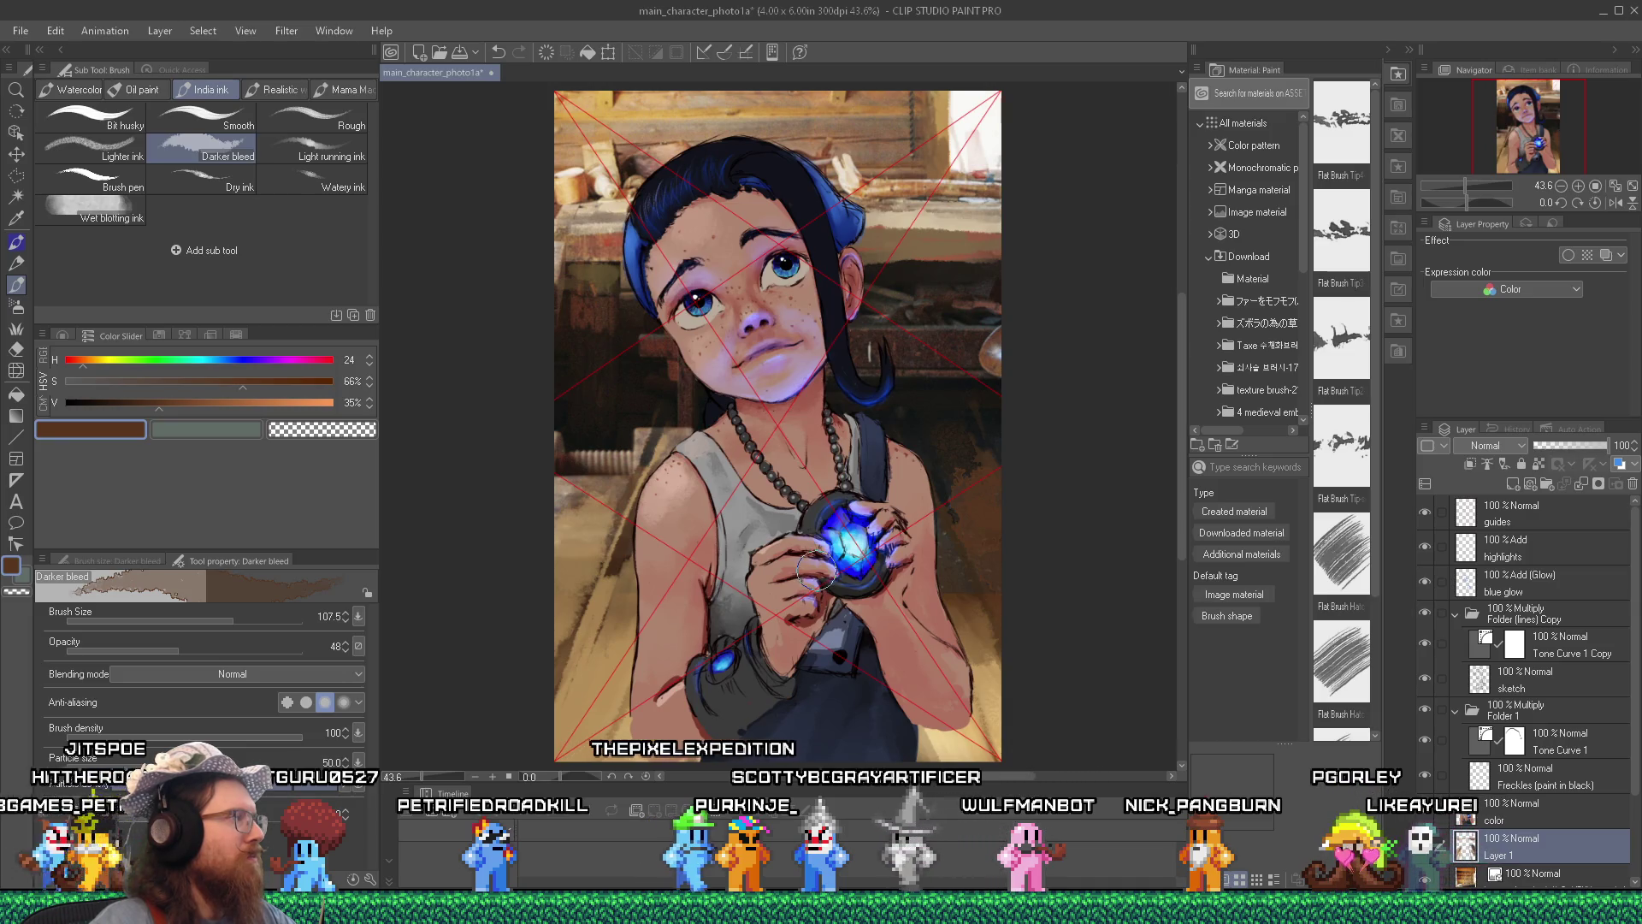
pyautogui.press('b')
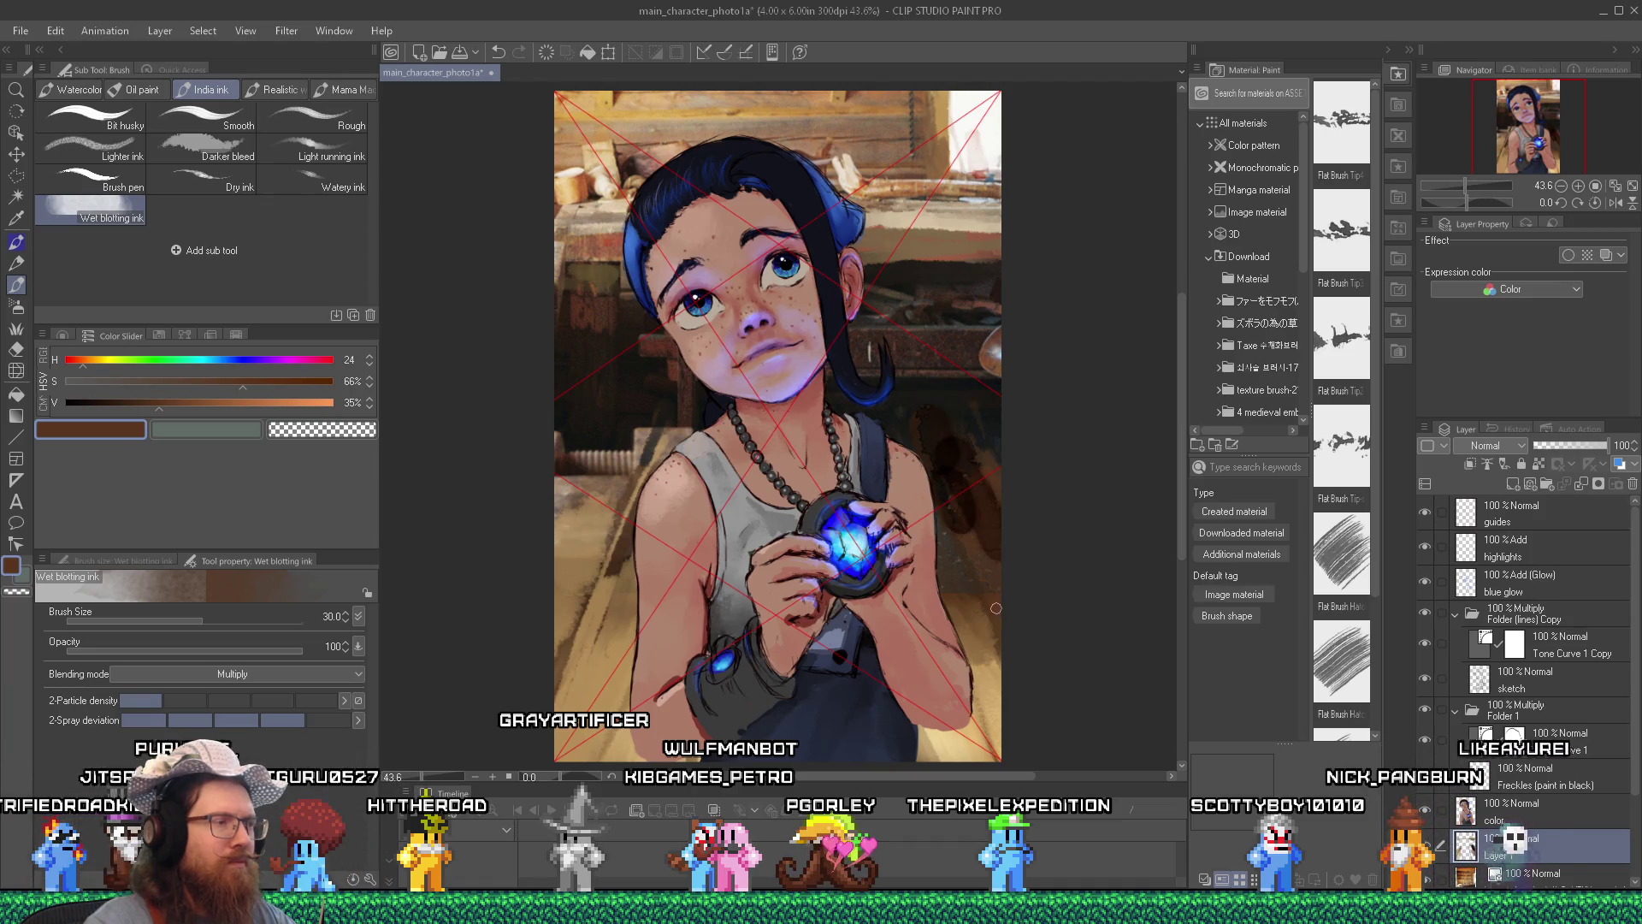
pyautogui.click(22, 33)
# Create a new 1920×1024 Illustration canvas and paint the first brown wet-ink blobs at right.
pyautogui.click(46, 50)
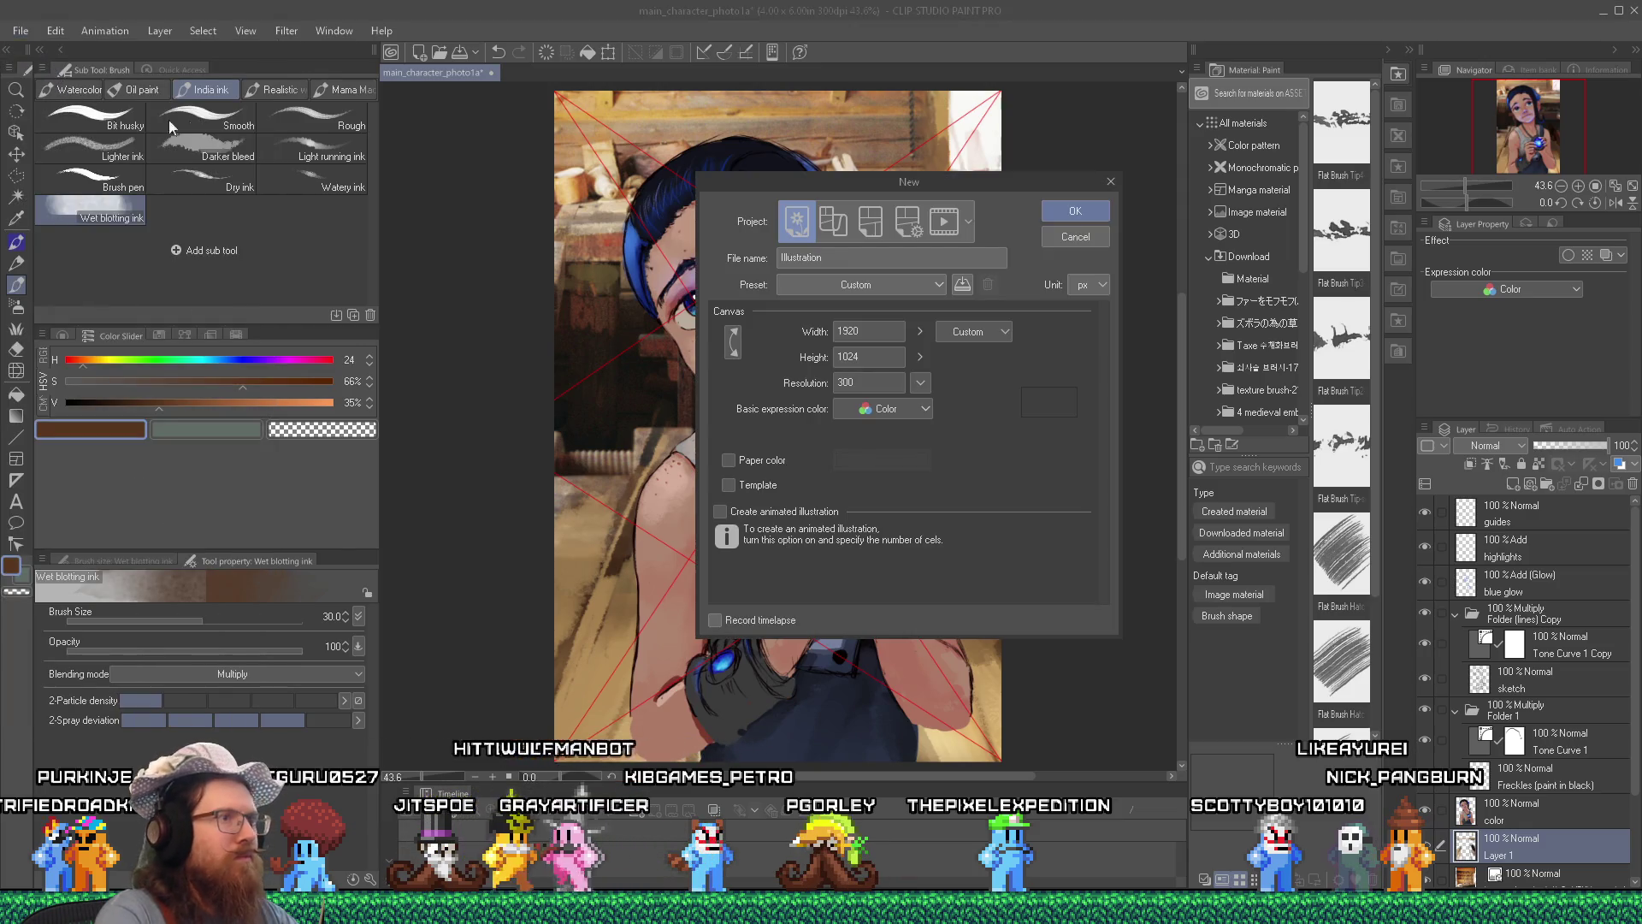
pyautogui.click(1075, 211)
pyautogui.moveTo(757, 389); pyautogui.dragTo(795, 377)
pyautogui.moveTo(808, 395); pyautogui.dragTo(975, 361)
pyautogui.moveTo(723, 376); pyautogui.dragTo(757, 381)
# Paint a cluster of overlapping wet-ink blobs on the left, joining it to the right group.
pyautogui.moveTo(500, 349); pyautogui.dragTo(535, 347)
pyautogui.moveTo(564, 386)
pyautogui.mouseDown()
pyautogui.moveTo(633, 376)
pyautogui.moveTo(637, 347)
pyautogui.mouseUp()
pyautogui.moveTo(607, 402); pyautogui.dragTo(646, 423)
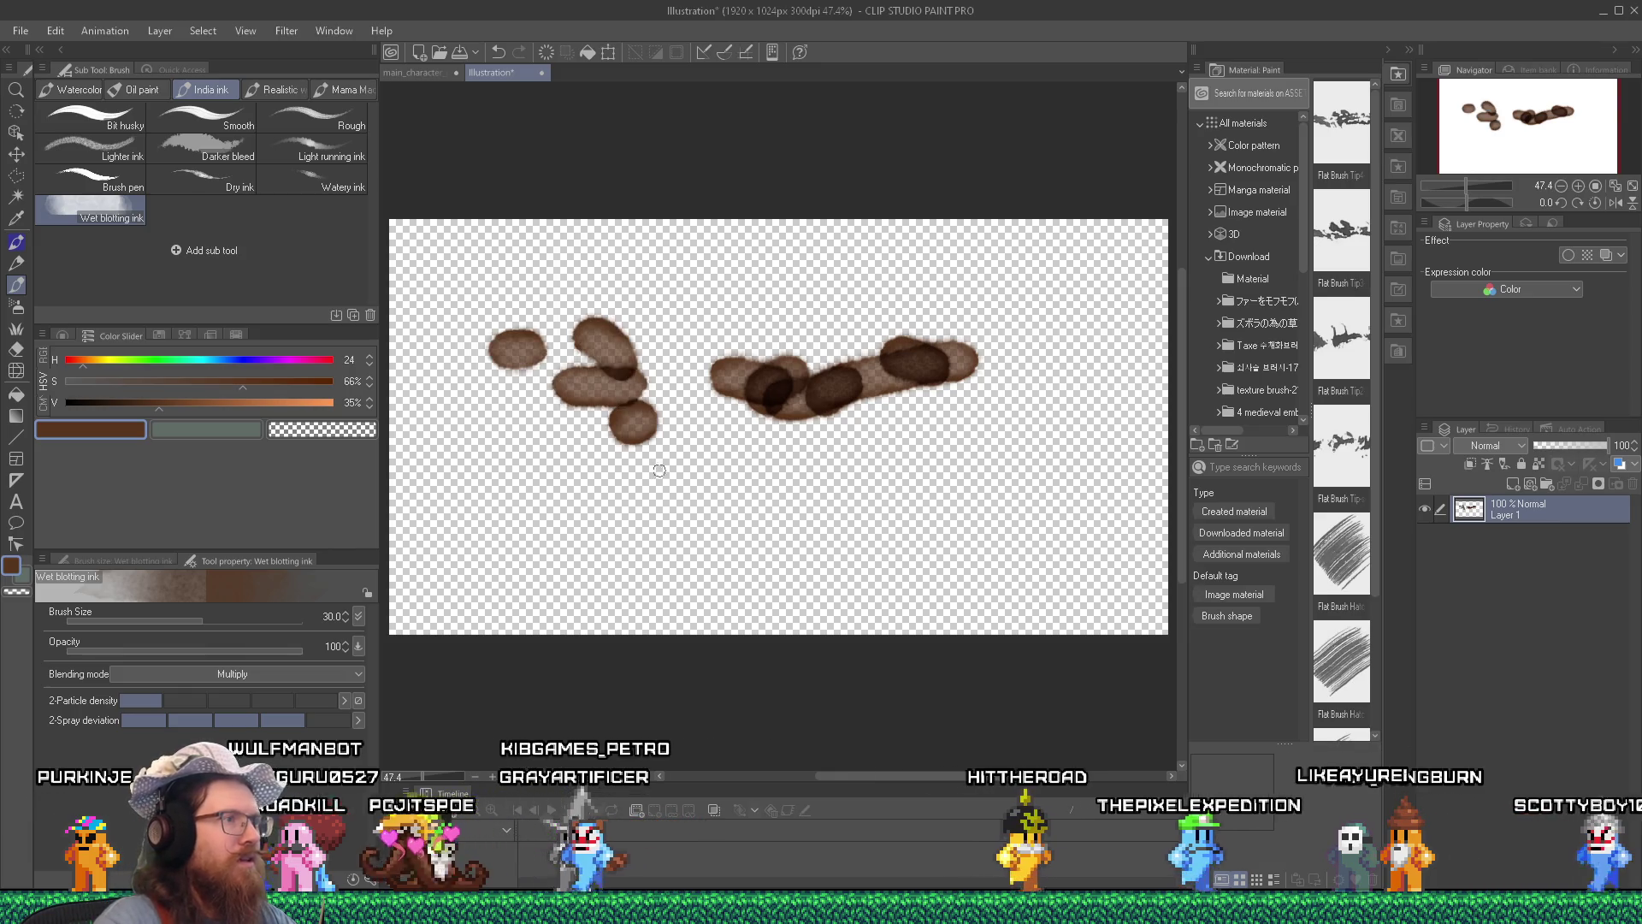
pyautogui.moveTo(620, 359); pyautogui.dragTo(650, 368)
pyautogui.moveTo(633, 299); pyautogui.dragTo(603, 325)
pyautogui.moveTo(727, 299); pyautogui.dragTo(637, 411)
pyautogui.moveTo(787, 423); pyautogui.dragTo(684, 419)
pyautogui.moveTo(727, 441); pyautogui.dragTo(693, 483)
pyautogui.moveTo(672, 441)
pyautogui.mouseDown()
pyautogui.moveTo(637, 514)
pyautogui.moveTo(722, 505)
pyautogui.mouseUp()
pyautogui.moveTo(637, 402); pyautogui.dragTo(658, 492)
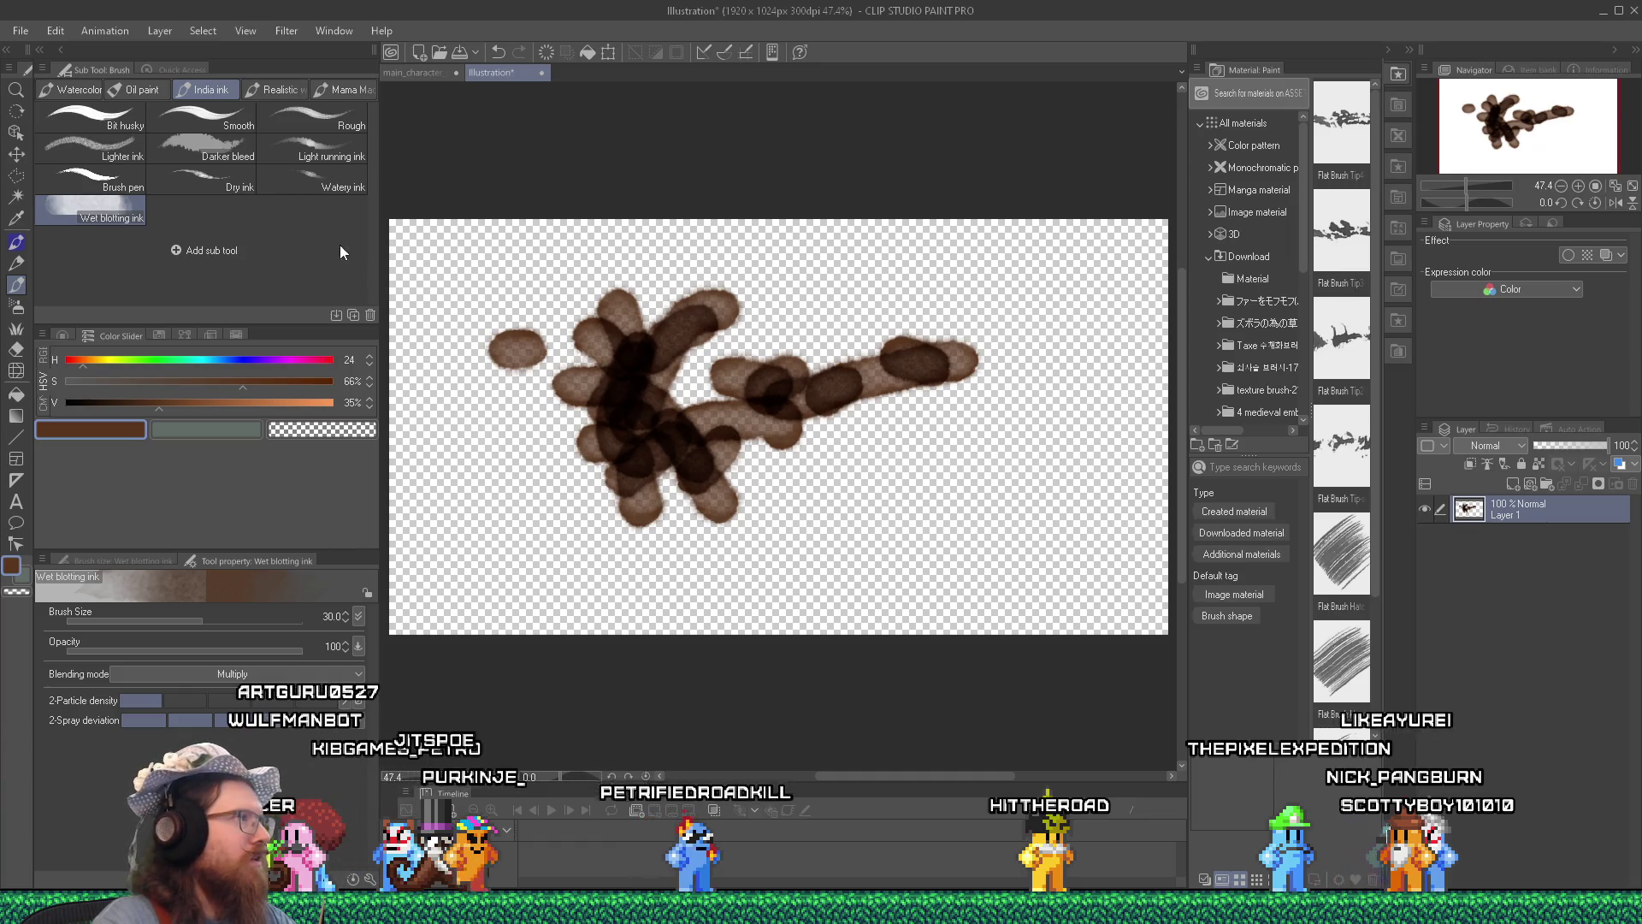
# Draw thin wavy Dry ink strokes above and to the right of the blobs.
pyautogui.click(244, 183)
pyautogui.moveTo(658, 272)
pyautogui.mouseDown()
pyautogui.moveTo(817, 299)
pyautogui.moveTo(892, 268)
pyautogui.moveTo(972, 275)
pyautogui.moveTo(1022, 301)
pyautogui.moveTo(1013, 360)
pyautogui.mouseUp()
pyautogui.moveTo(1007, 384); pyautogui.dragTo(912, 492)
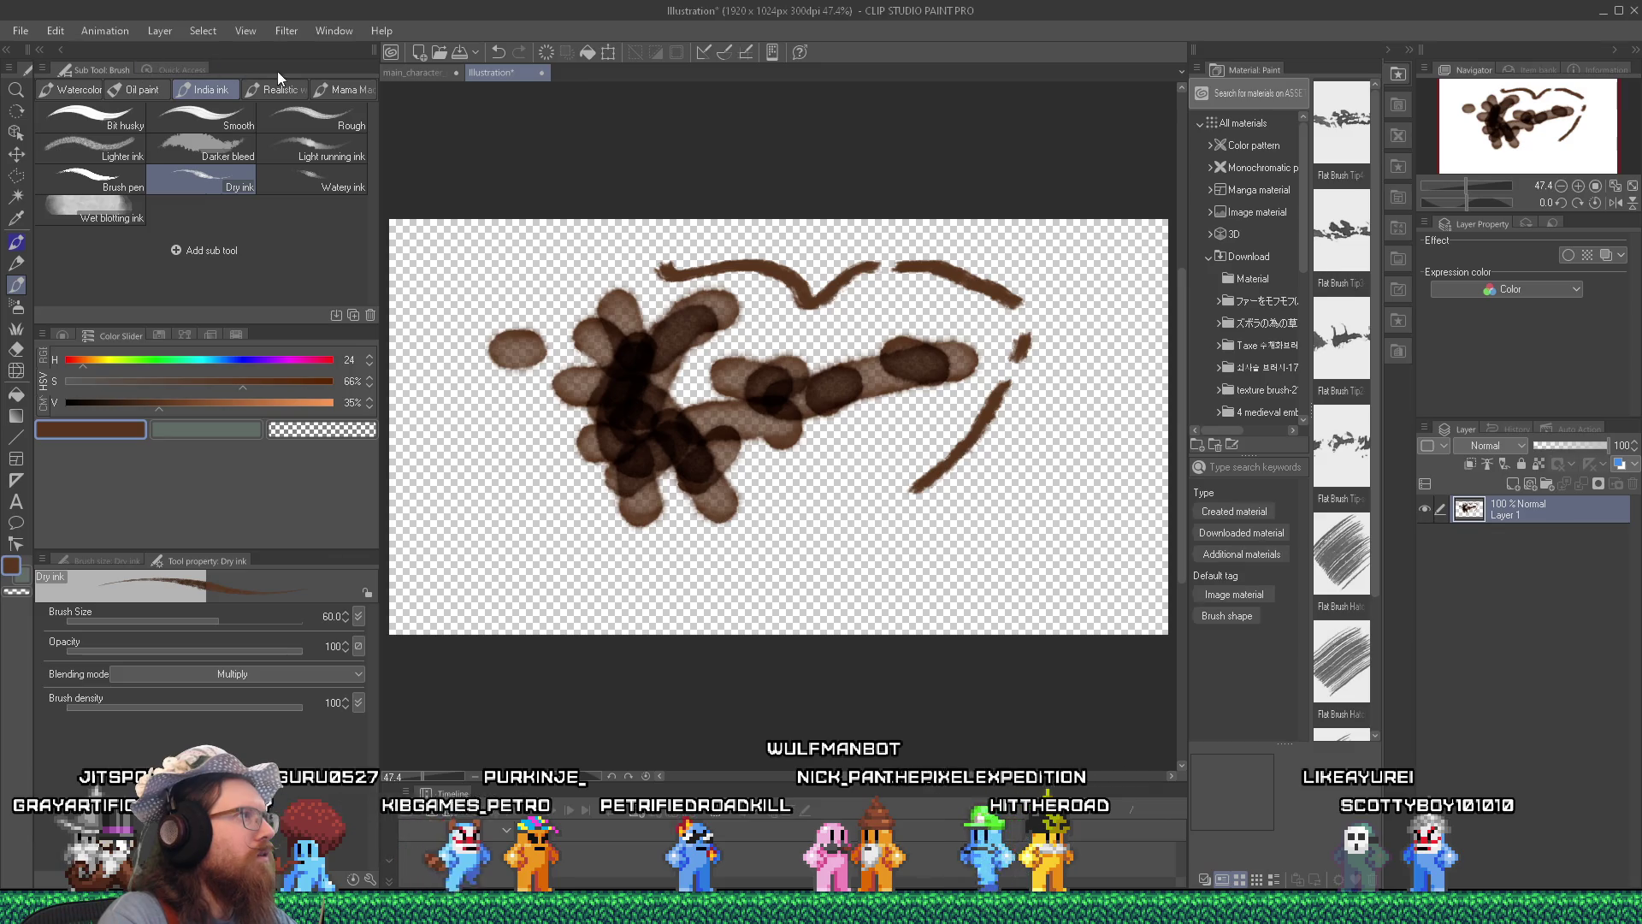
pyautogui.click(340, 89)
# Paint textured dry brown loops at the left and bottom, then open the Huion tablet settings from the tray.
pyautogui.click(205, 136)
pyautogui.moveTo(475, 410)
pyautogui.mouseDown()
pyautogui.moveTo(505, 300)
pyautogui.moveTo(498, 484)
pyautogui.moveTo(552, 551)
pyautogui.moveTo(519, 560)
pyautogui.moveTo(400, 383)
pyautogui.moveTo(453, 551)
pyautogui.mouseUp()
pyautogui.moveTo(477, 445)
pyautogui.mouseDown()
pyautogui.moveTo(513, 586)
pyautogui.moveTo(565, 538)
pyautogui.moveTo(518, 381)
pyautogui.moveTo(469, 439)
pyautogui.mouseUp()
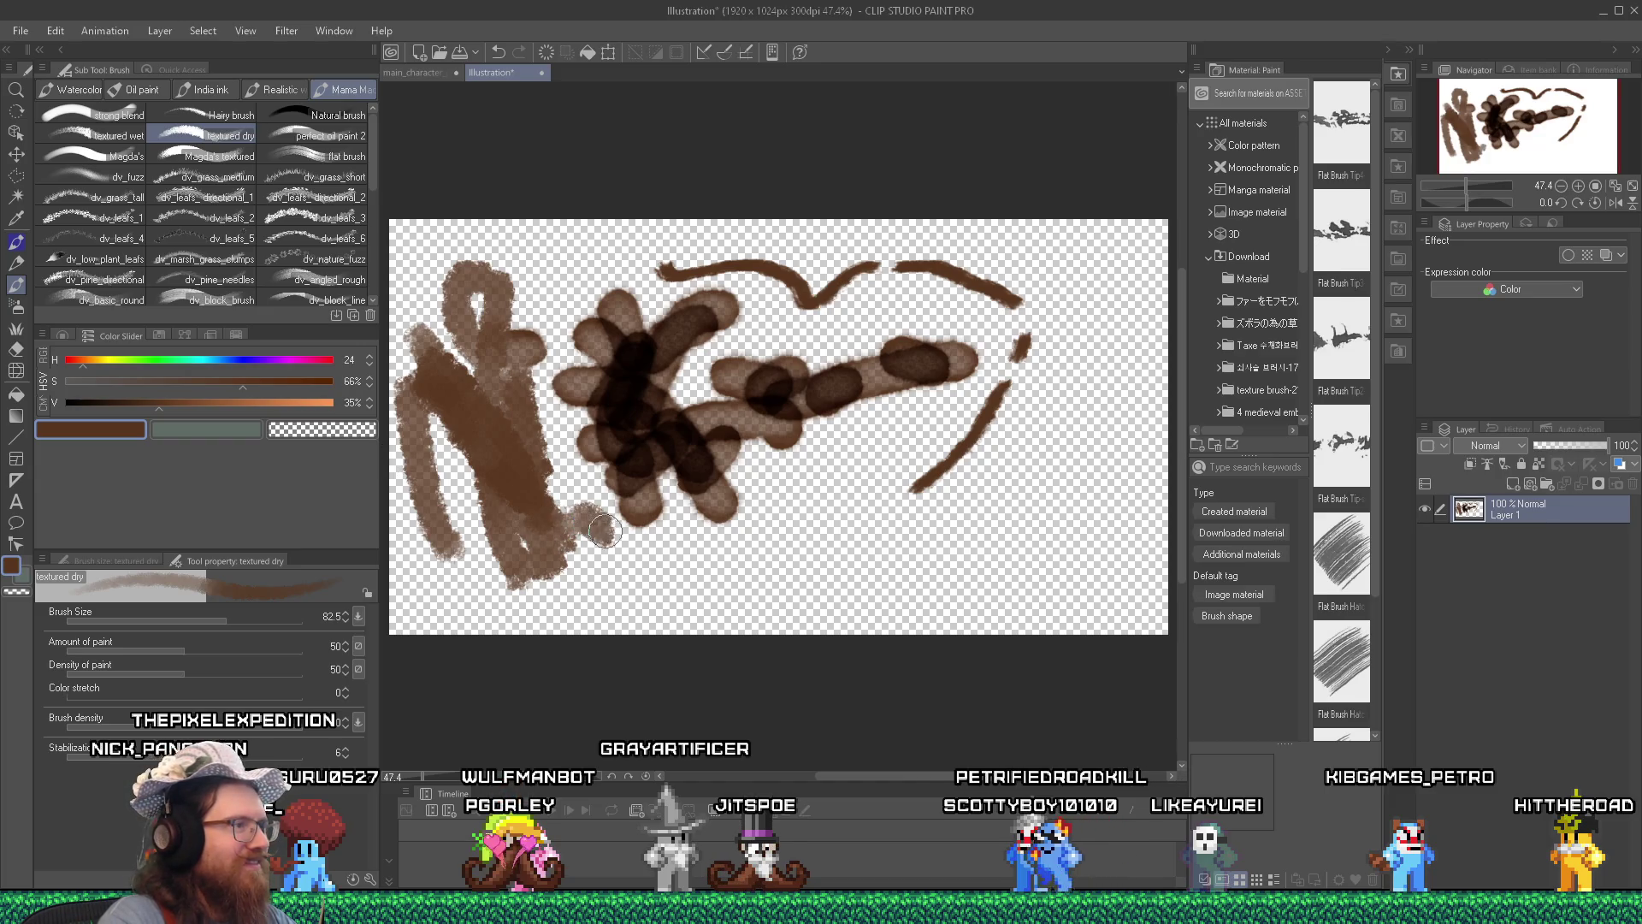
pyautogui.moveTo(604, 596)
pyautogui.mouseDown()
pyautogui.moveTo(560, 537)
pyautogui.moveTo(653, 561)
pyautogui.moveTo(637, 565)
pyautogui.moveTo(949, 554)
pyautogui.mouseUp()
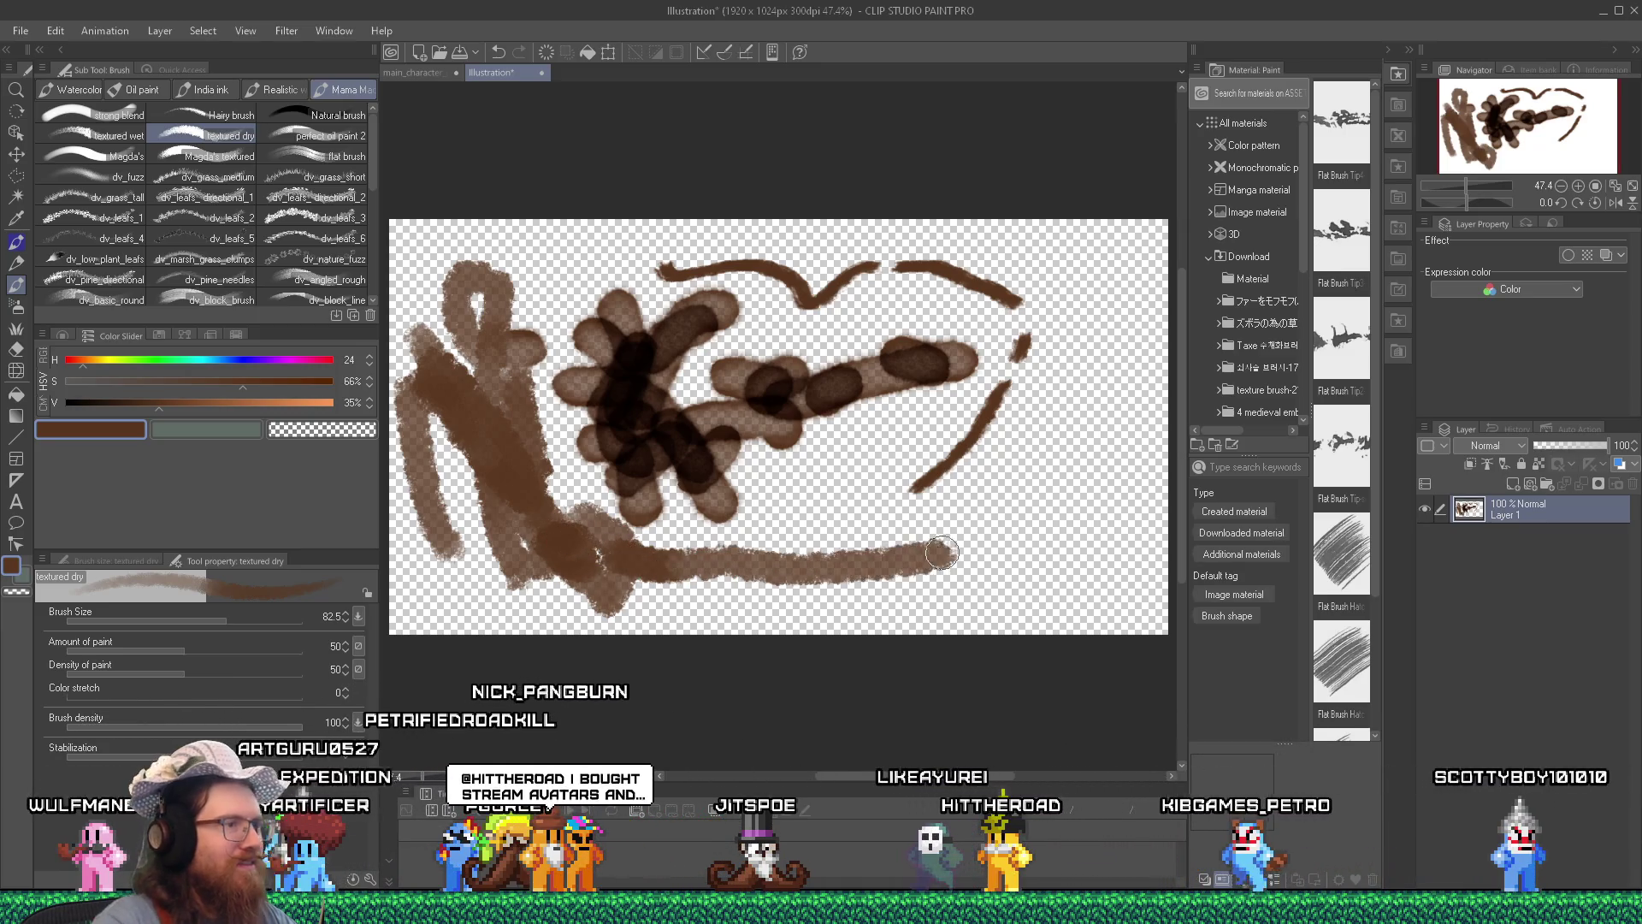
pyautogui.moveTo(811, 575)
pyautogui.mouseDown()
pyautogui.moveTo(752, 543)
pyautogui.moveTo(876, 515)
pyautogui.moveTo(855, 496)
pyautogui.moveTo(881, 428)
pyautogui.moveTo(867, 468)
pyautogui.mouseUp()
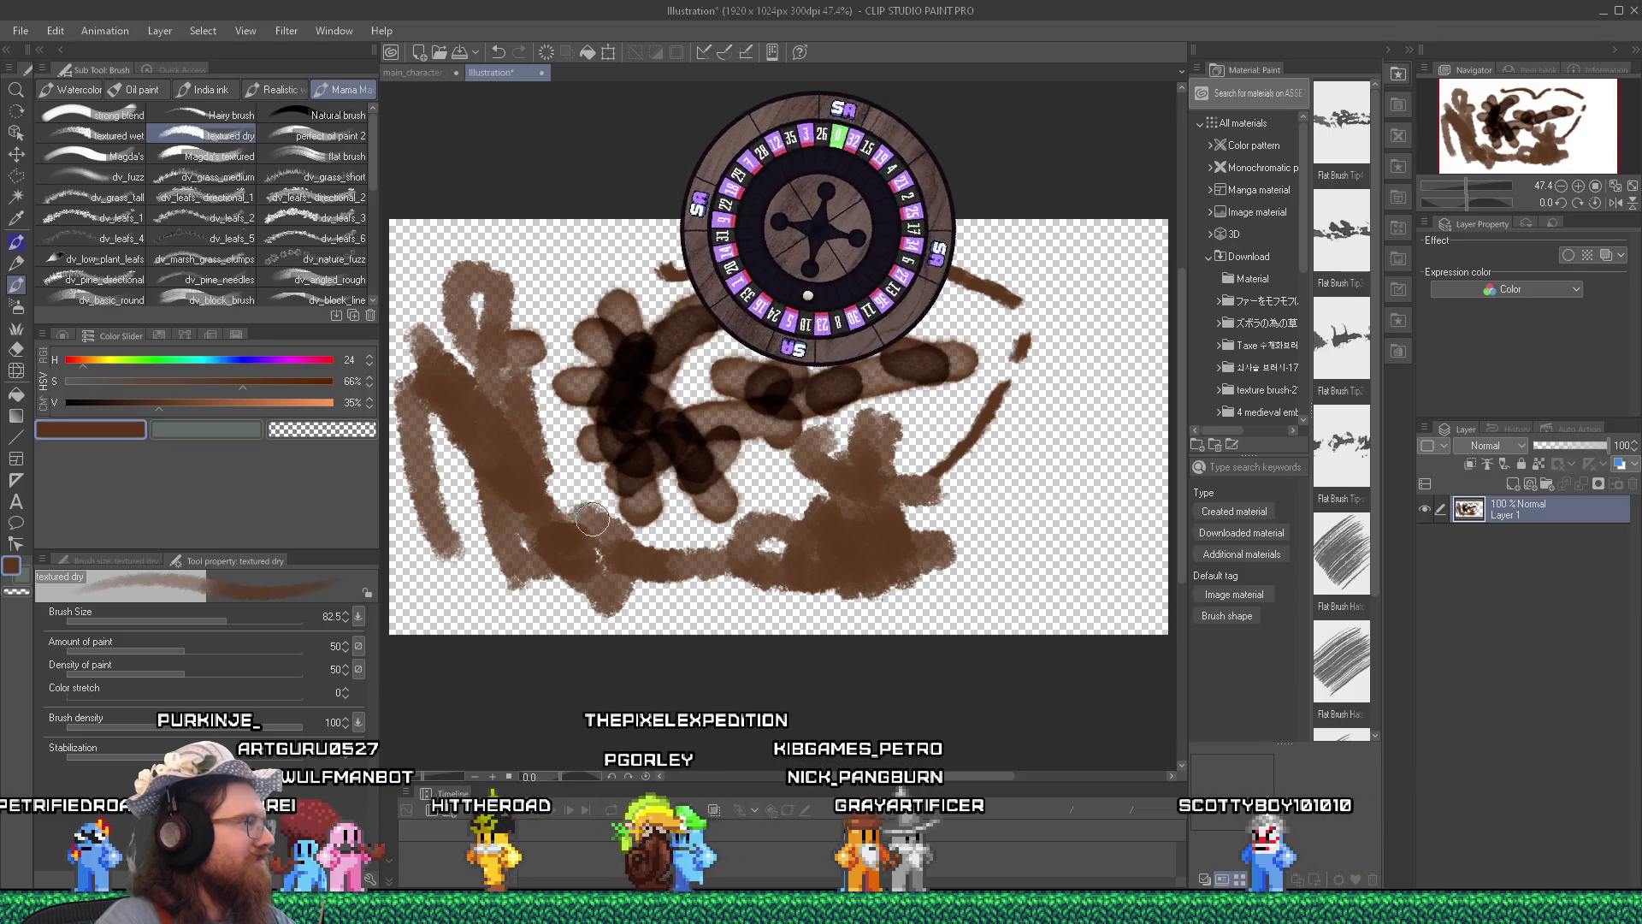
pyautogui.click(1398, 908)
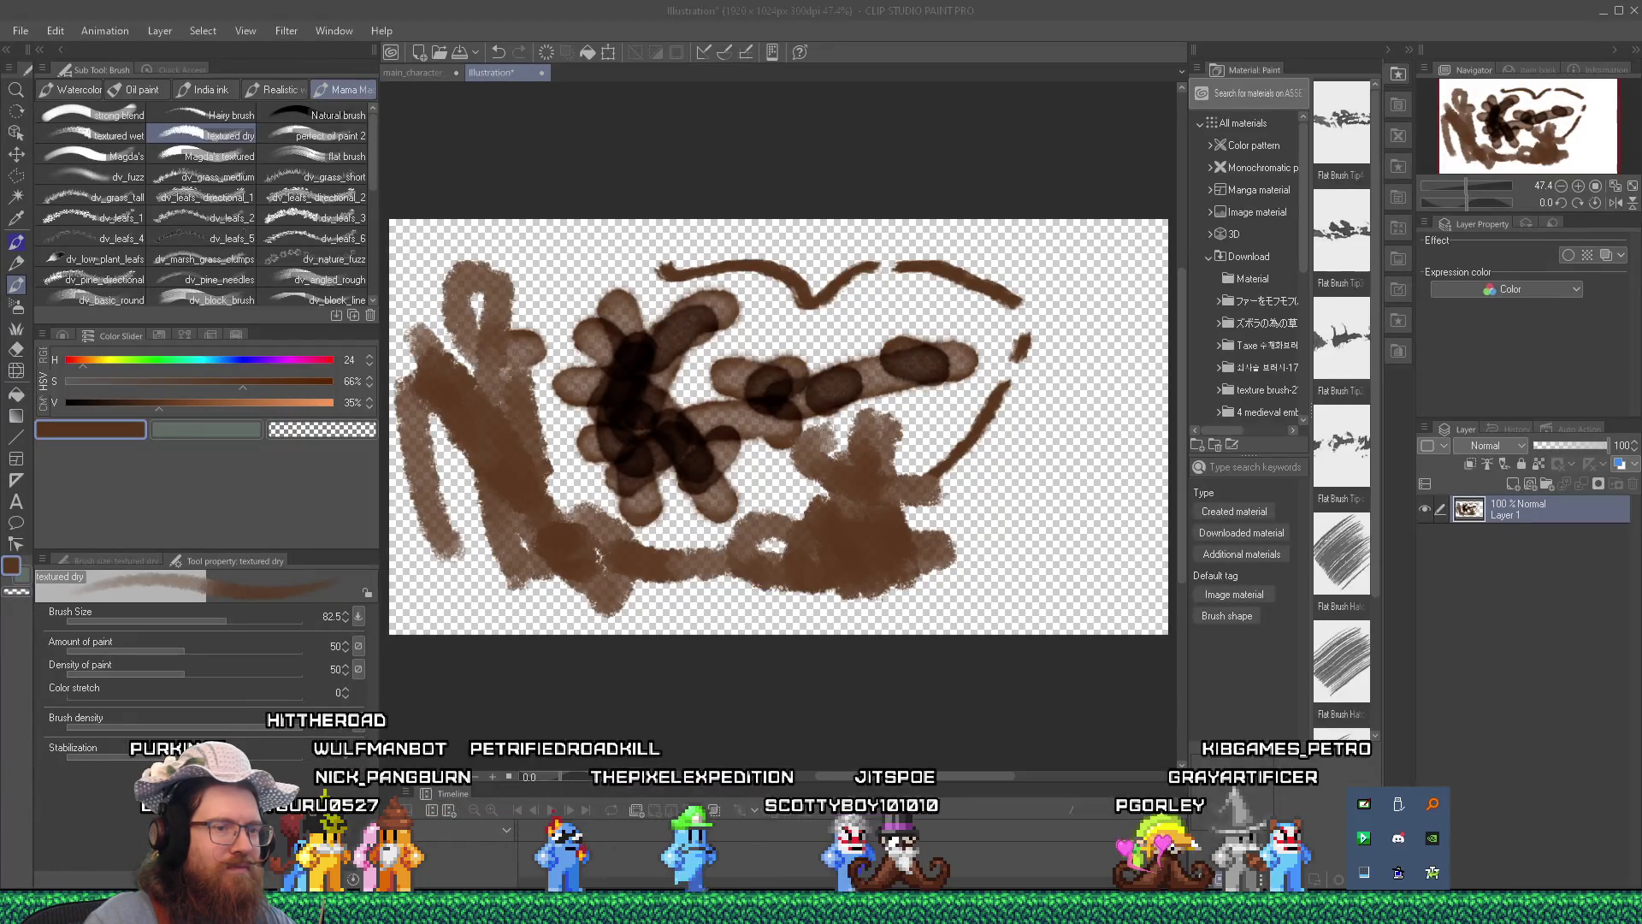
pyautogui.click(1366, 807)
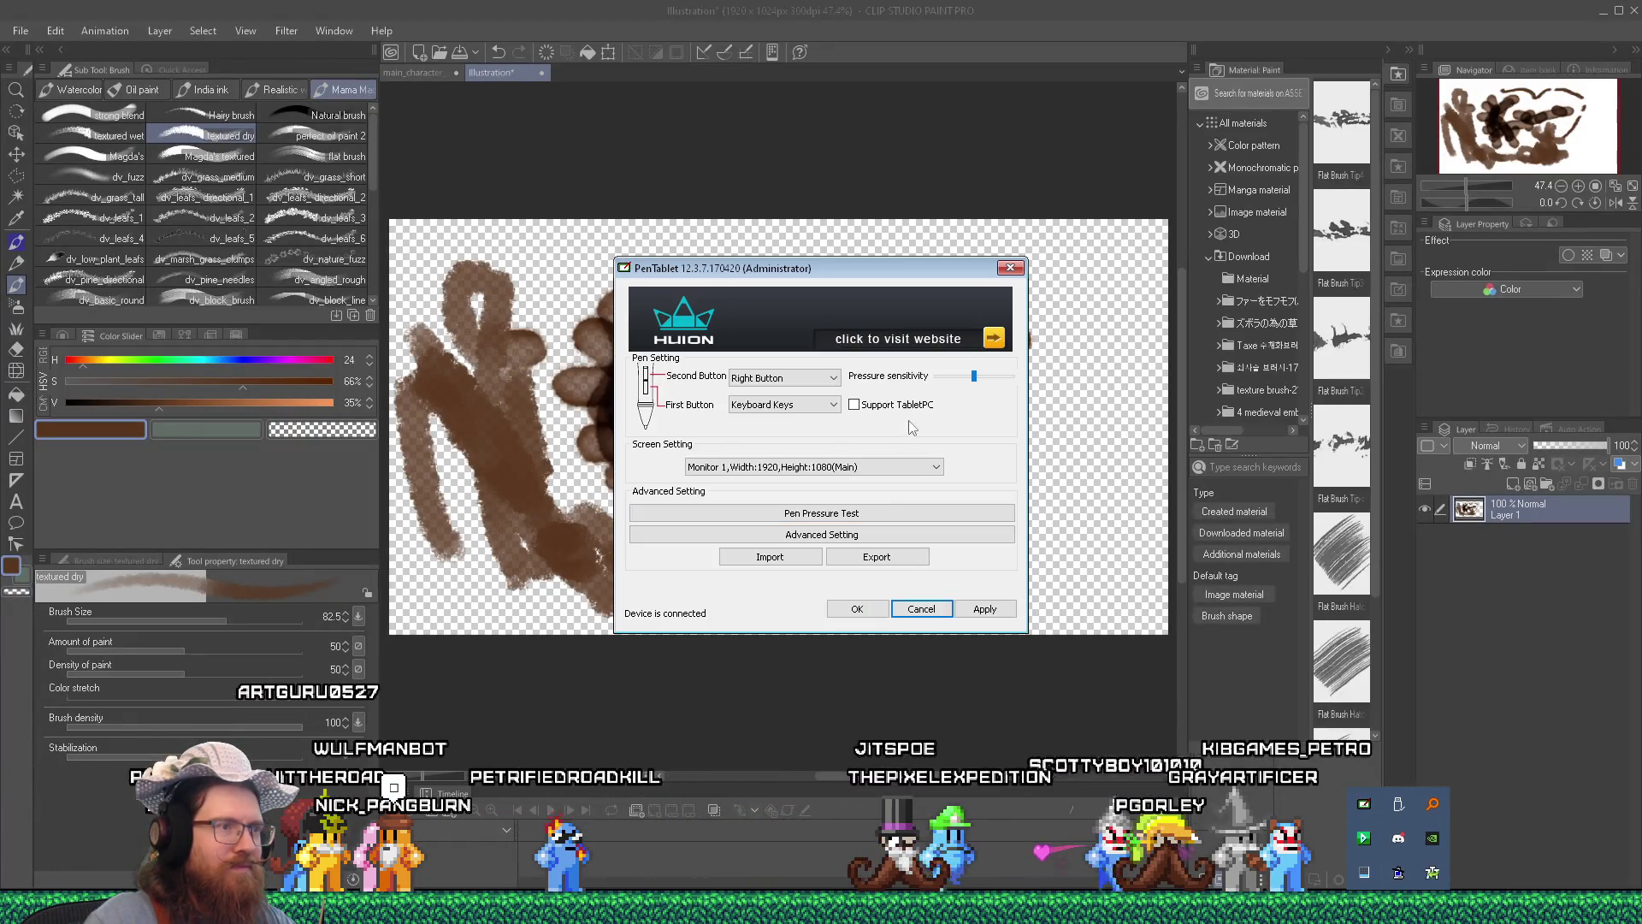
# Enable Support TabletPC in the Huion PenTablet settings and close the window.
pyautogui.click(851, 520)
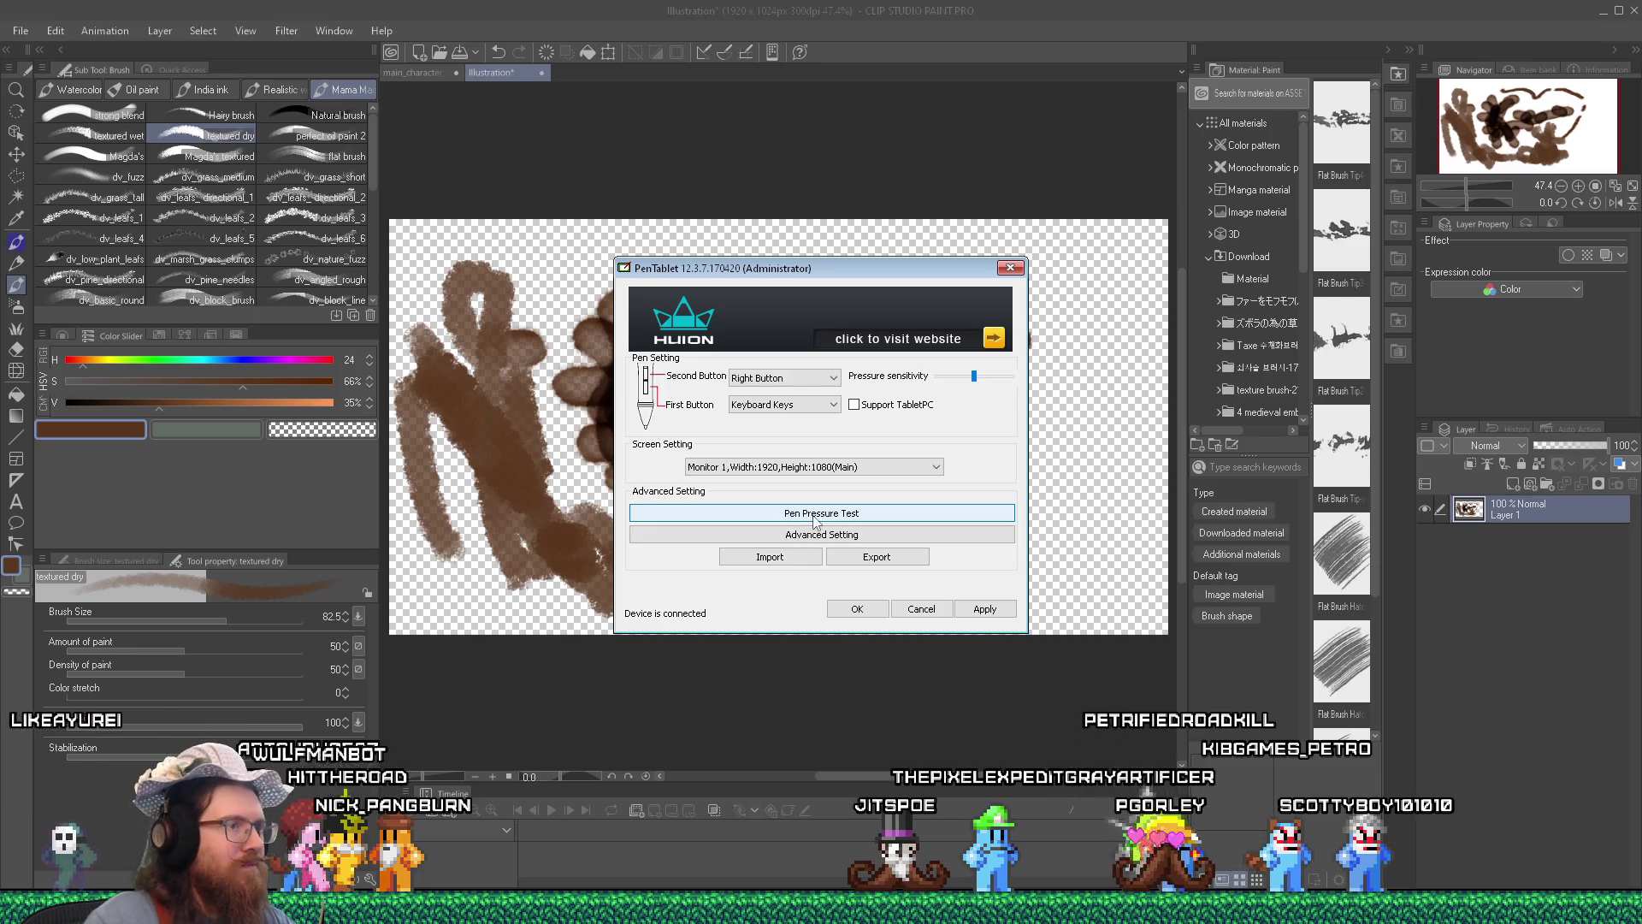
pyautogui.moveTo(772, 270); pyautogui.dragTo(775, 269)
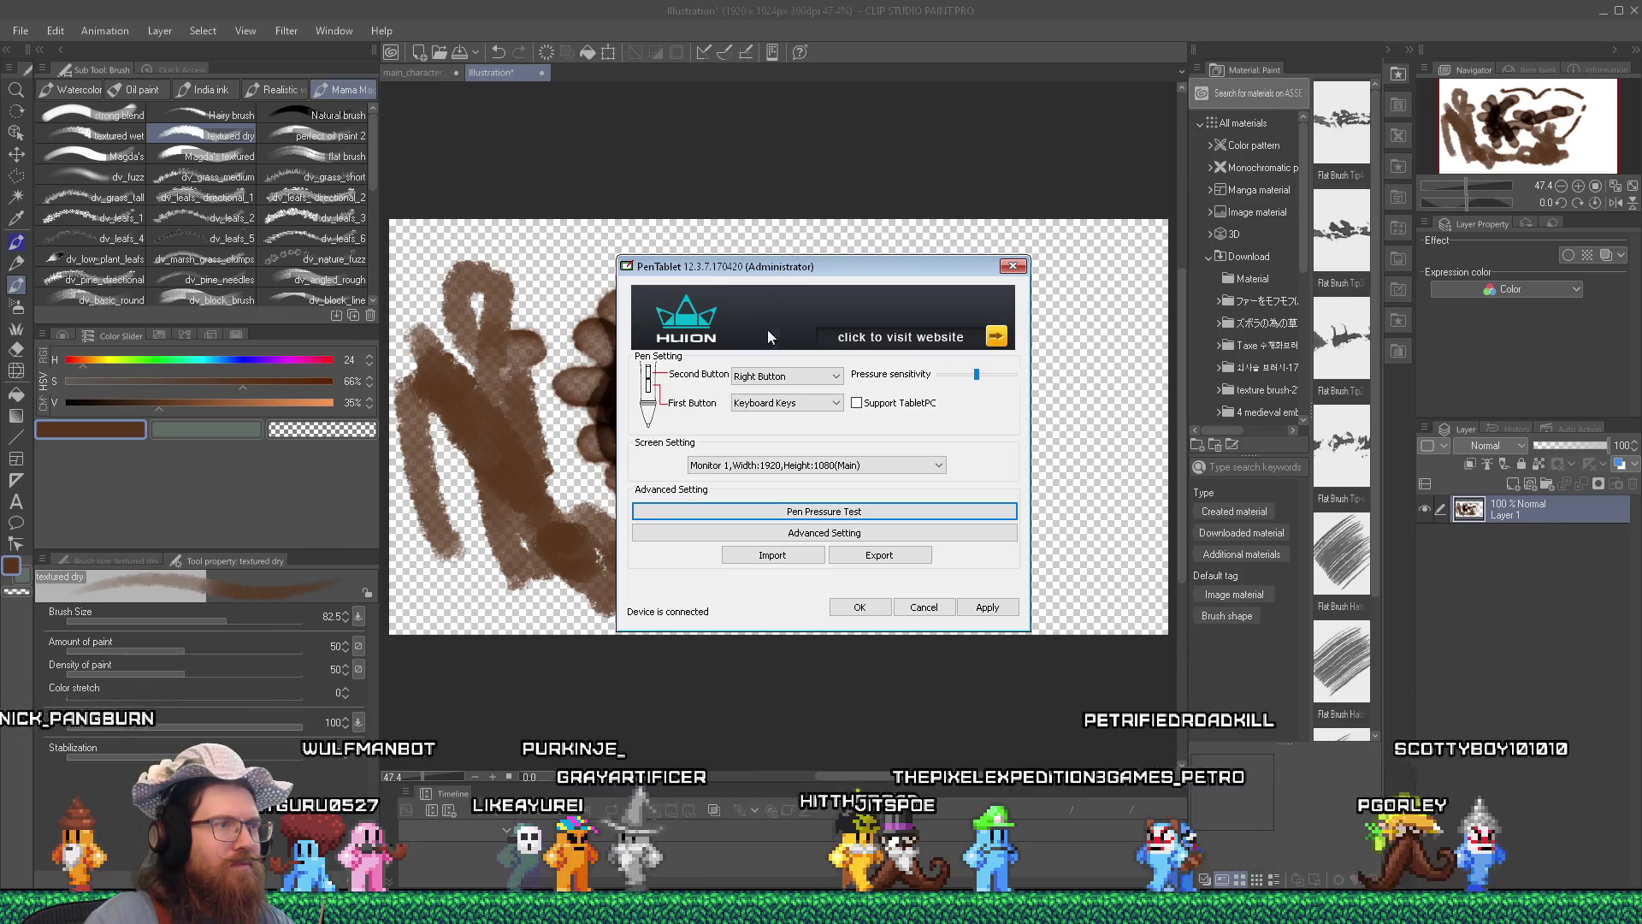
pyautogui.click(857, 404)
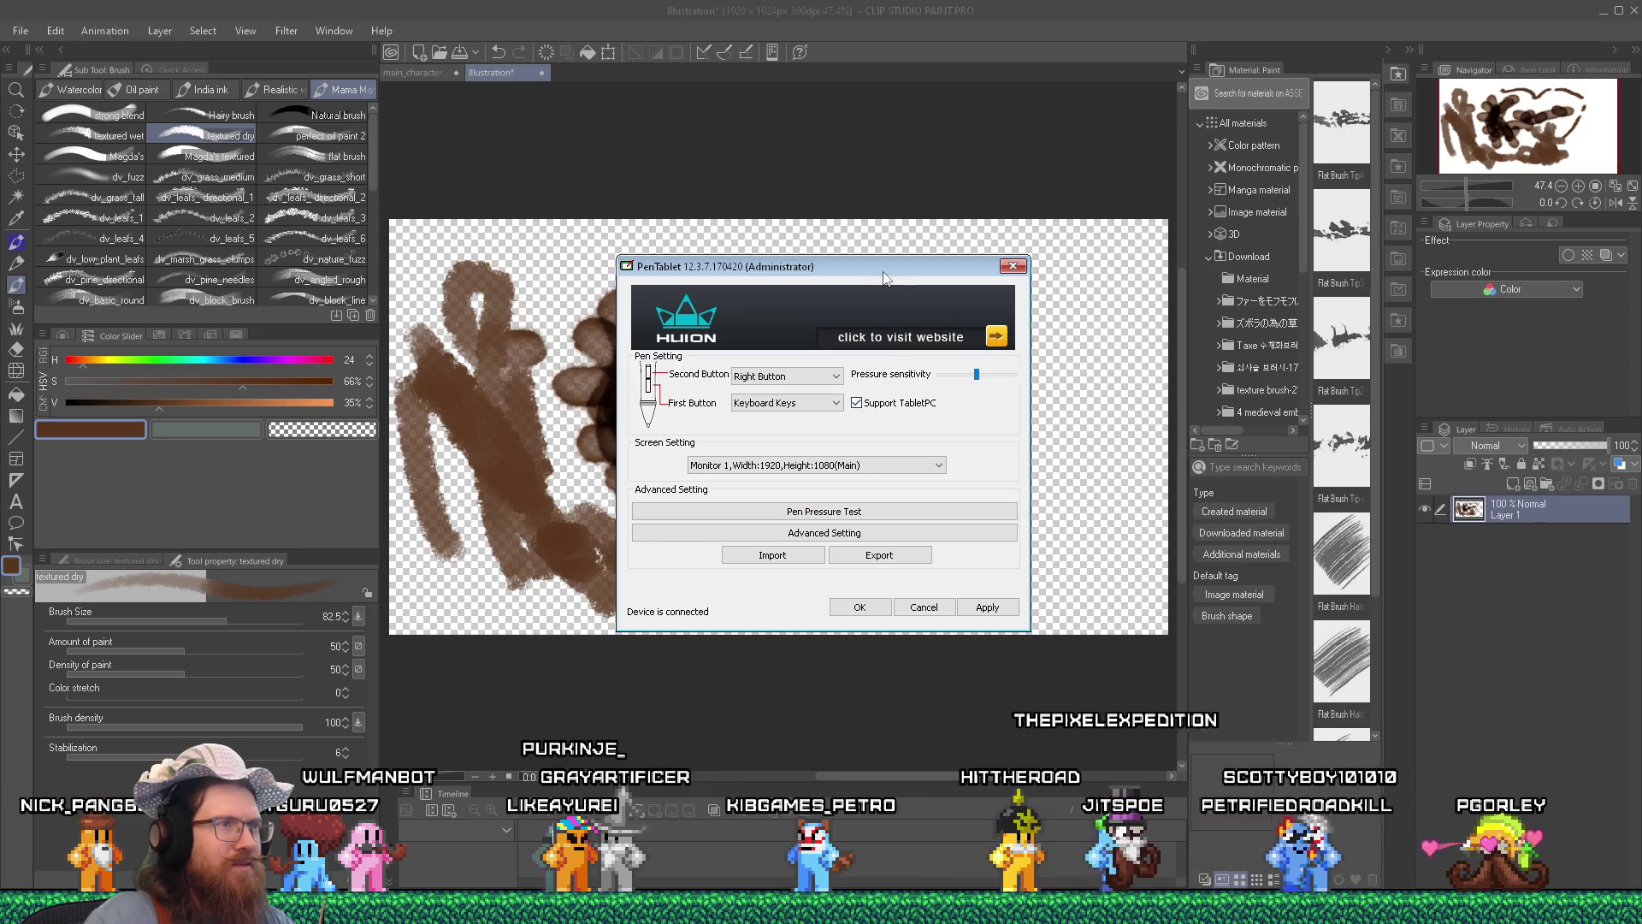
pyautogui.moveTo(878, 275); pyautogui.dragTo(1537, 439)
pyautogui.click(1519, 771)
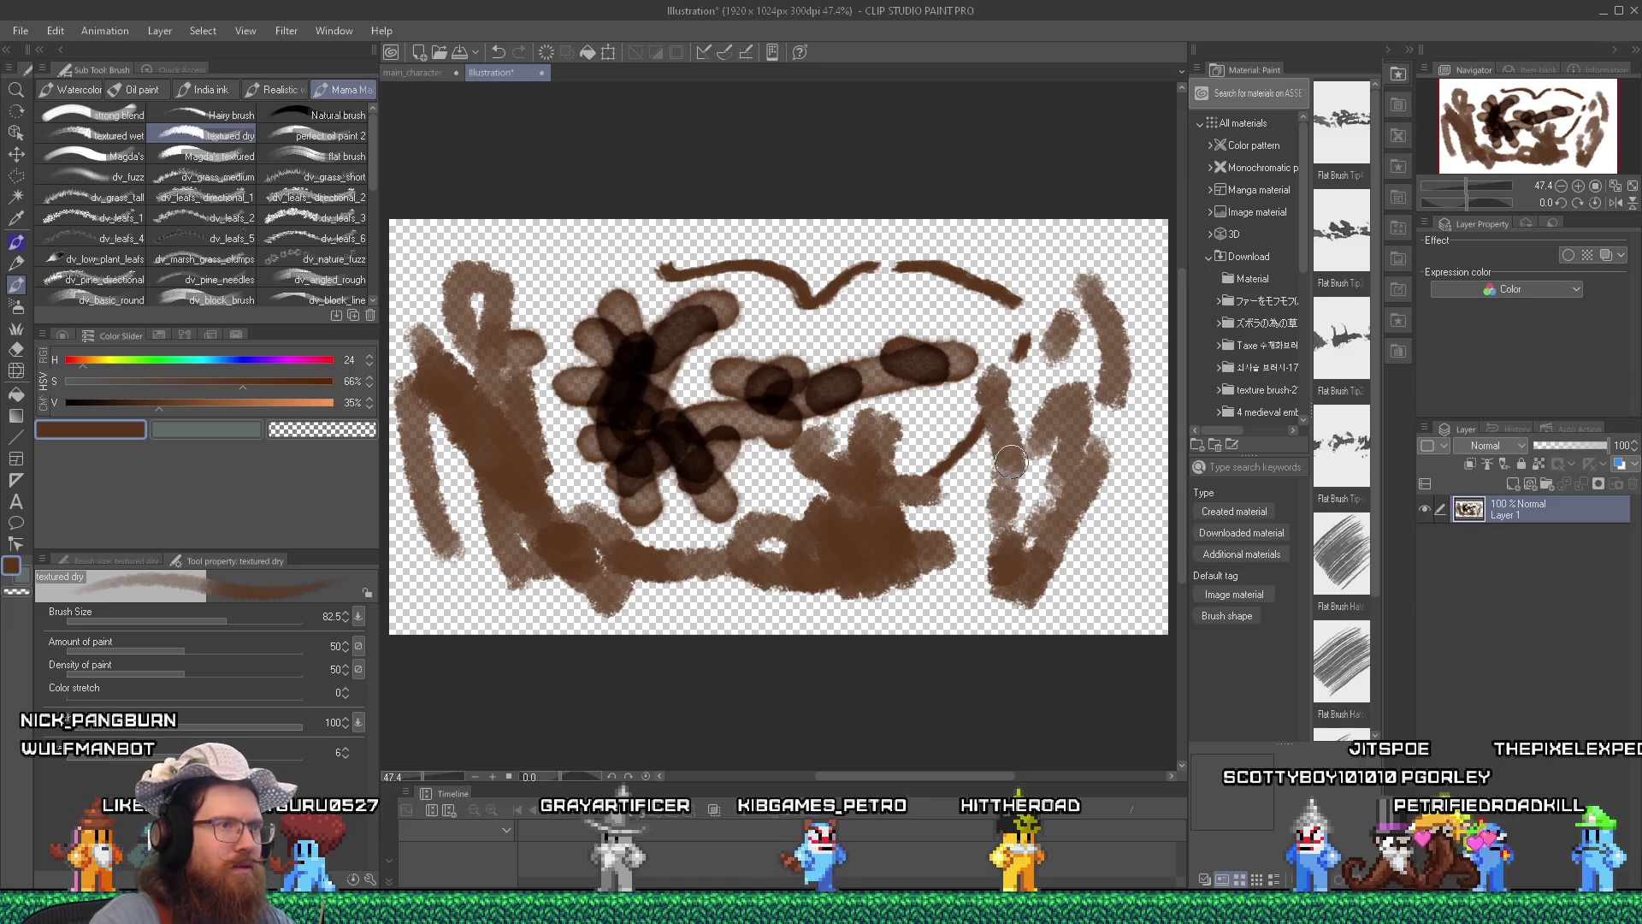
# Test the Opaque watercolor, pencil and soft airbrush with brown strokes at the canvas's upper left.
pyautogui.click(89, 89)
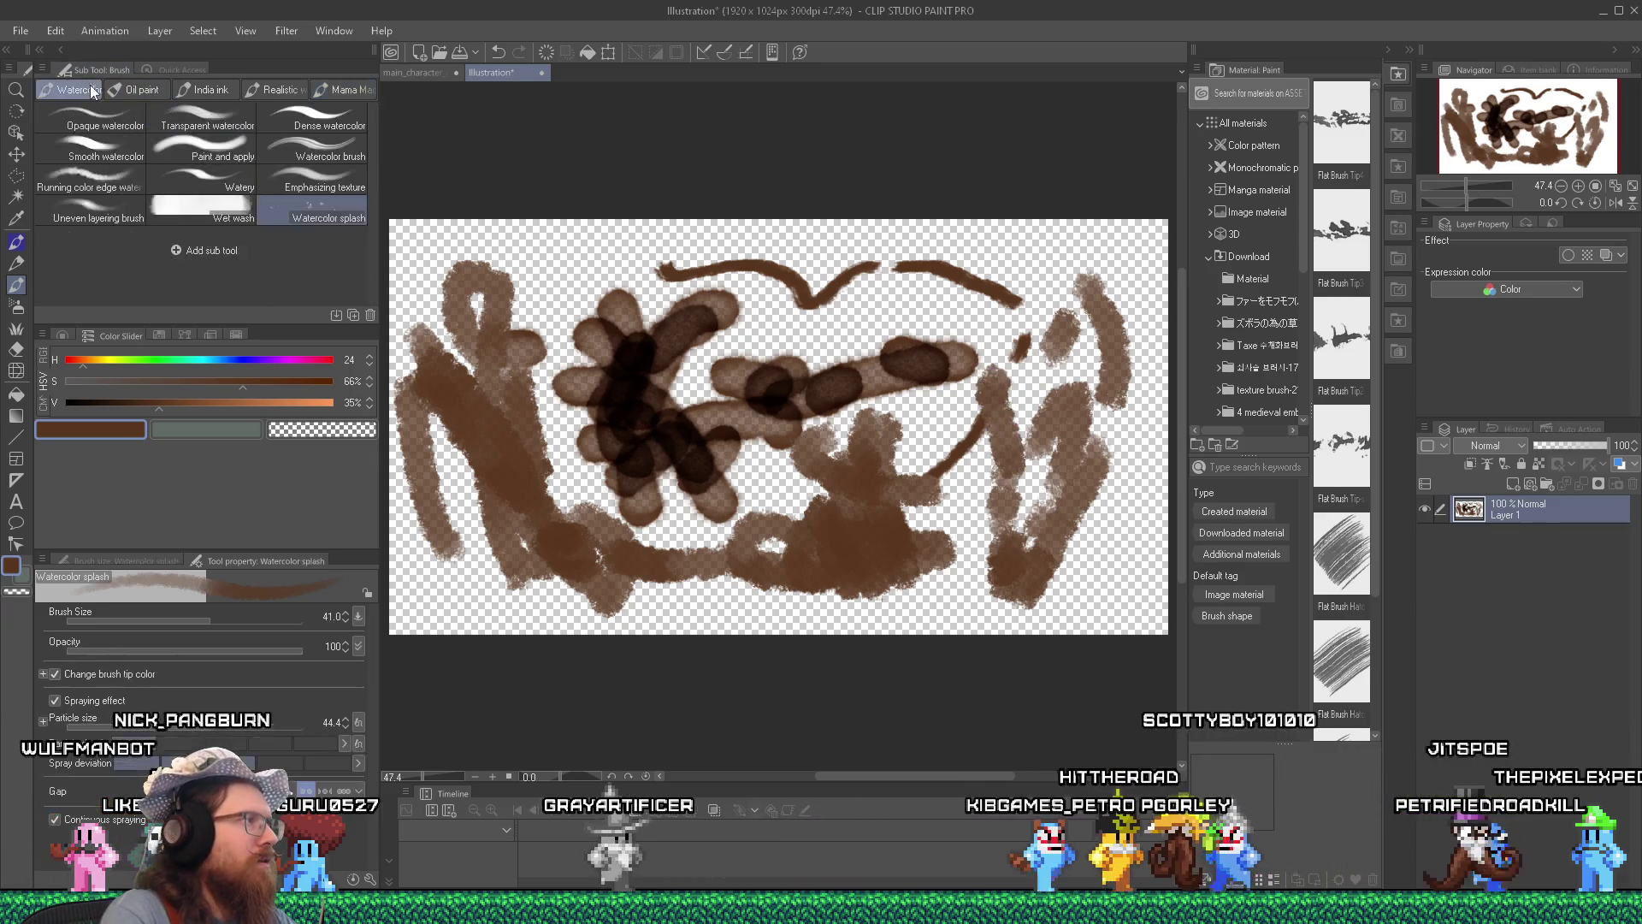
pyautogui.click(117, 110)
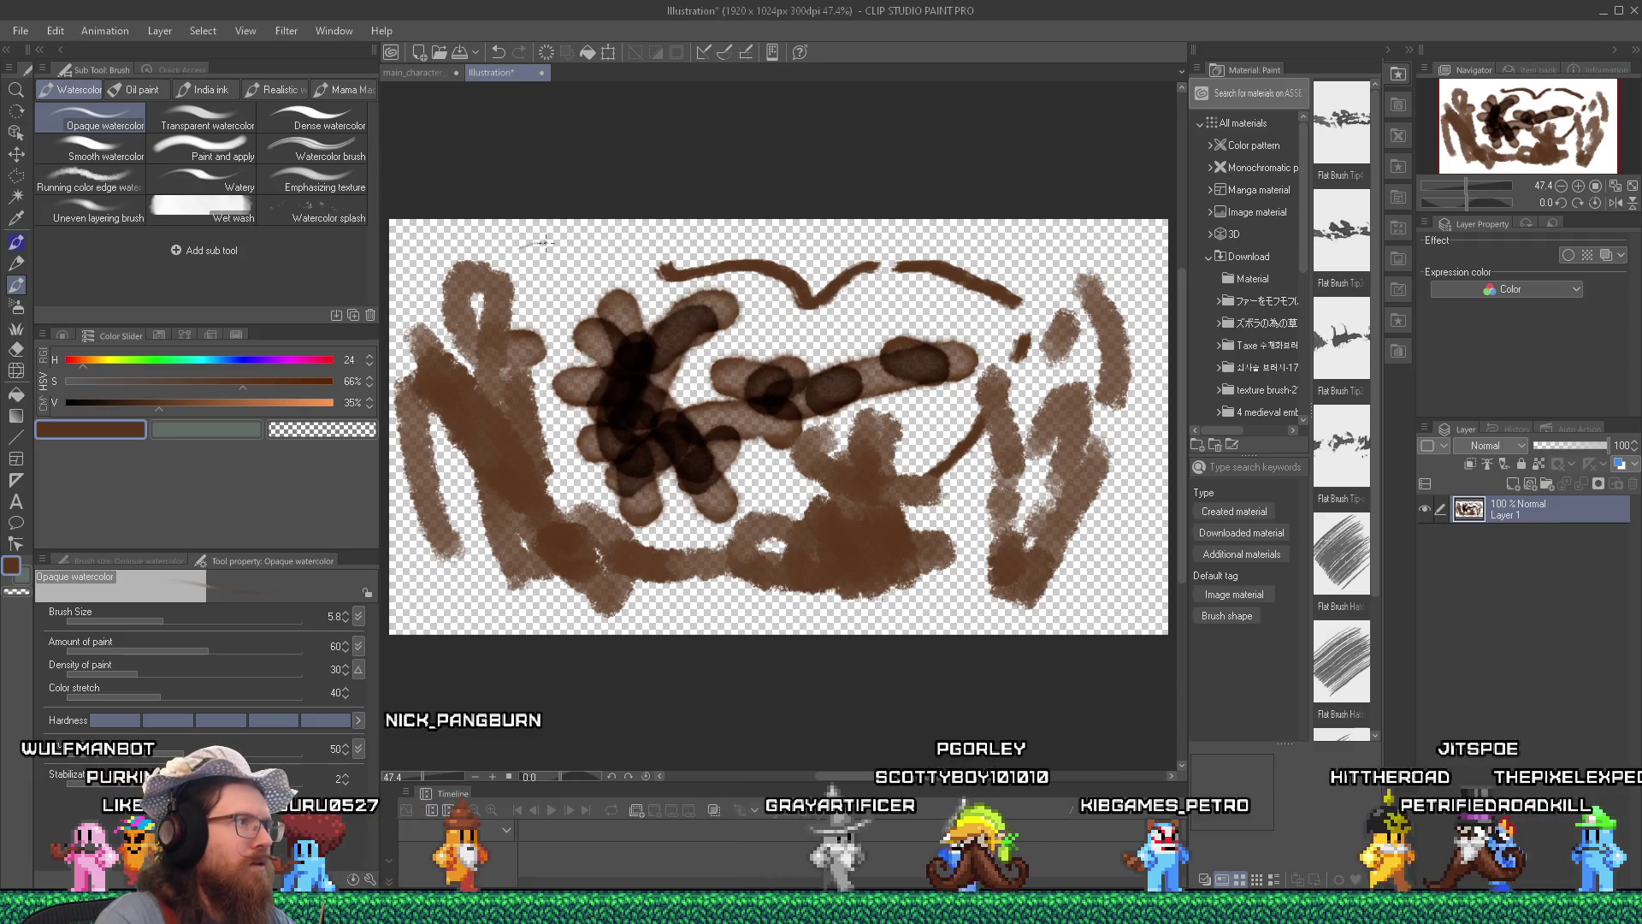
pyautogui.moveTo(593, 262); pyautogui.dragTo(557, 298)
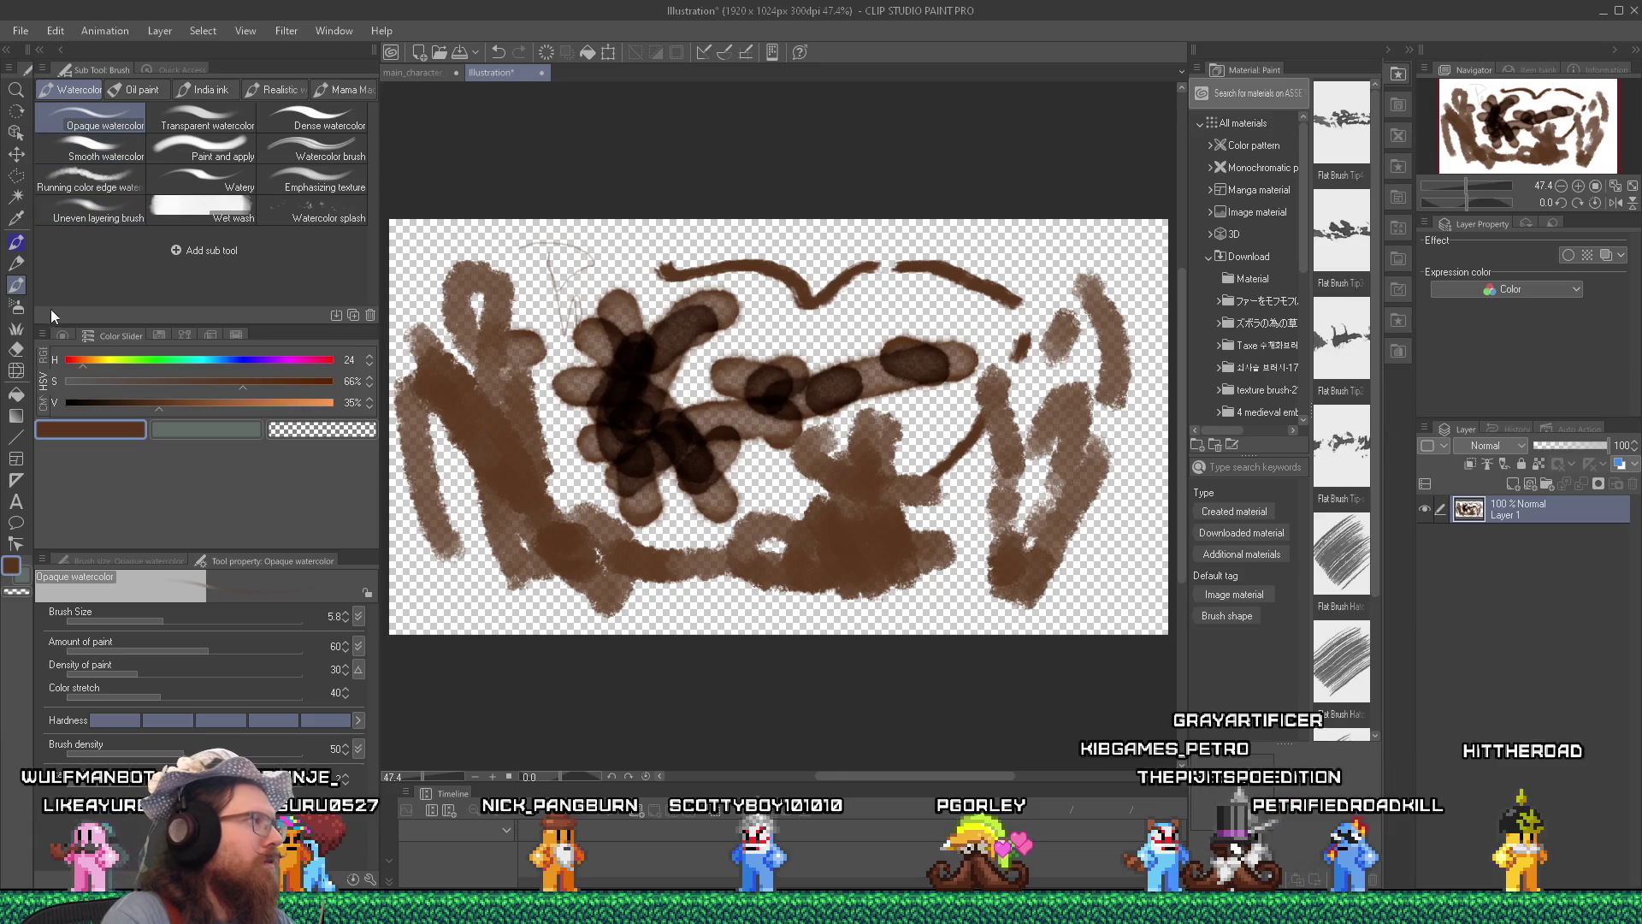
pyautogui.click(19, 264)
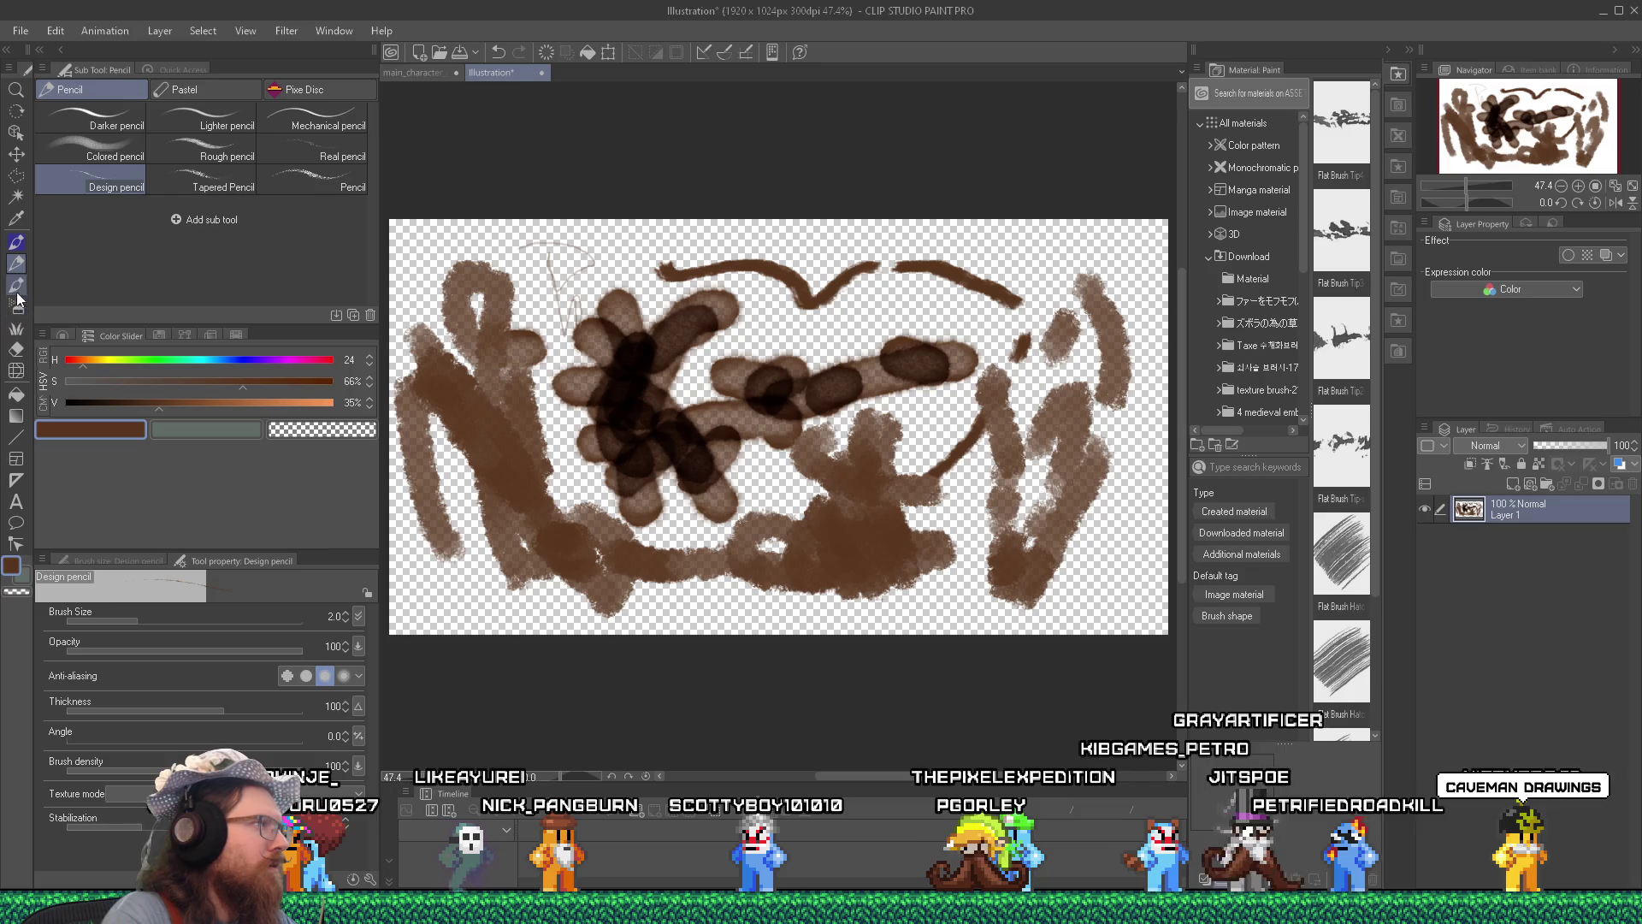
pyautogui.click(15, 307)
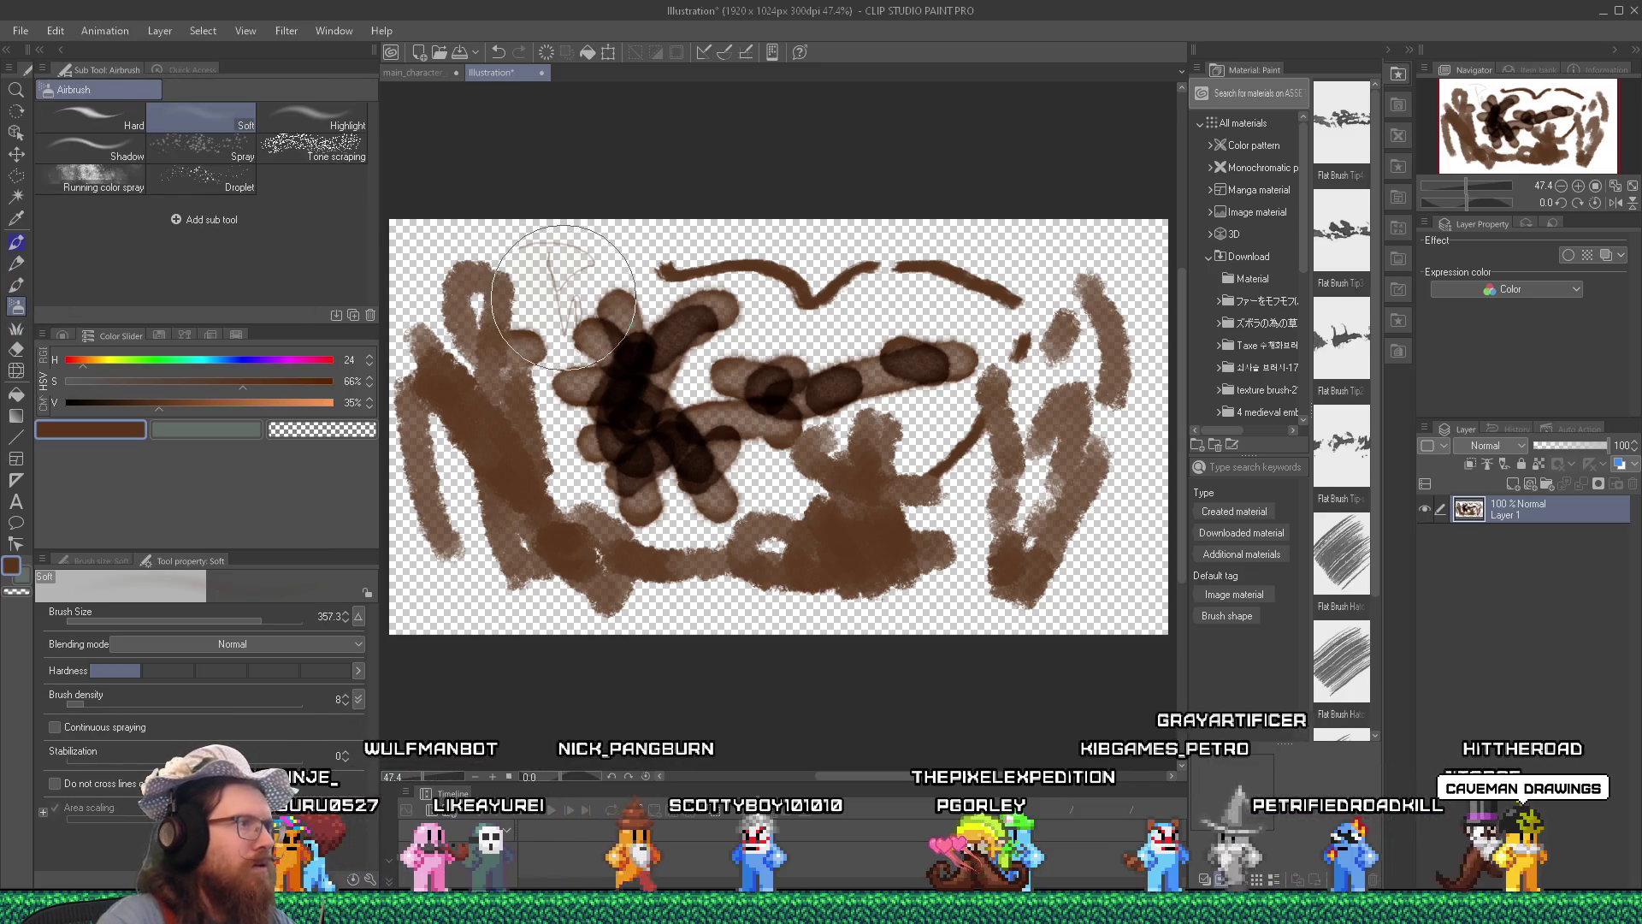
pyautogui.moveTo(560, 282); pyautogui.dragTo(551, 287)
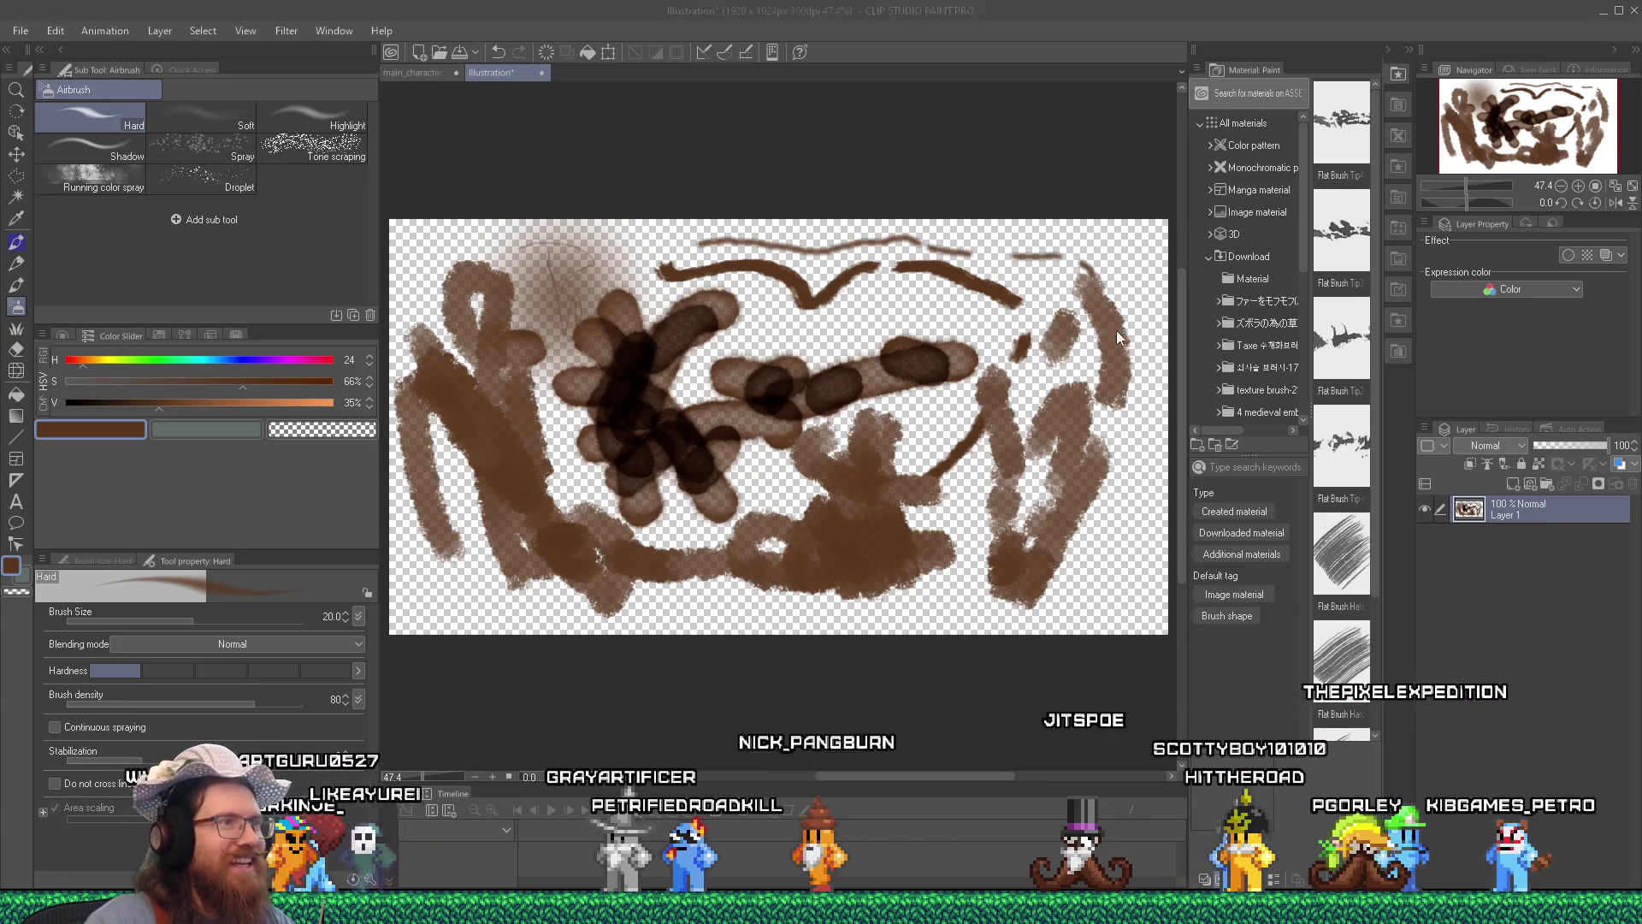
pyautogui.hotkey('alt', 'Tab')
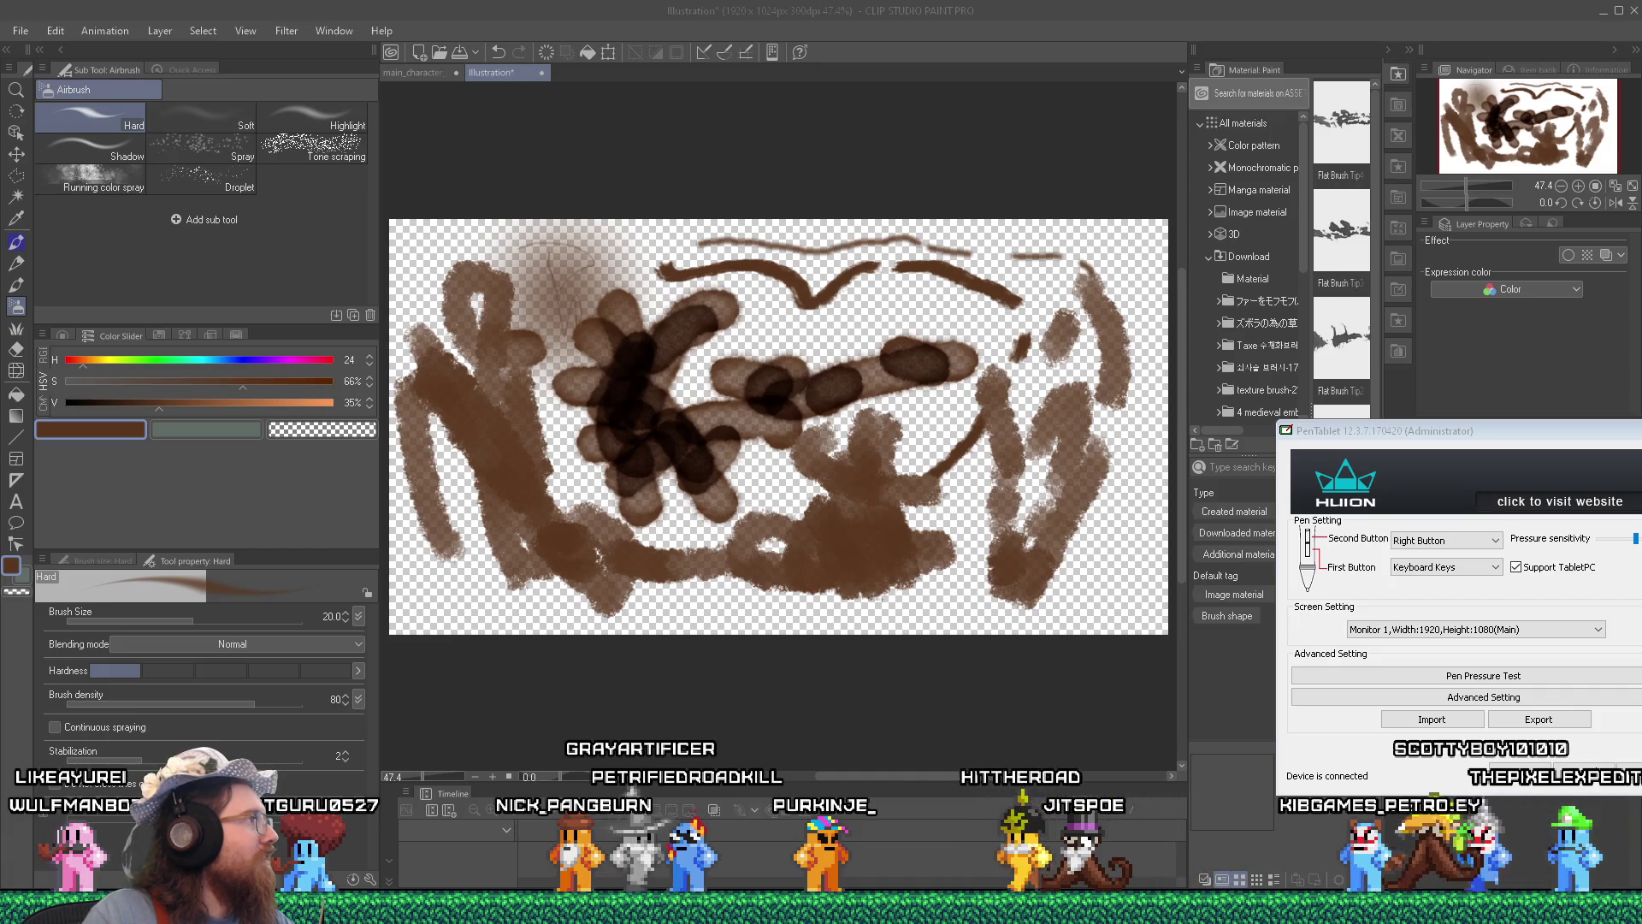
# Switch Support TabletPC off in the Huion driver, then bring the Firefox window to the front.
pyautogui.moveTo(1555, 437); pyautogui.dragTo(979, 217)
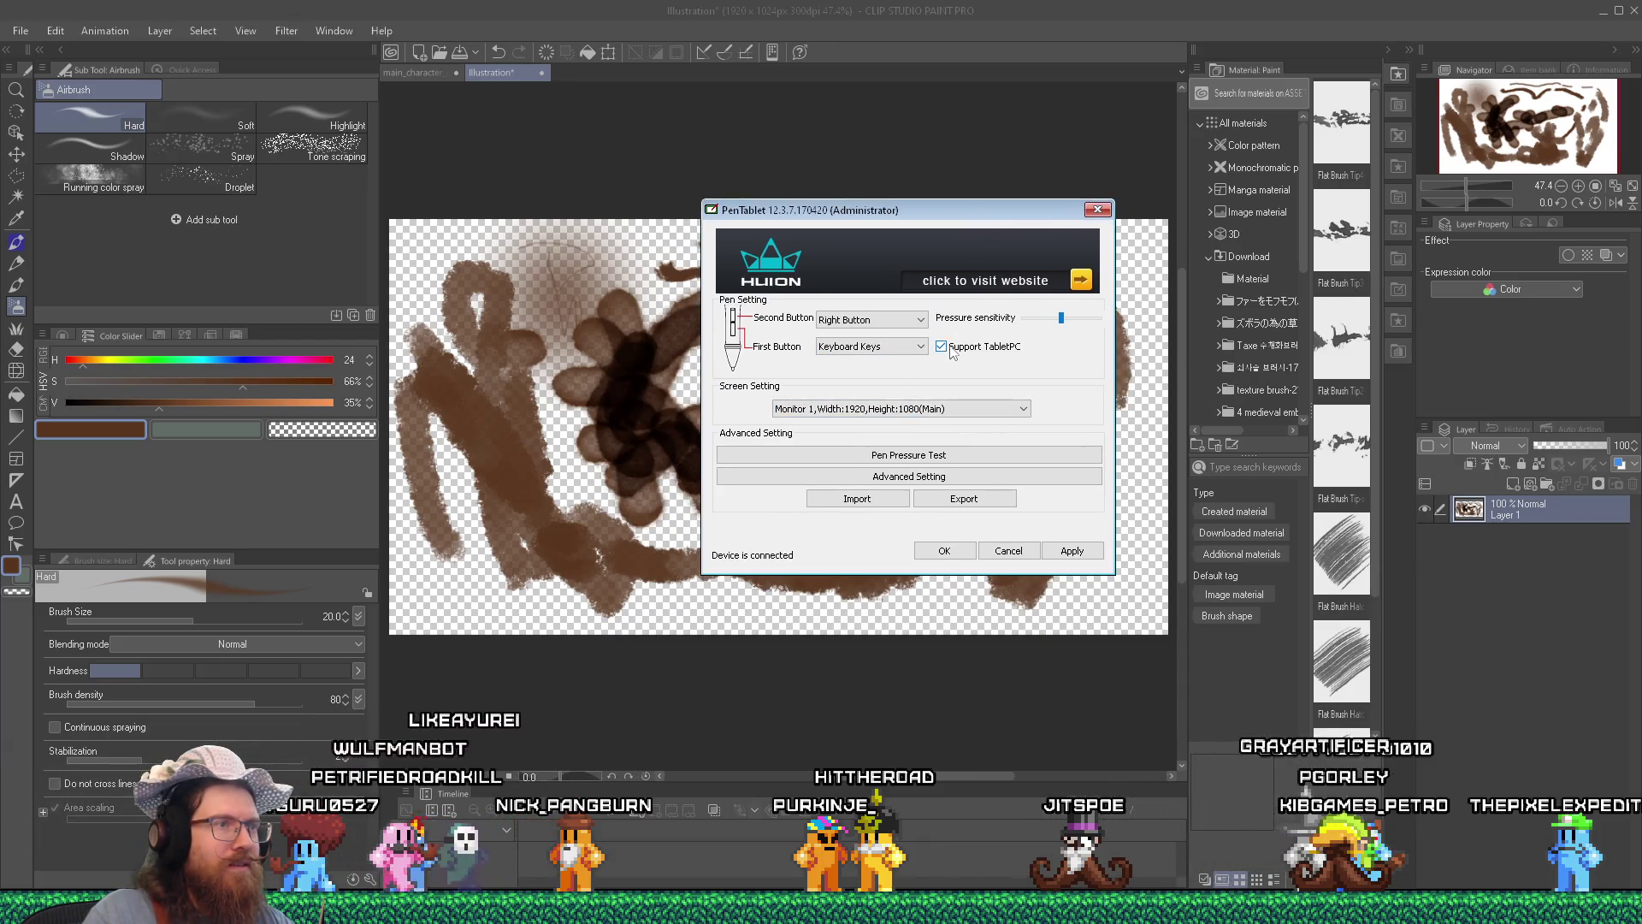
pyautogui.click(952, 354)
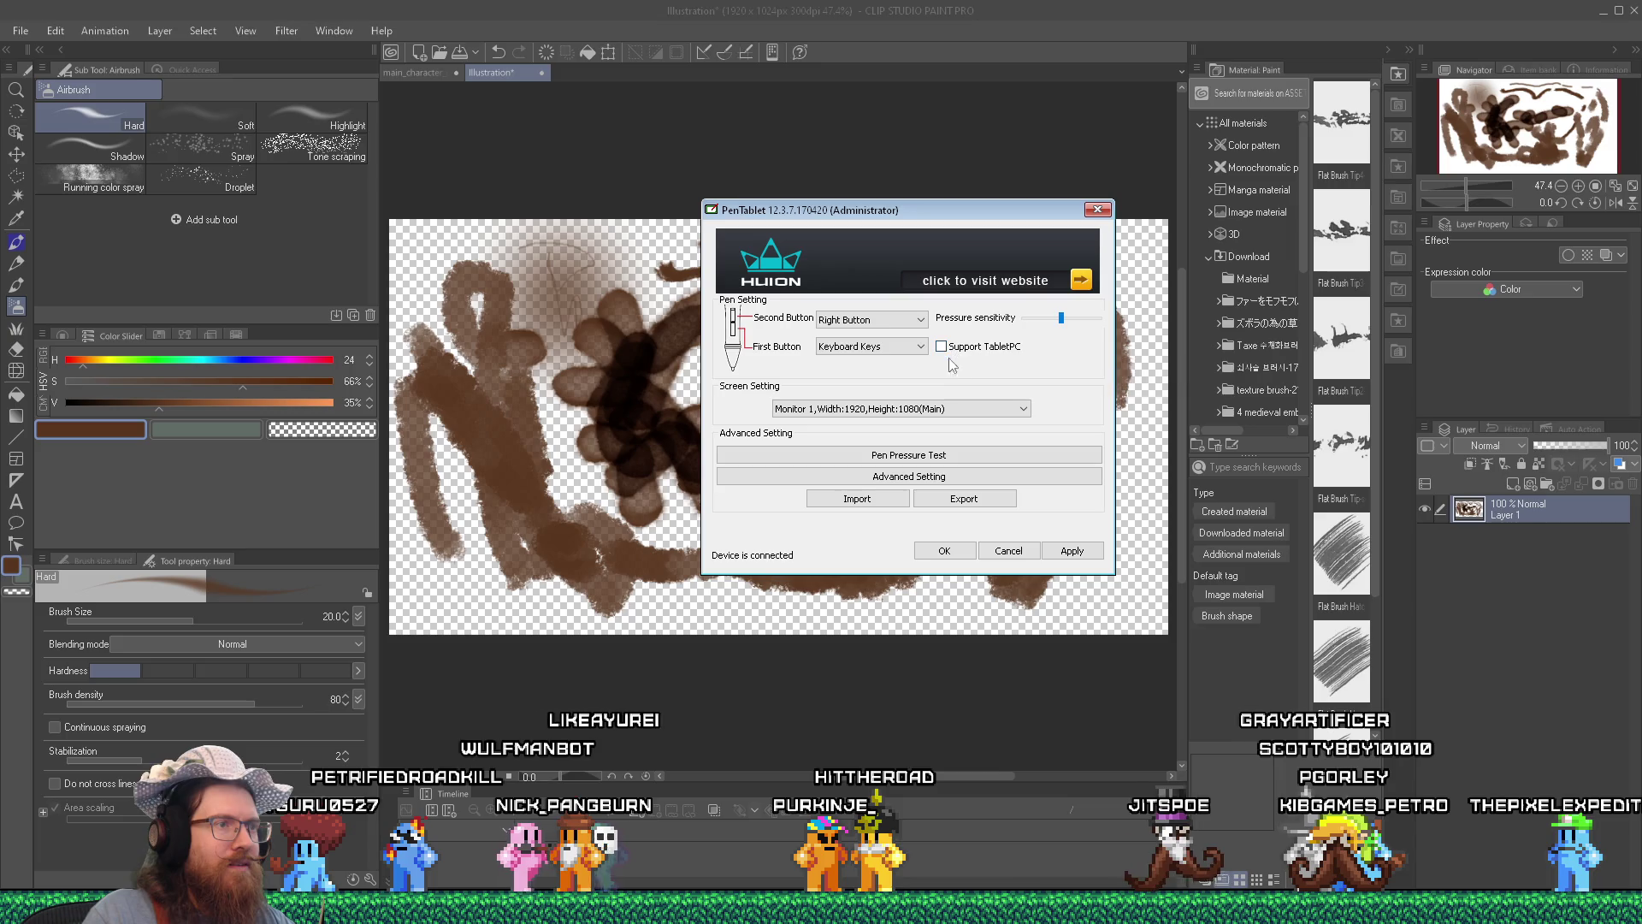
pyautogui.click(950, 479)
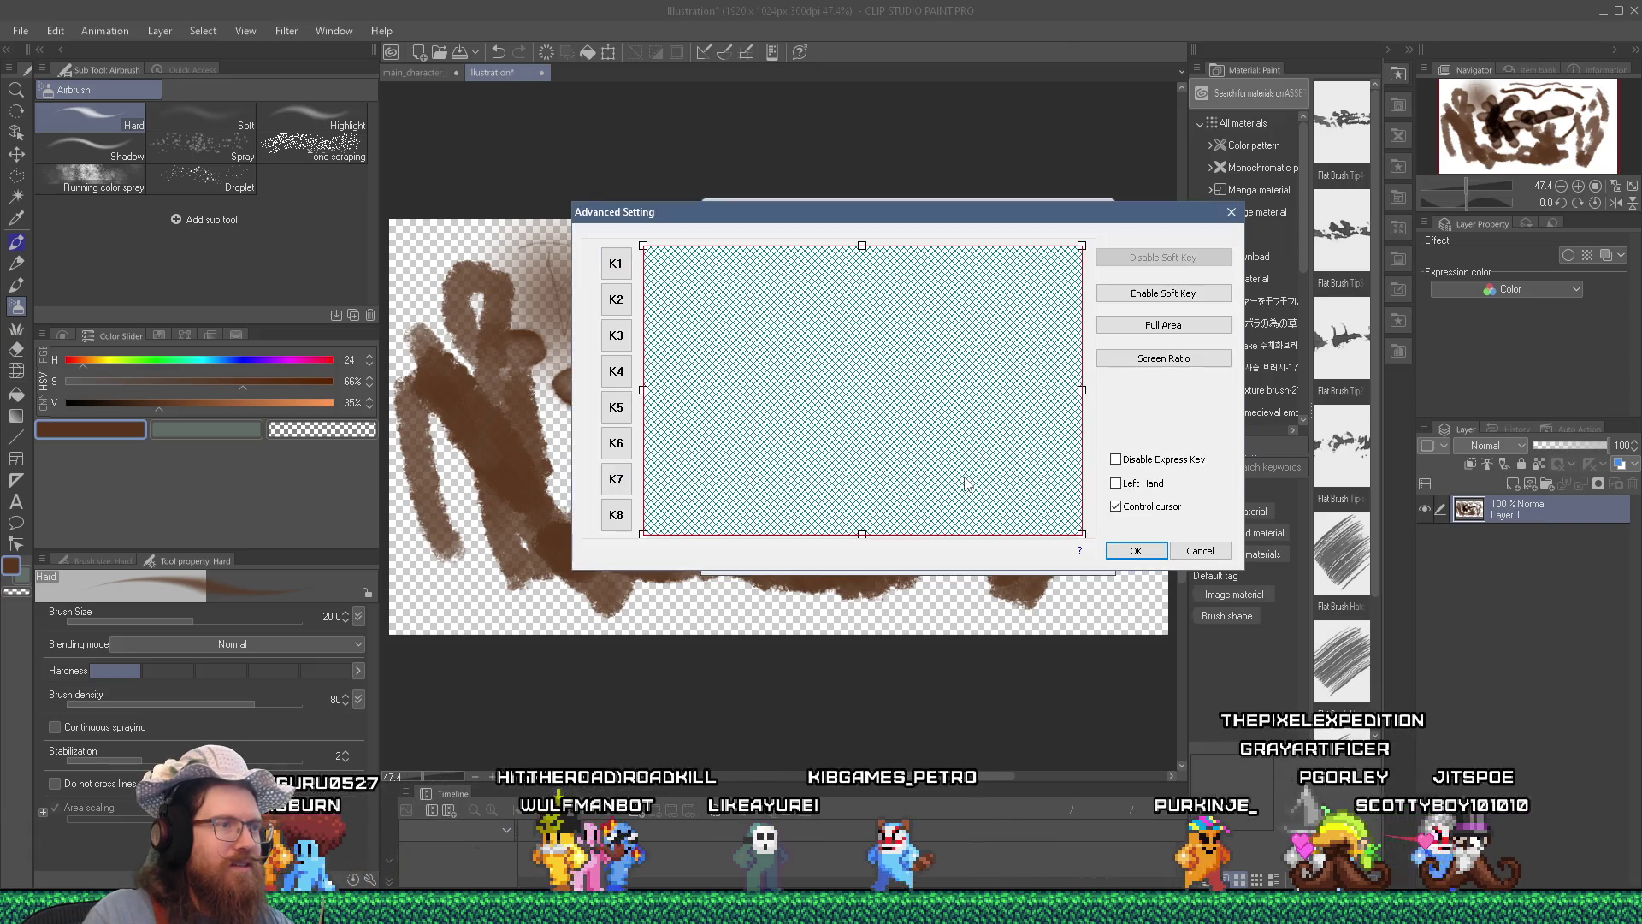
pyautogui.click(1200, 550)
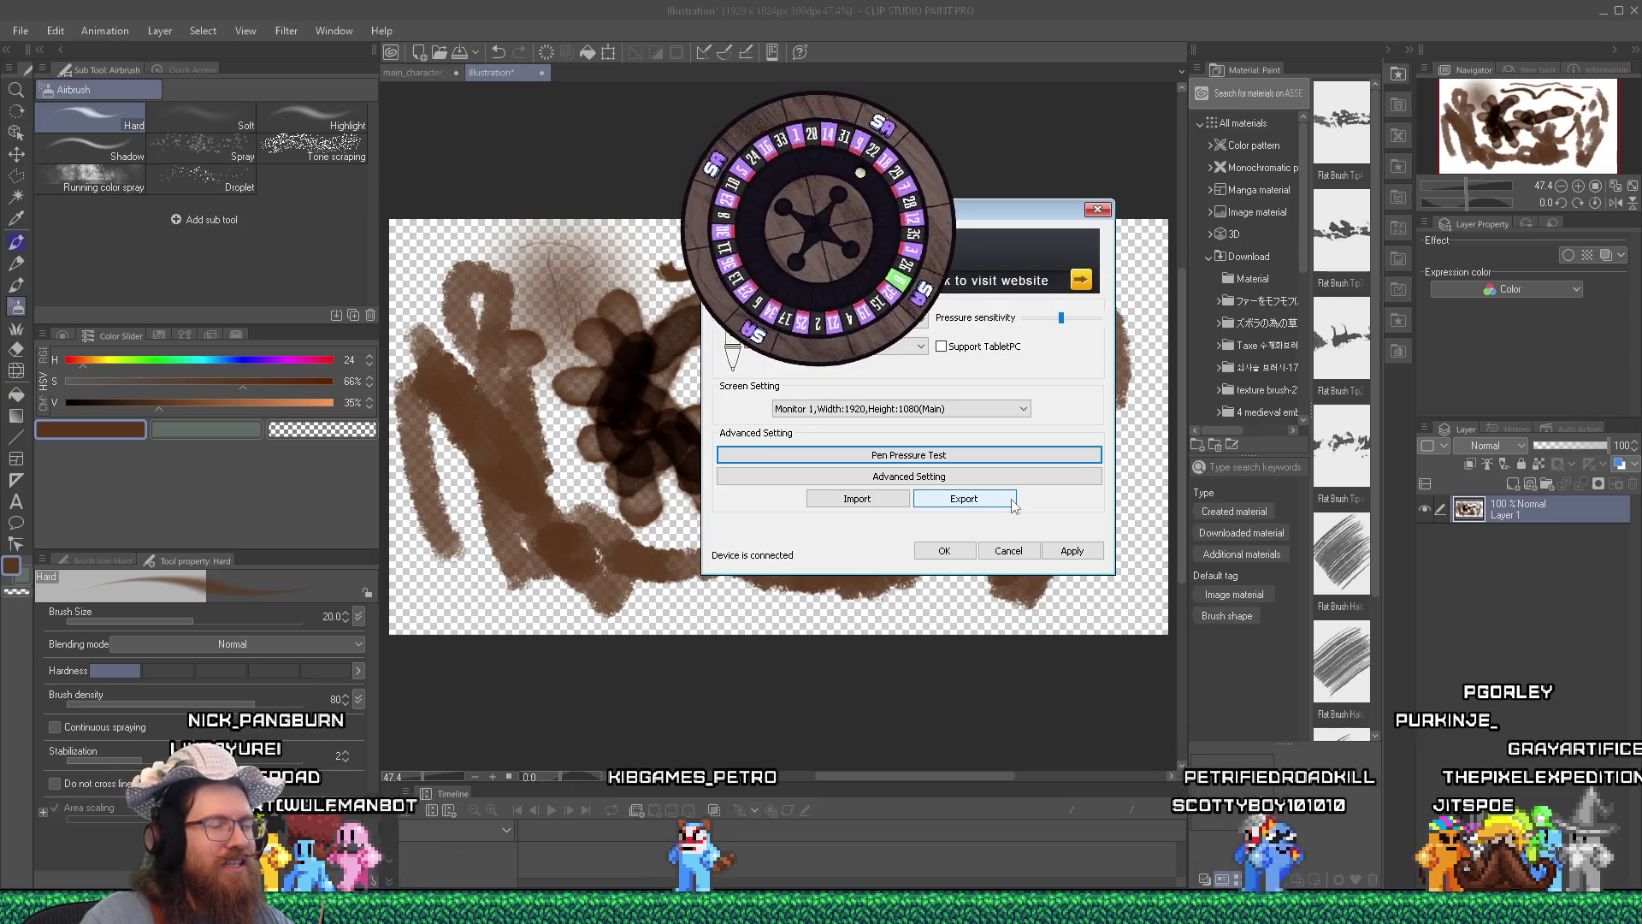
pyautogui.moveTo(998, 215)
pyautogui.mouseDown()
pyautogui.moveTo(955, 182)
pyautogui.moveTo(976, 224)
pyautogui.mouseUp()
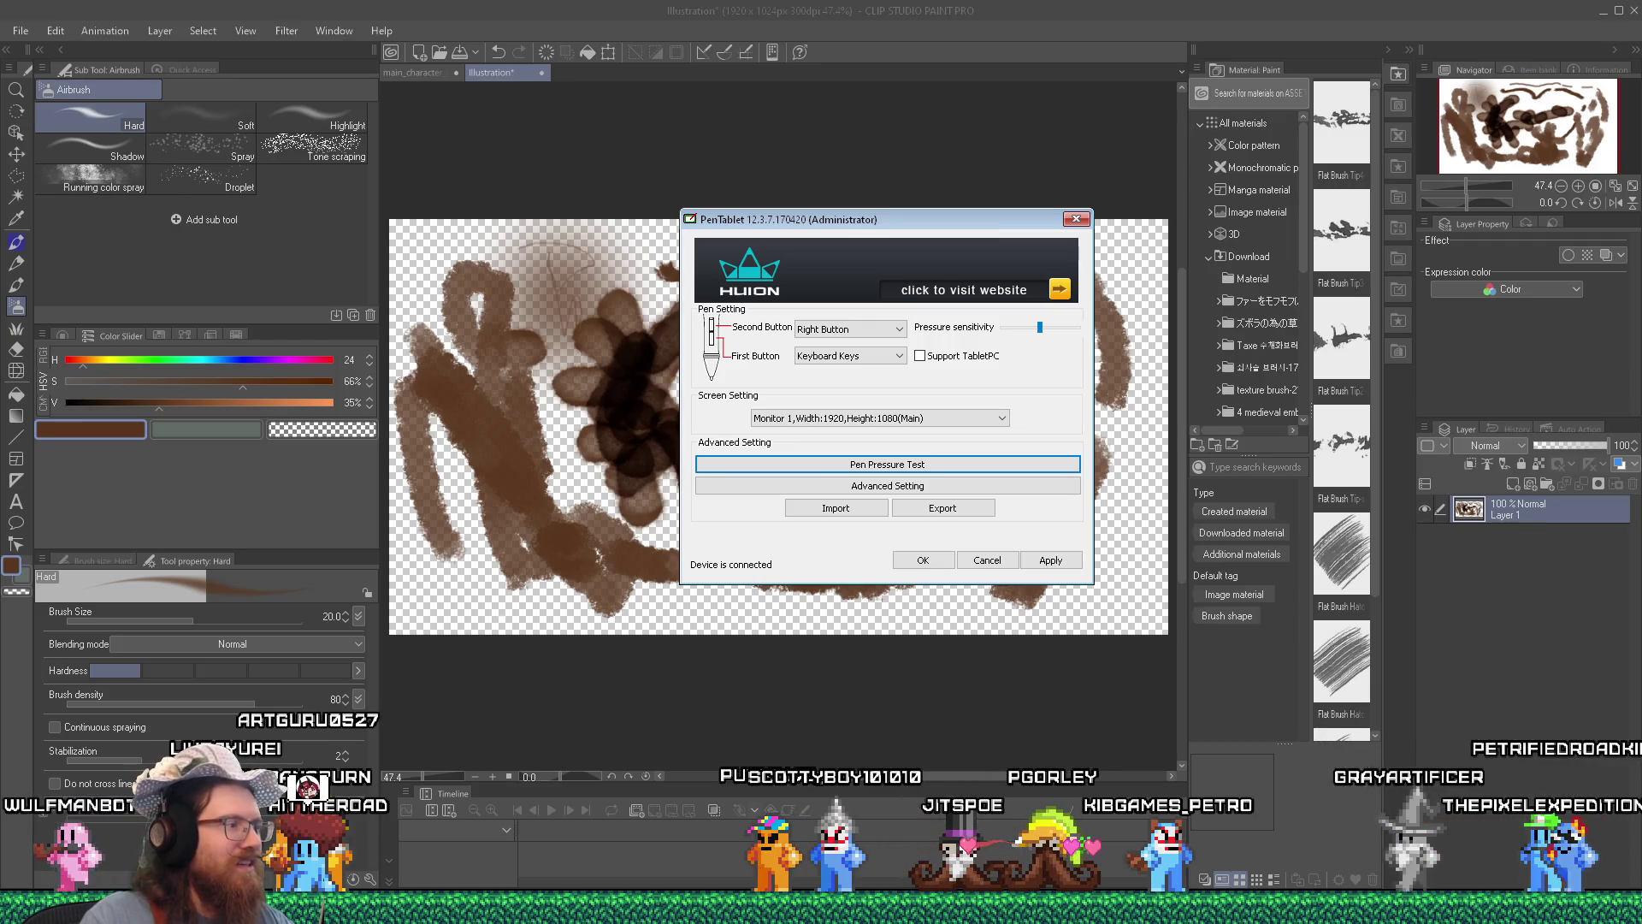
pyautogui.click(1145, 885)
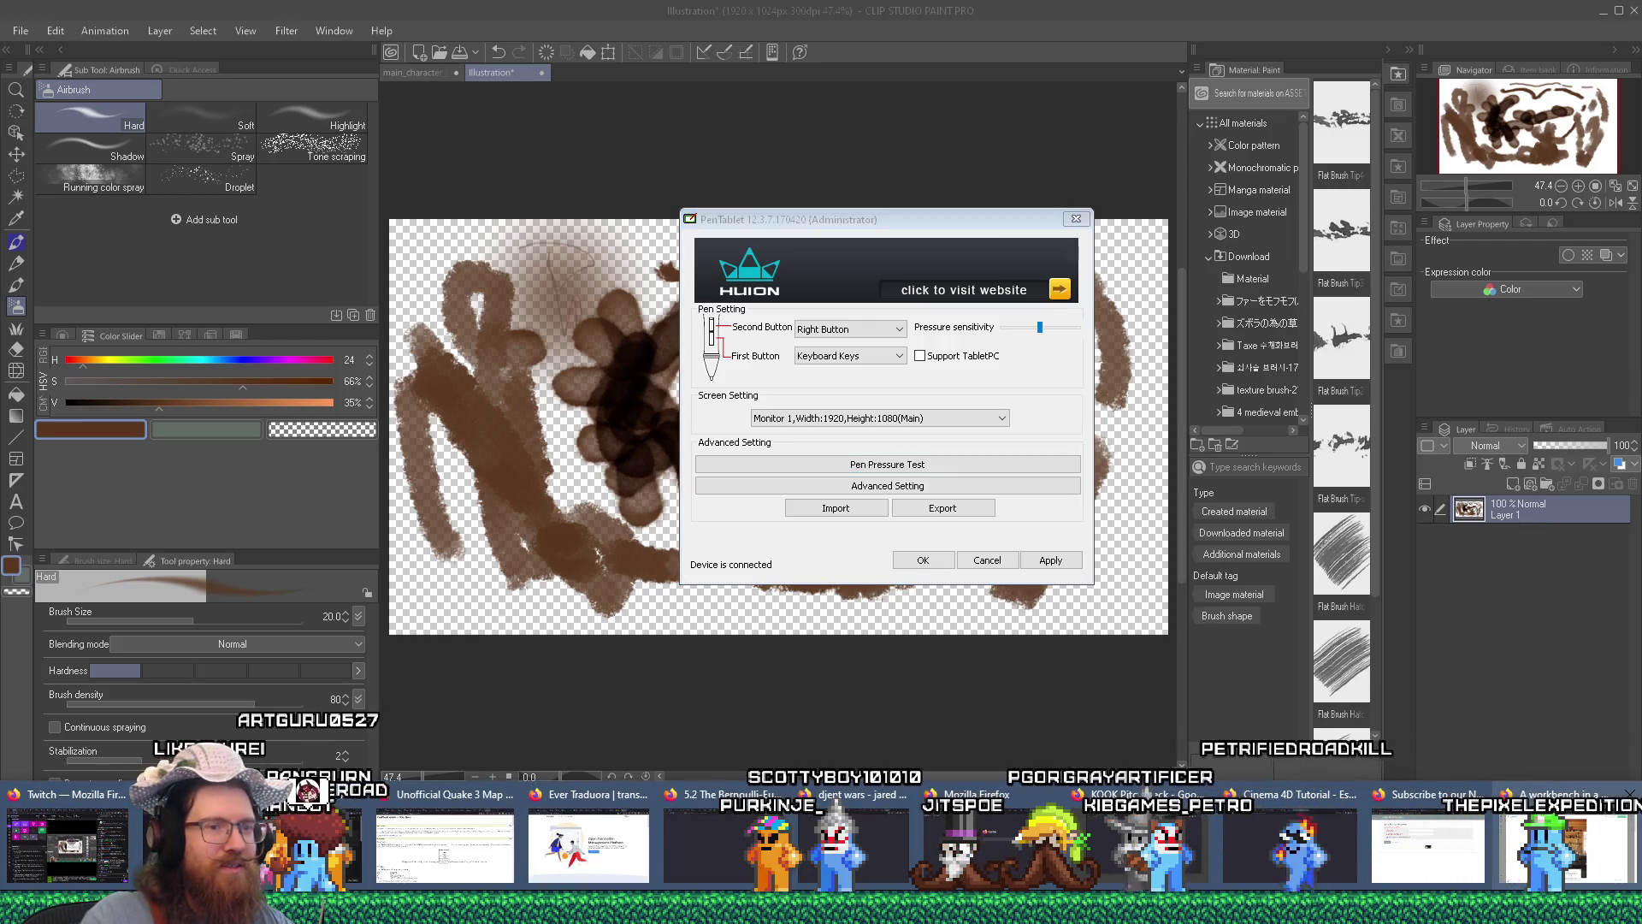
pyautogui.click(1549, 842)
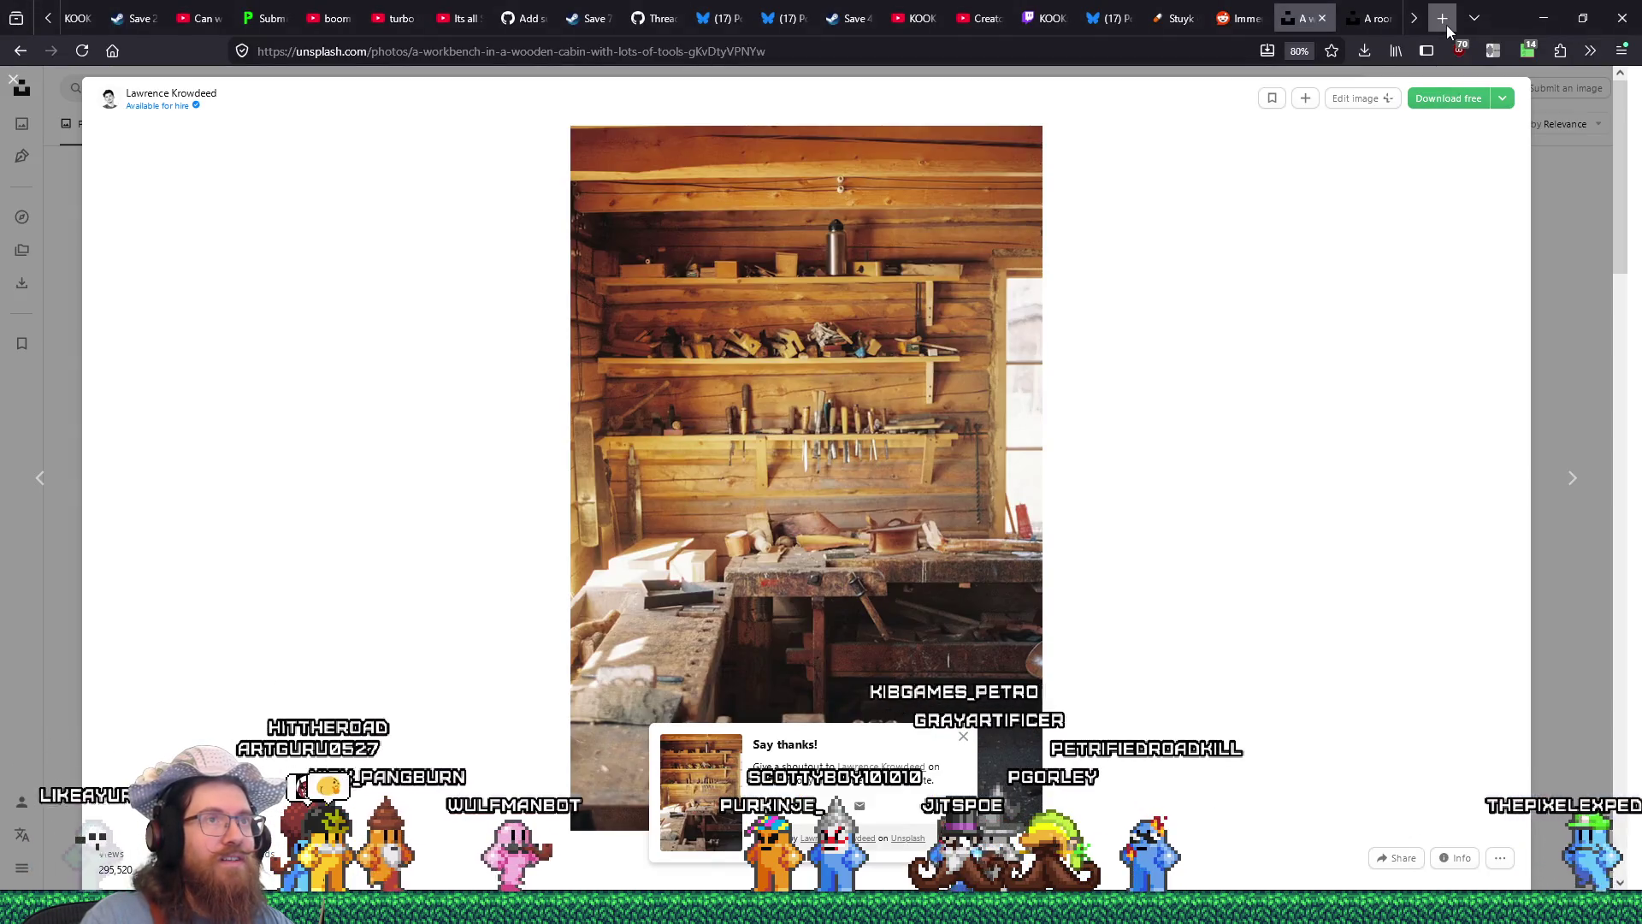
# Search 'open tablet drivers pressure sensitivity' in a new tab and open the Reddit pen pressure thread.
pyautogui.click(1444, 20)
pyautogui.moveTo(1369, 18); pyautogui.dragTo(1305, 18)
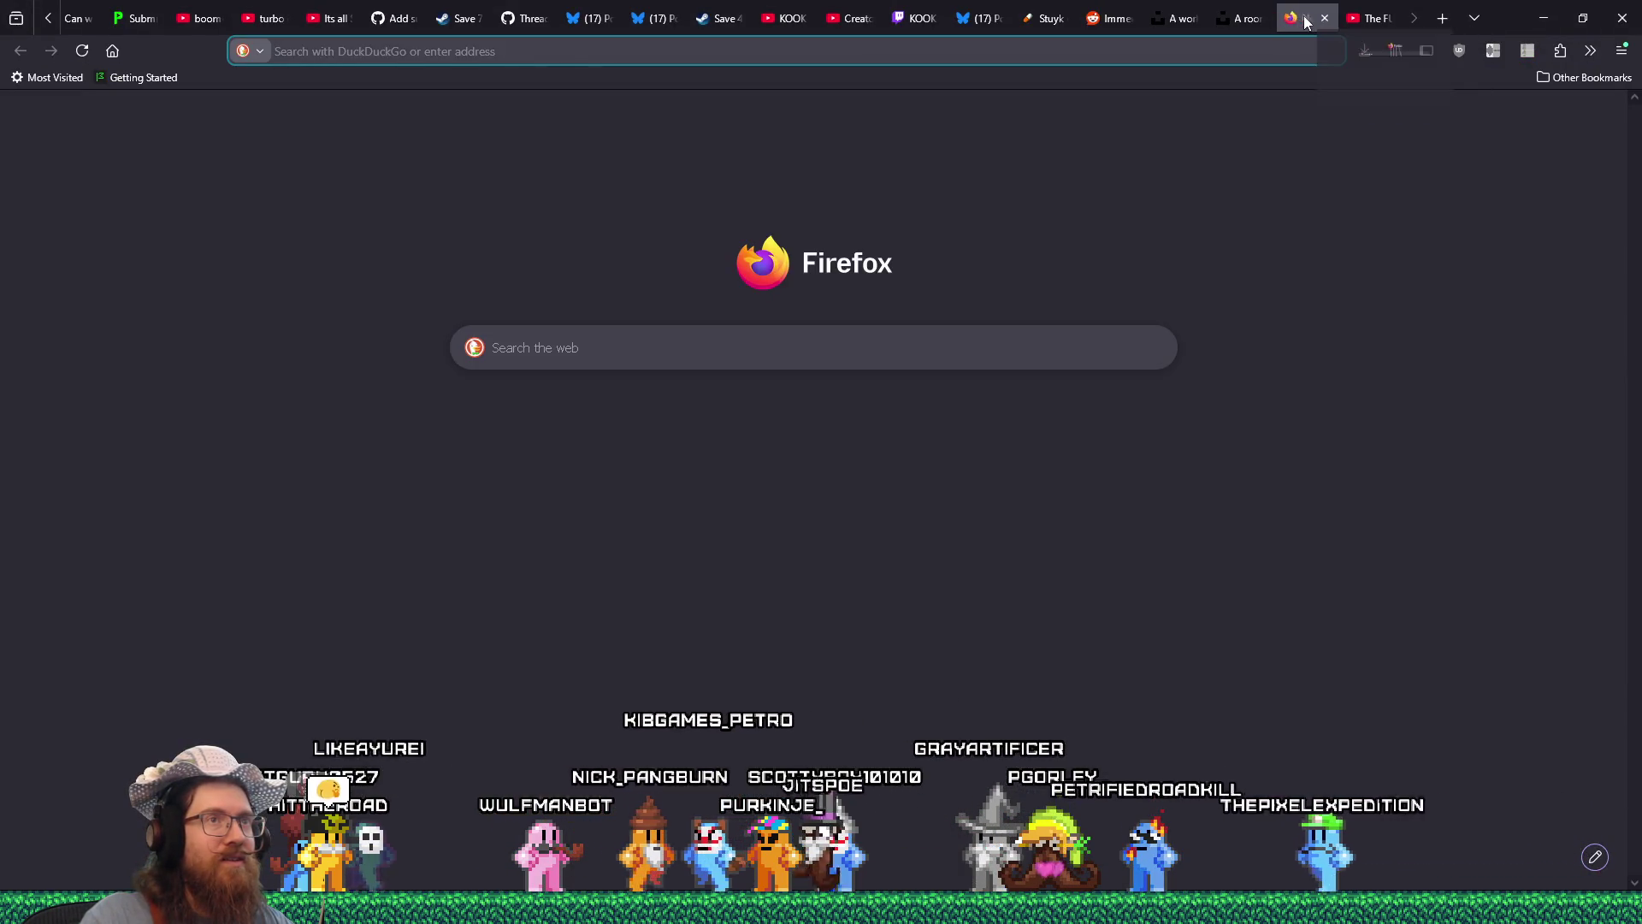
pyautogui.click(1230, 55)
pyautogui.write('open tablet drivers')
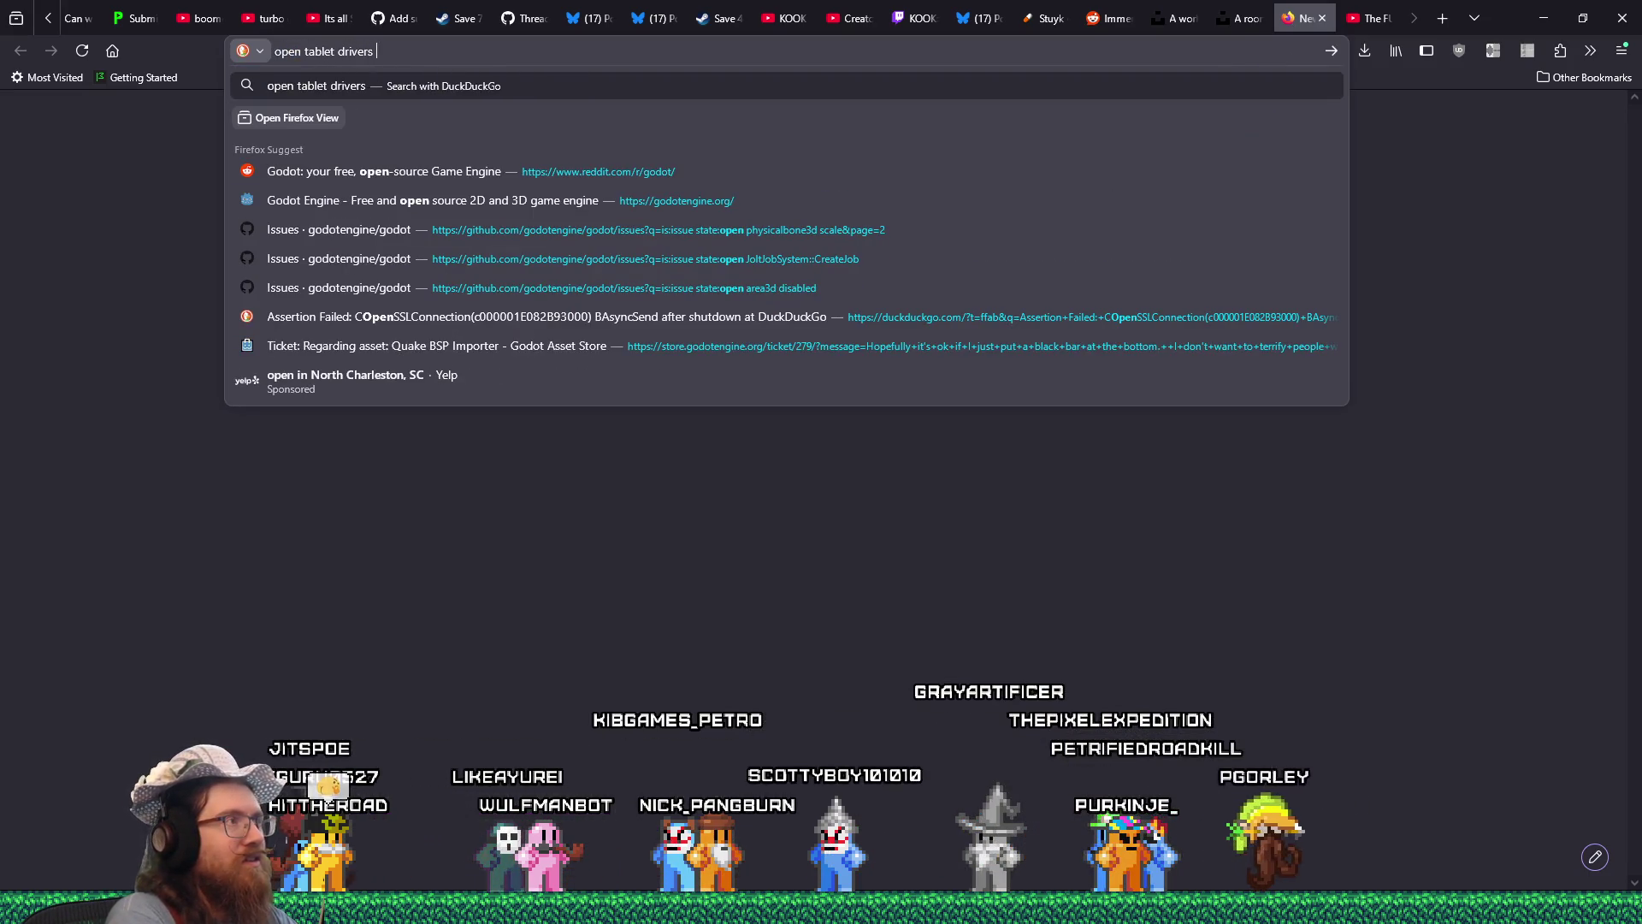
pyautogui.write('h')
pyautogui.write('n')
pyautogui.press('Return')
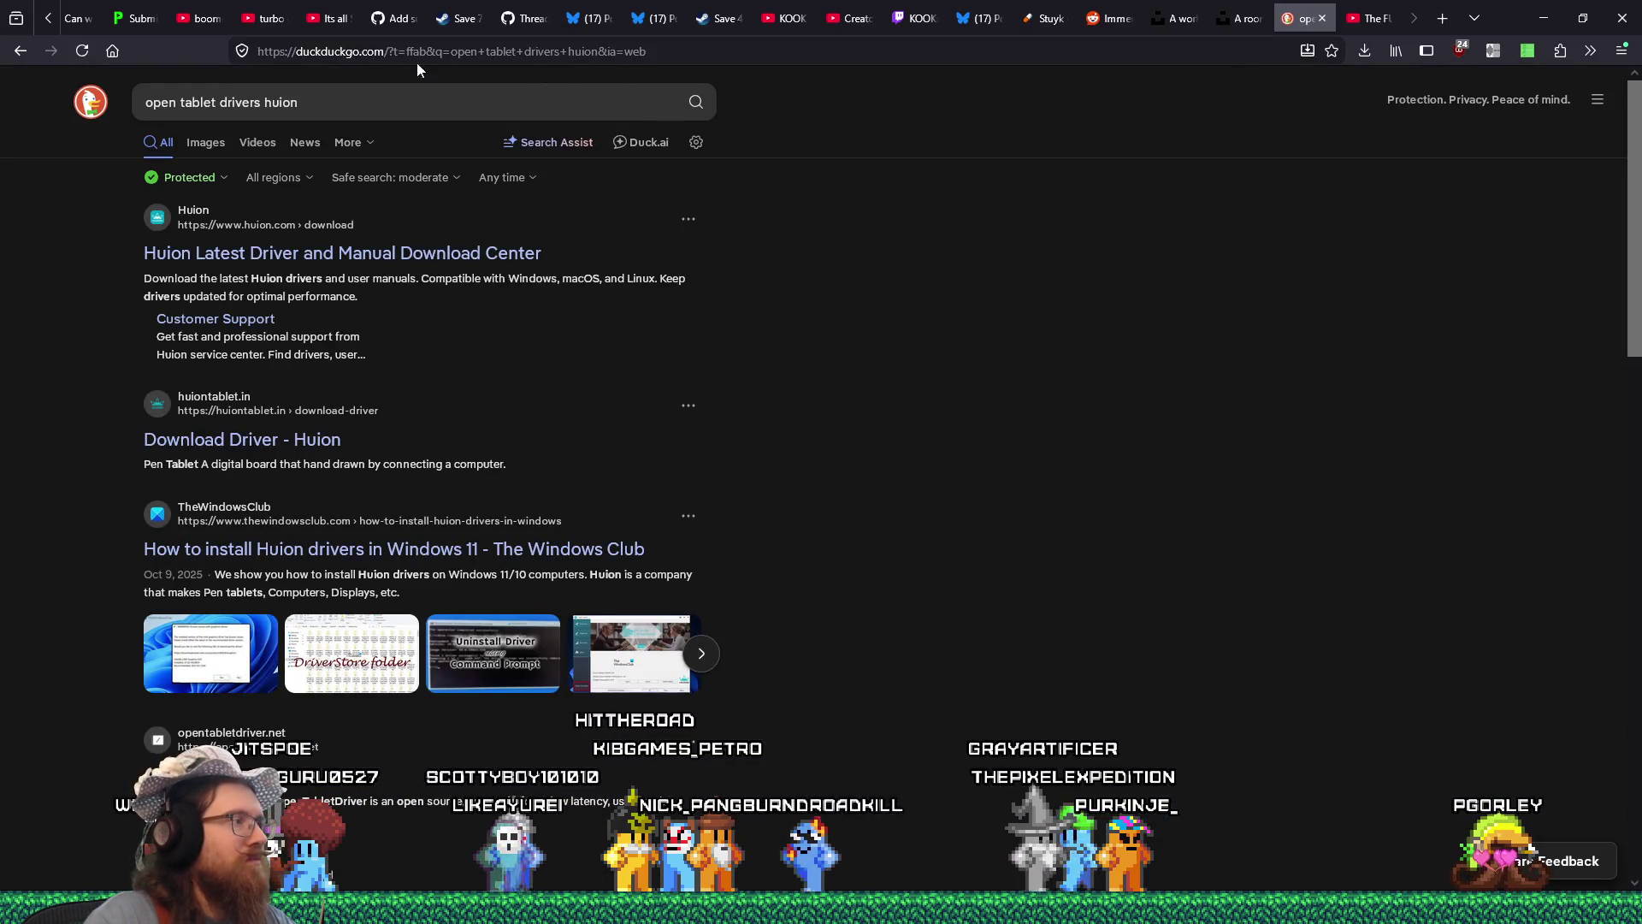
pyautogui.doubleClick(282, 101)
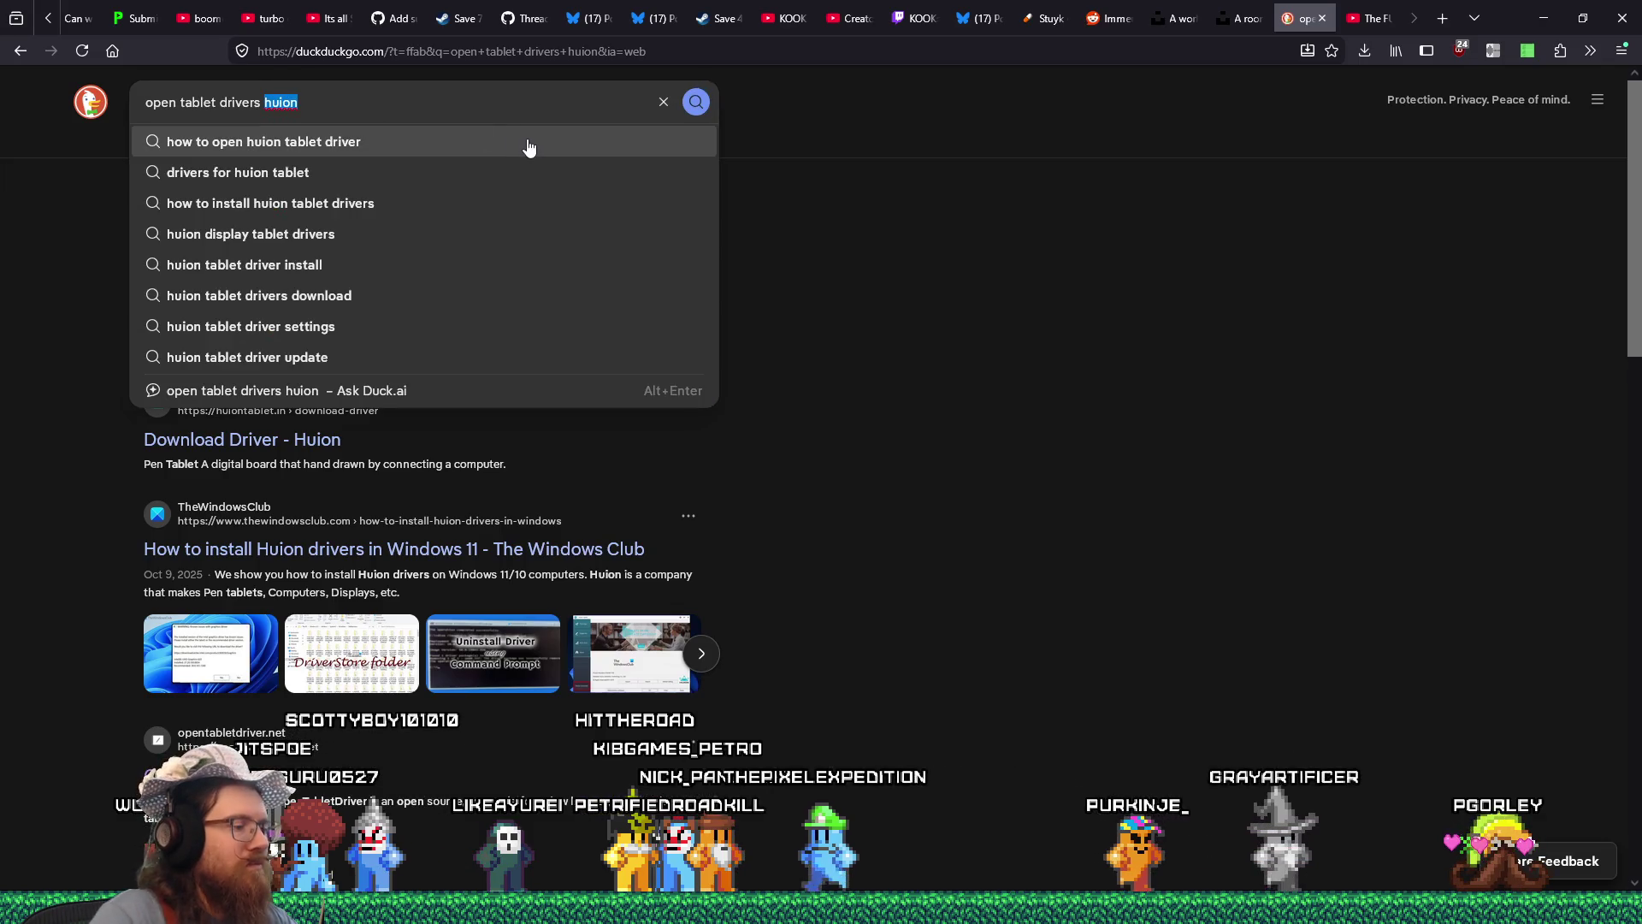
pyautogui.write('pressure s')
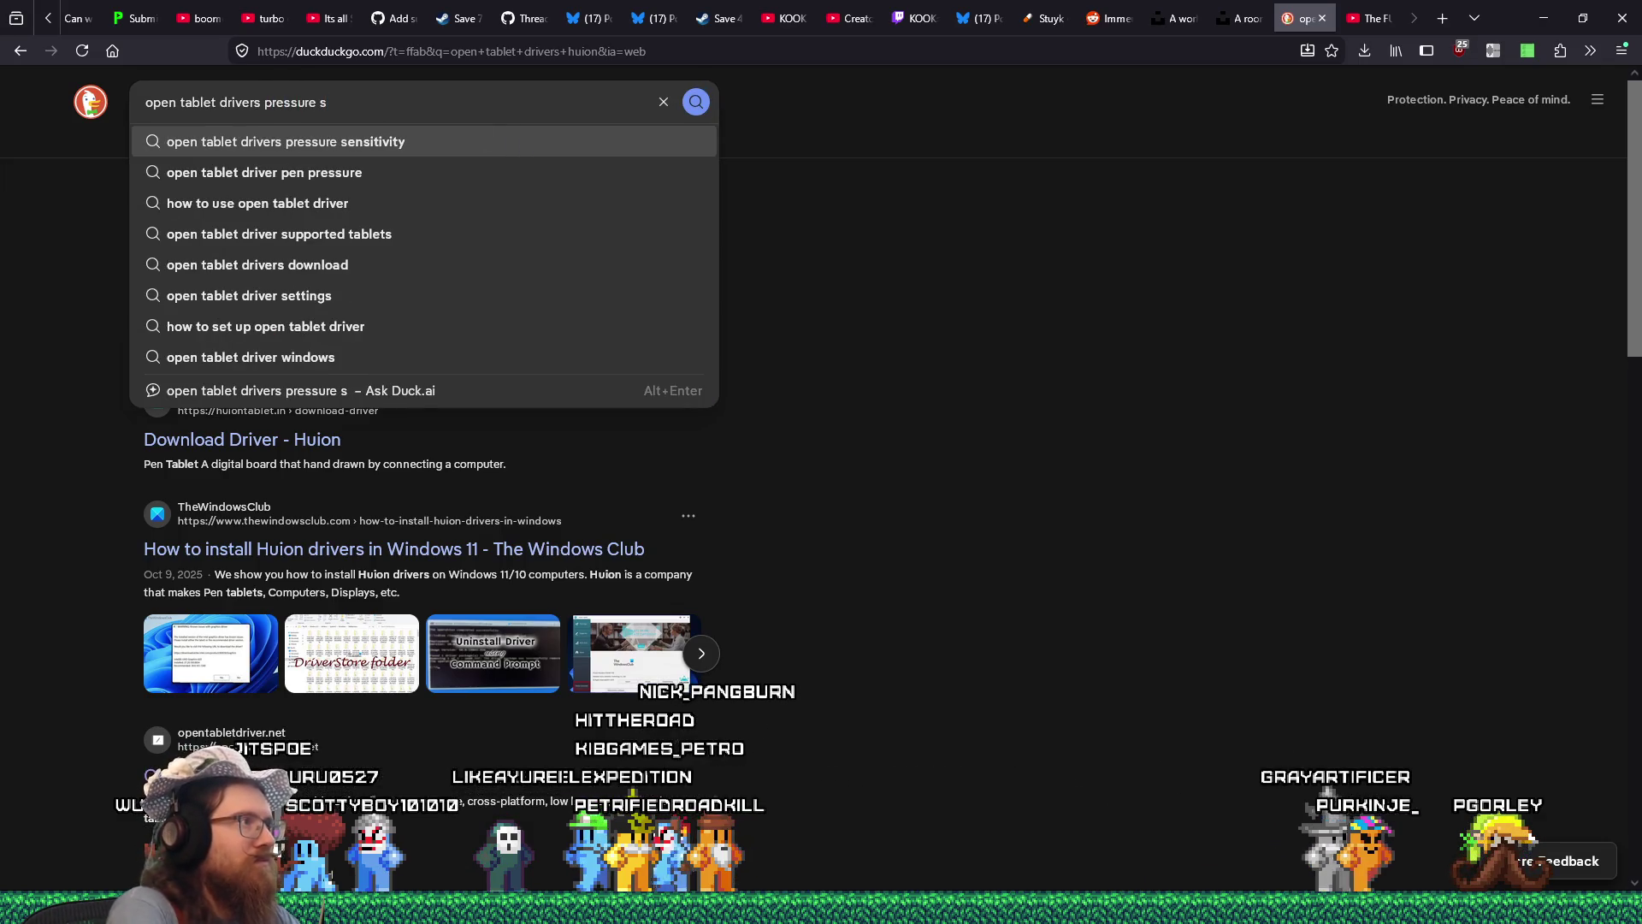
pyautogui.click(527, 141)
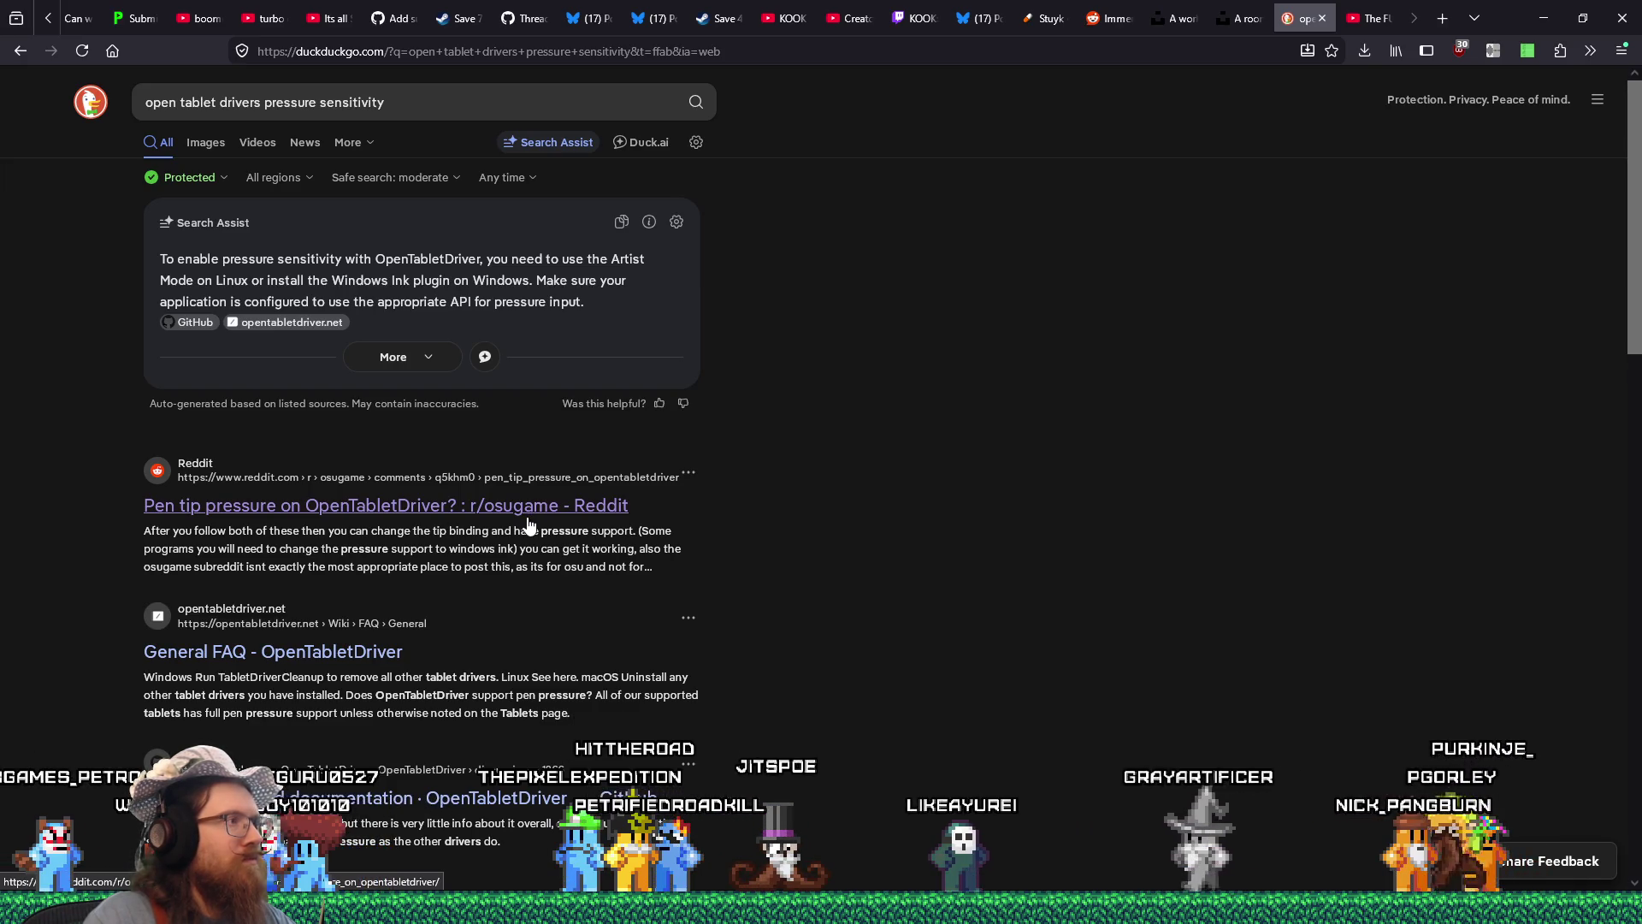
pyautogui.click(527, 513)
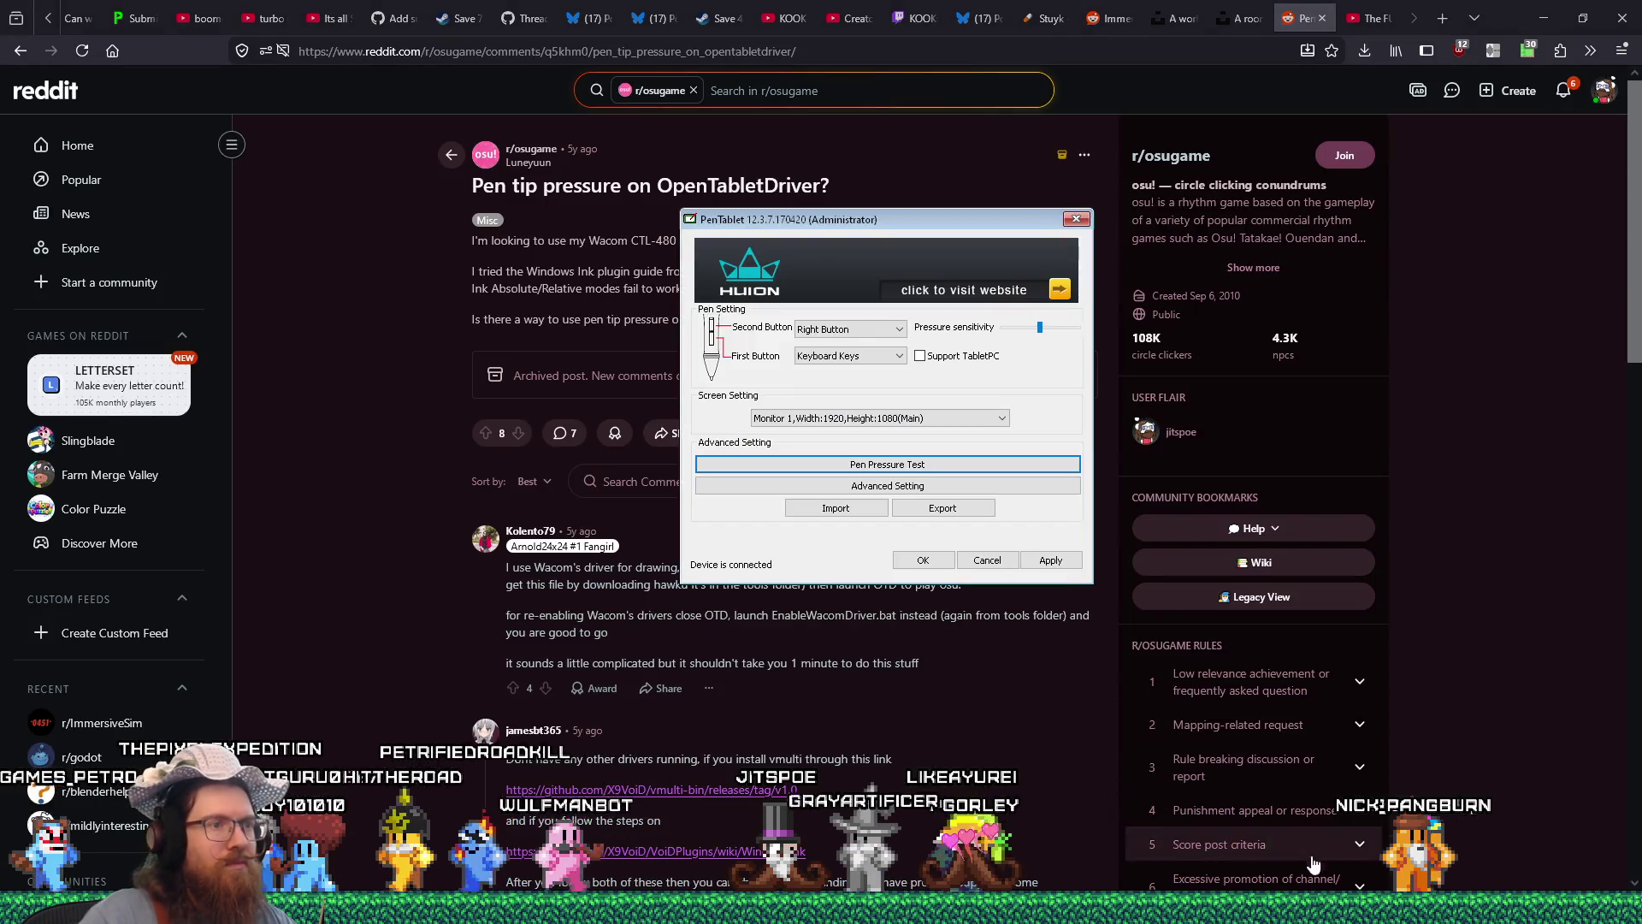
# Close the Huion PenTablet dialog and exit a background tray program.
pyautogui.click(1077, 219)
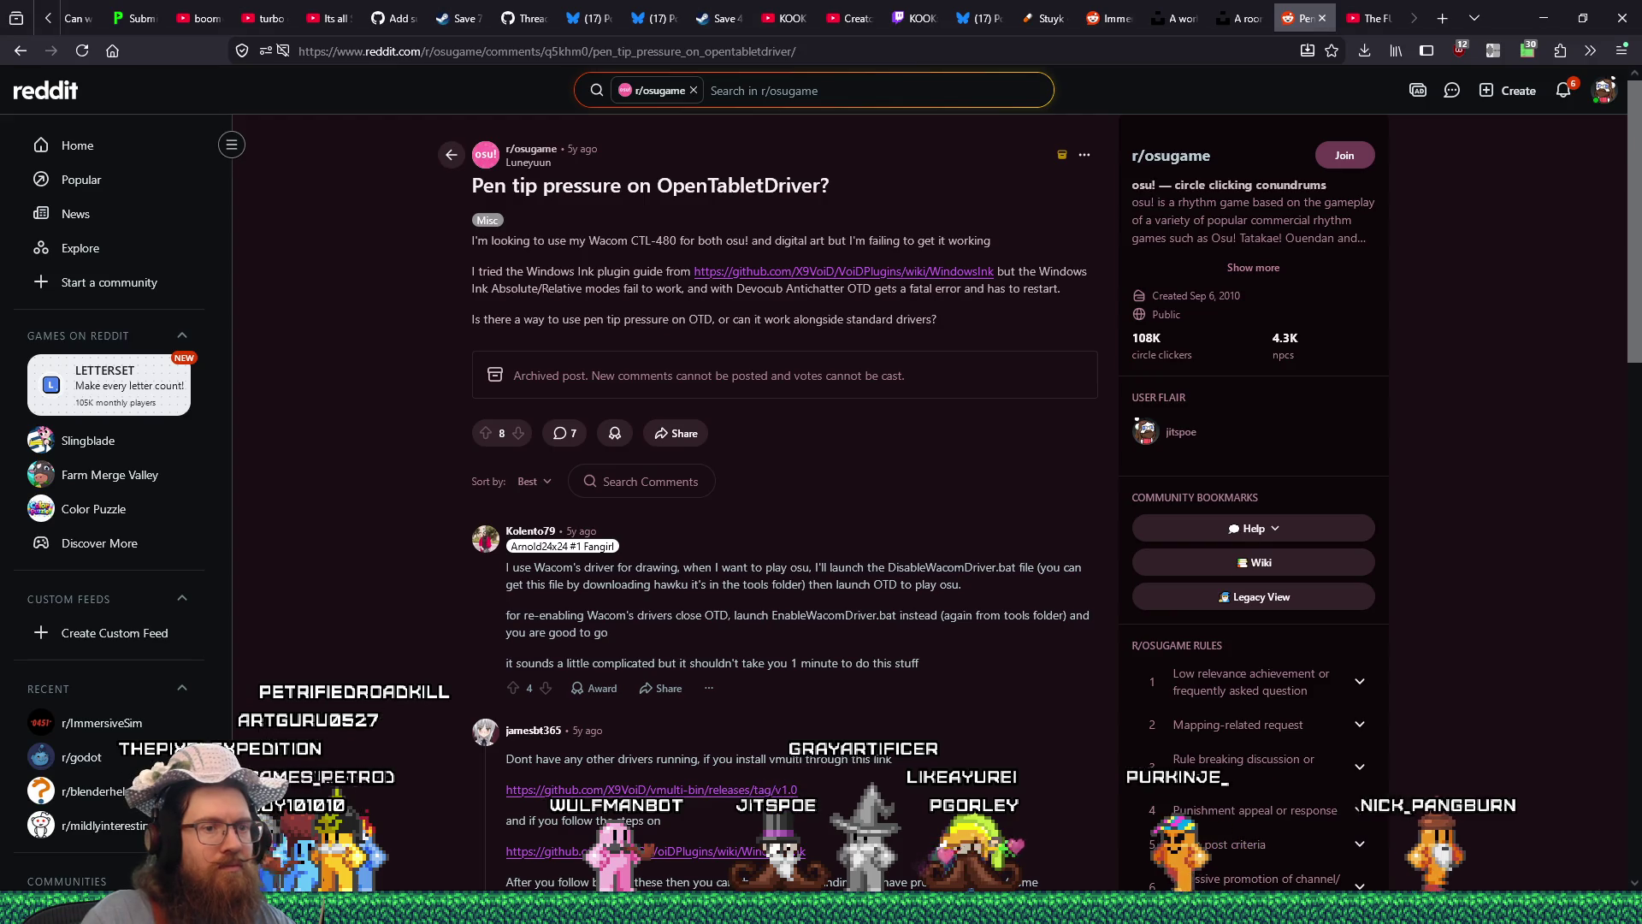
pyautogui.click(1398, 906)
pyautogui.click(1394, 817)
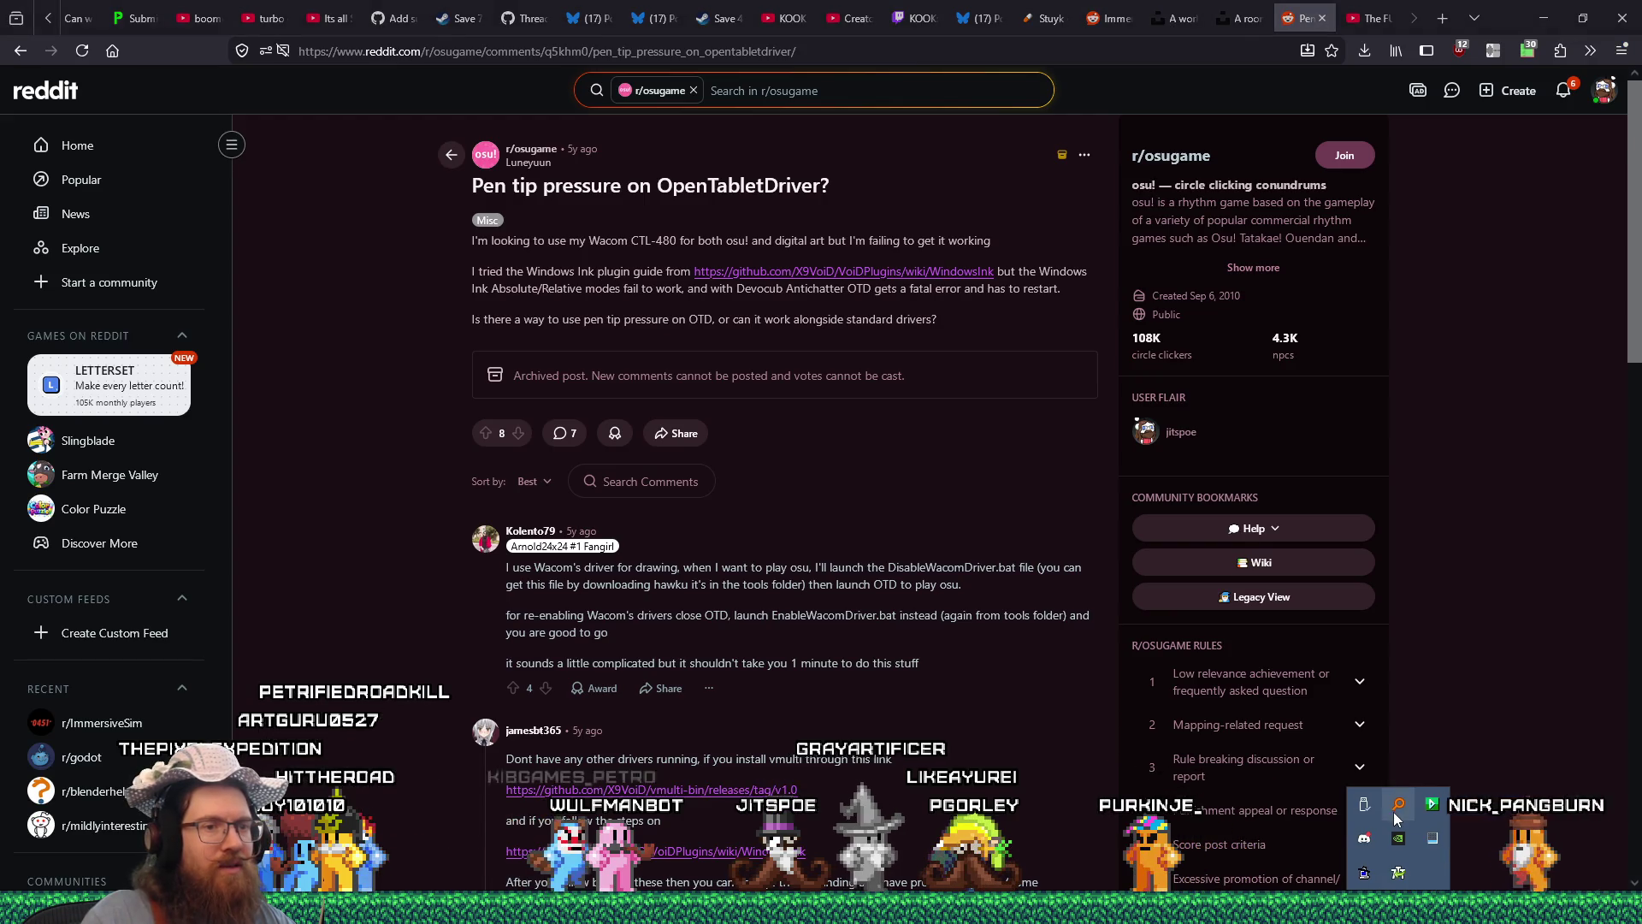
pyautogui.click(1428, 749)
pyautogui.press('super')
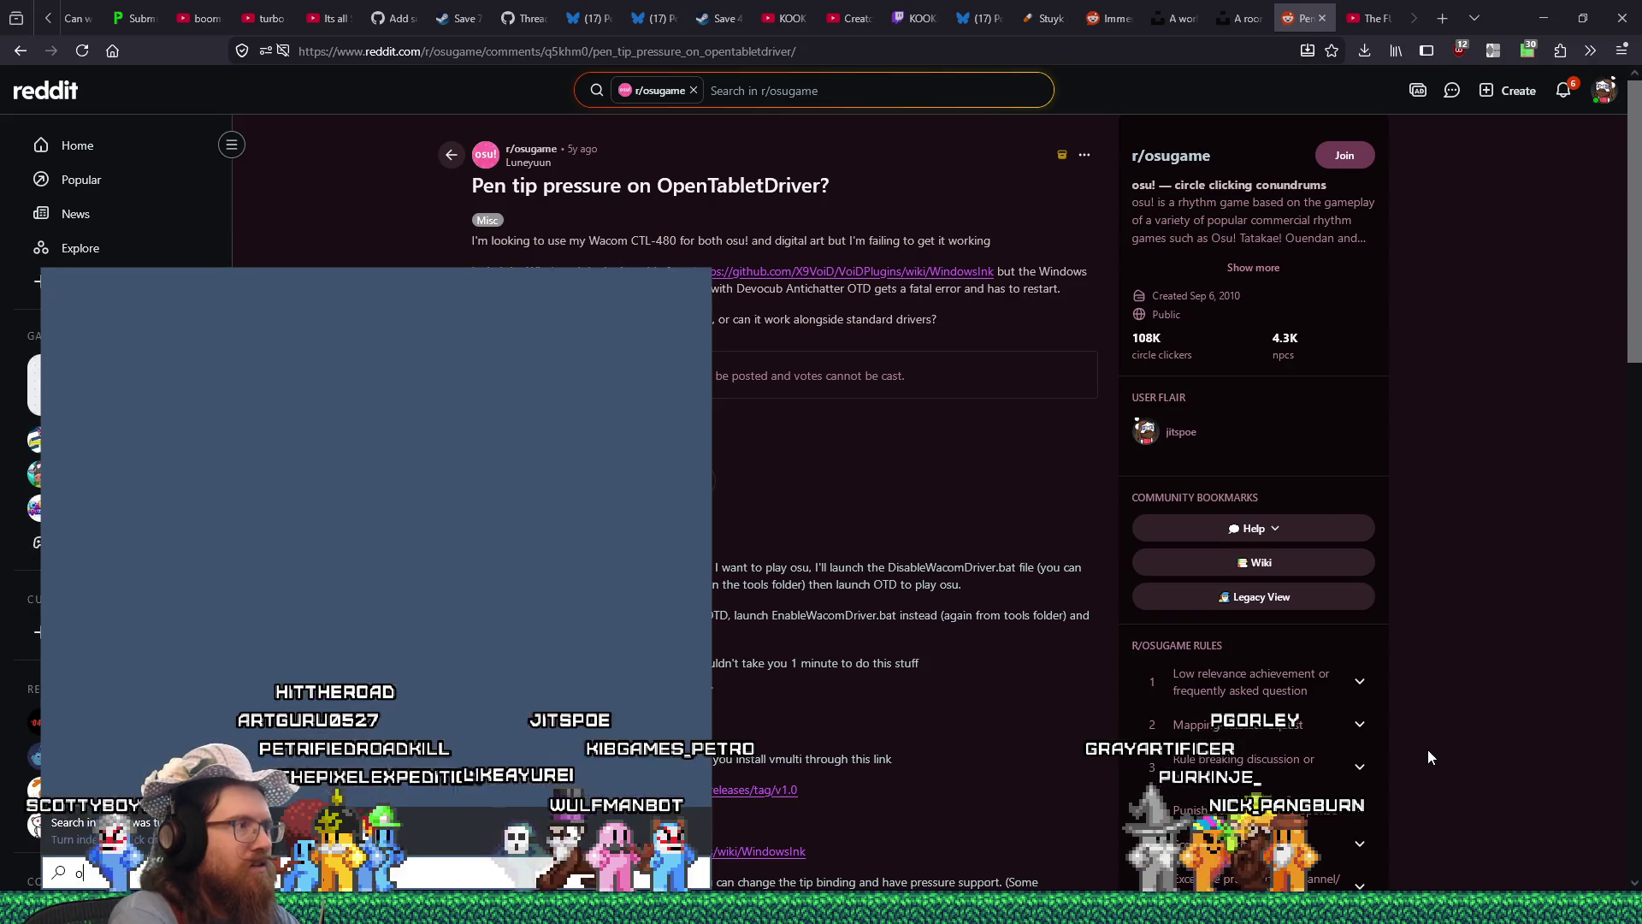
pyautogui.write('open tablet dri')
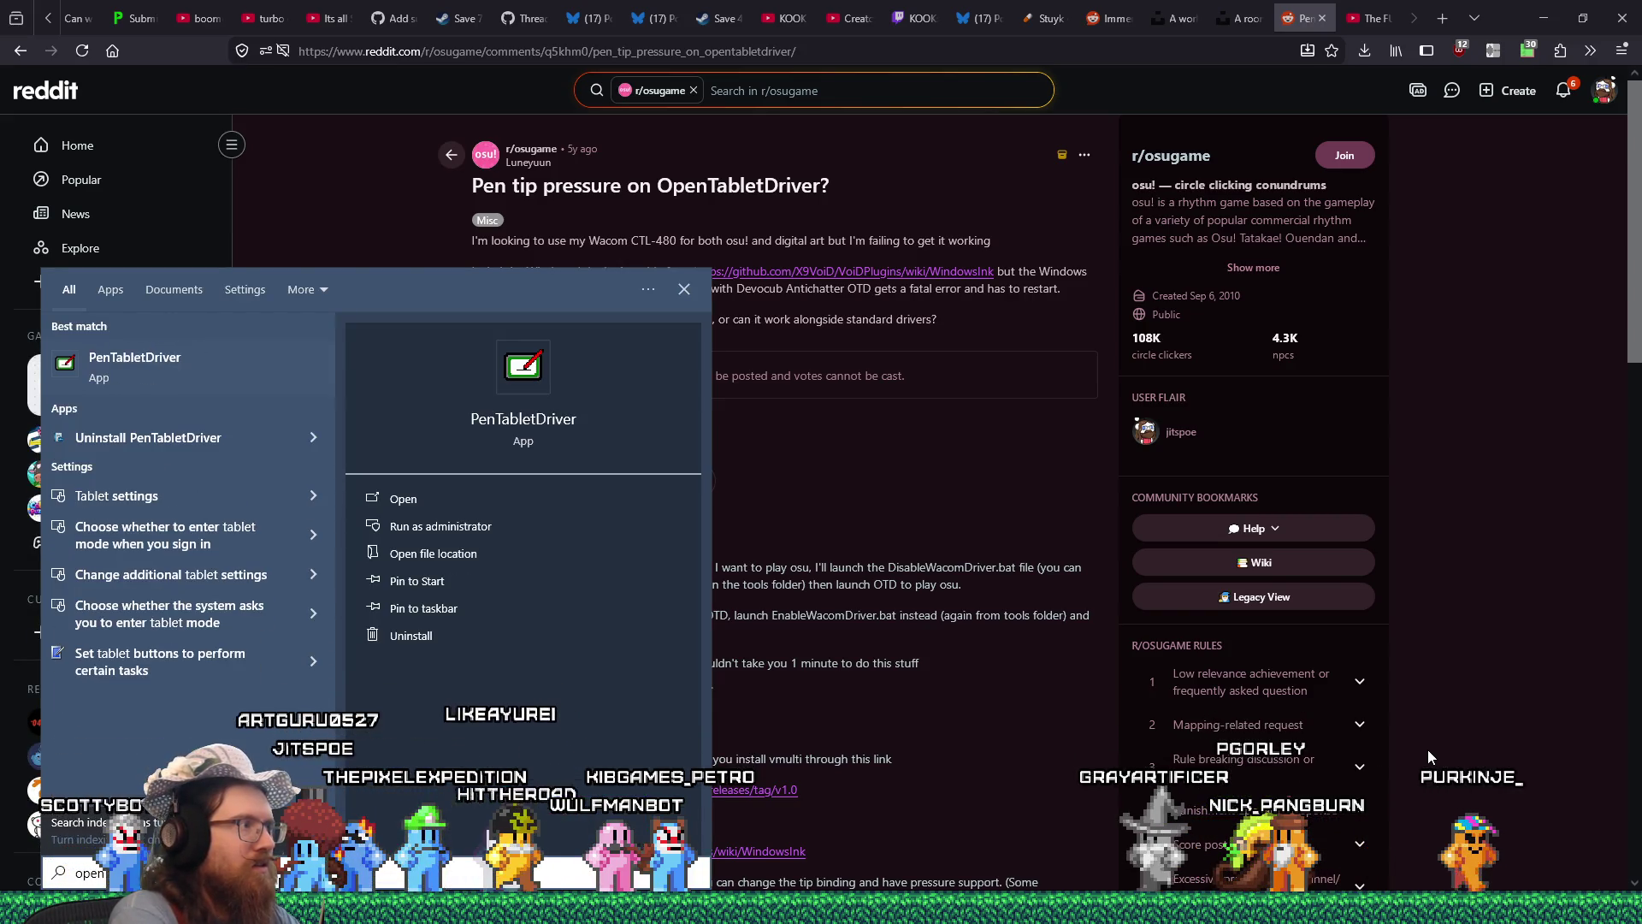
pyautogui.press('BackSpace')
pyautogui.press('BackSpace')
pyautogui.press('BackSpace')
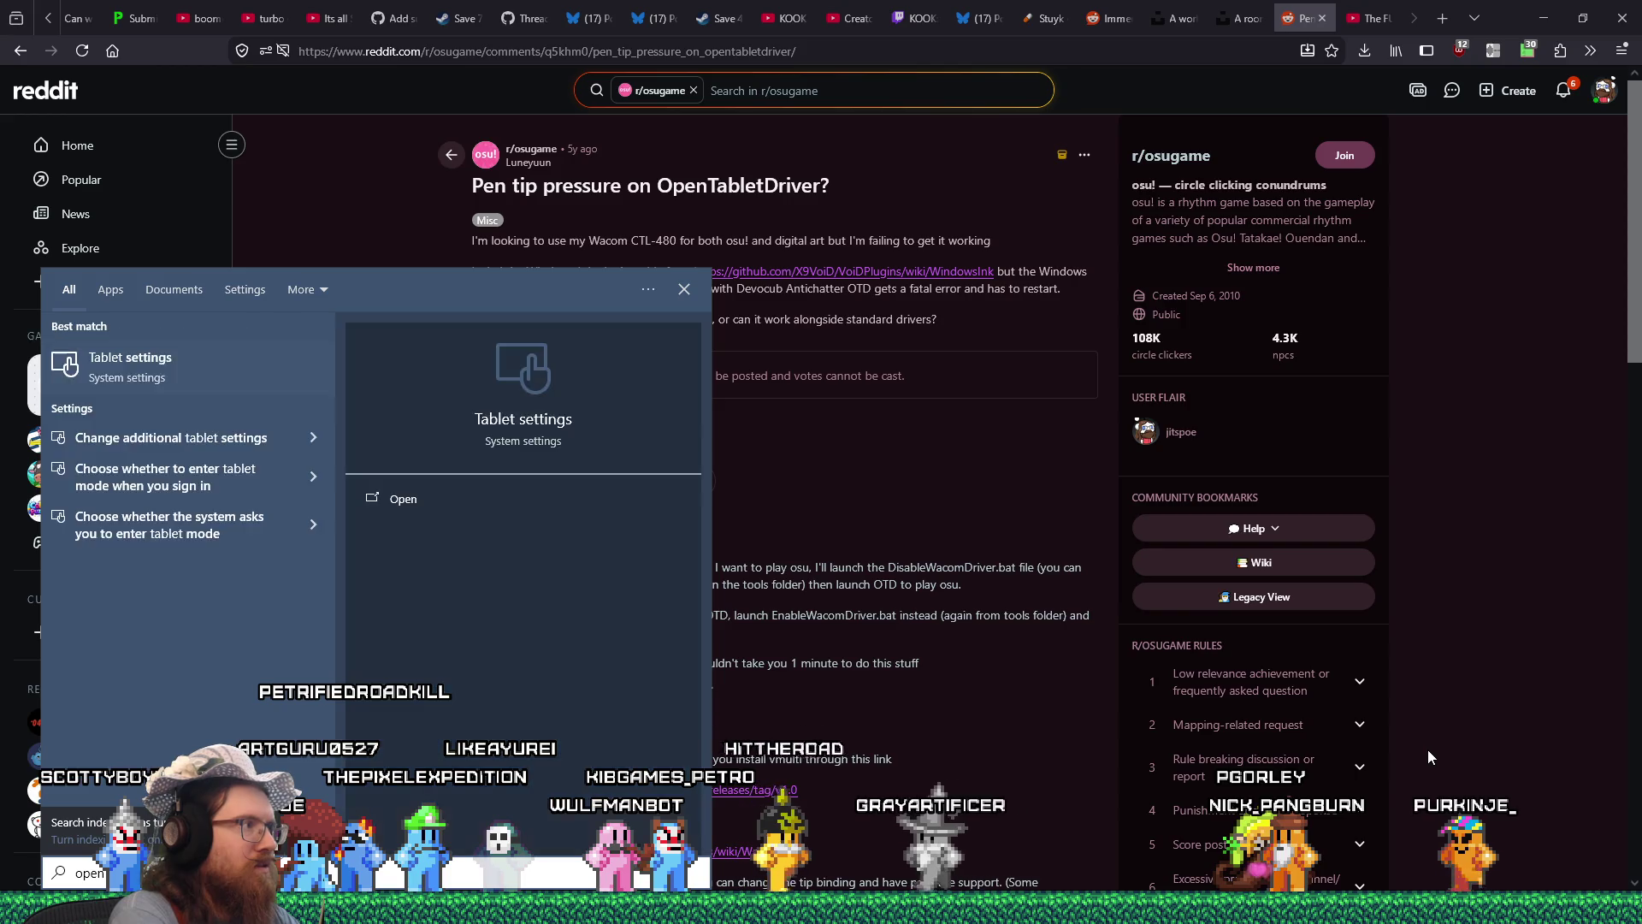
pyautogui.press('Return')
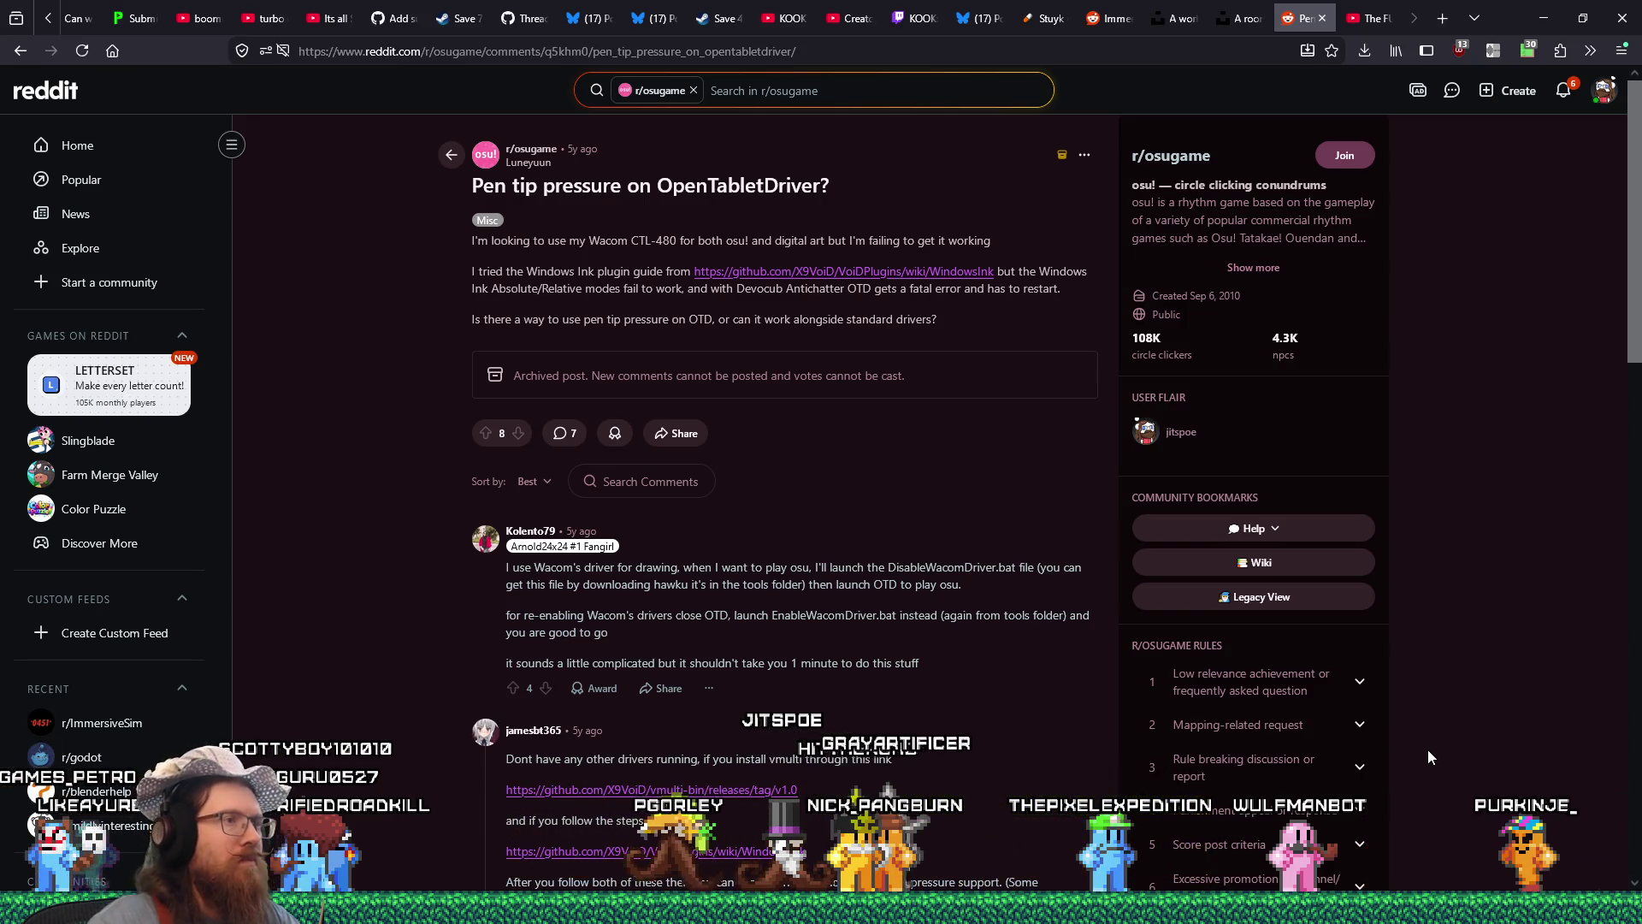
# Read the thread's replies, then follow the github.com VoiDPlugins WindowsInk link.
pyautogui.scroll(-1, 933, 552)
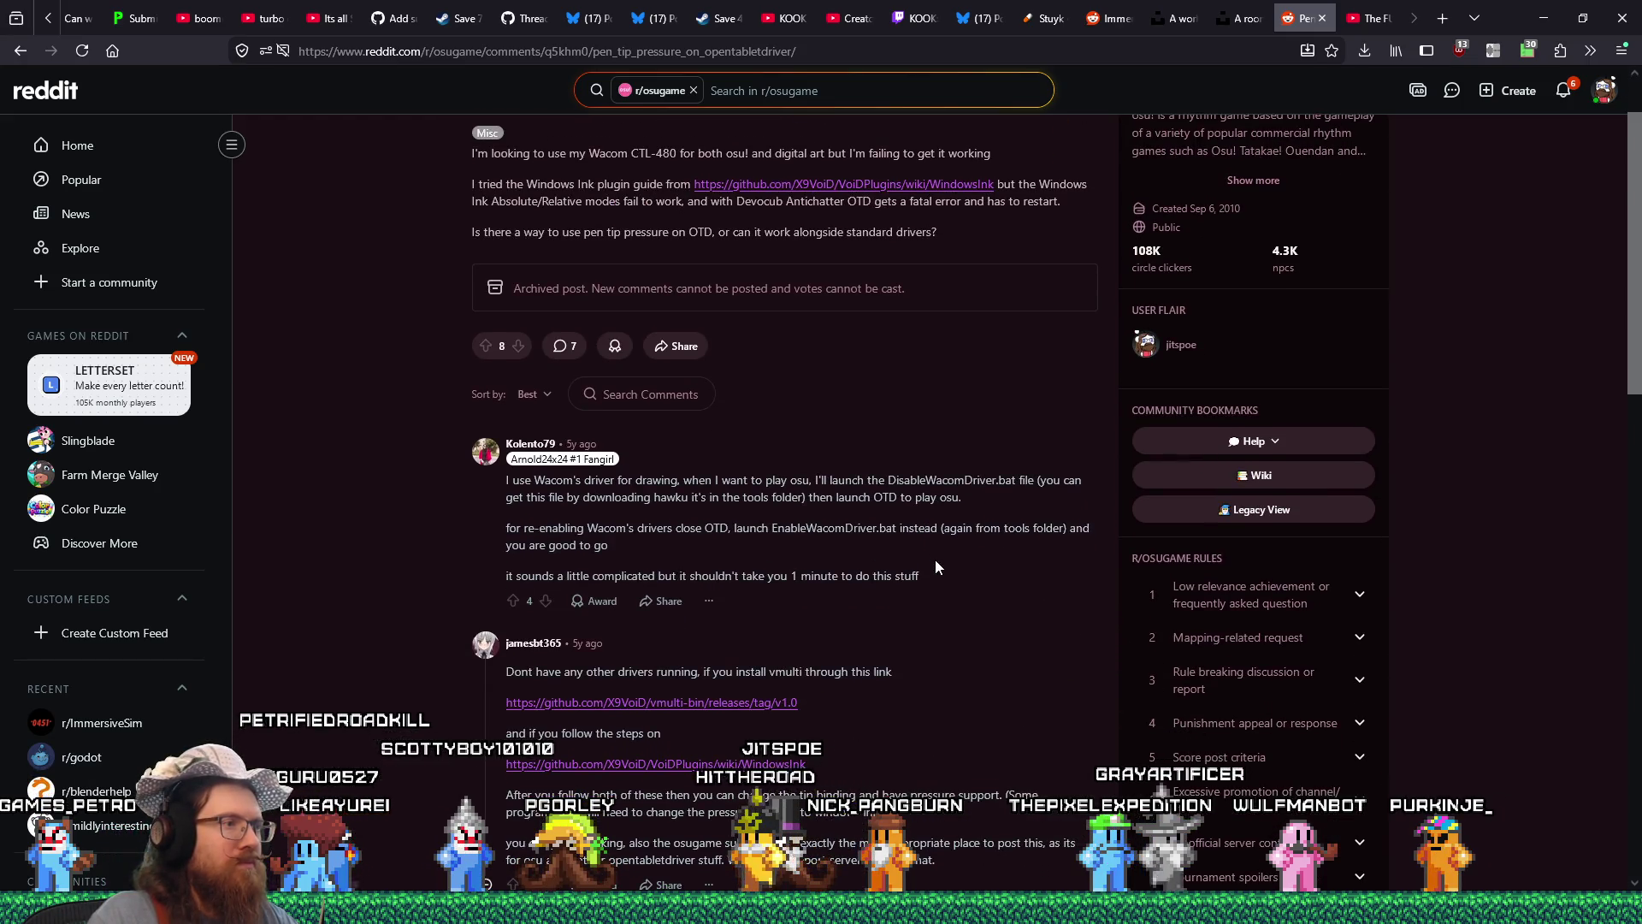
pyautogui.scroll(-1, 951, 614)
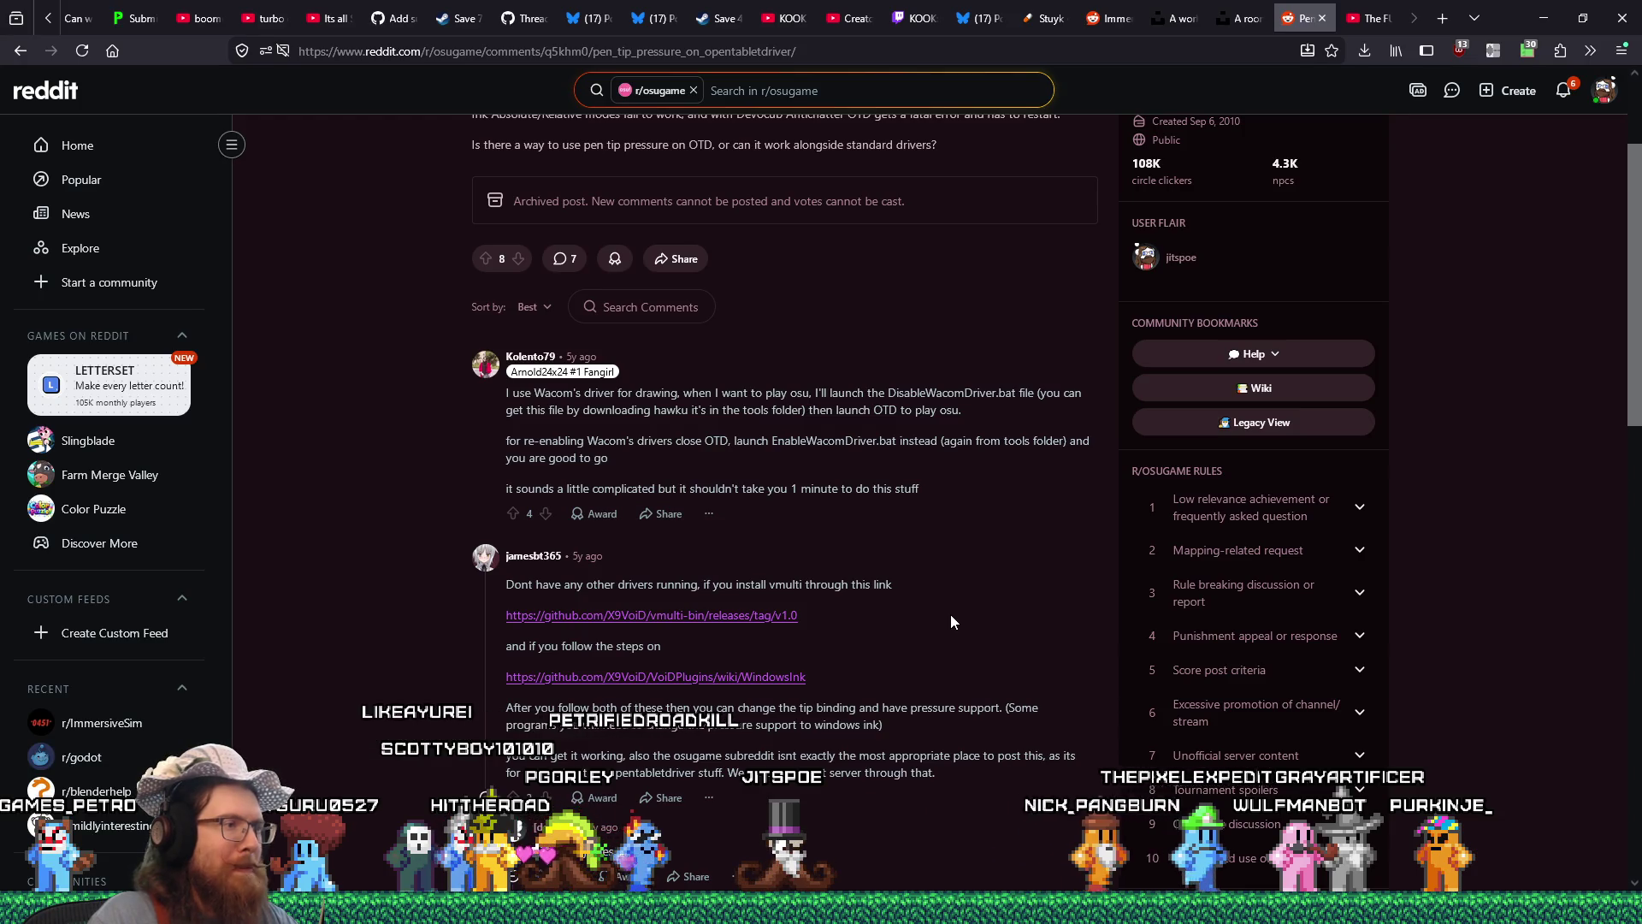
pyautogui.scroll(-2, 951, 614)
pyautogui.scroll(-7, 950, 618)
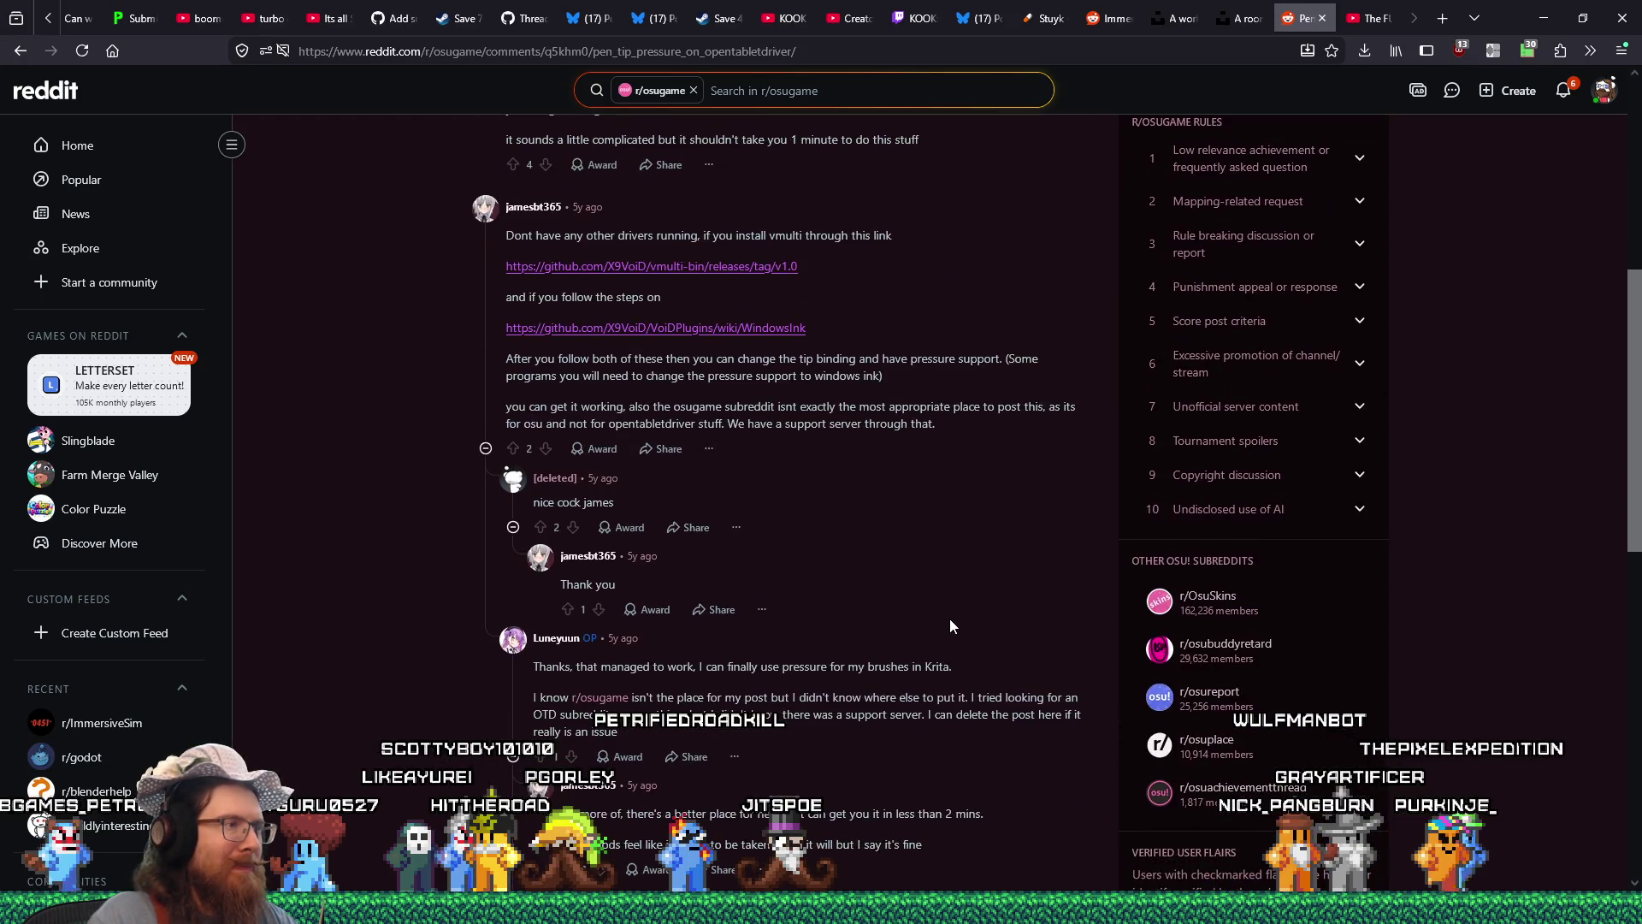
pyautogui.scroll(15, 949, 621)
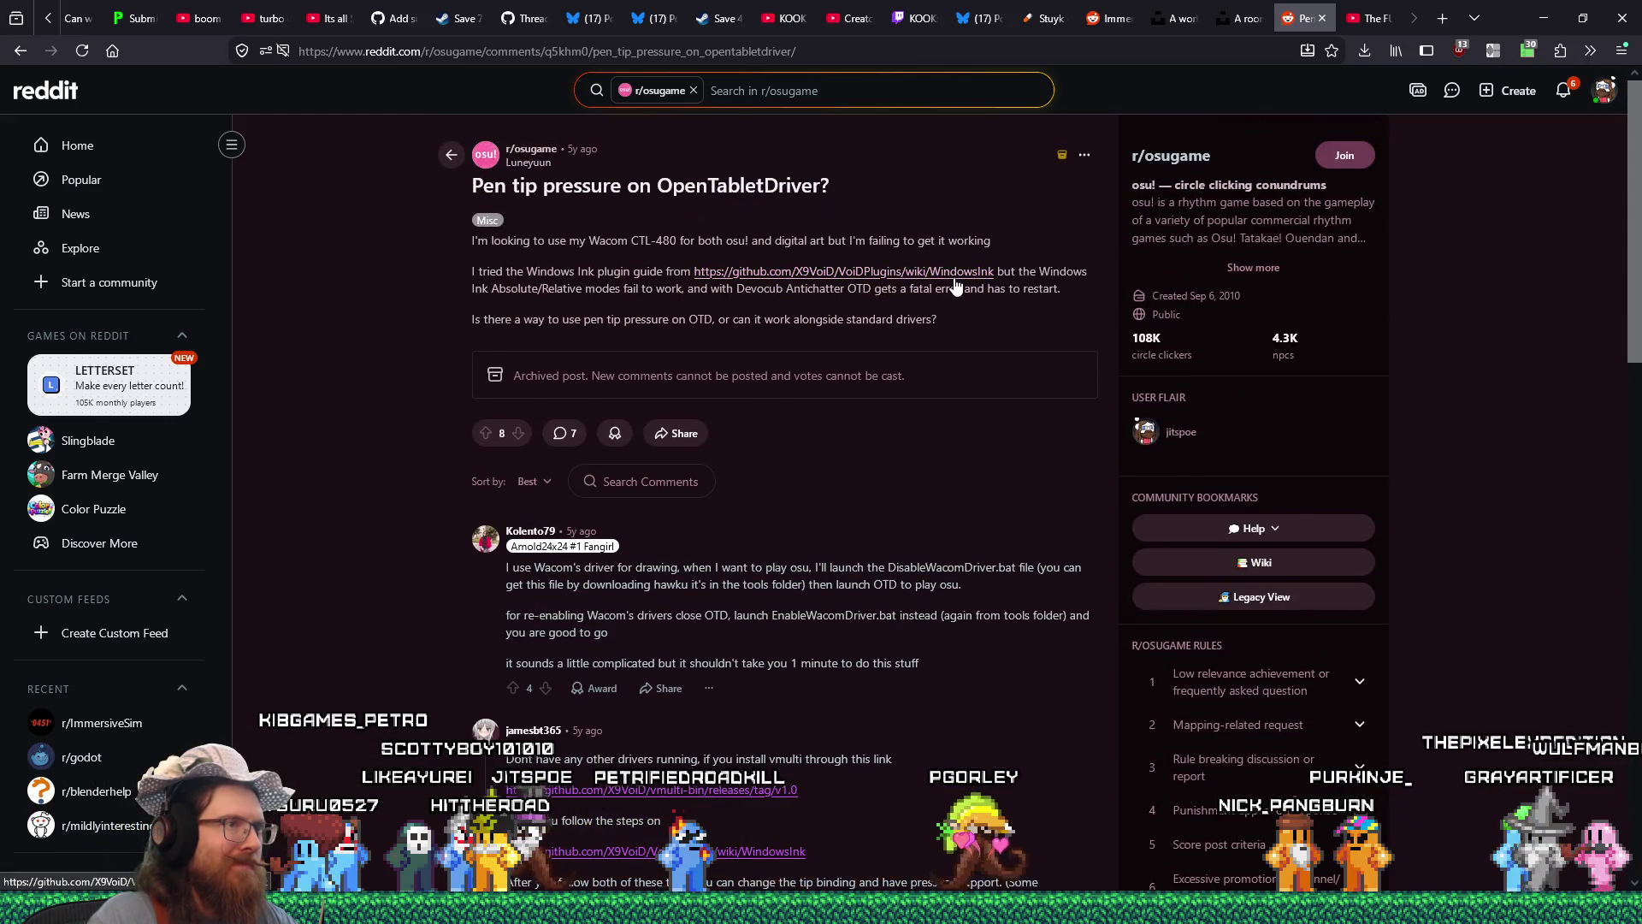
pyautogui.click(954, 273)
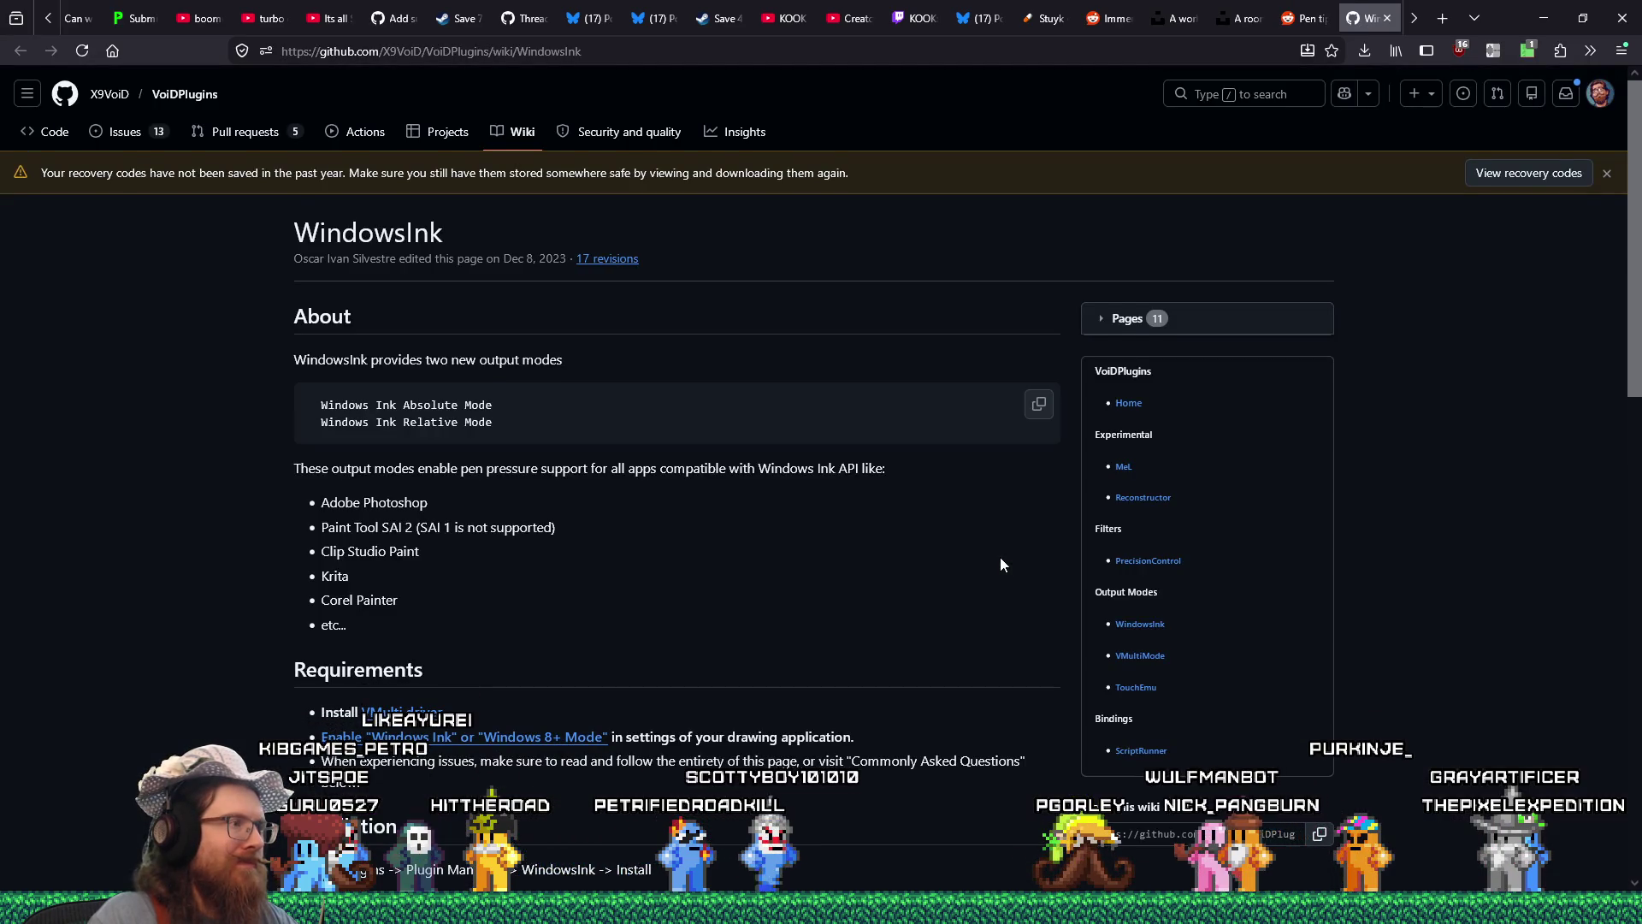
# Read through the WindowsInk wiki's install and setup instructions.
pyautogui.scroll(-2, 1001, 557)
pyautogui.scroll(-4, 1000, 565)
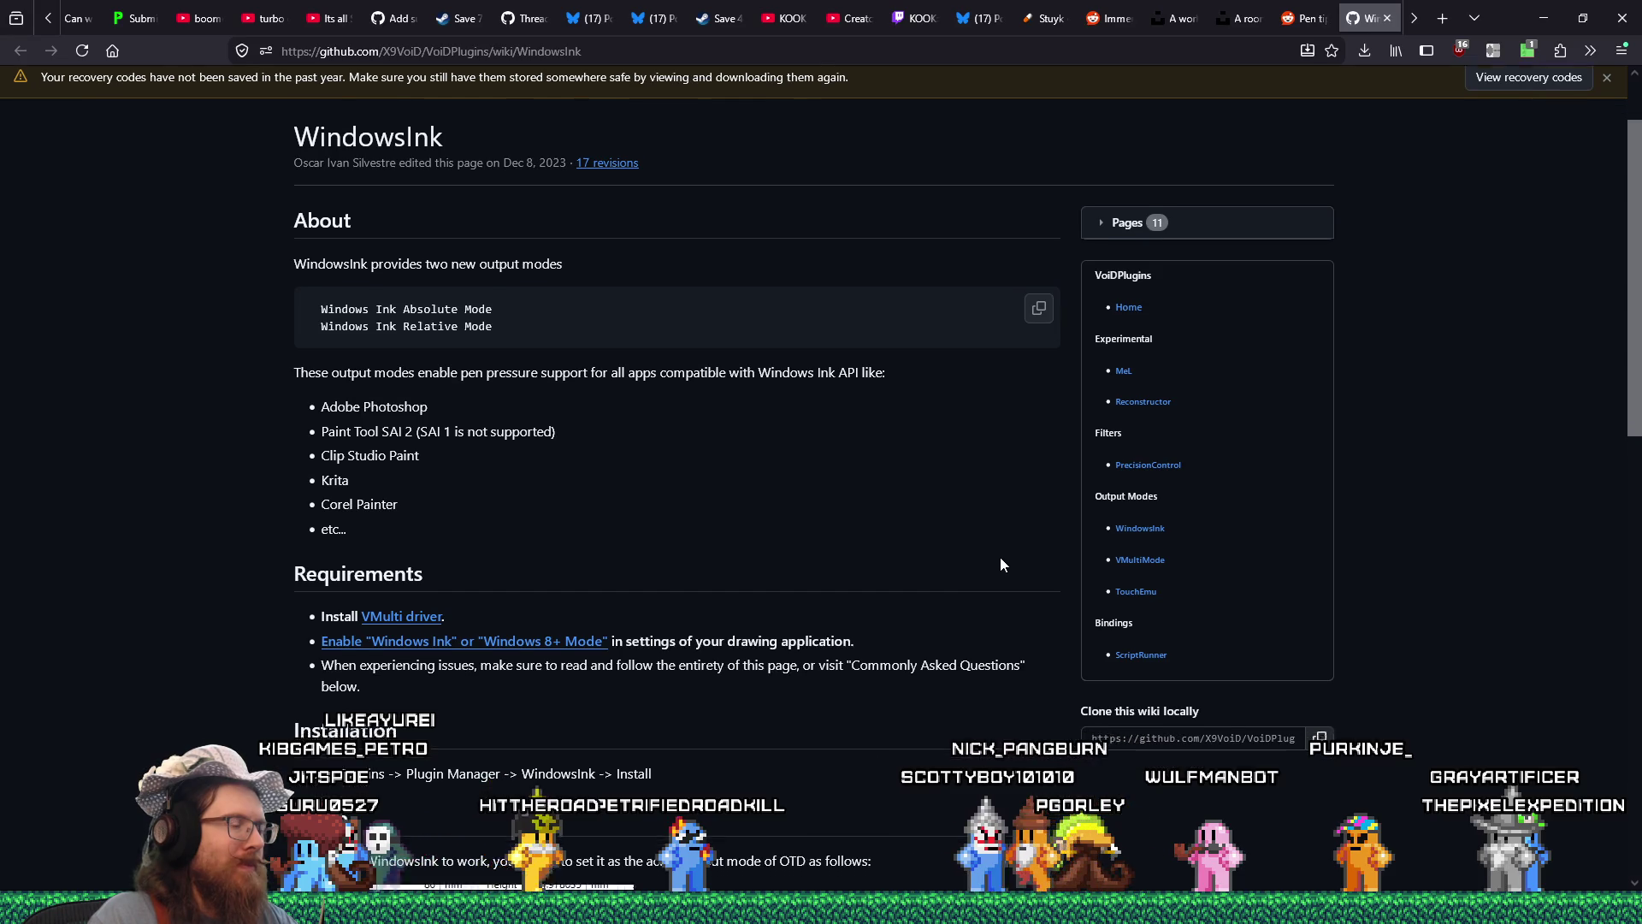
pyautogui.scroll(-8, 1001, 564)
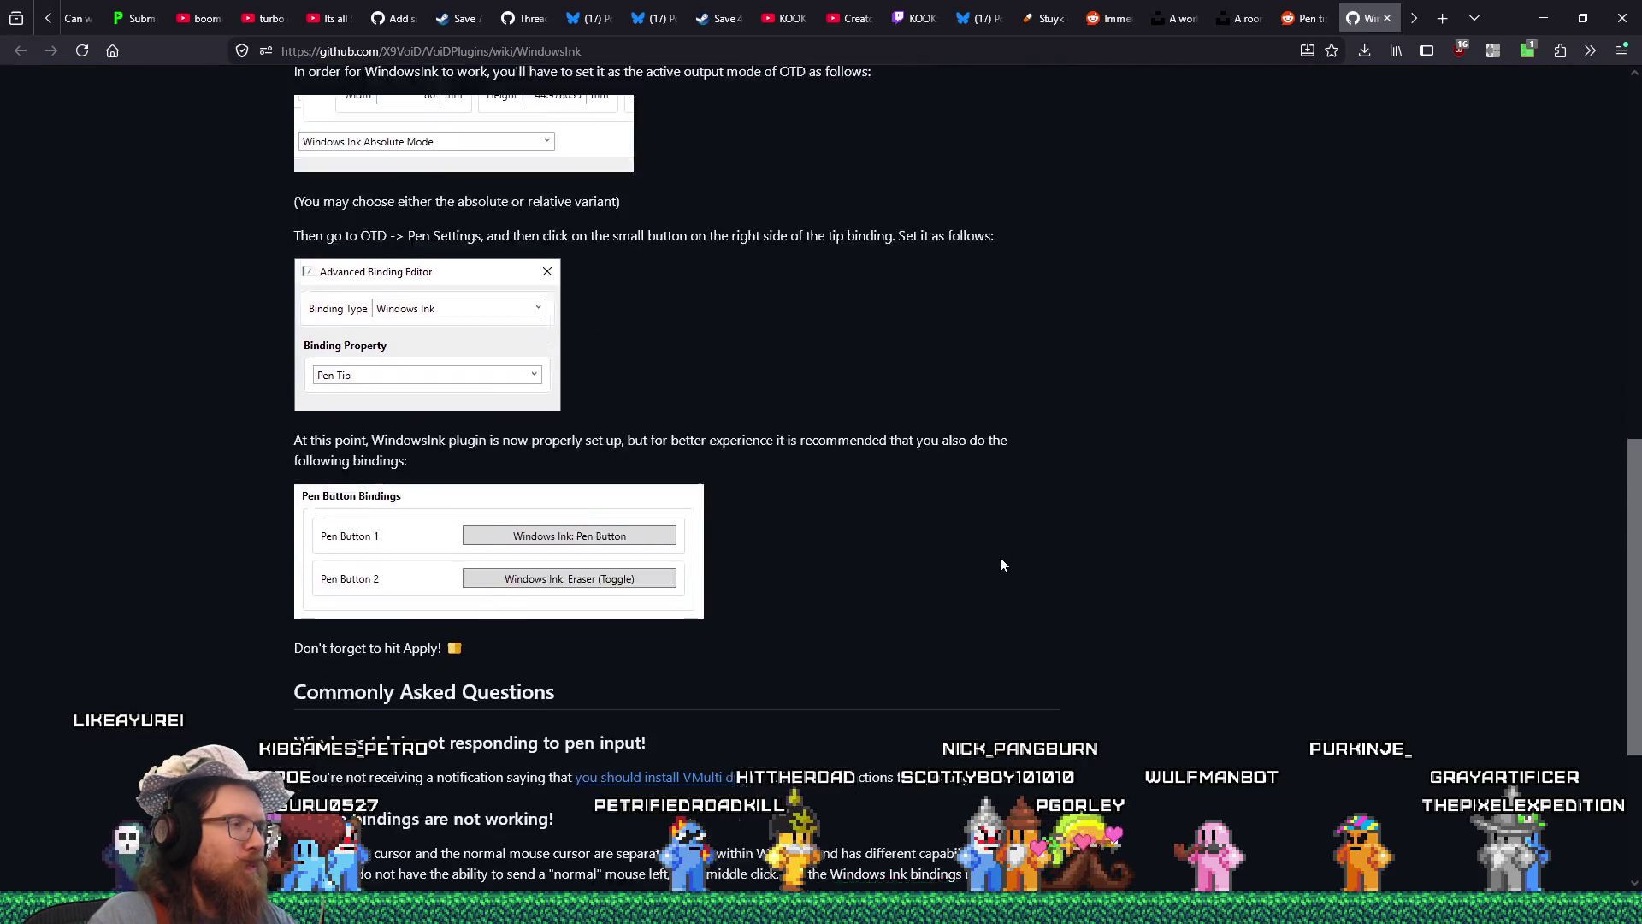
pyautogui.scroll(-2, 1001, 564)
pyautogui.scroll(12, 1000, 564)
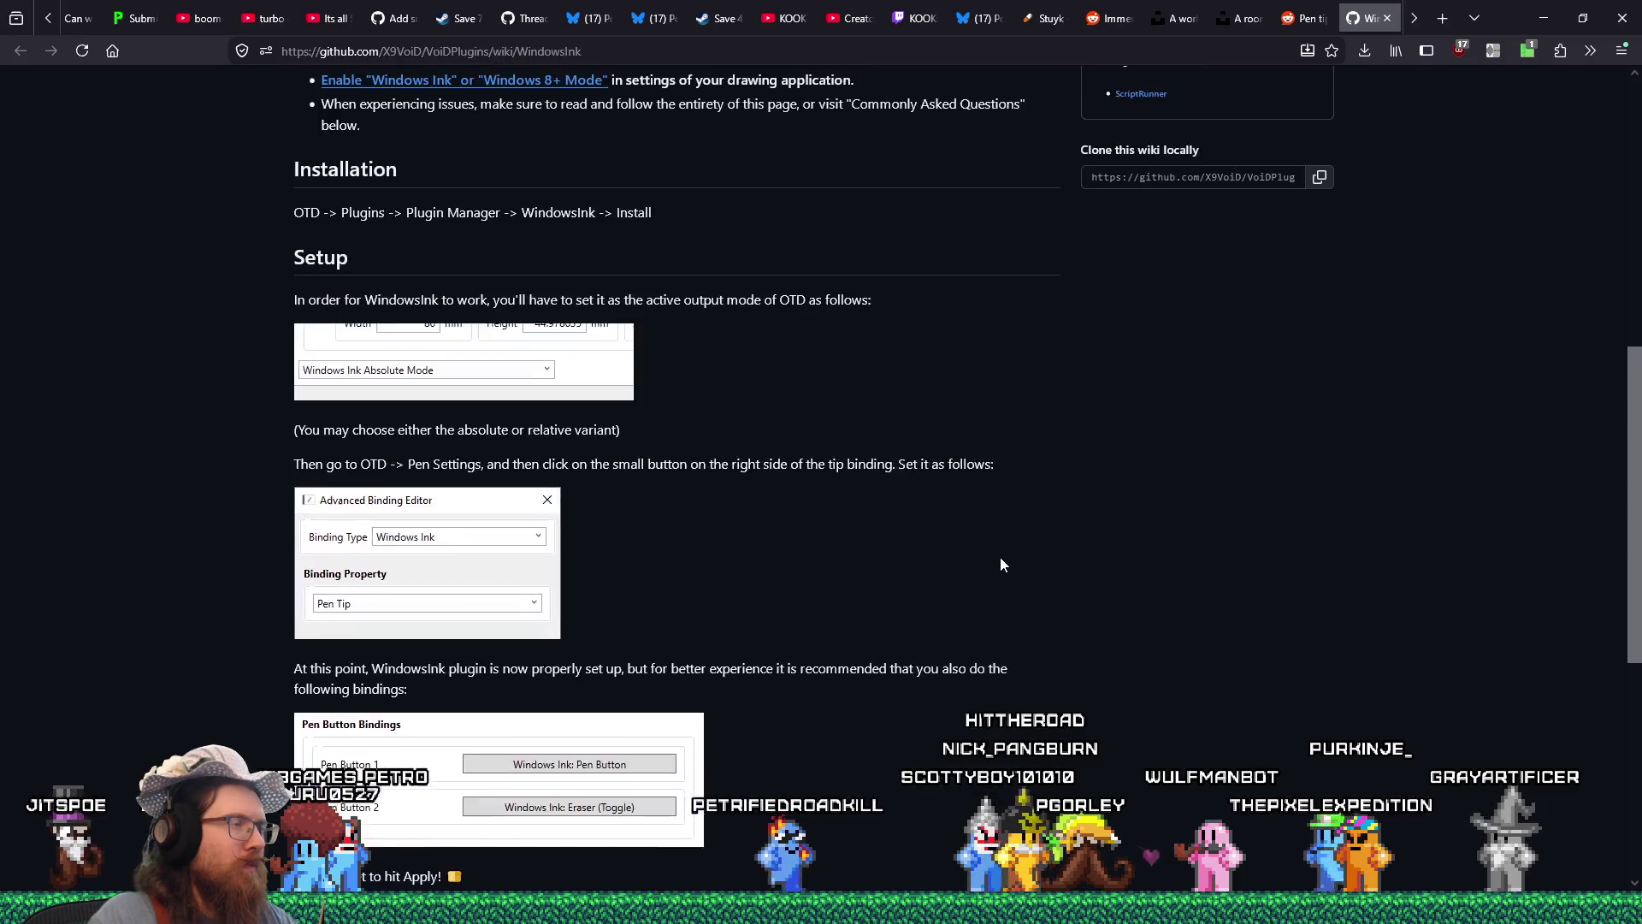
# Open the e:\downloads folder through the Run dialog.
pyautogui.press('super')
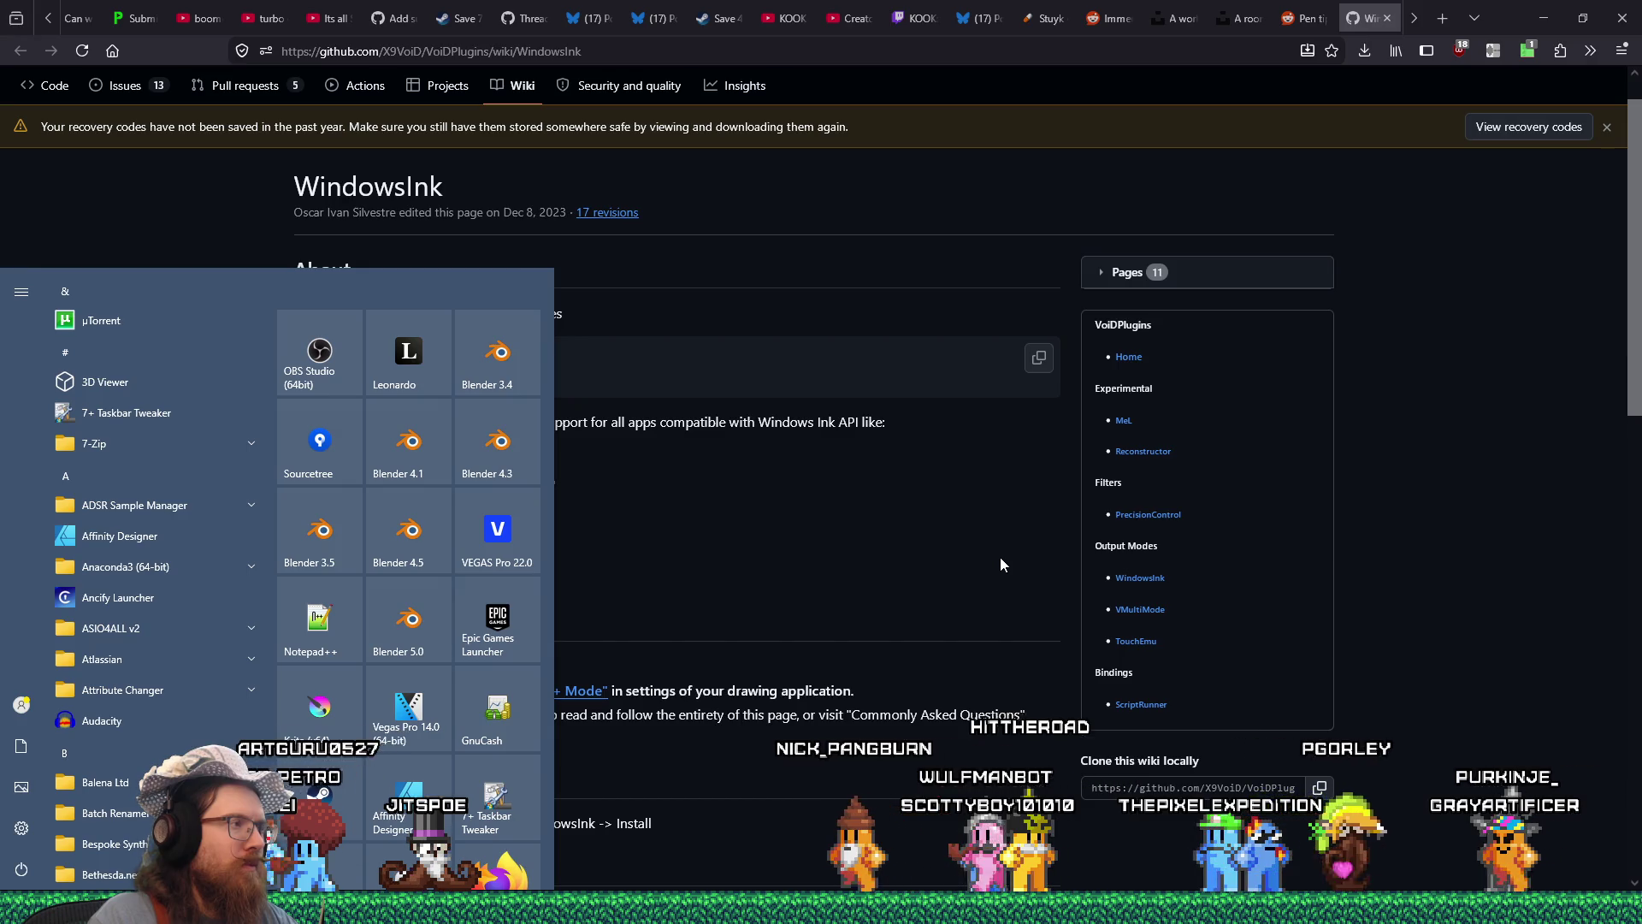
pyautogui.press('super+r')
pyautogui.write('e:\\')
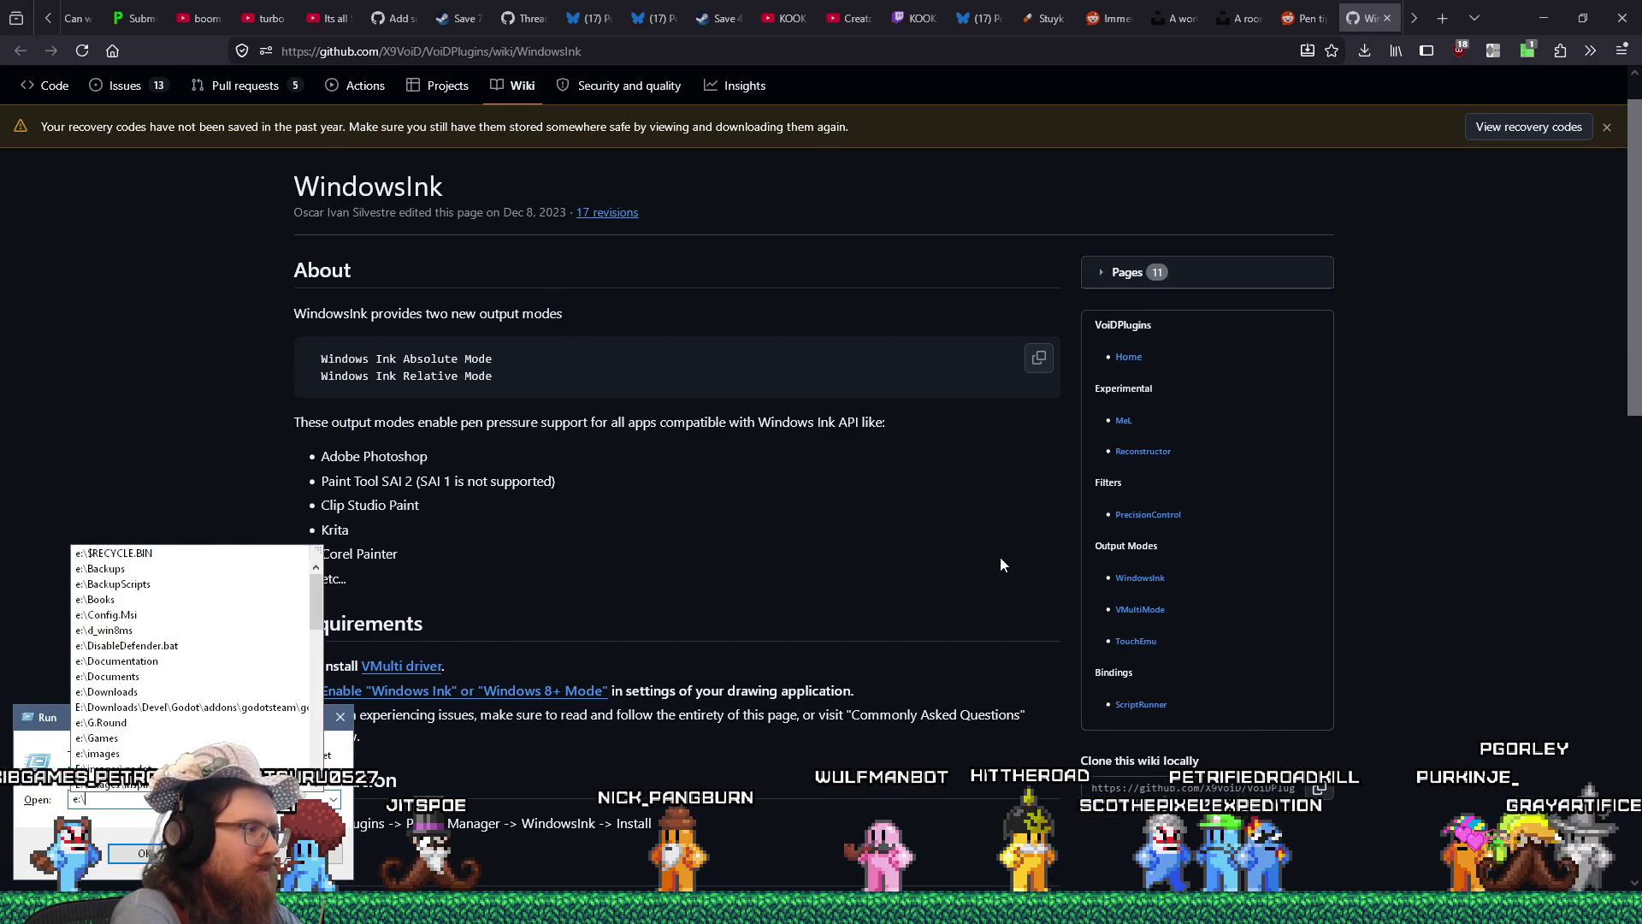
pyautogui.write('downl')
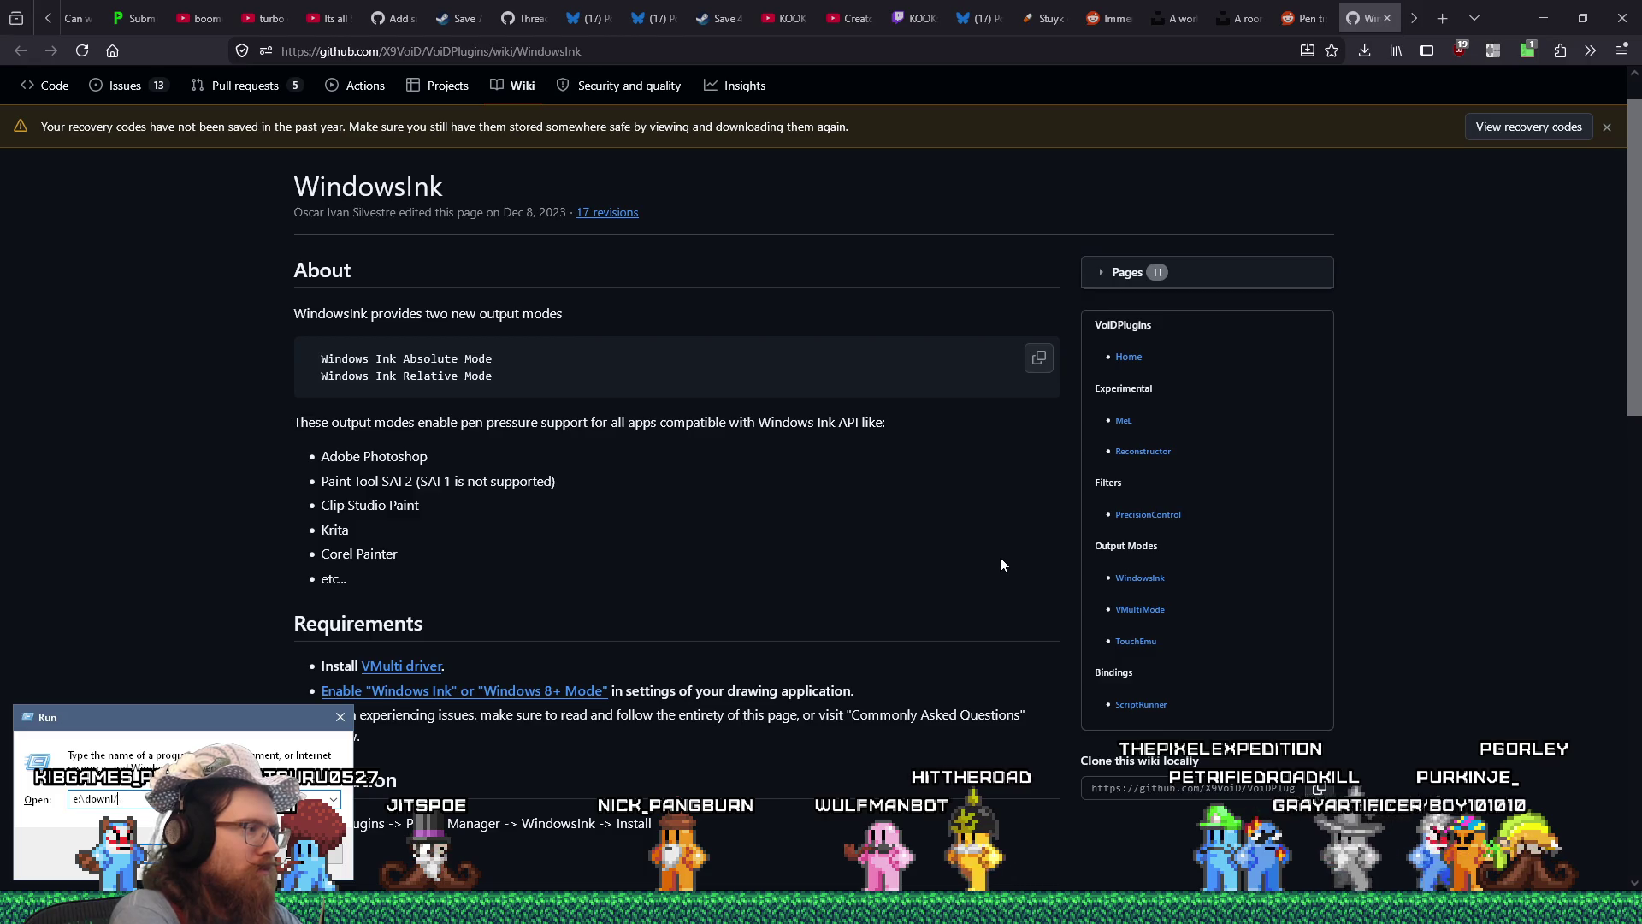
pyautogui.write('oads\\d')
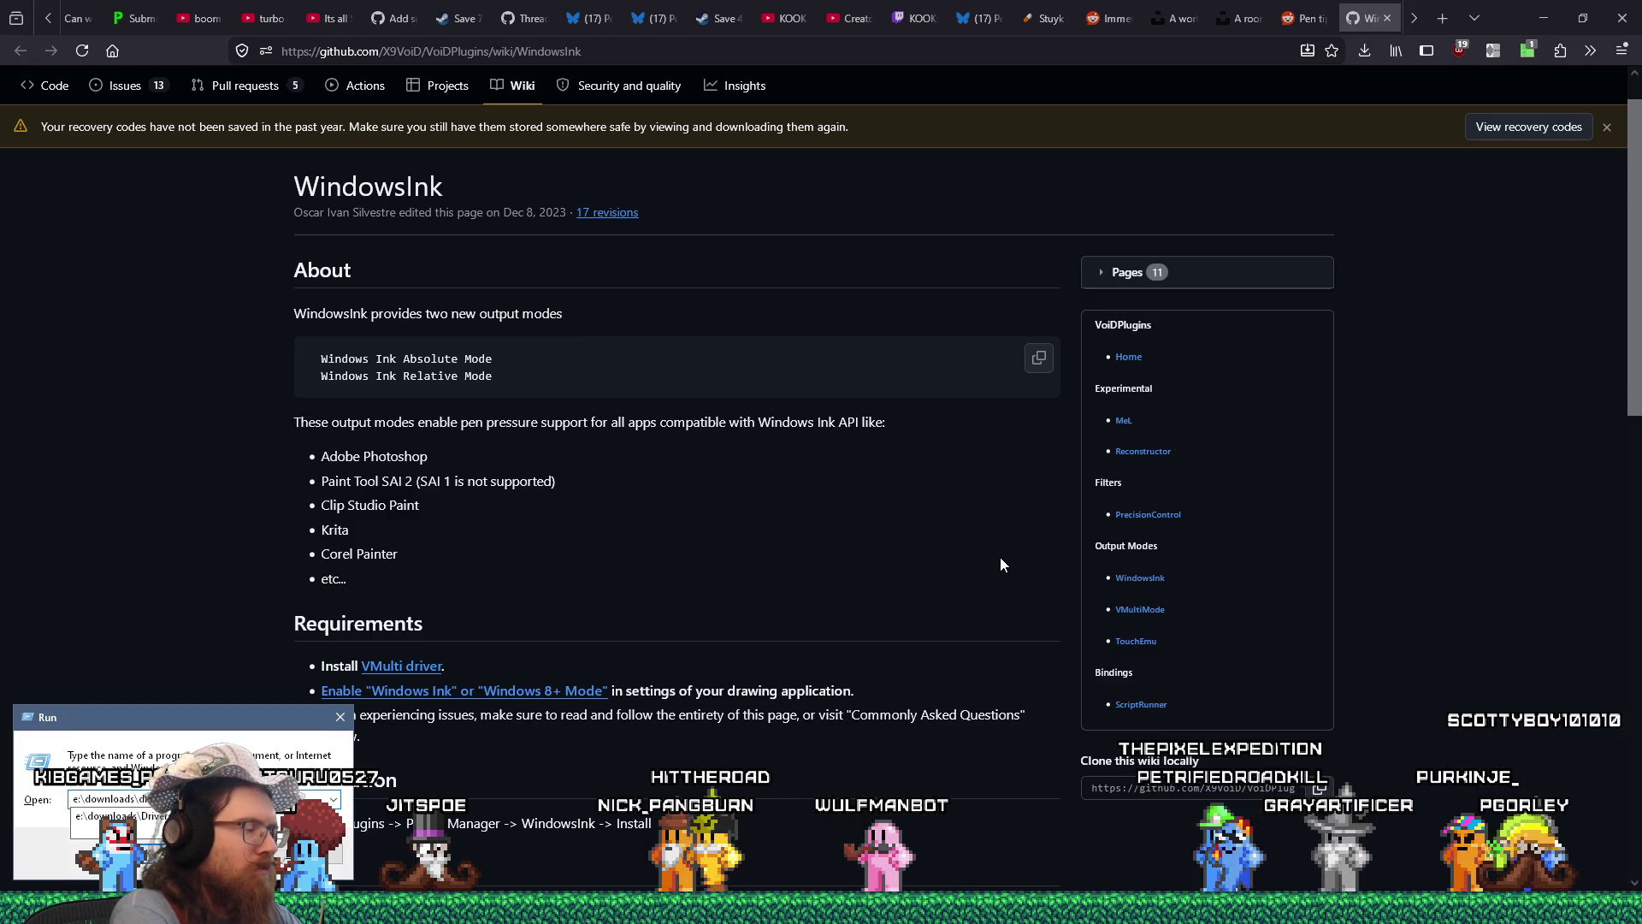
pyautogui.press('Return')
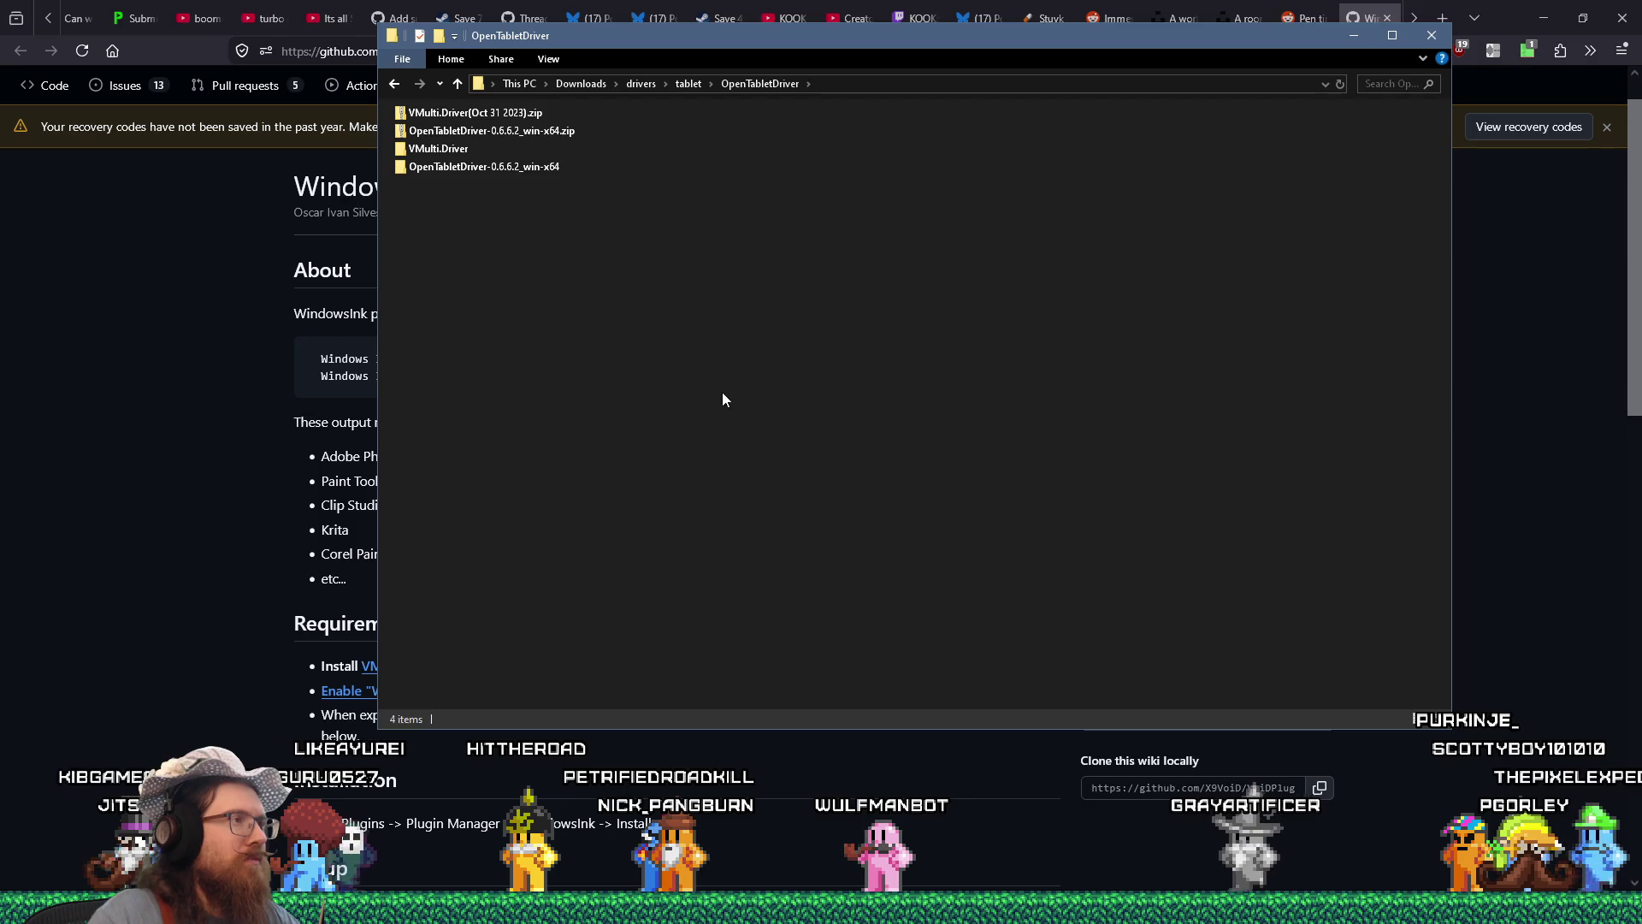
# Launch OpenTabletDriver 0.6.6.2 from its folder and open the new version's release page.
pyautogui.doubleClick(520, 166)
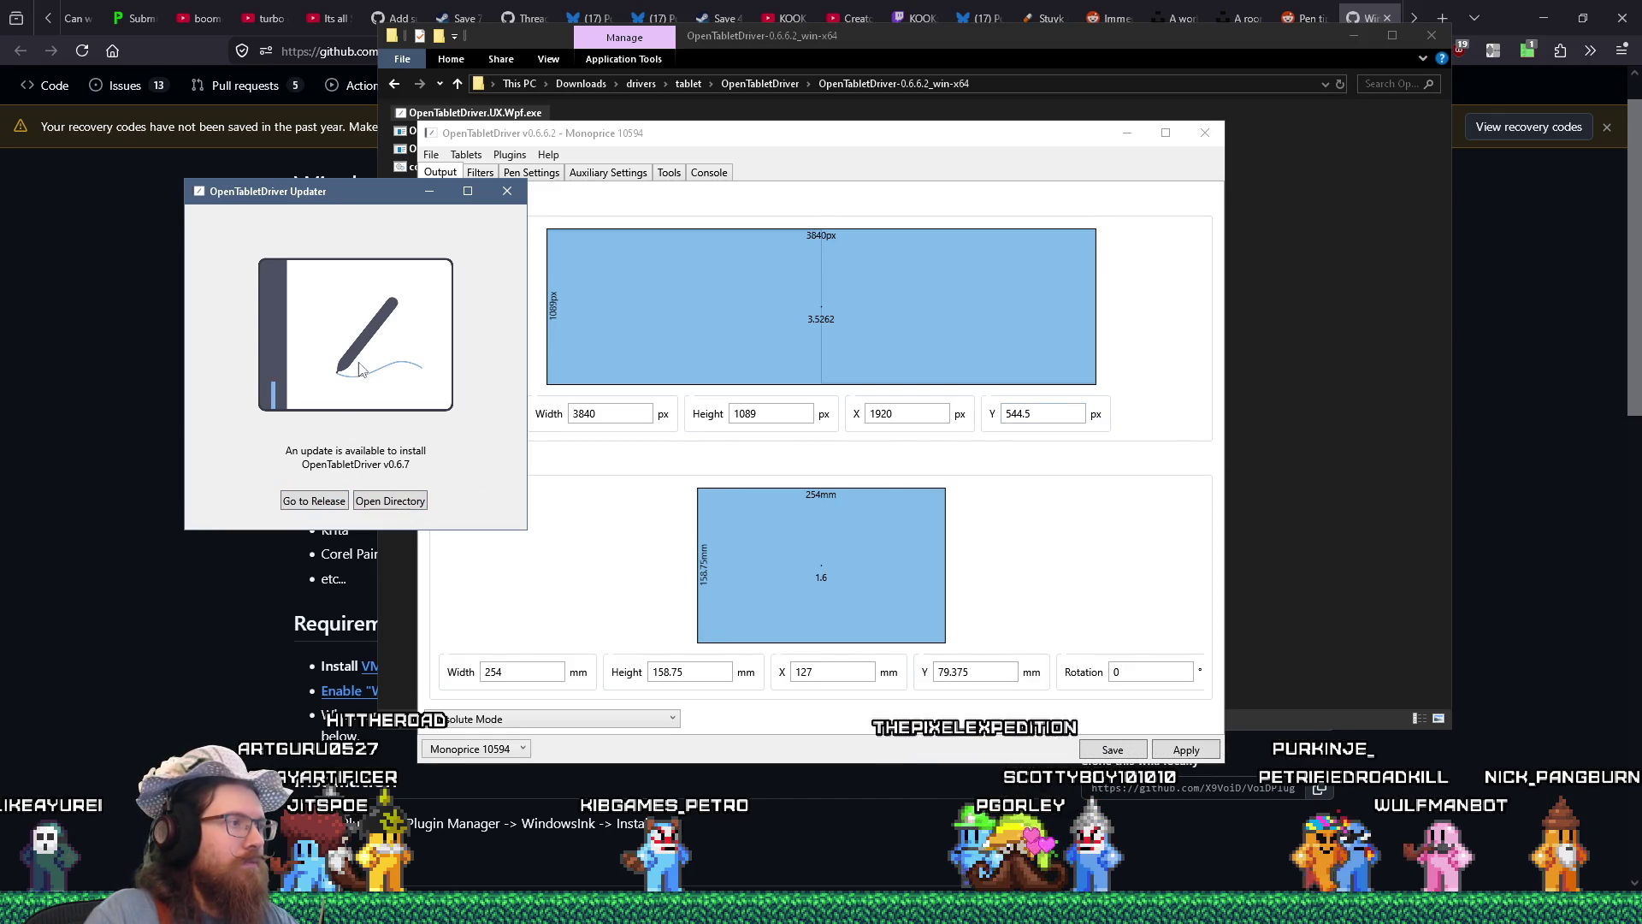
pyautogui.moveTo(625, 139)
pyautogui.mouseDown()
pyautogui.moveTo(860, 216)
pyautogui.moveTo(736, 149)
pyautogui.mouseUp()
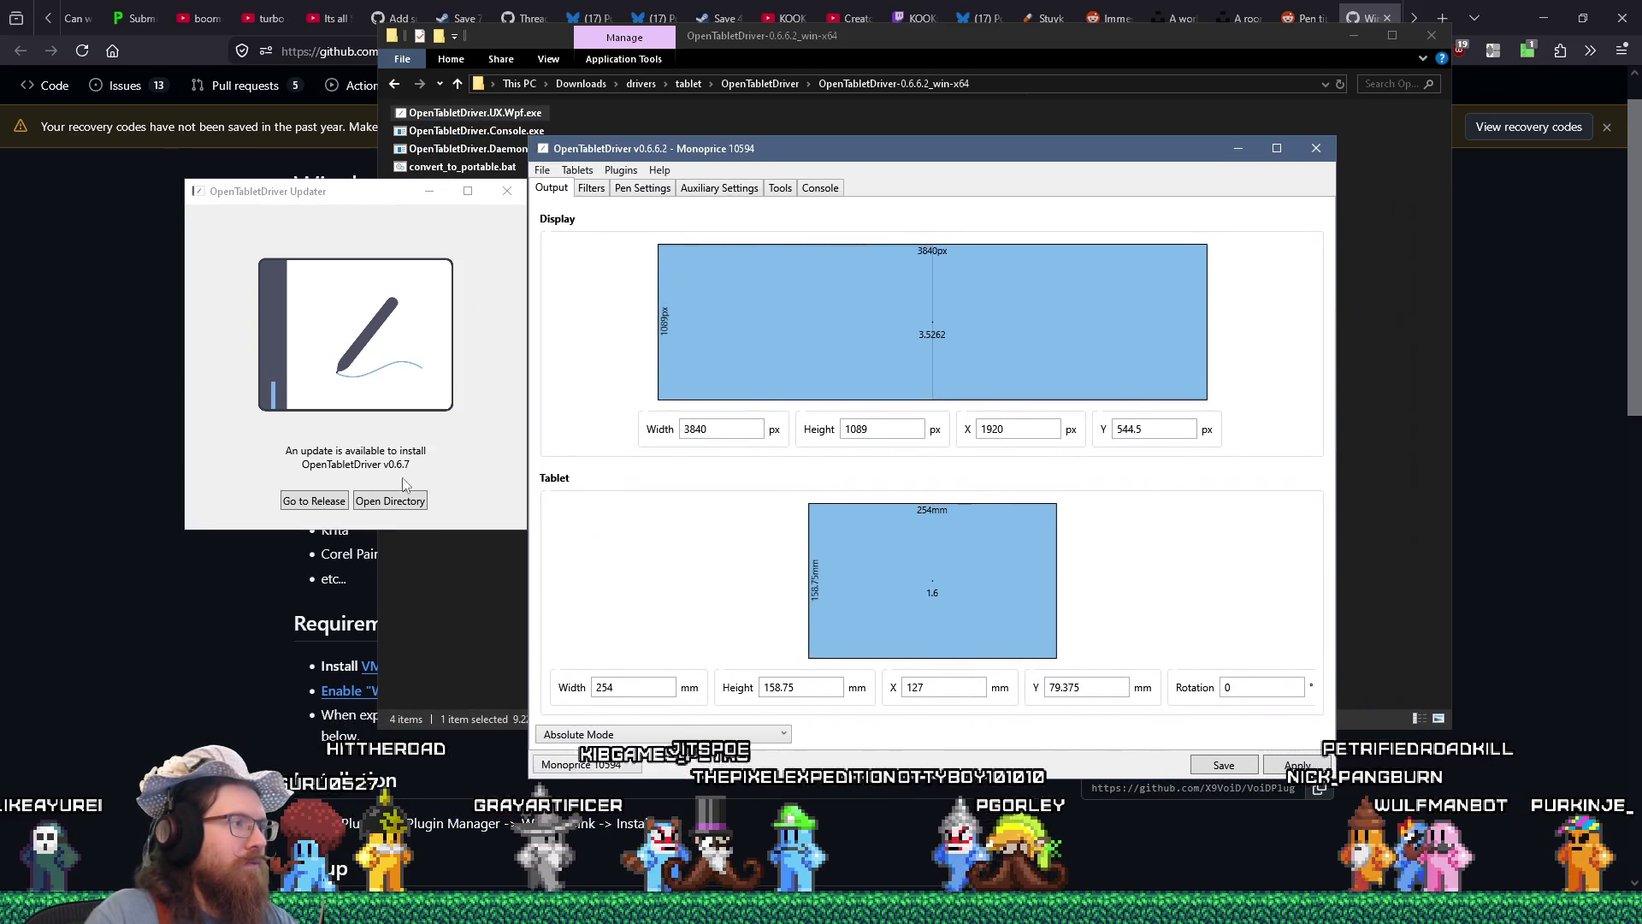
pyautogui.click(334, 503)
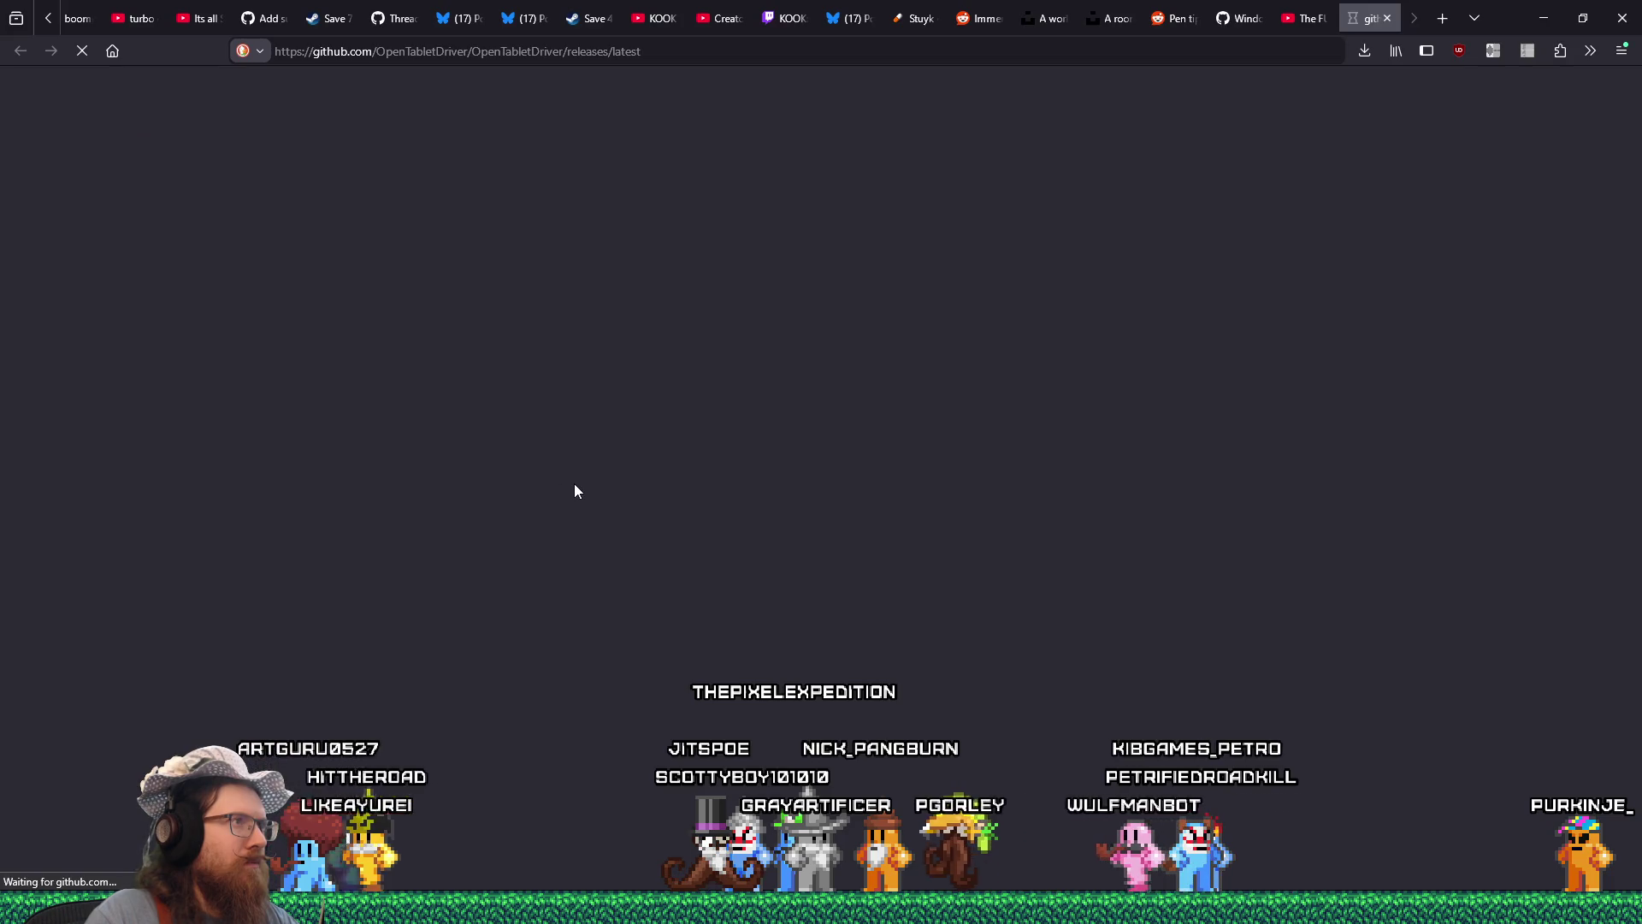
# Skim the v0.6.7 release notes, close that tab, and dismiss the update notice.
pyautogui.scroll(-15, 587, 485)
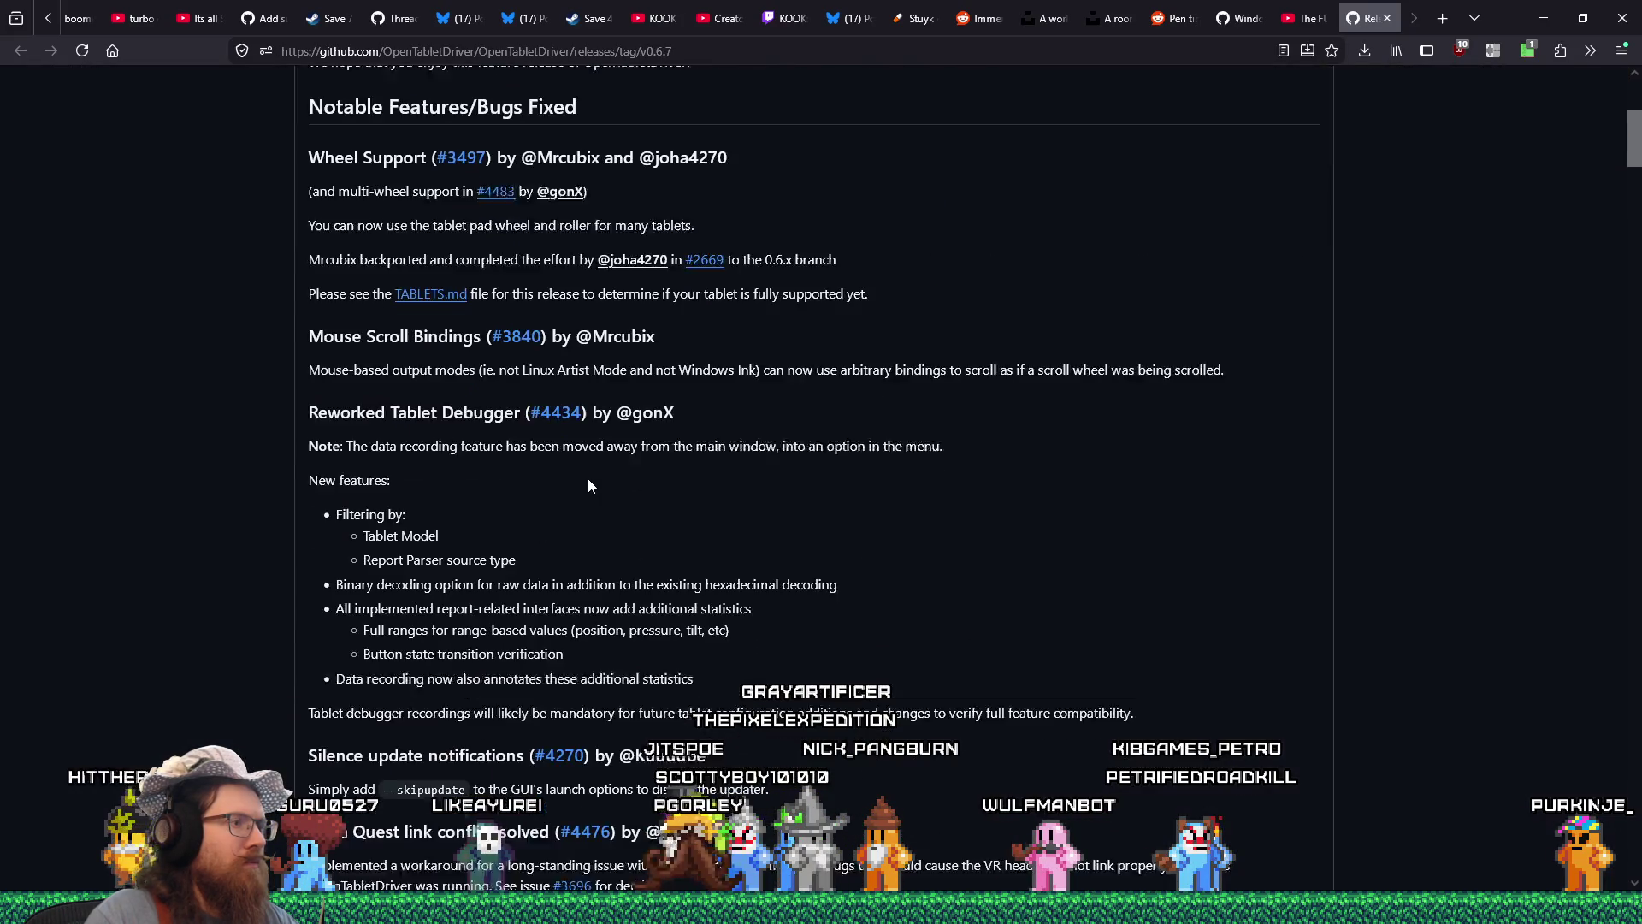
pyautogui.scroll(6, 591, 479)
pyautogui.scroll(4, 590, 480)
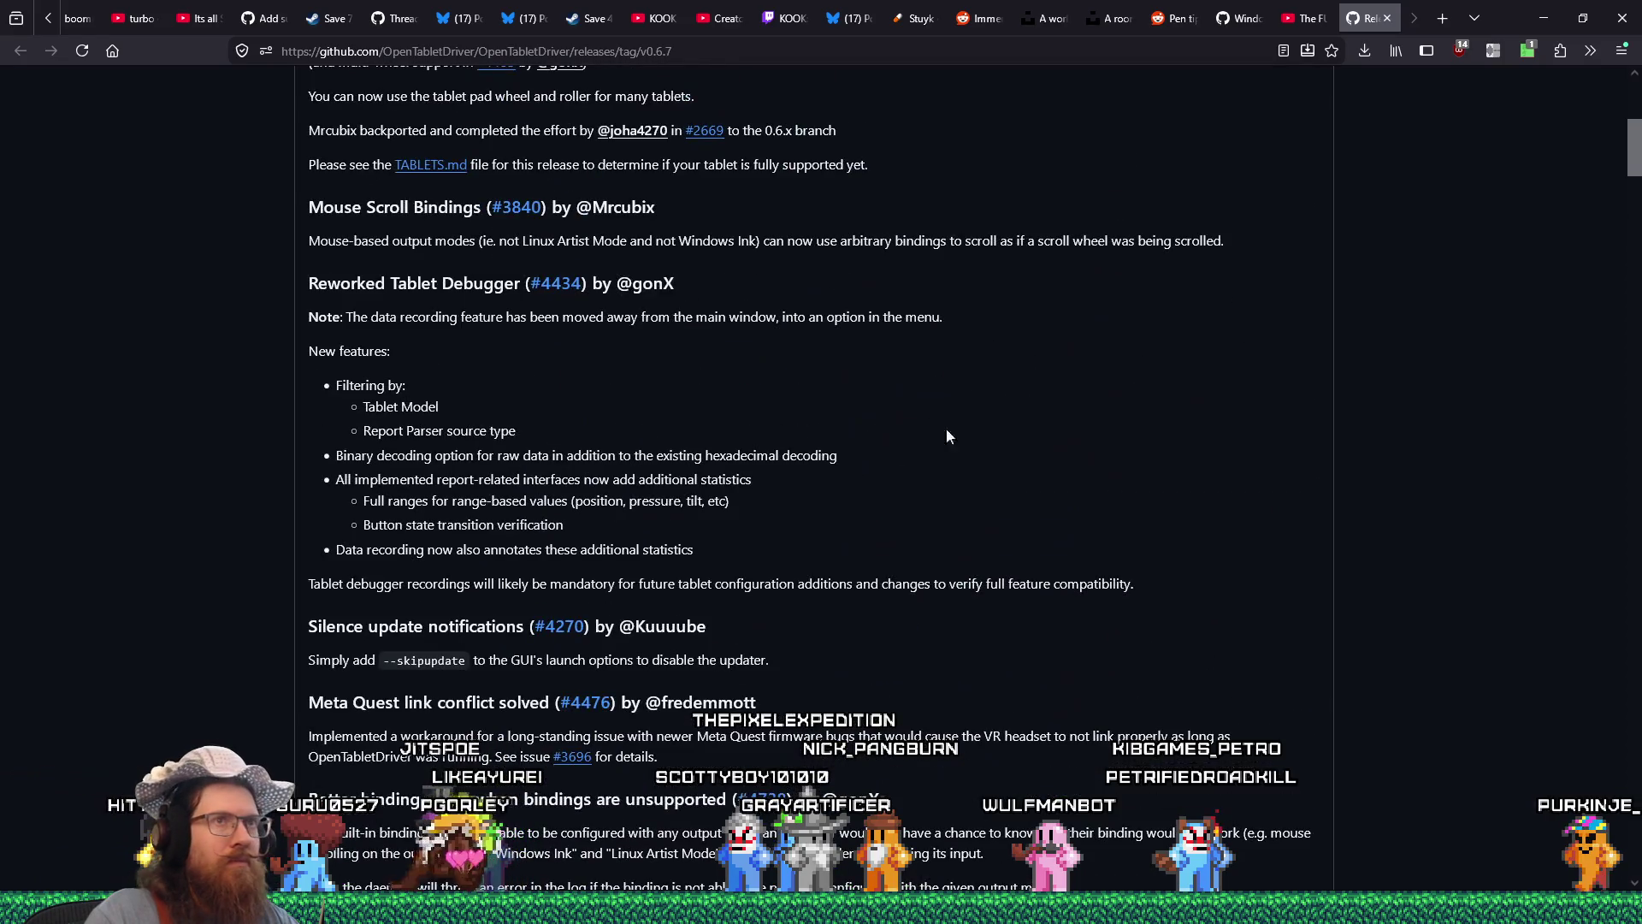
pyautogui.hotkey('ctrl', 'w')
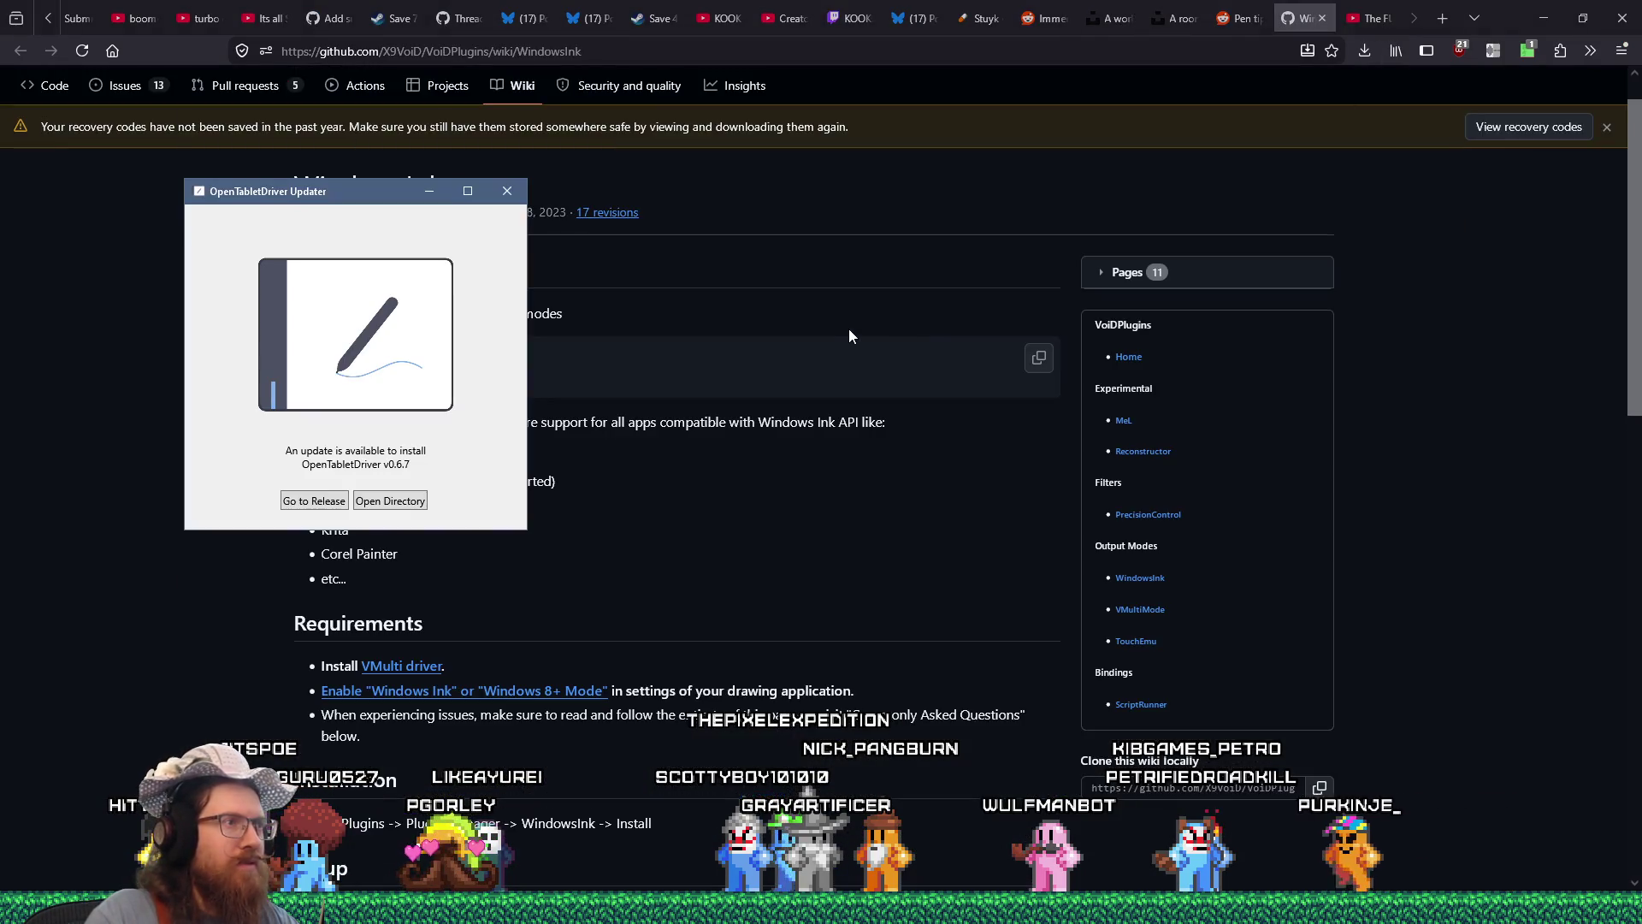
pyautogui.click(506, 191)
pyautogui.hotkey('alt', 'Tab')
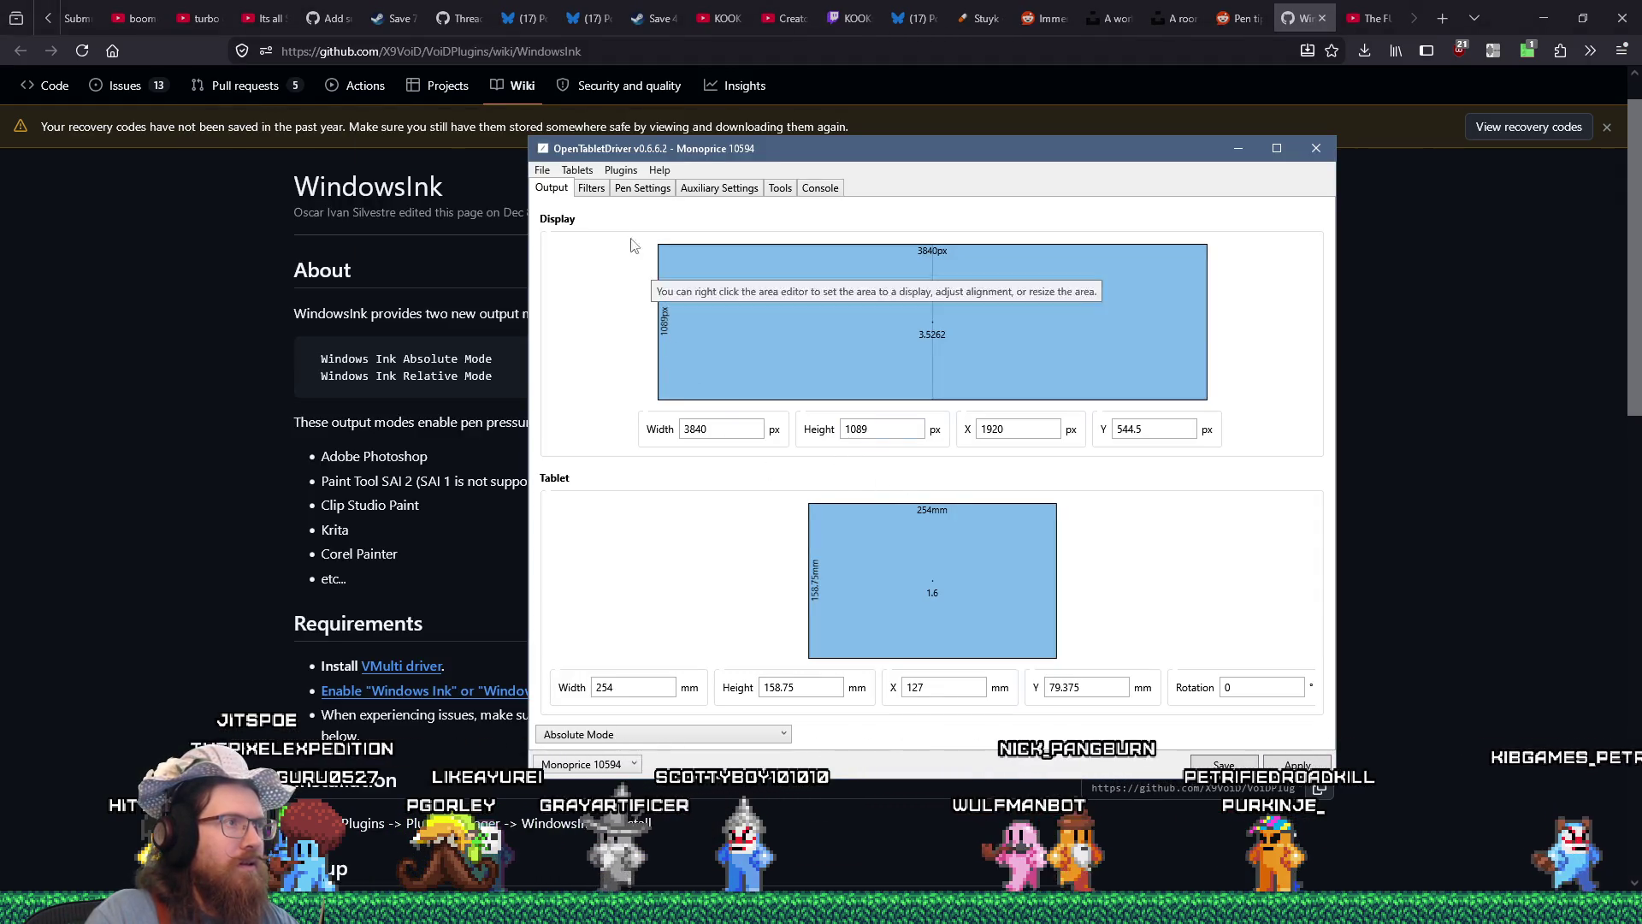
# From Pen Settings, open the Plugin Manager, check the Windows Ink plugin's details, and close it.
pyautogui.click(636, 191)
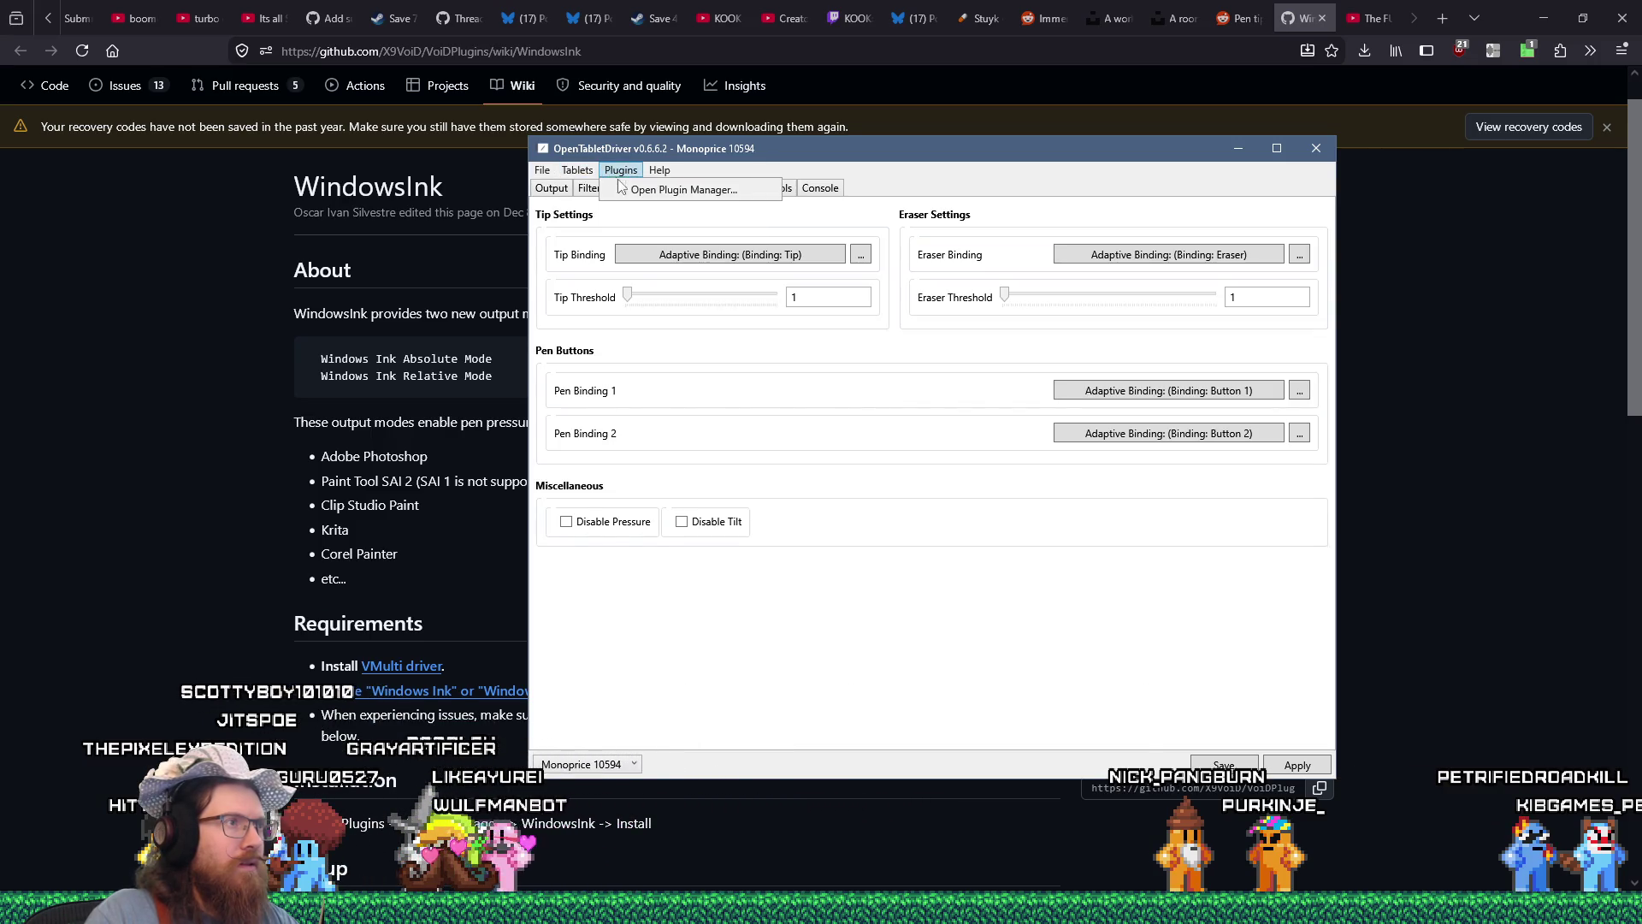
pyautogui.click(624, 188)
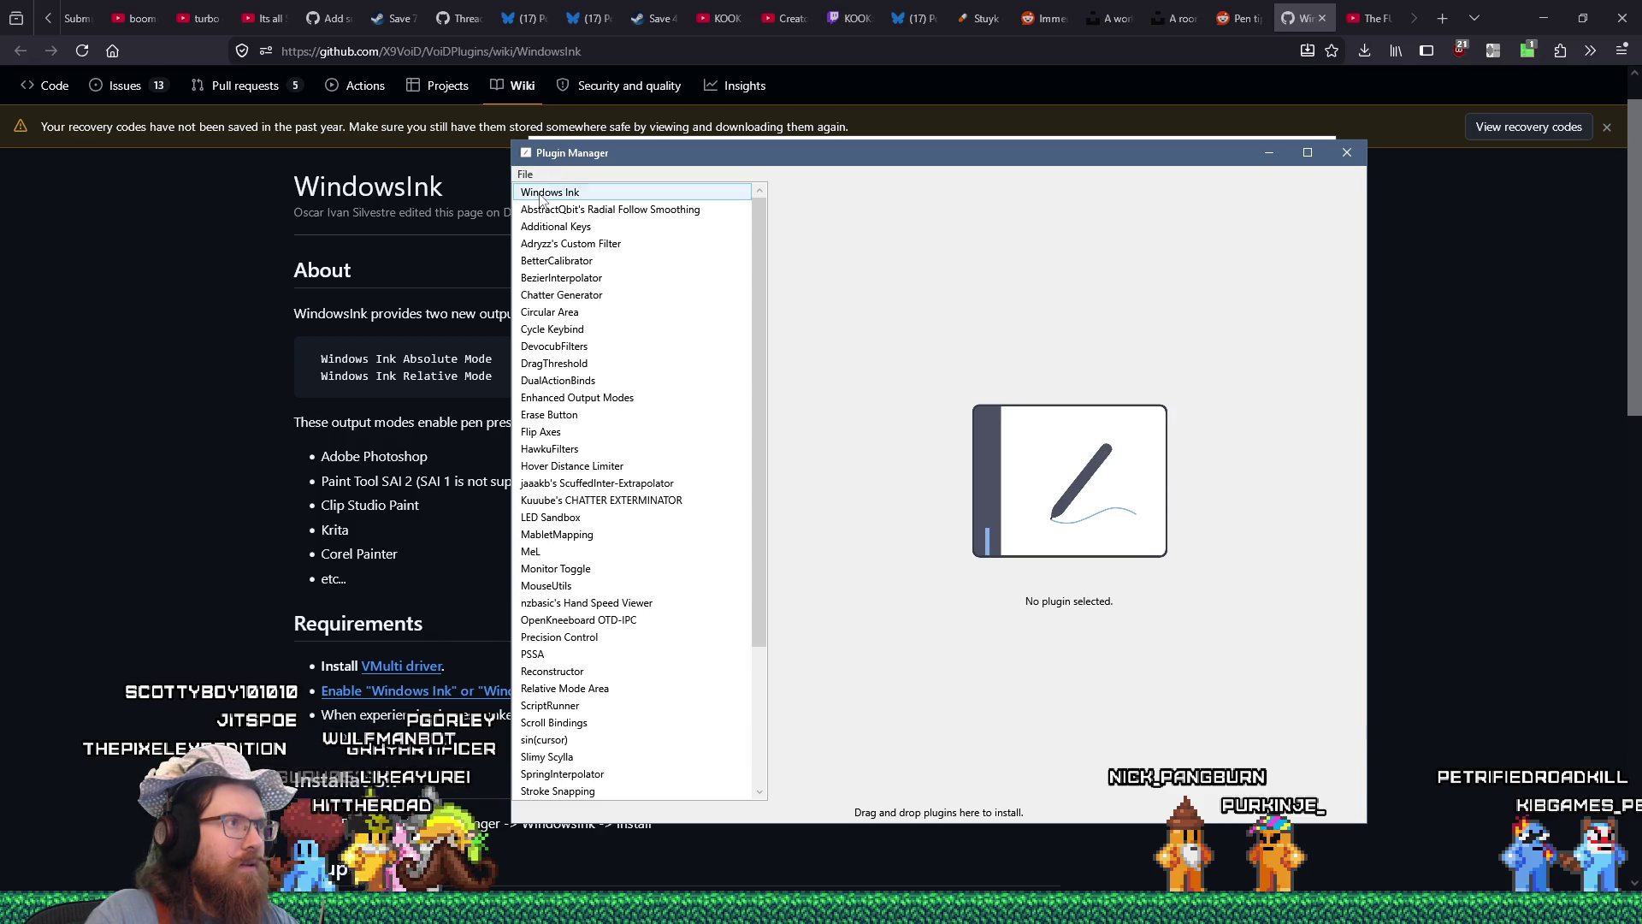
pyautogui.click(541, 193)
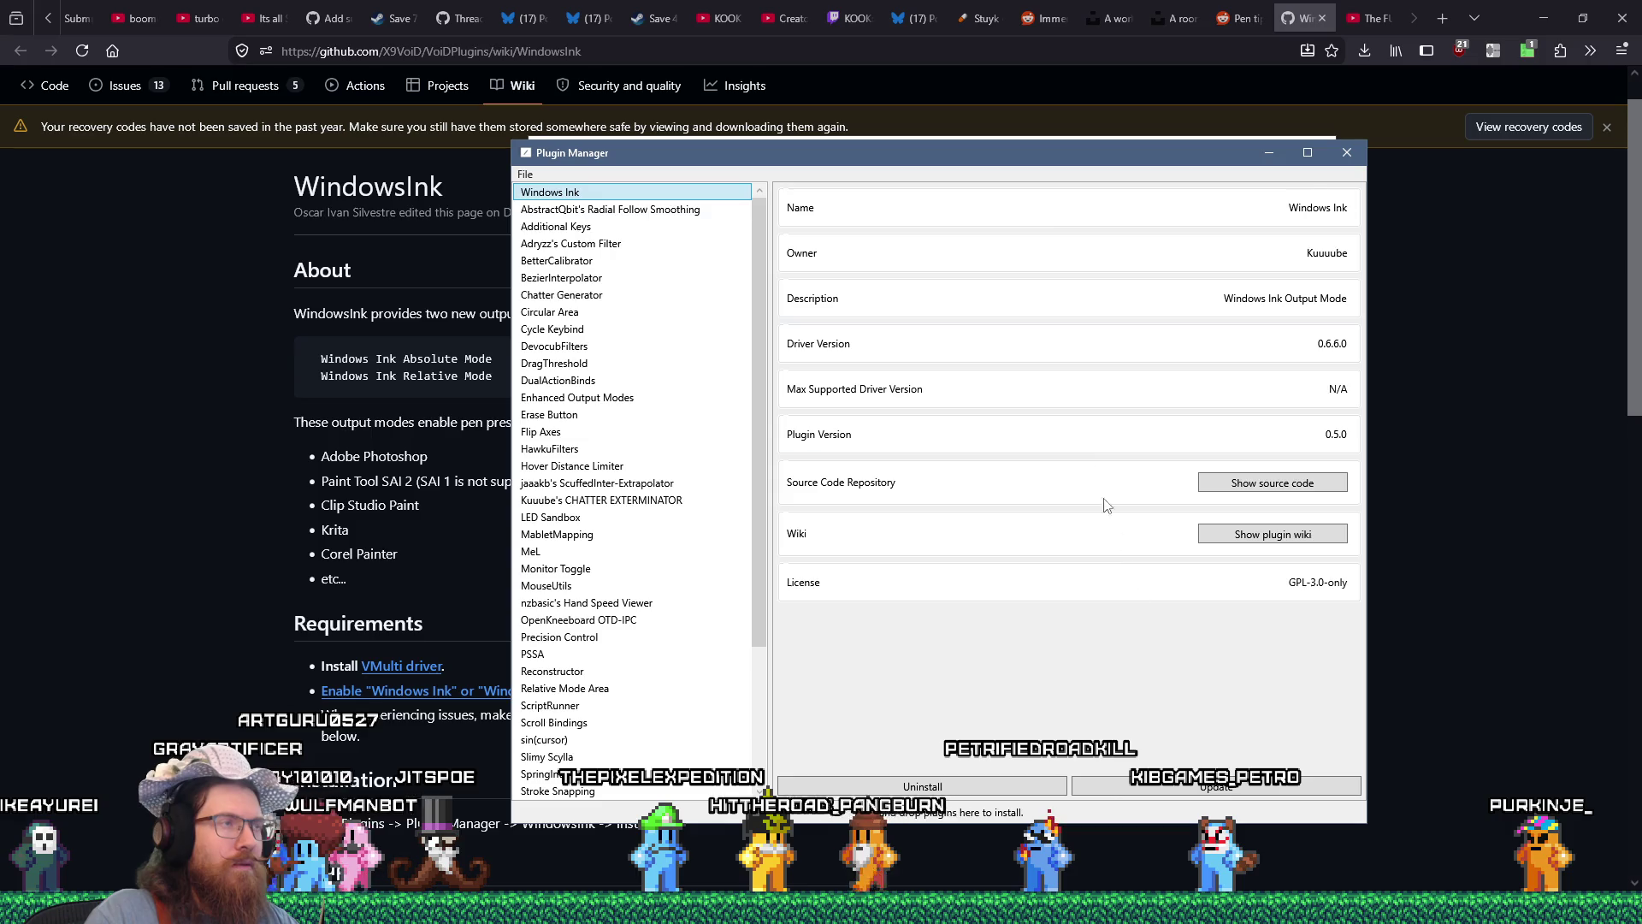
pyautogui.click(1346, 153)
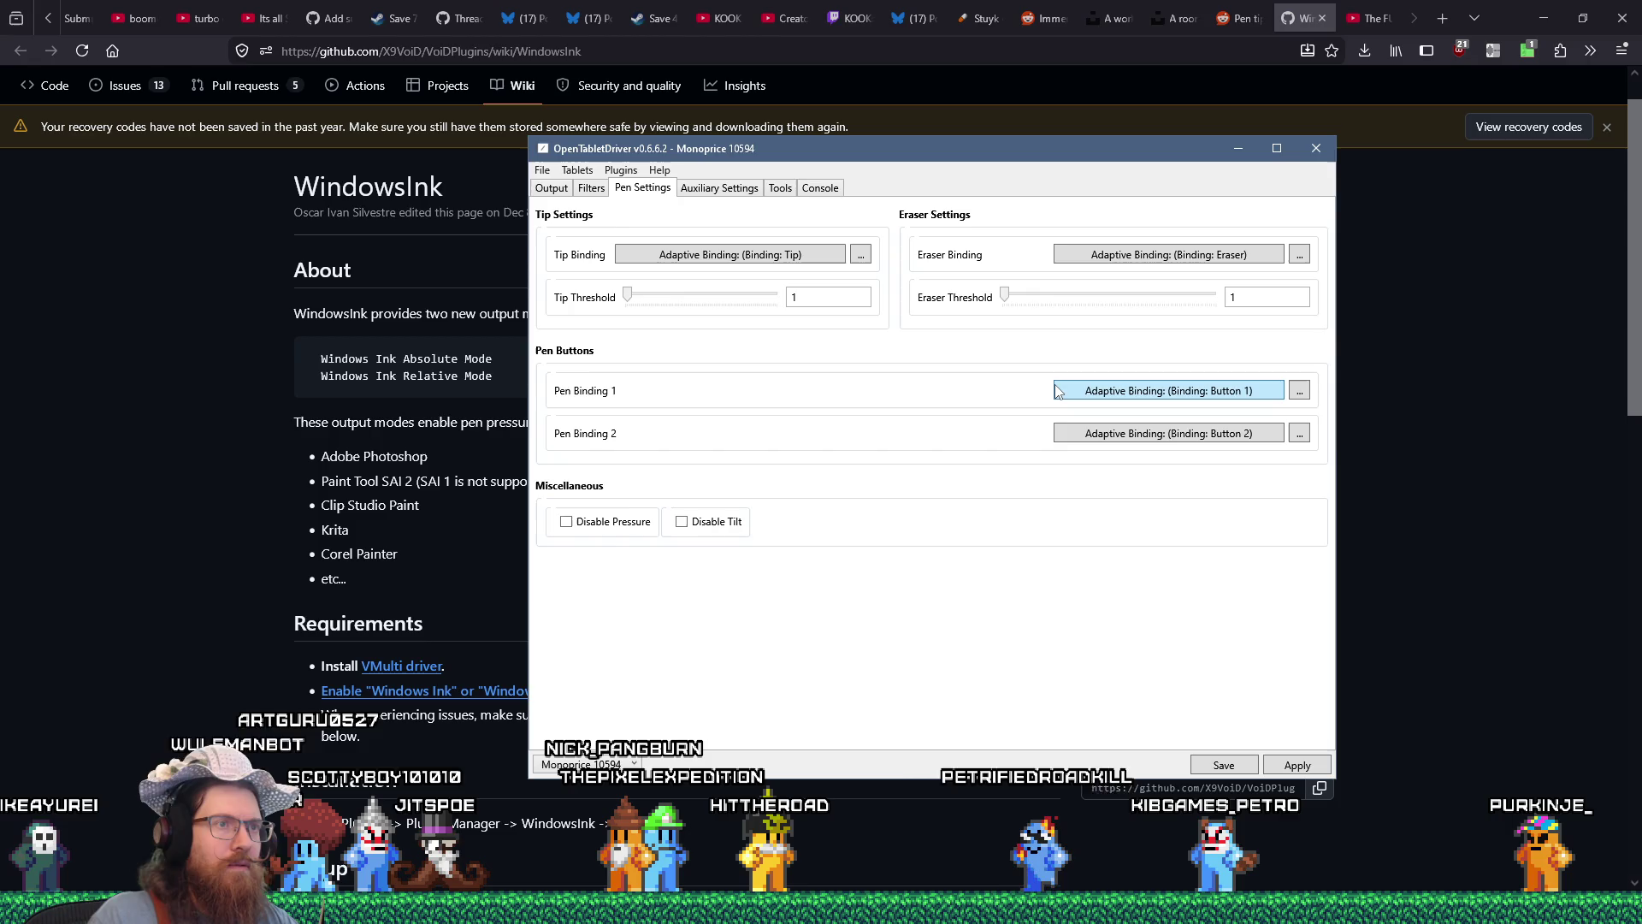
# Bring the WindowsInk wiki forward, select its Requirements heading, and switch to Clip Studio Paint.
pyautogui.click(335, 672)
pyautogui.doubleClick(828, 604)
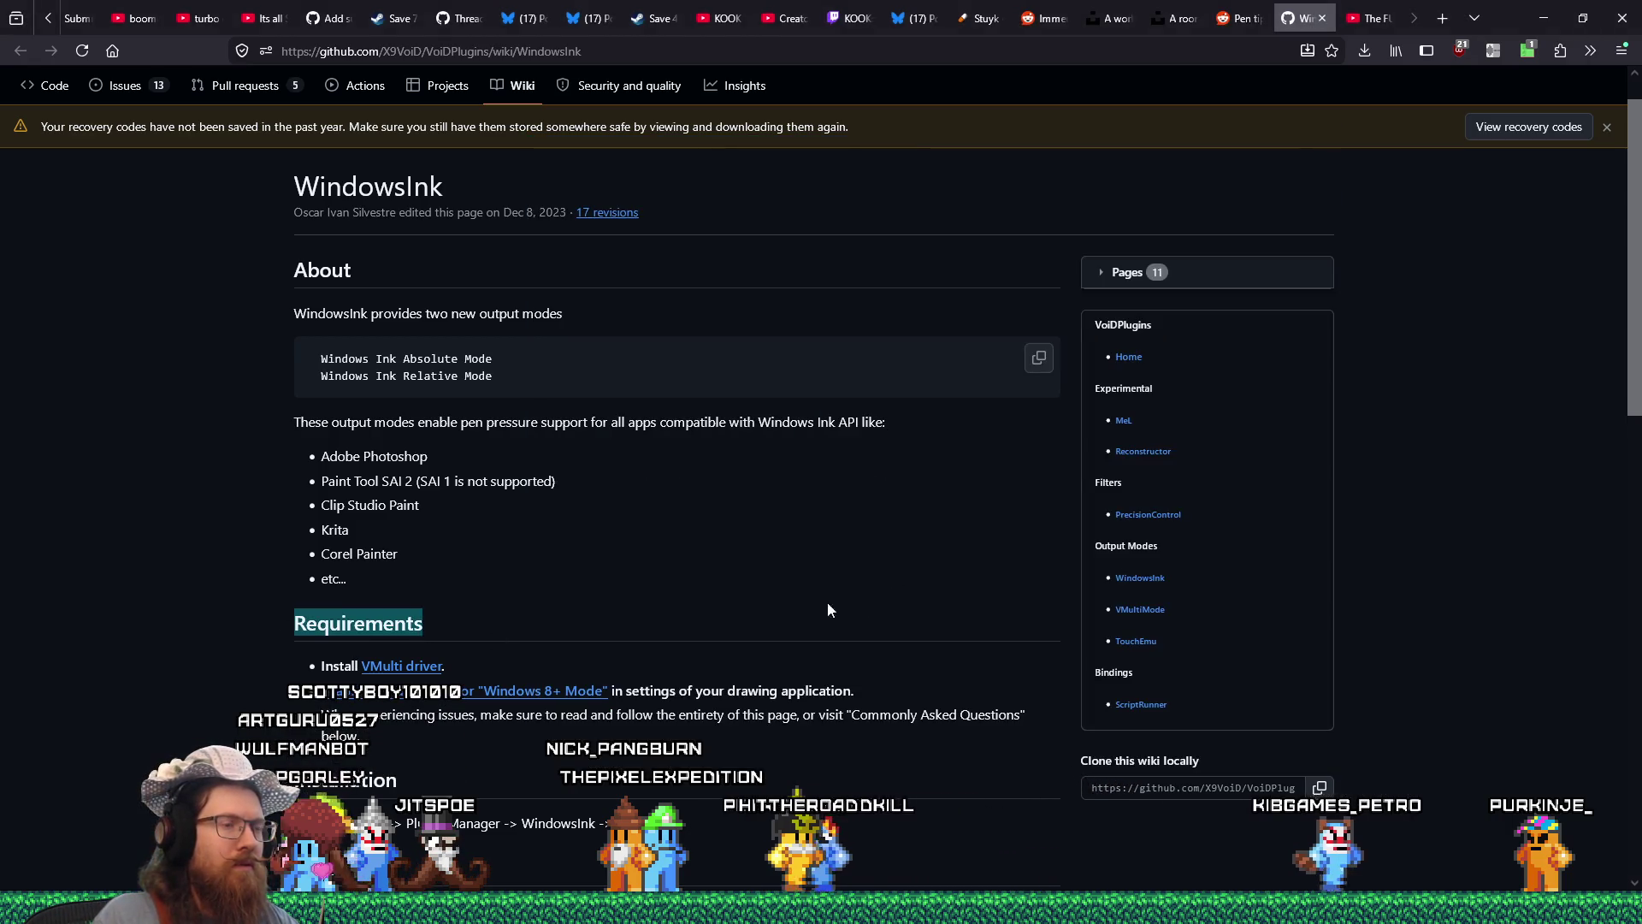
pyautogui.hotkey('alt', 'Tab')
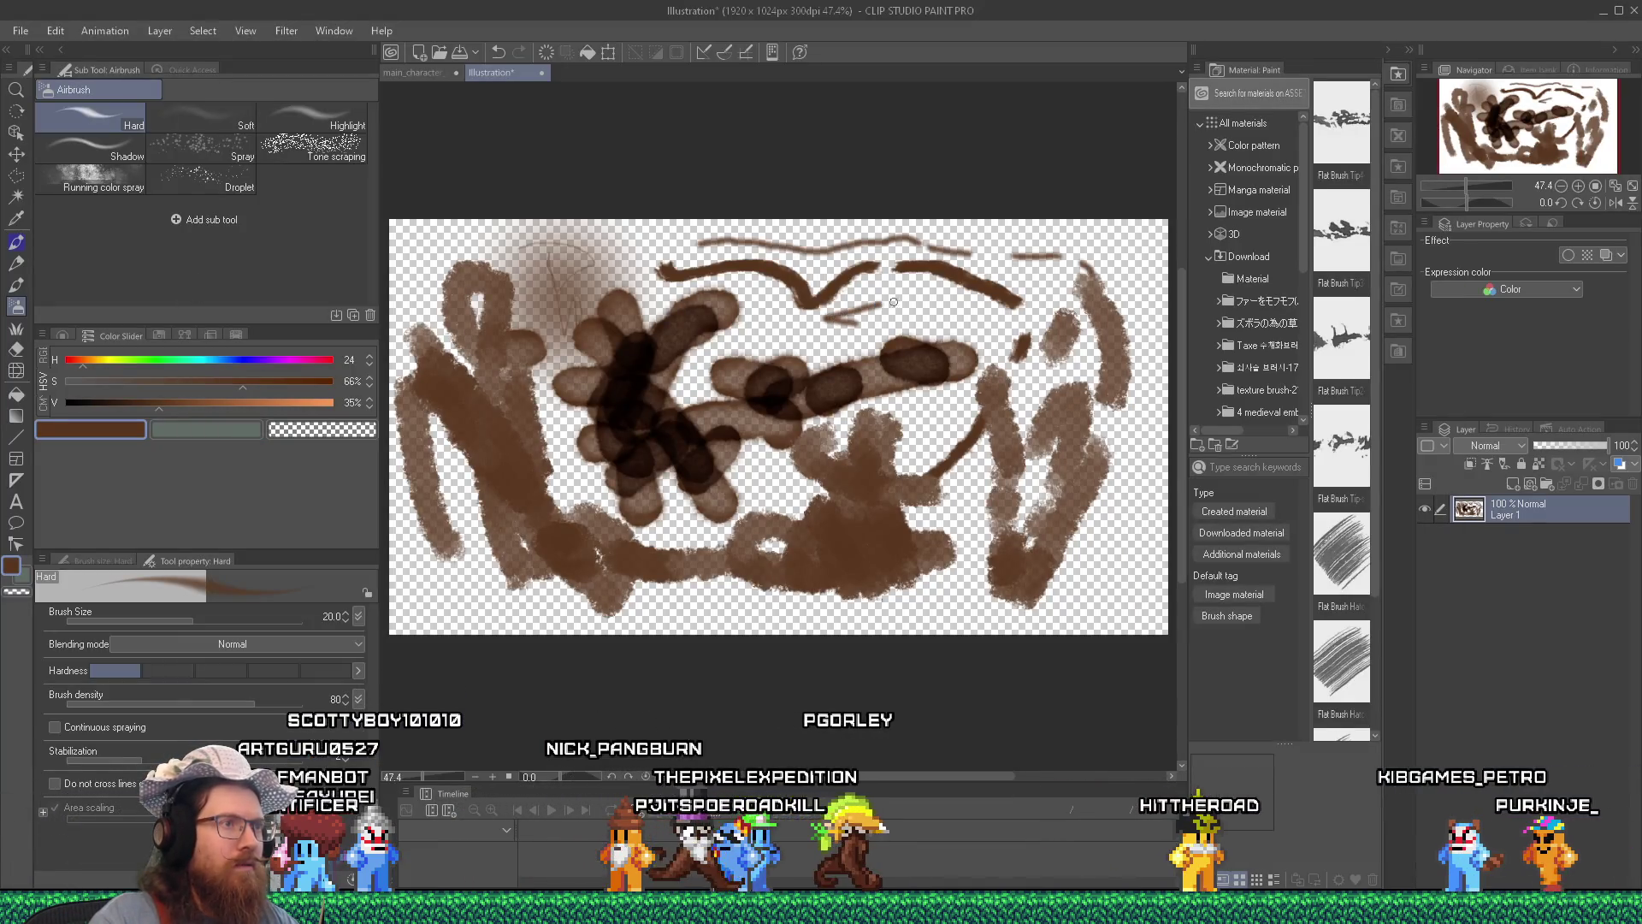
# Draw a test stroke on the Illustration canvas to check pen pressure, then return to OpenTabletDriver.
pyautogui.moveTo(825, 322); pyautogui.dragTo(902, 330)
pyautogui.hotkey('alt', 'Tab')
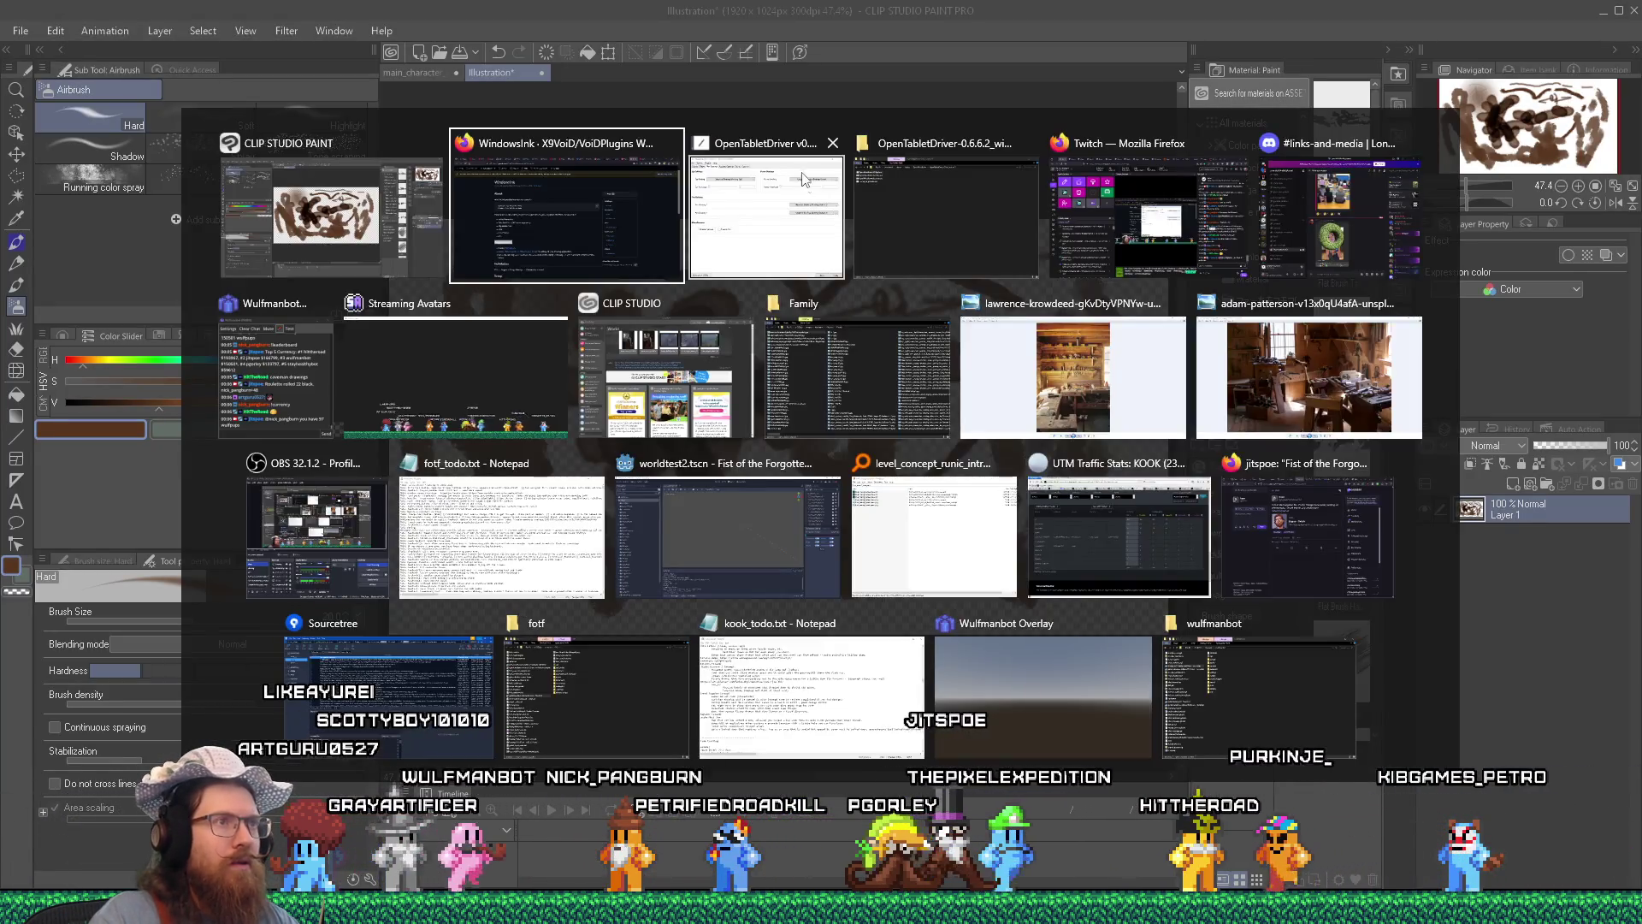
pyautogui.hotkey('alt', 'Tab')
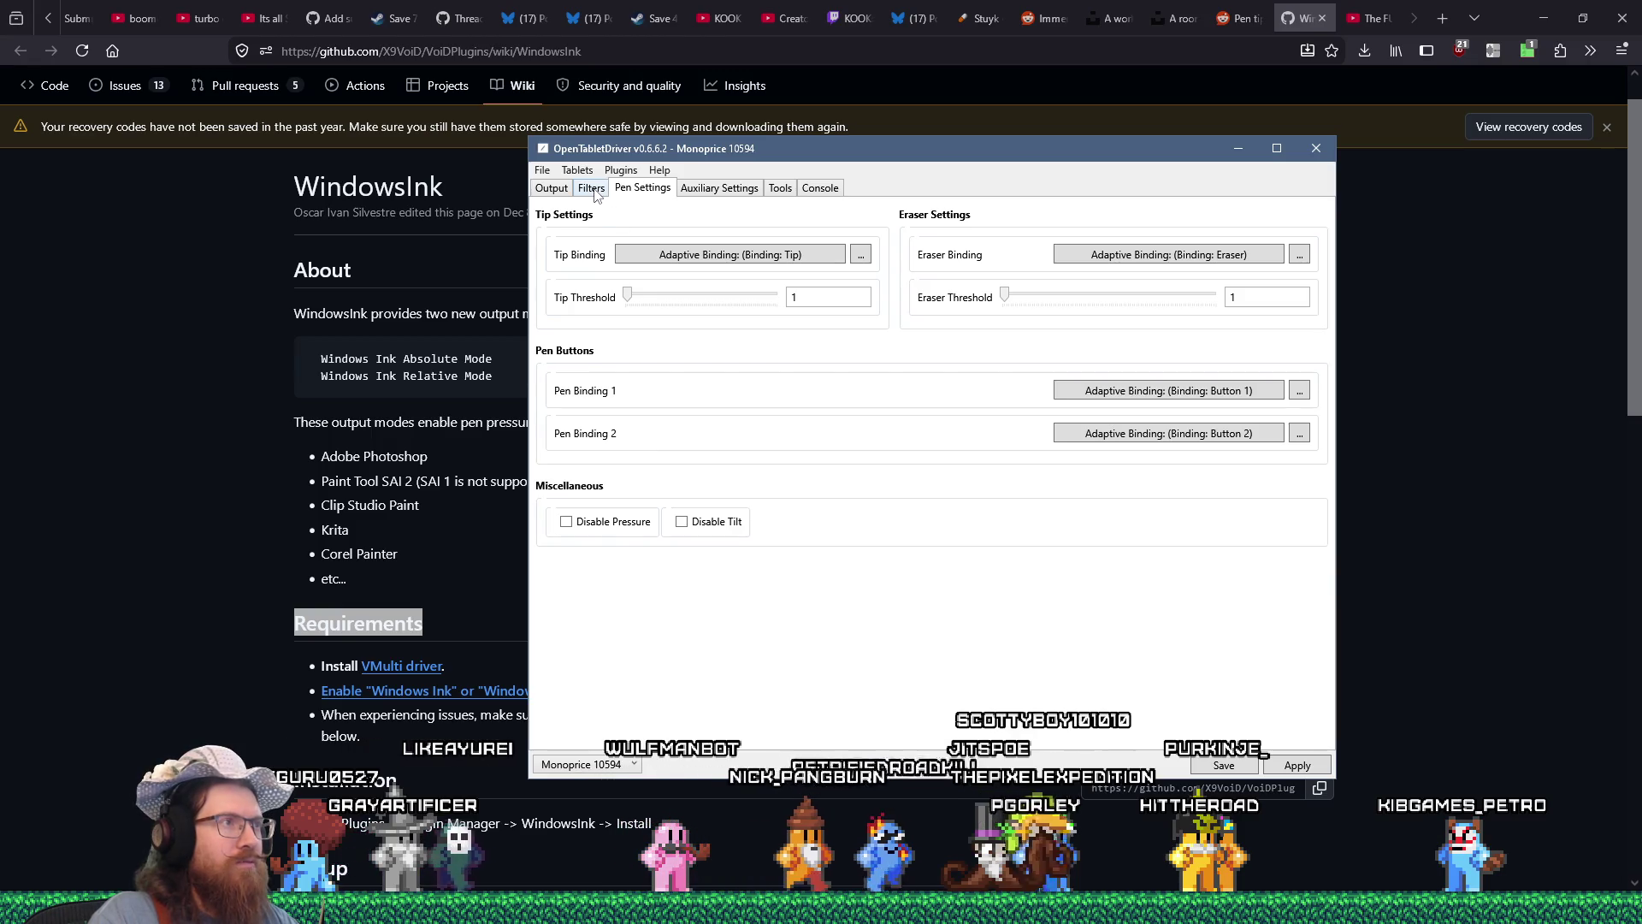
# Browse the Filters, Auxiliary, Console, Output and Pen Settings pages, then bring the WindowsInk wiki forward.
pyautogui.click(591, 188)
pyautogui.click(643, 188)
pyautogui.click(719, 188)
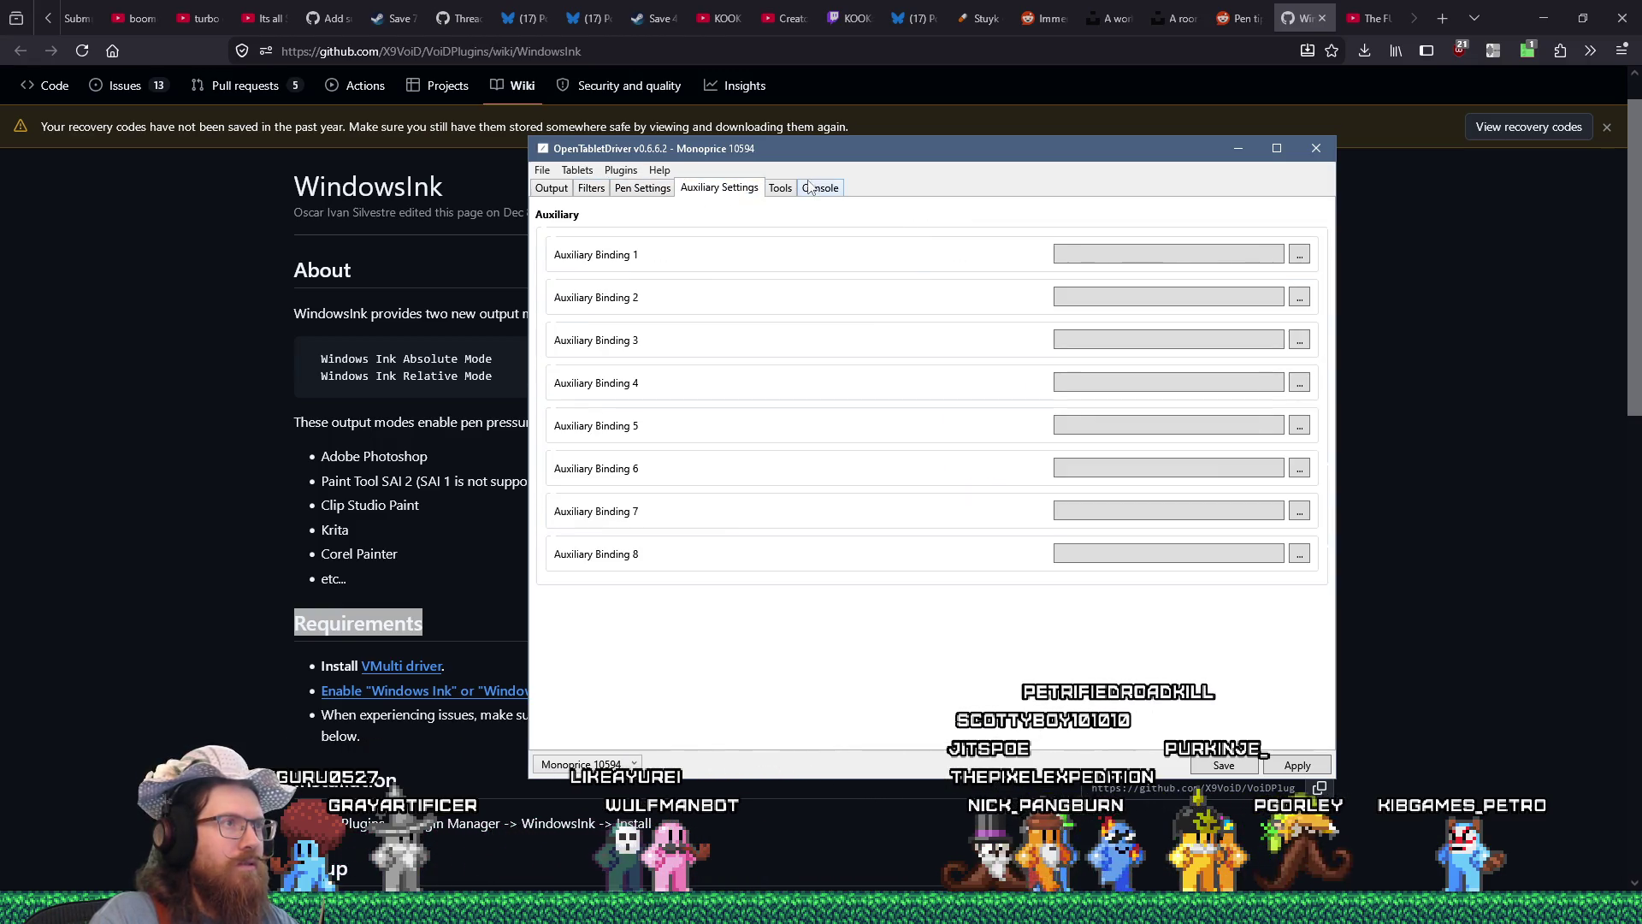
pyautogui.click(819, 188)
pyautogui.click(720, 188)
pyautogui.click(591, 188)
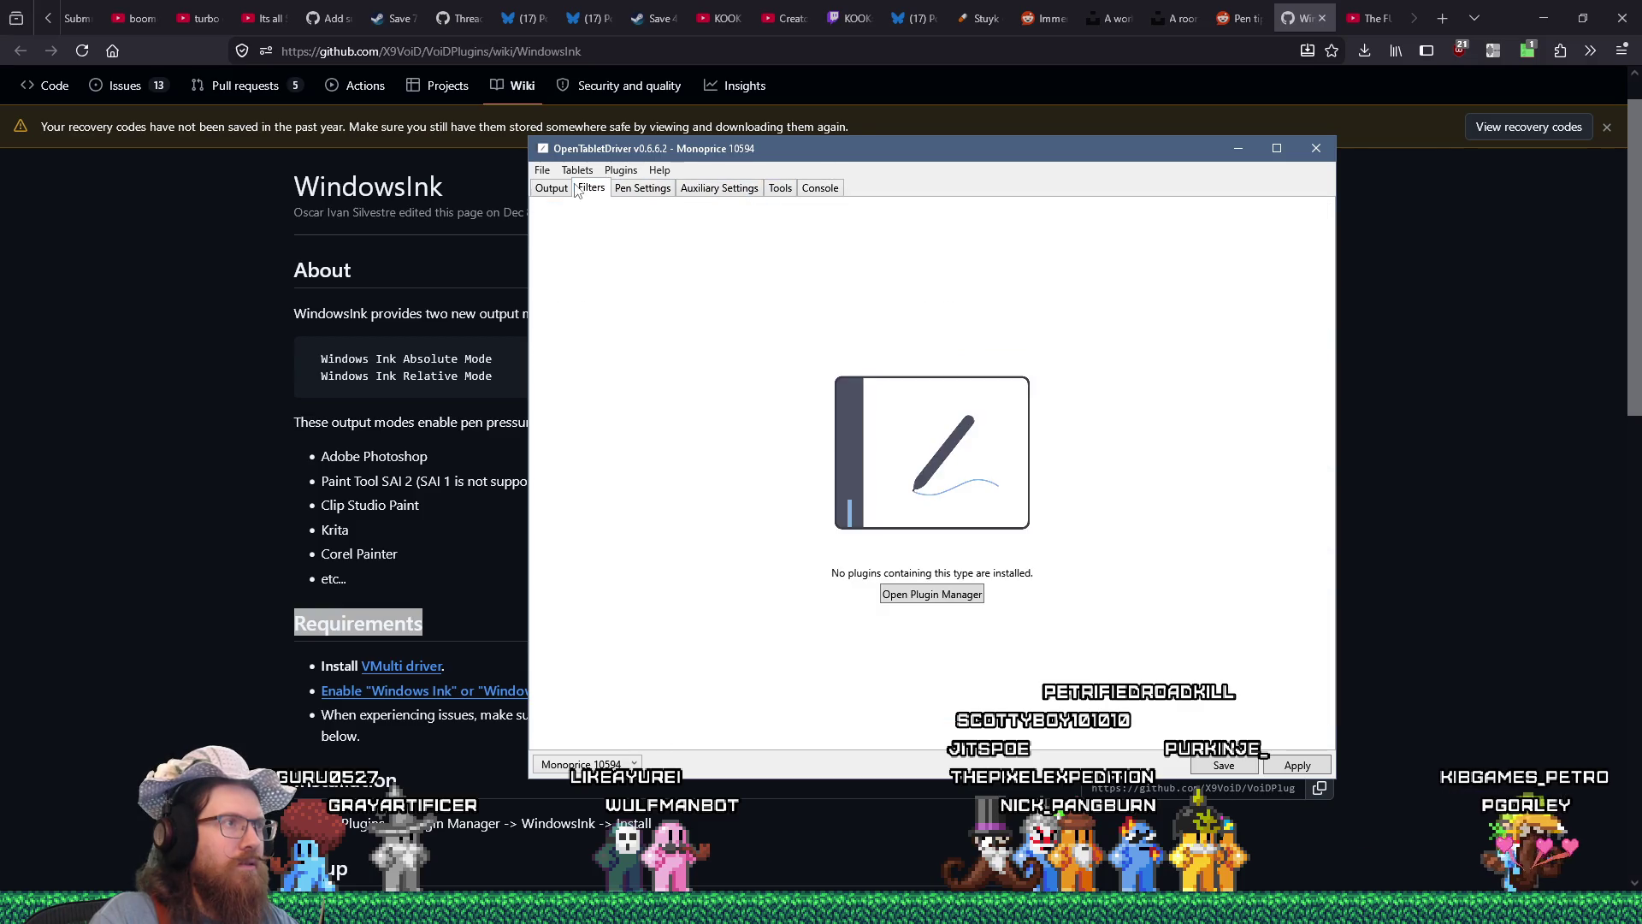
pyautogui.click(551, 189)
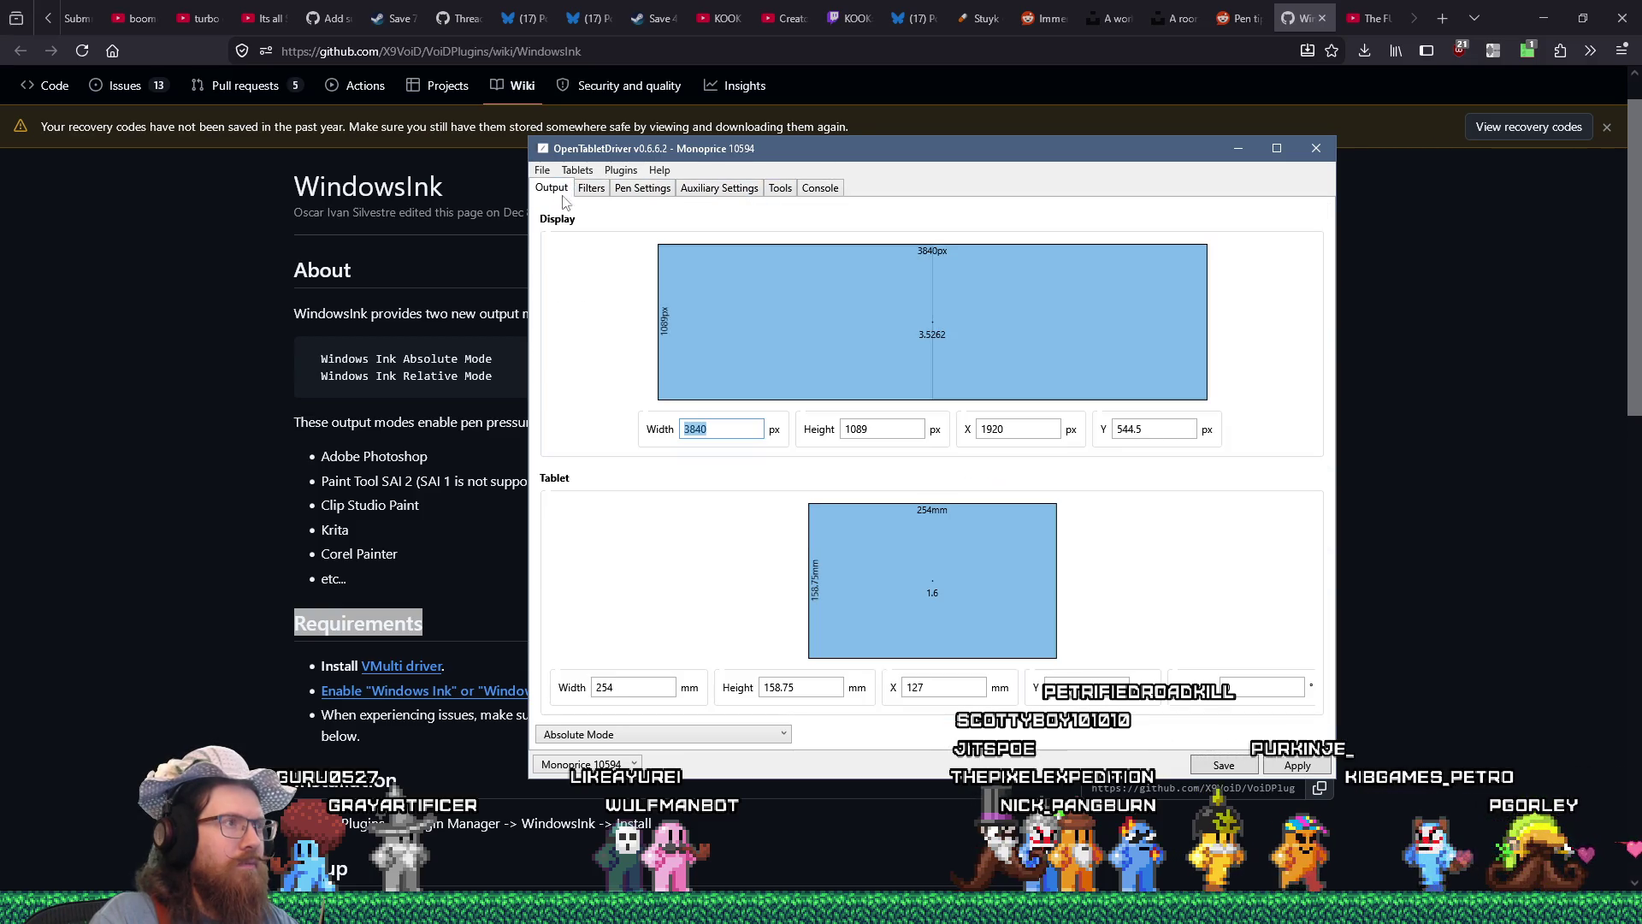
pyautogui.click(642, 189)
pyautogui.click(551, 188)
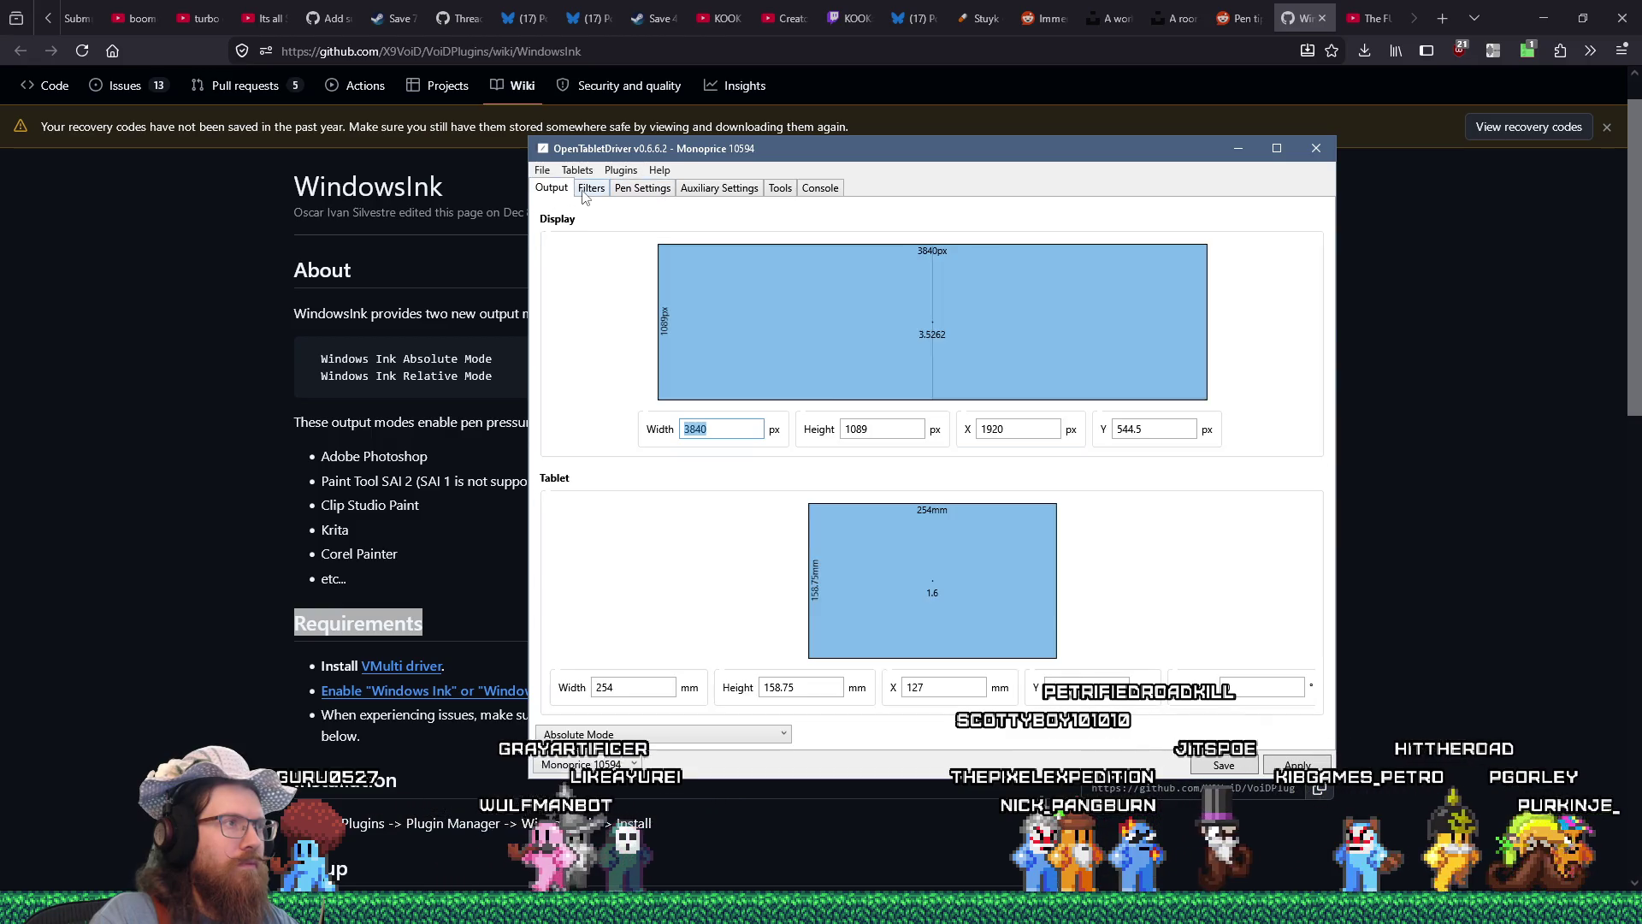
pyautogui.click(591, 188)
pyautogui.click(642, 188)
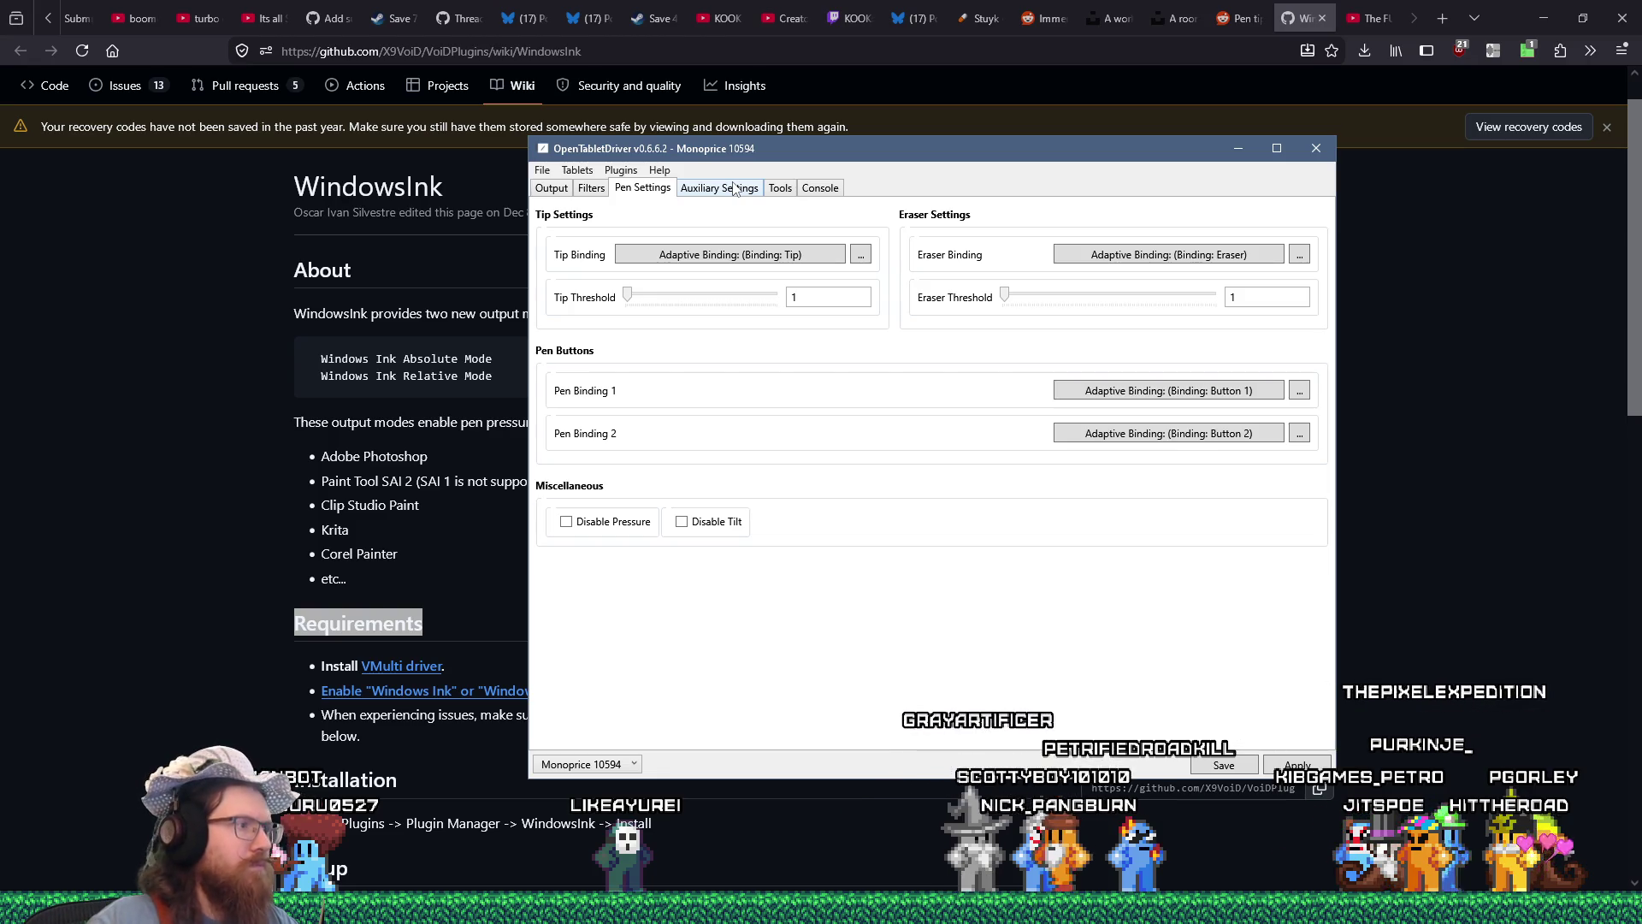
pyautogui.click(513, 321)
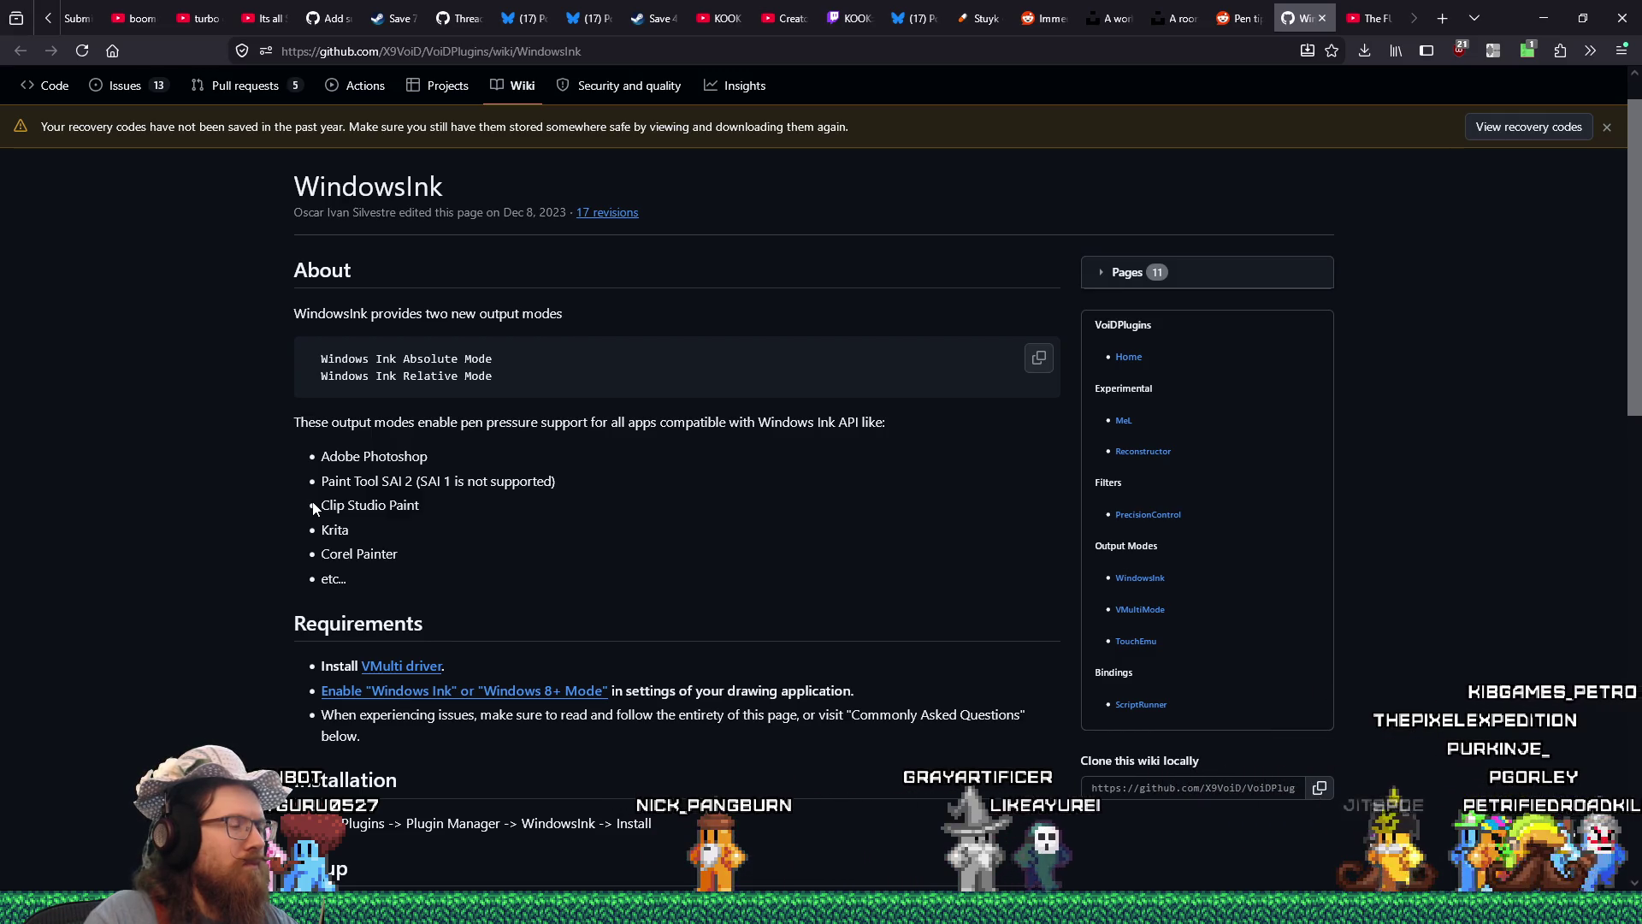
# Read the WindowsInk wiki down to its Acknowledgements, then switch to Clip Studio Paint.
pyautogui.scroll(-3, 315, 509)
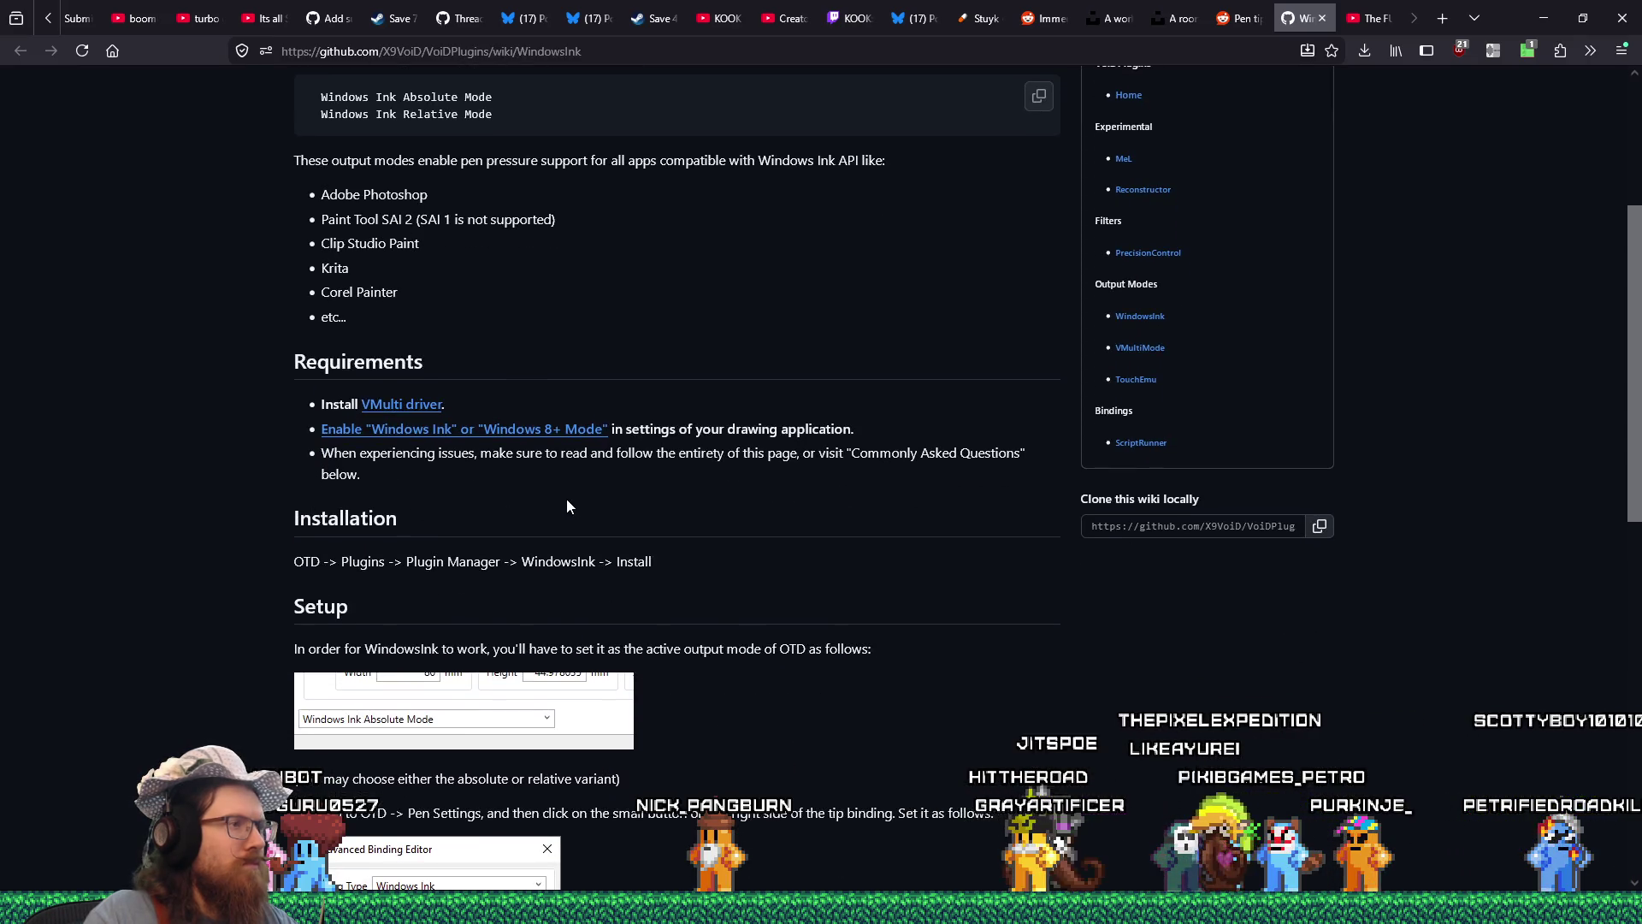
pyautogui.scroll(-3, 566, 505)
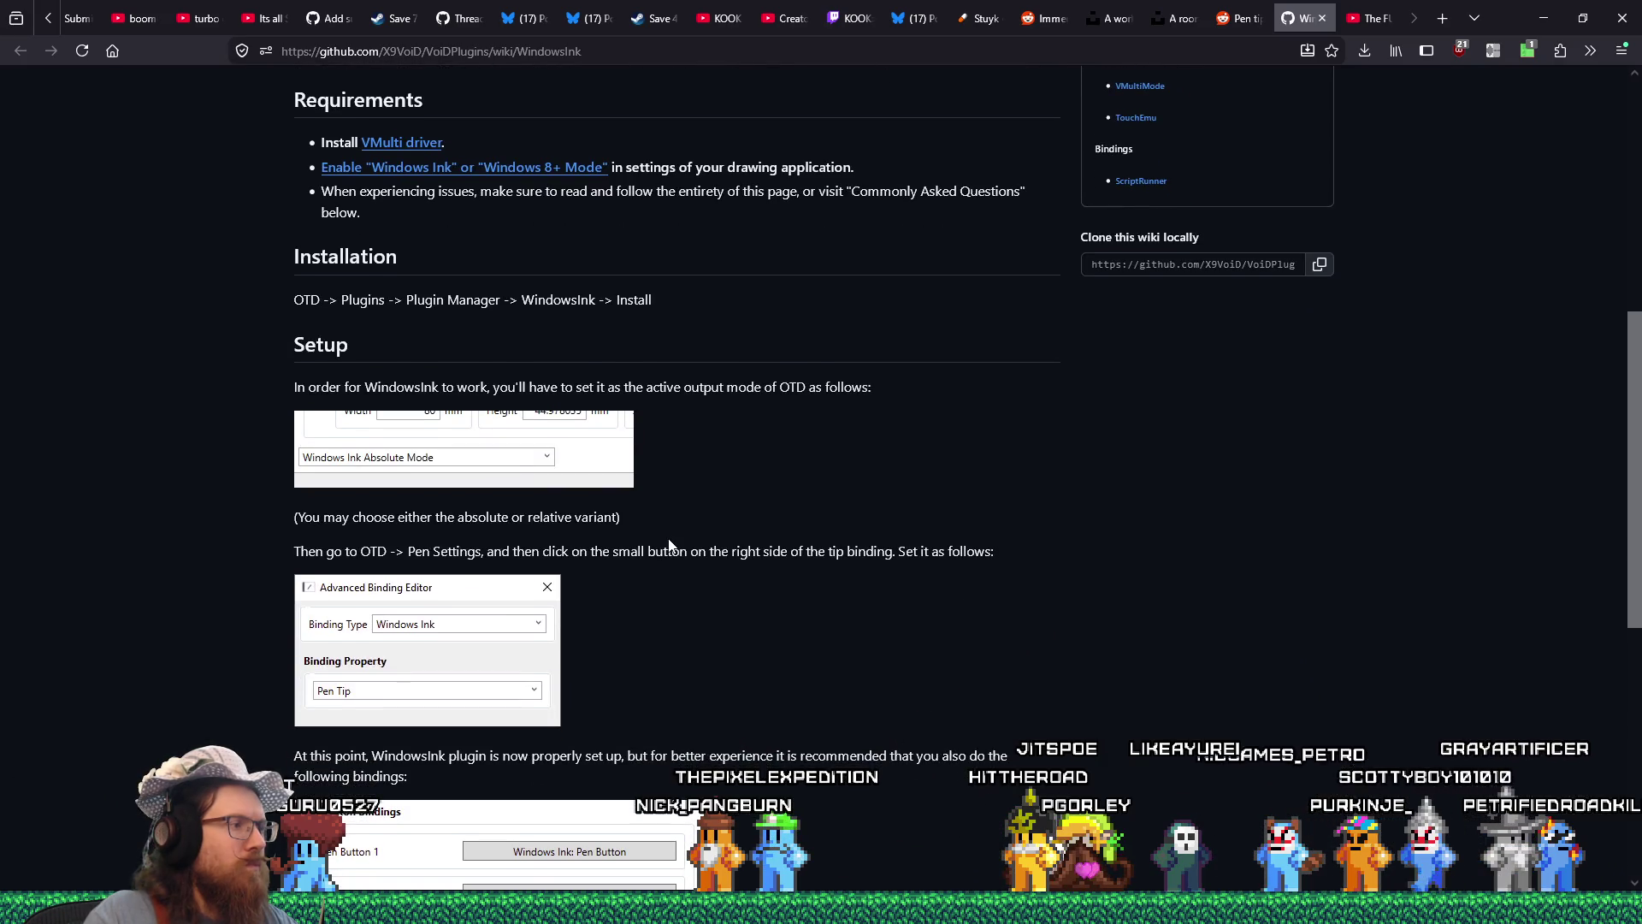
pyautogui.scroll(-2, 670, 544)
pyautogui.scroll(-2, 669, 545)
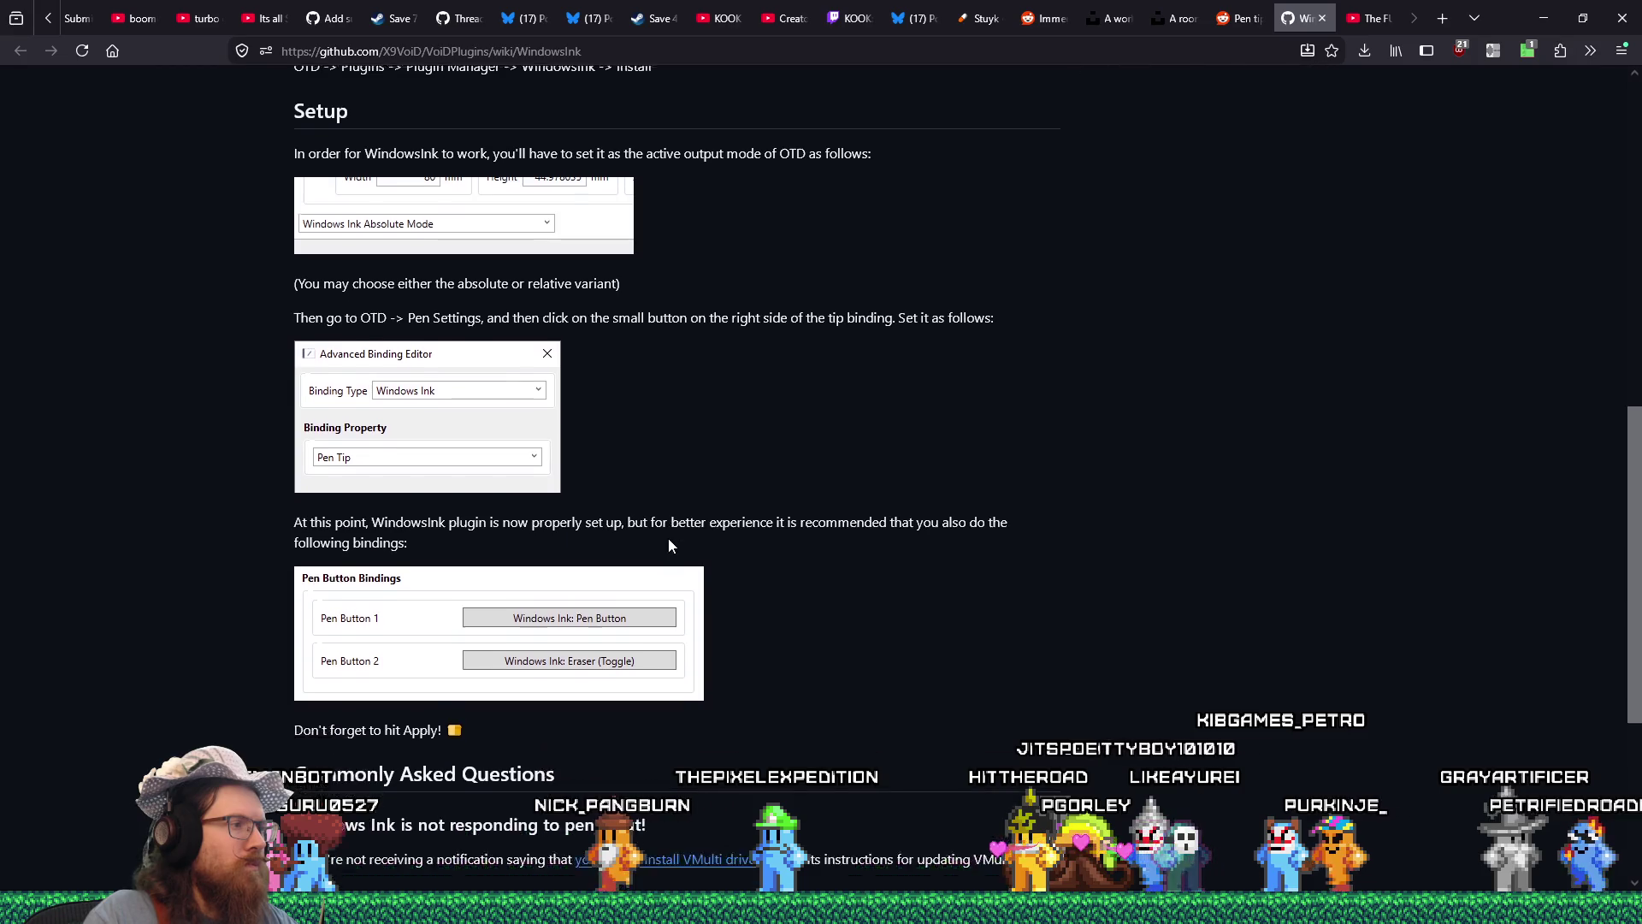
pyautogui.scroll(-1, 670, 546)
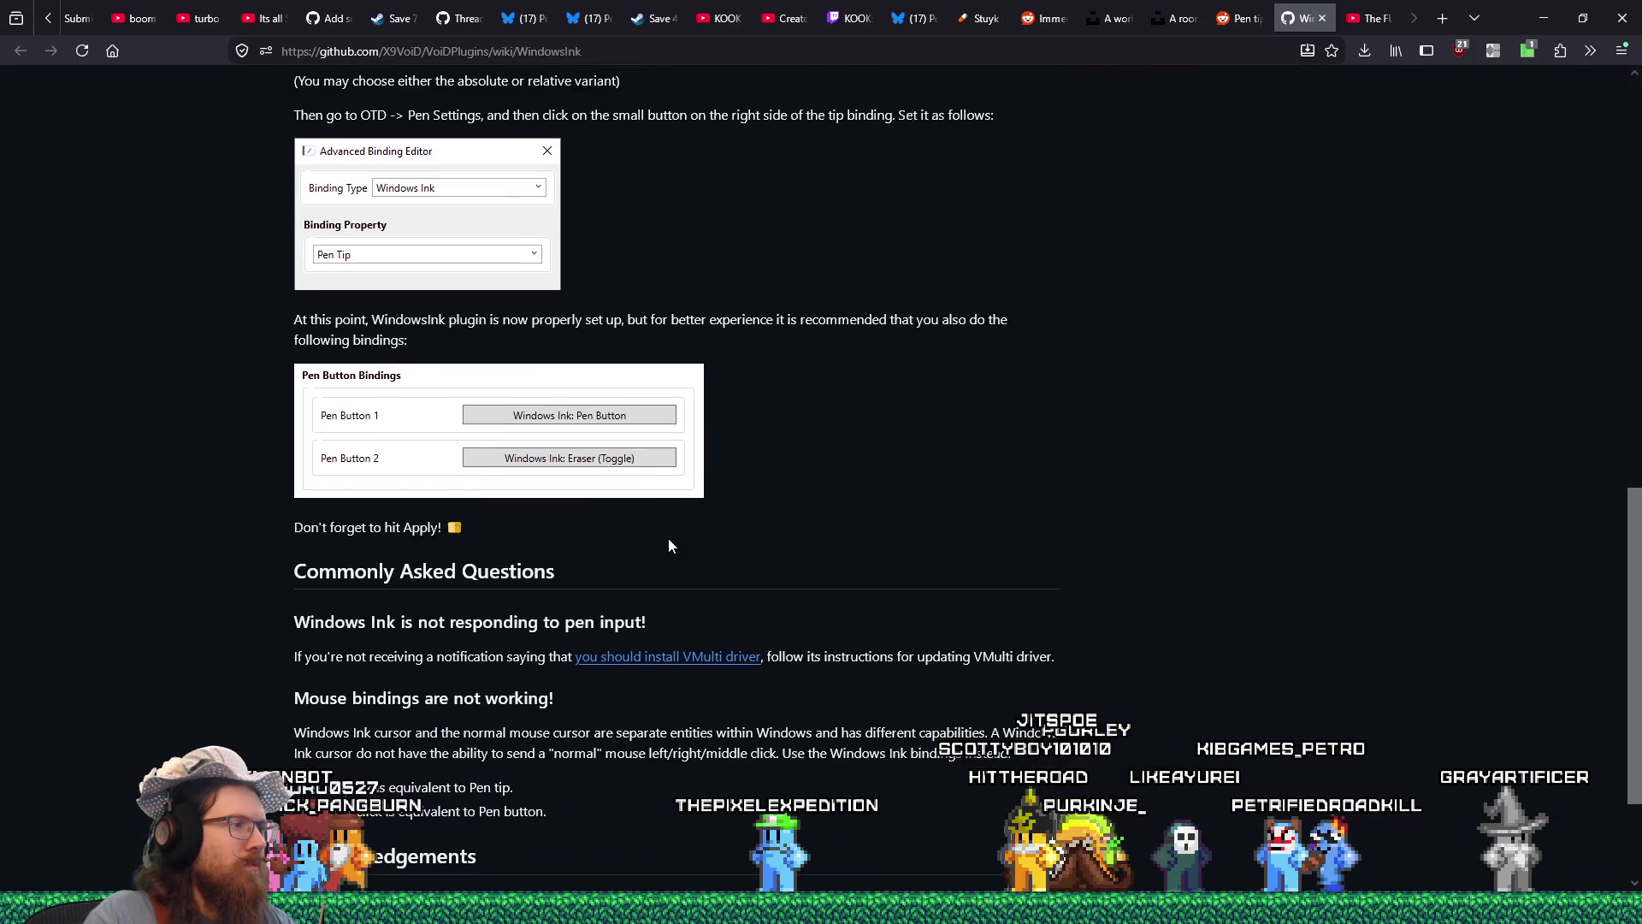
pyautogui.scroll(-2, 669, 544)
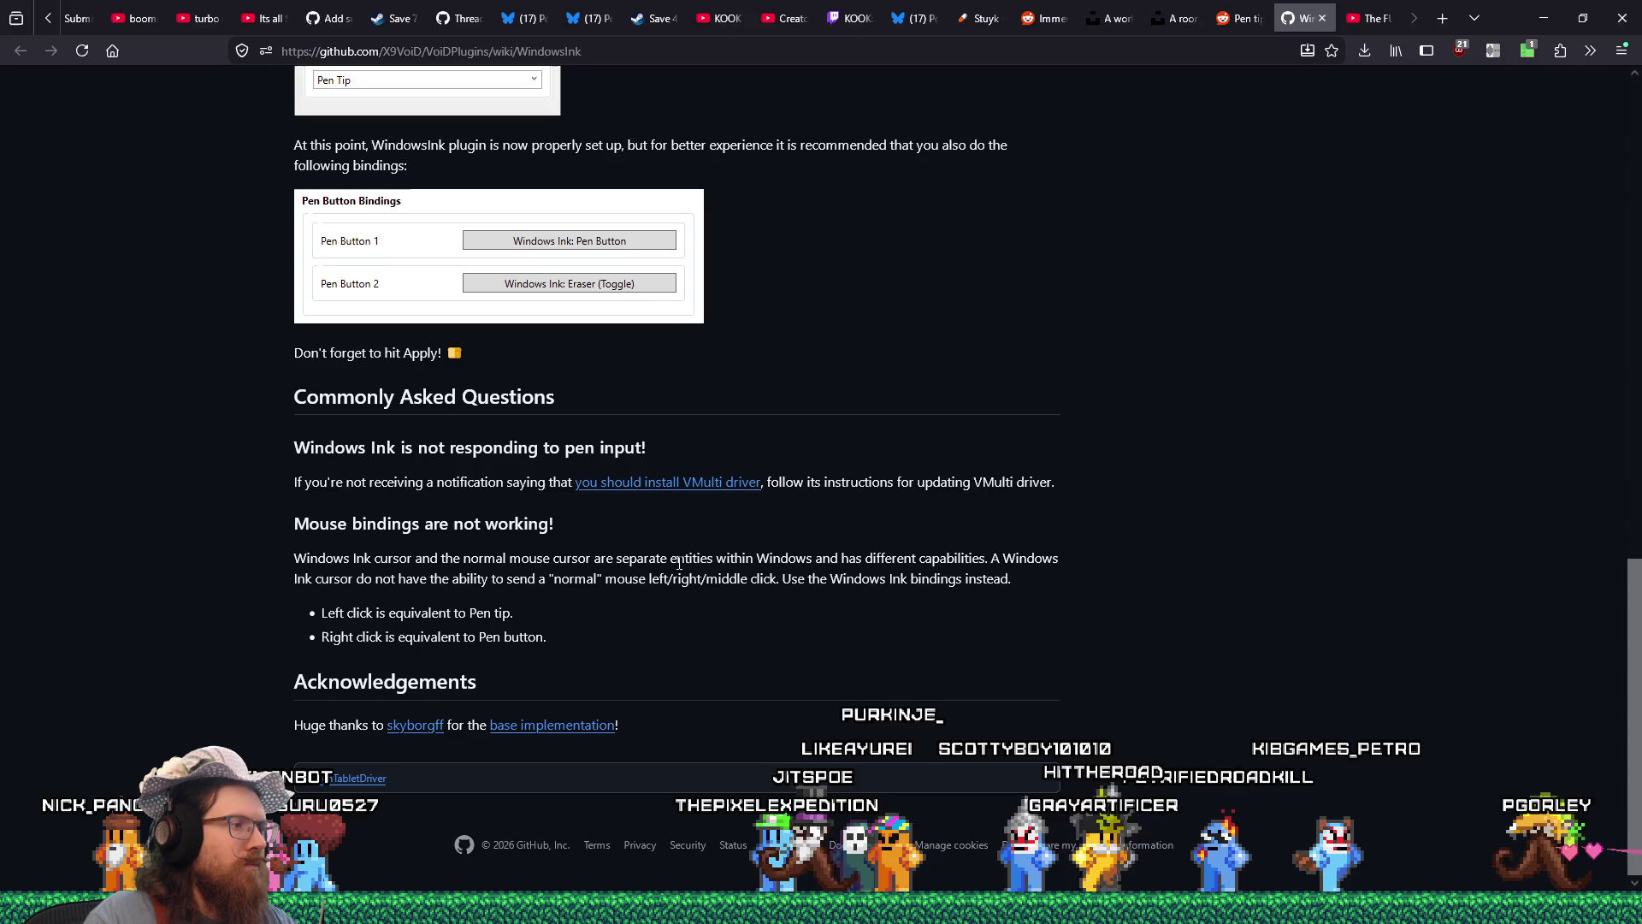
pyautogui.hotkey('alt', 'Tab')
pyautogui.hotkey('alt', 'Tab')
pyautogui.press('Tab')
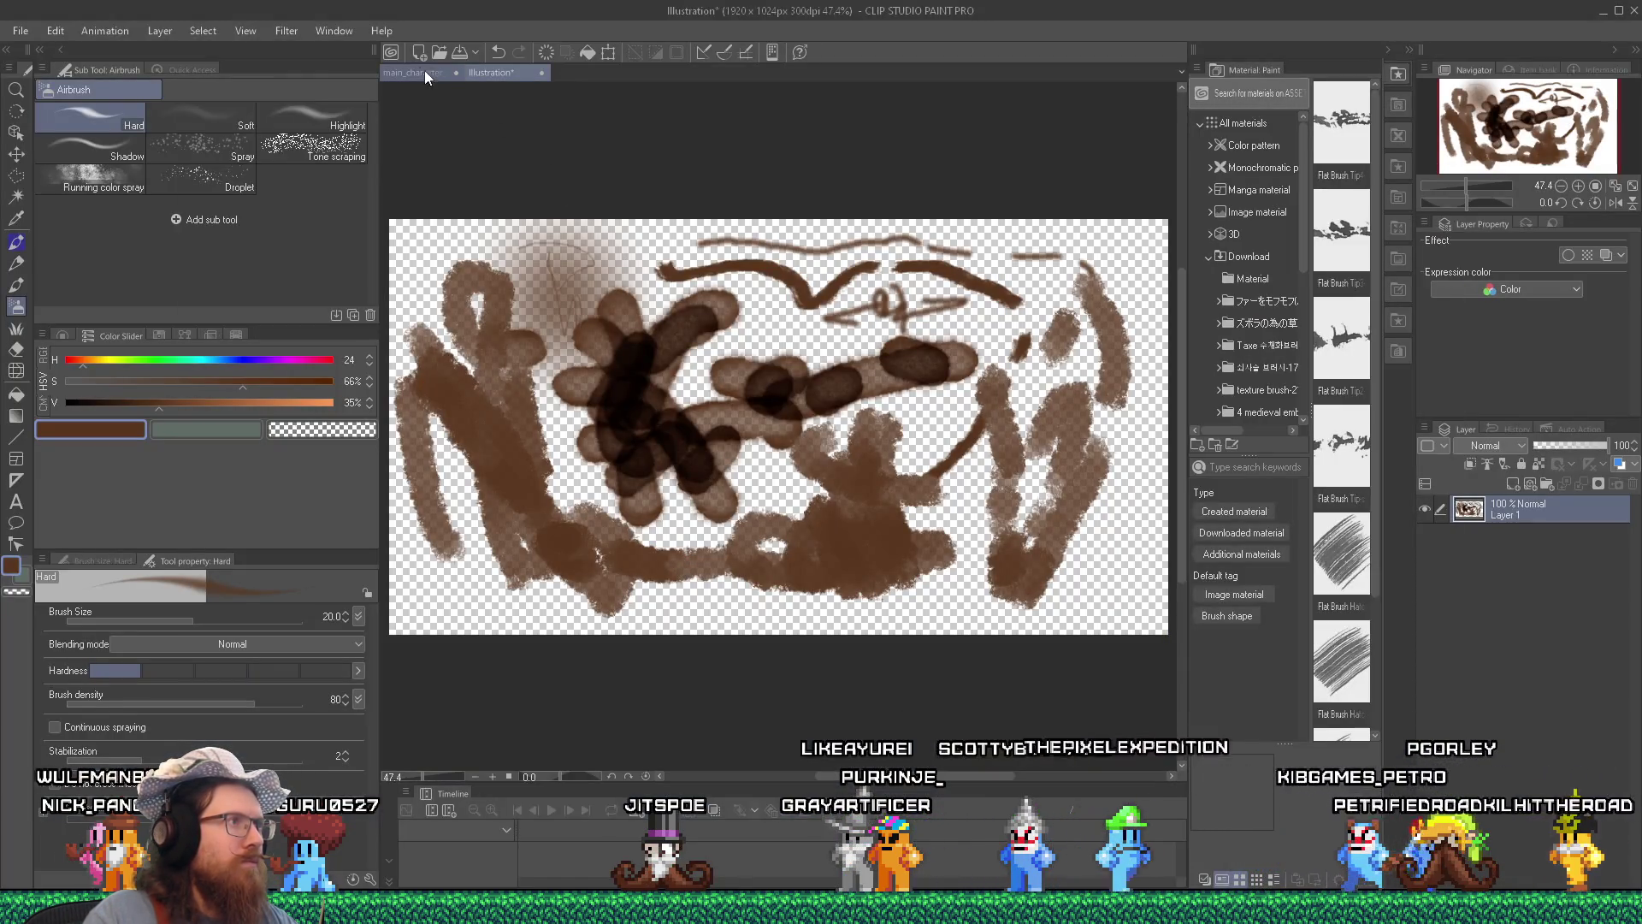
# Close the Illustration document, discarding its unsaved changes.
pyautogui.click(540, 73)
pyautogui.click(852, 336)
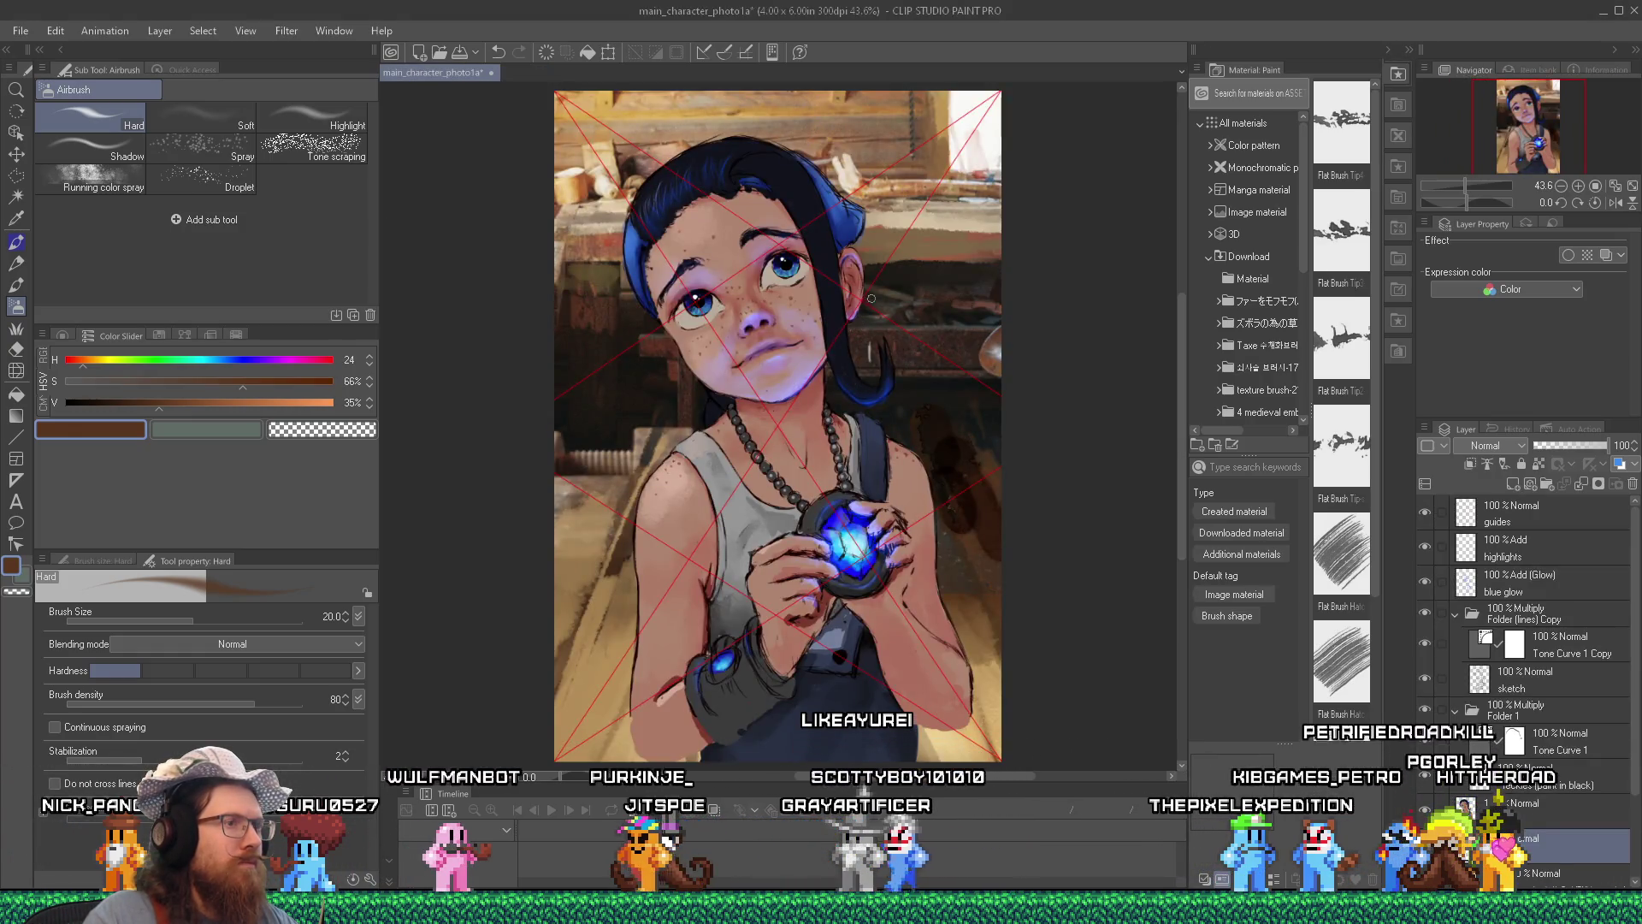
pyautogui.click(21, 31)
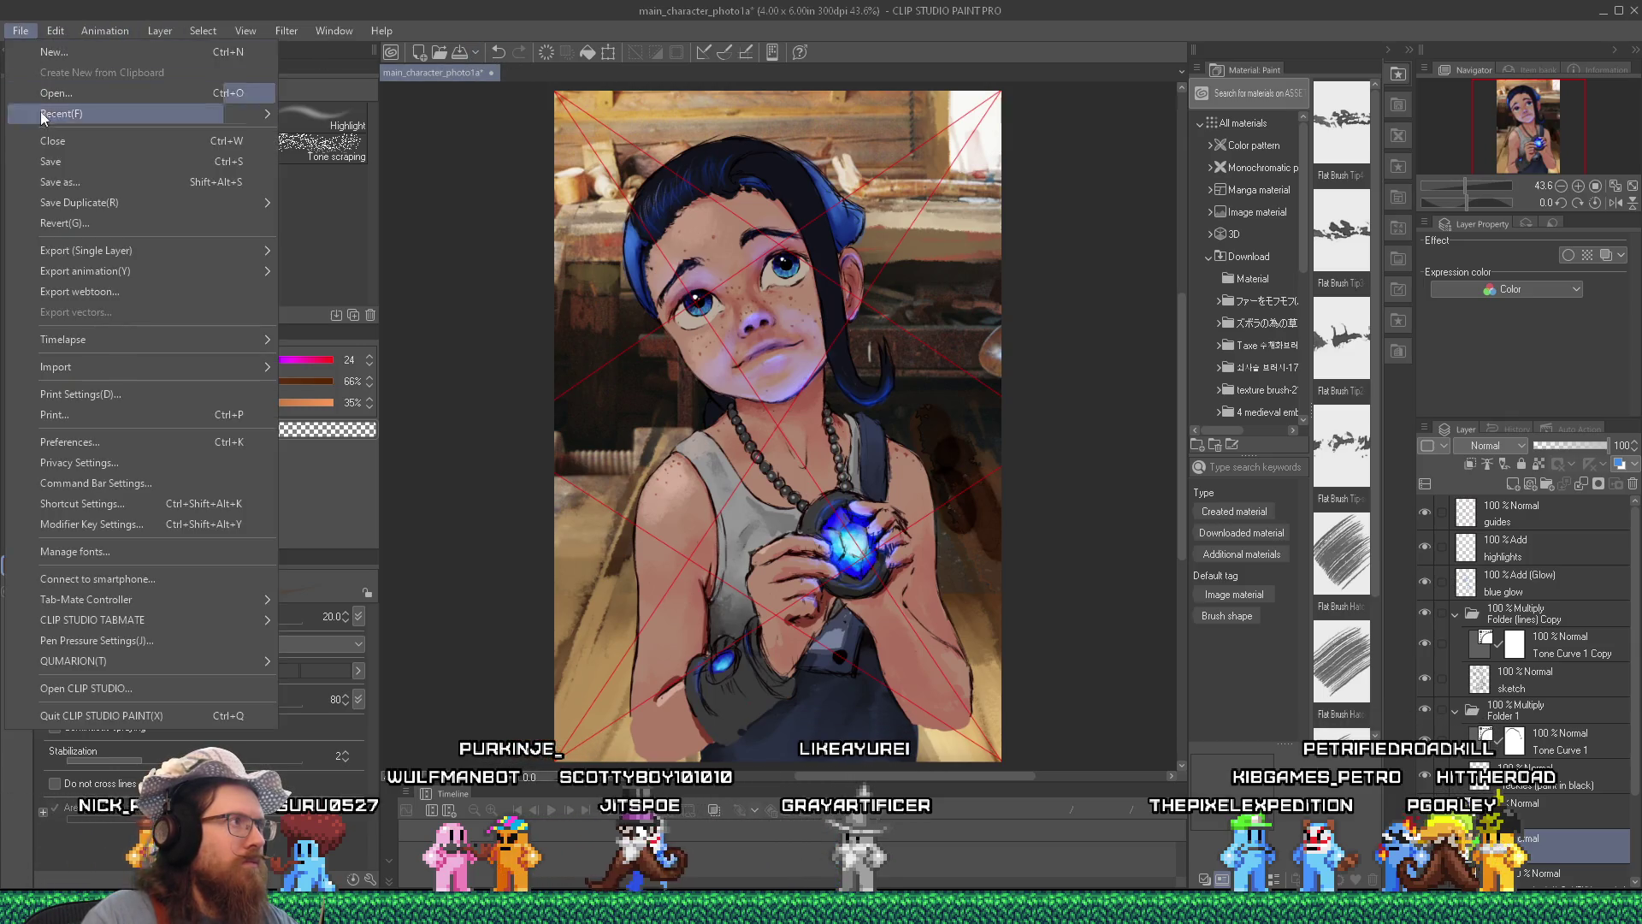
pyautogui.click(54, 156)
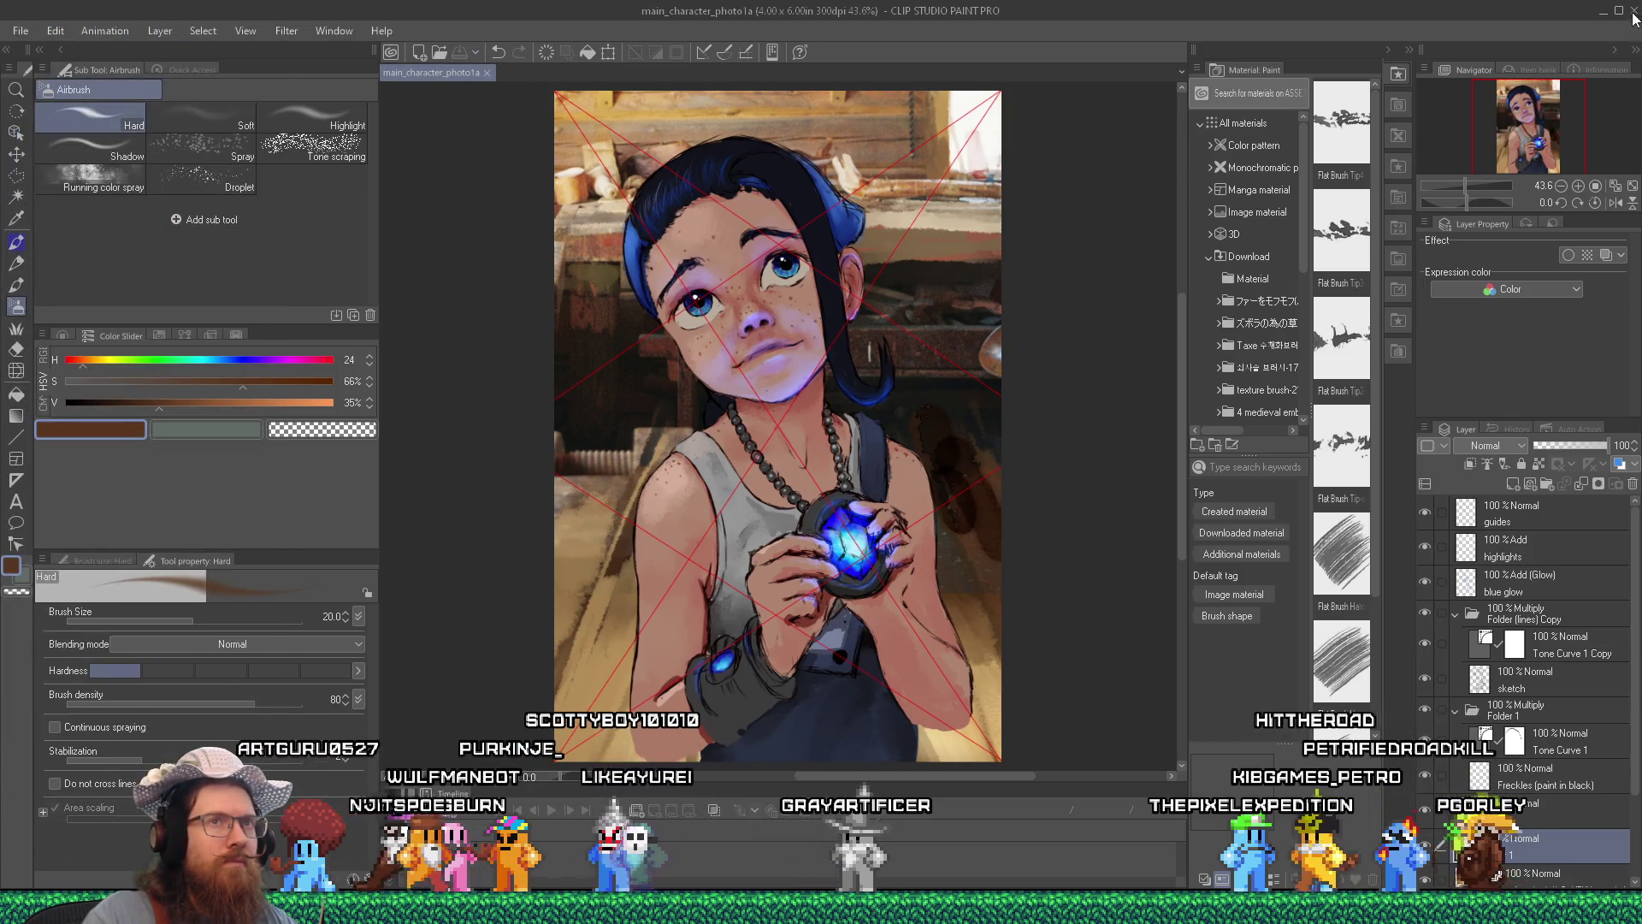
# Minimize the Clip Studio window to reveal OpenTabletDriver's pen settings.
pyautogui.click(1619, 11)
pyautogui.click(1615, 11)
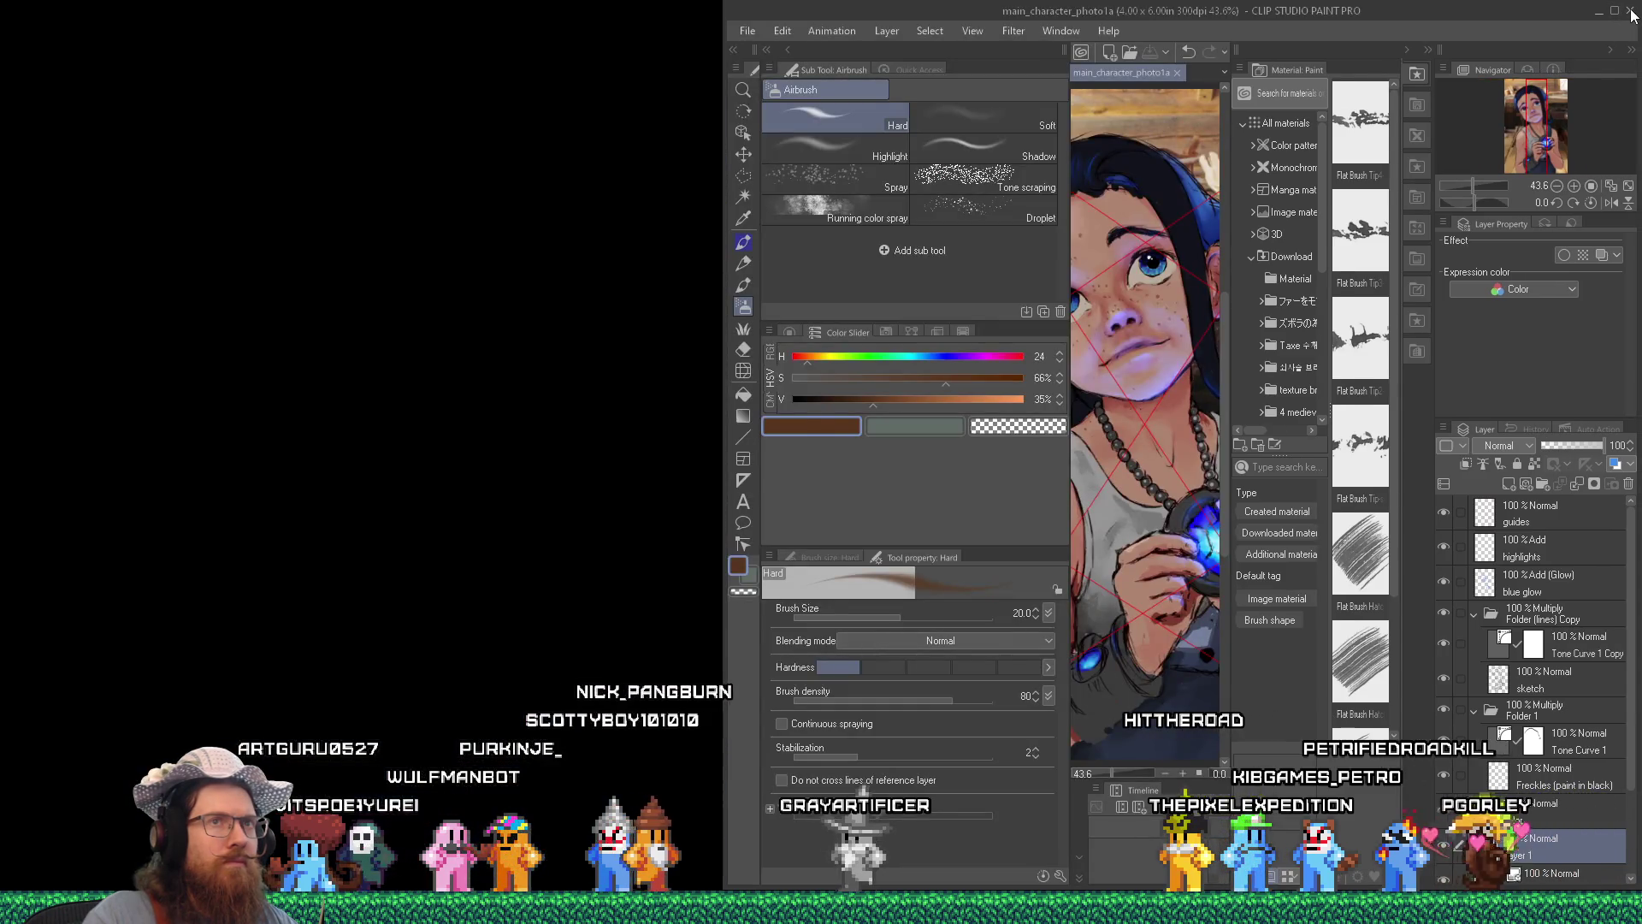
pyautogui.click(1598, 11)
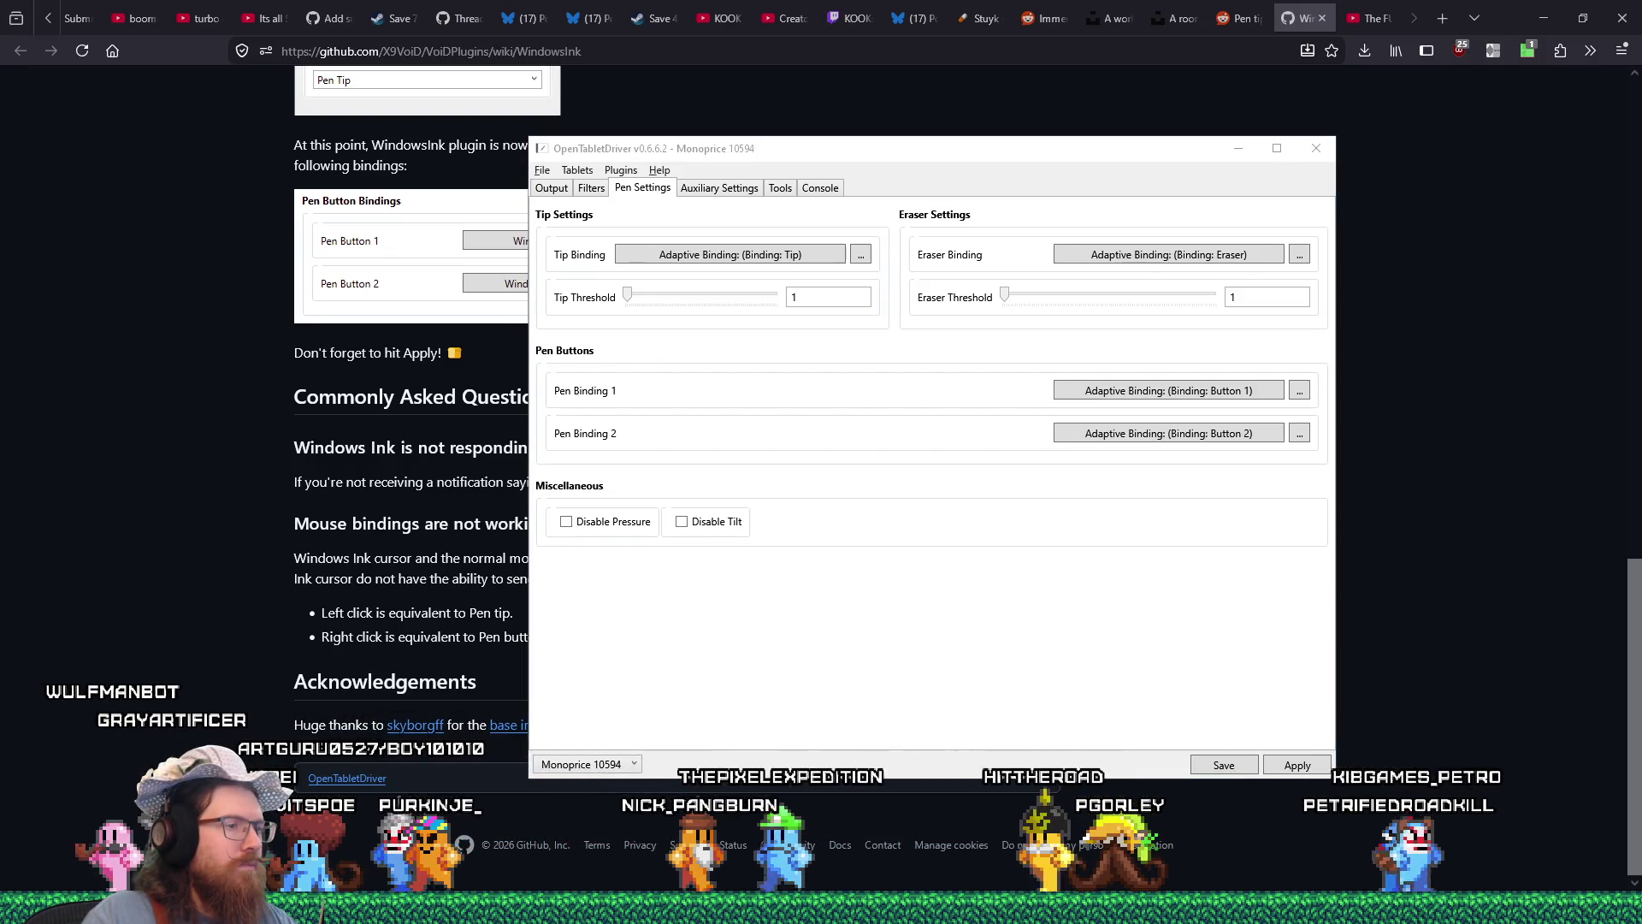
# Search the Start menu for 'clip studio' and launch CLIP STUDIO.
pyautogui.press('super')
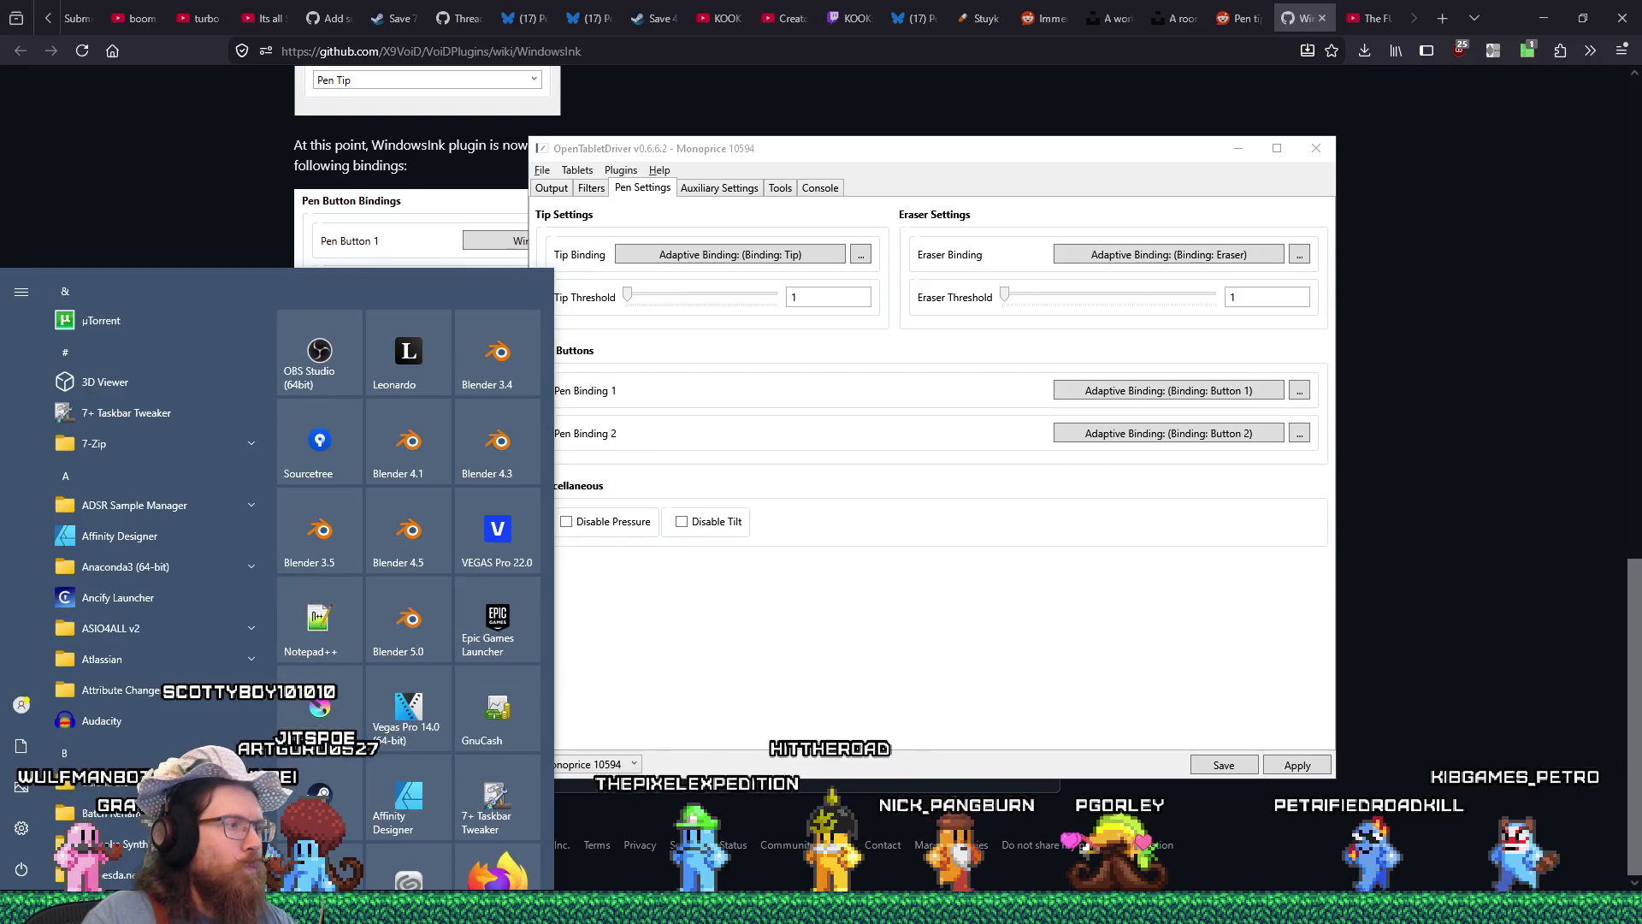
pyautogui.write('clip studio')
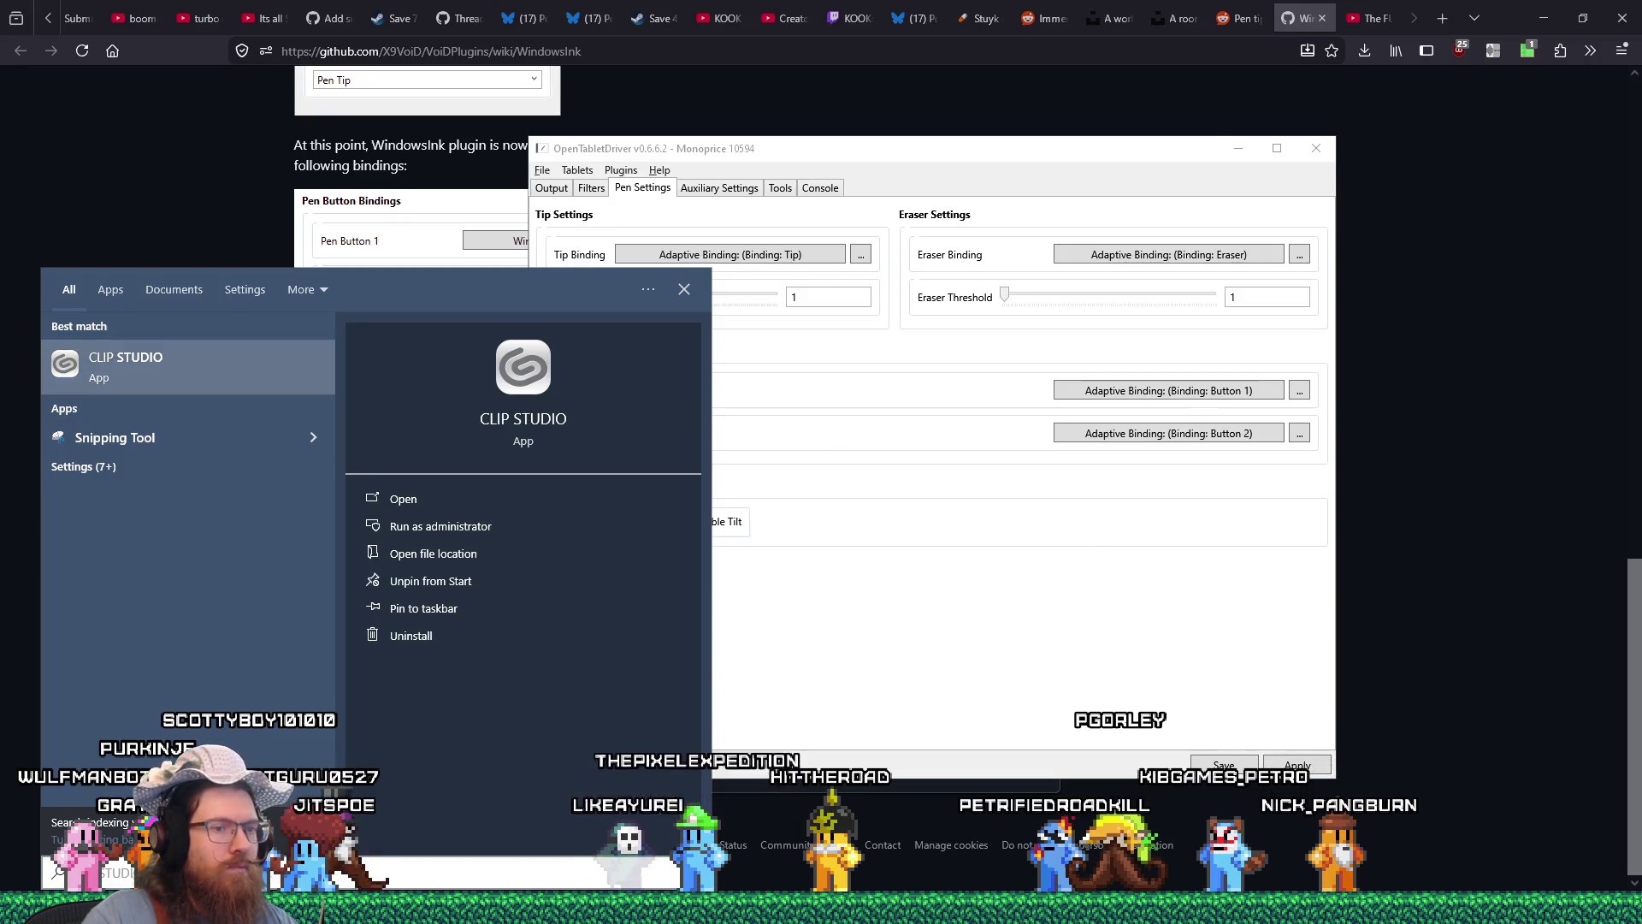
pyautogui.press('Return')
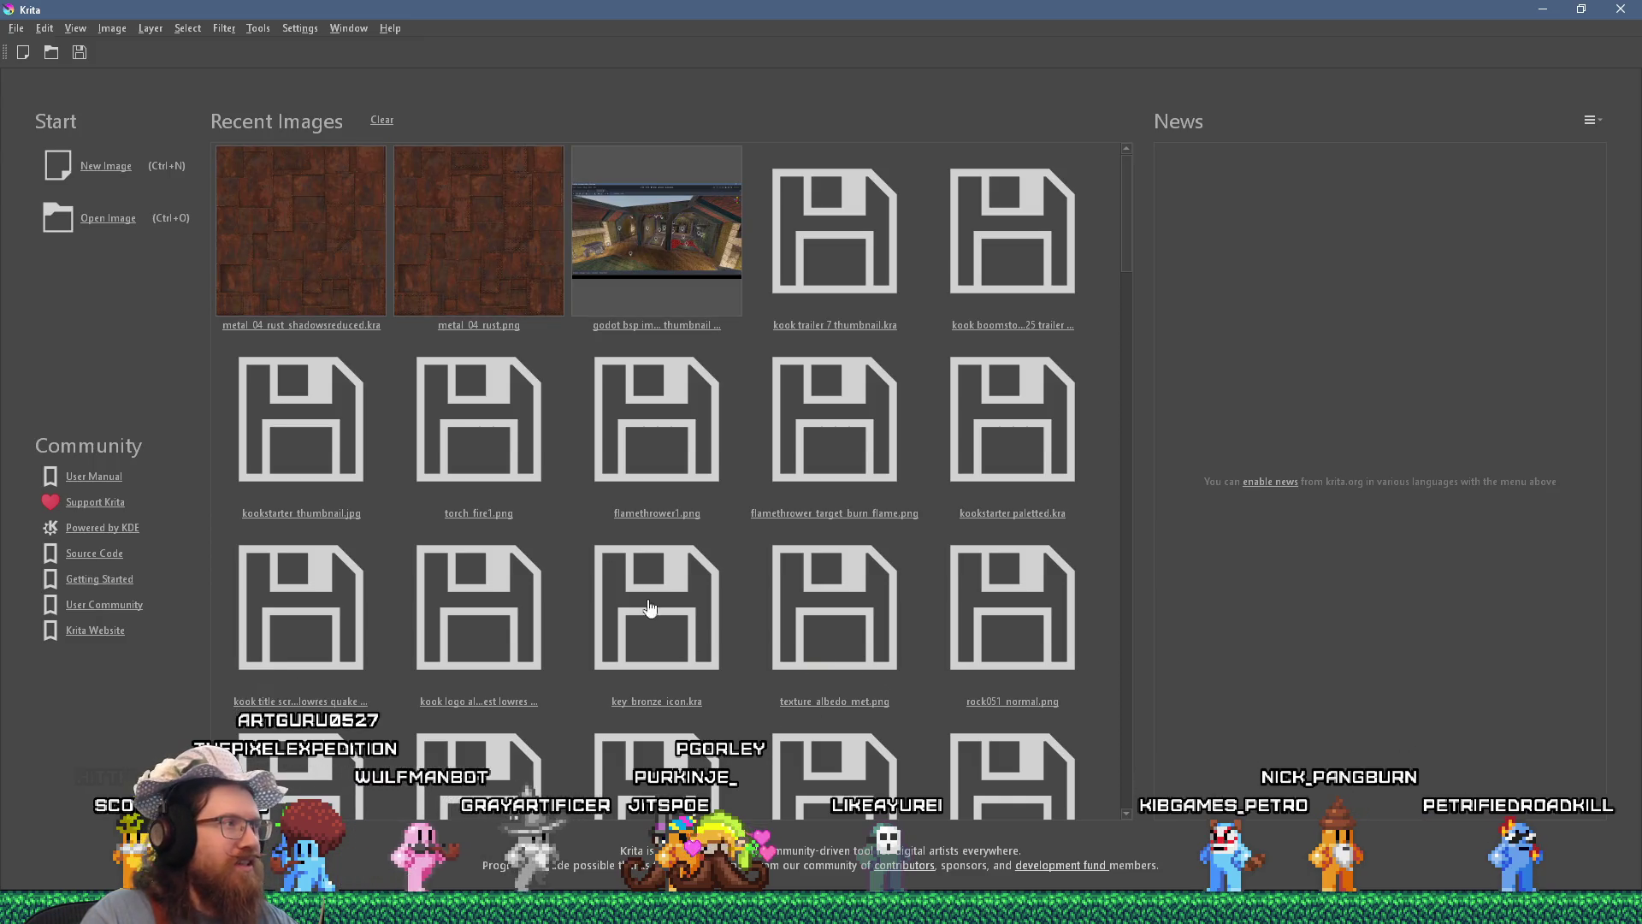
# Create a new 1024×1024 canvas in Krita.
pyautogui.click(23, 53)
pyautogui.write('10')
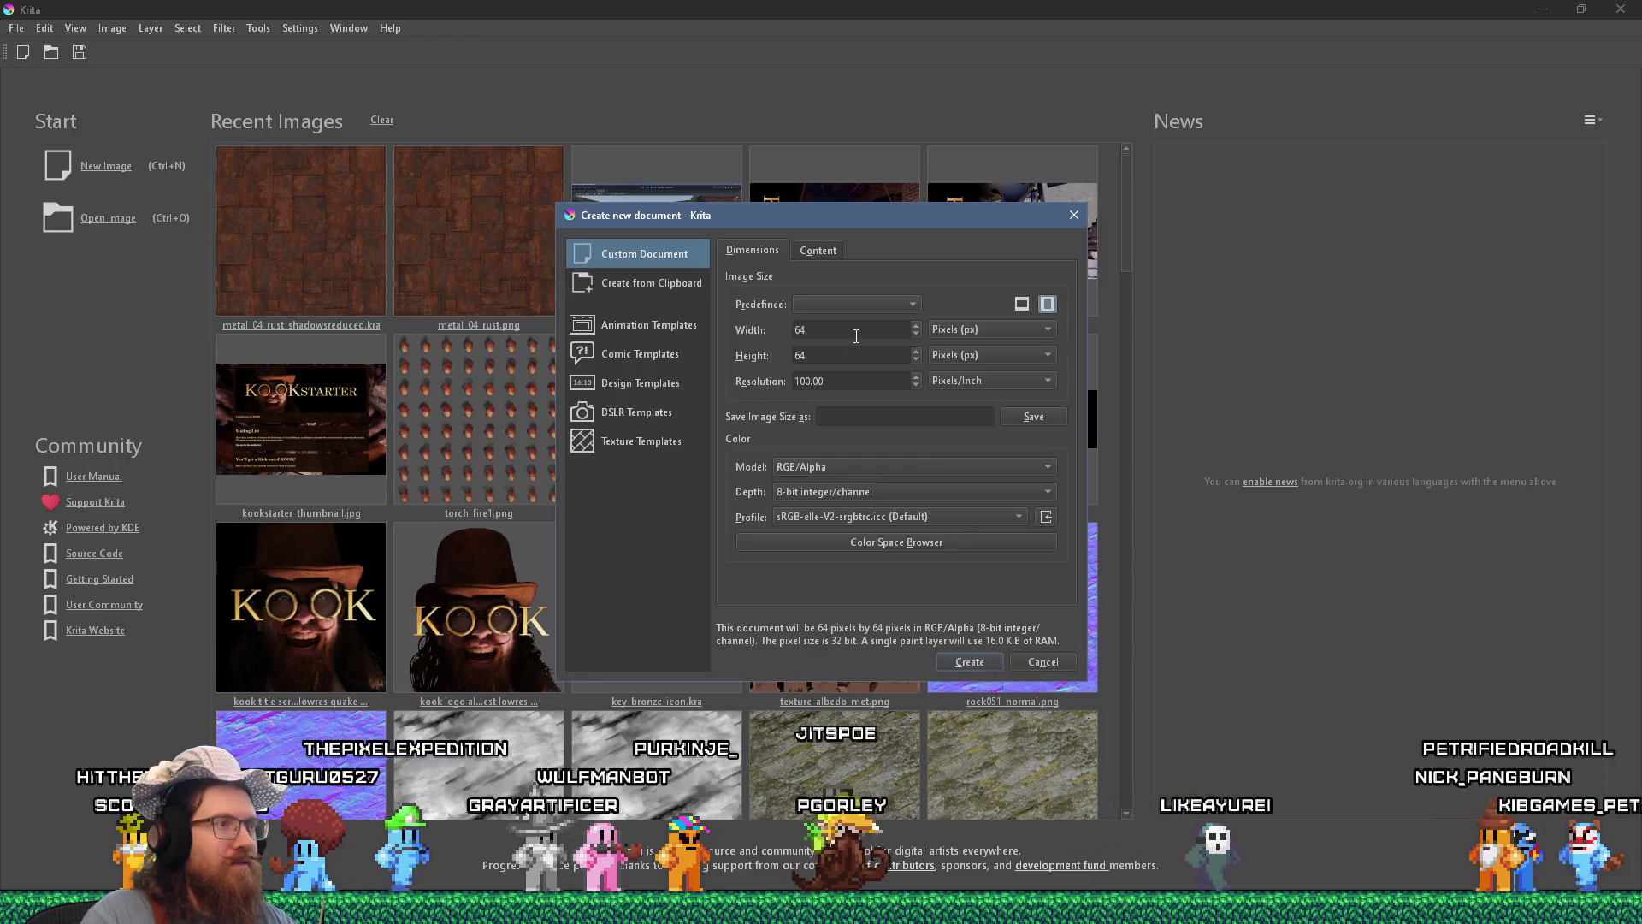
pyautogui.write('24')
pyautogui.press('Tab')
pyautogui.write('024')
pyautogui.press('Home')
pyautogui.write('1')
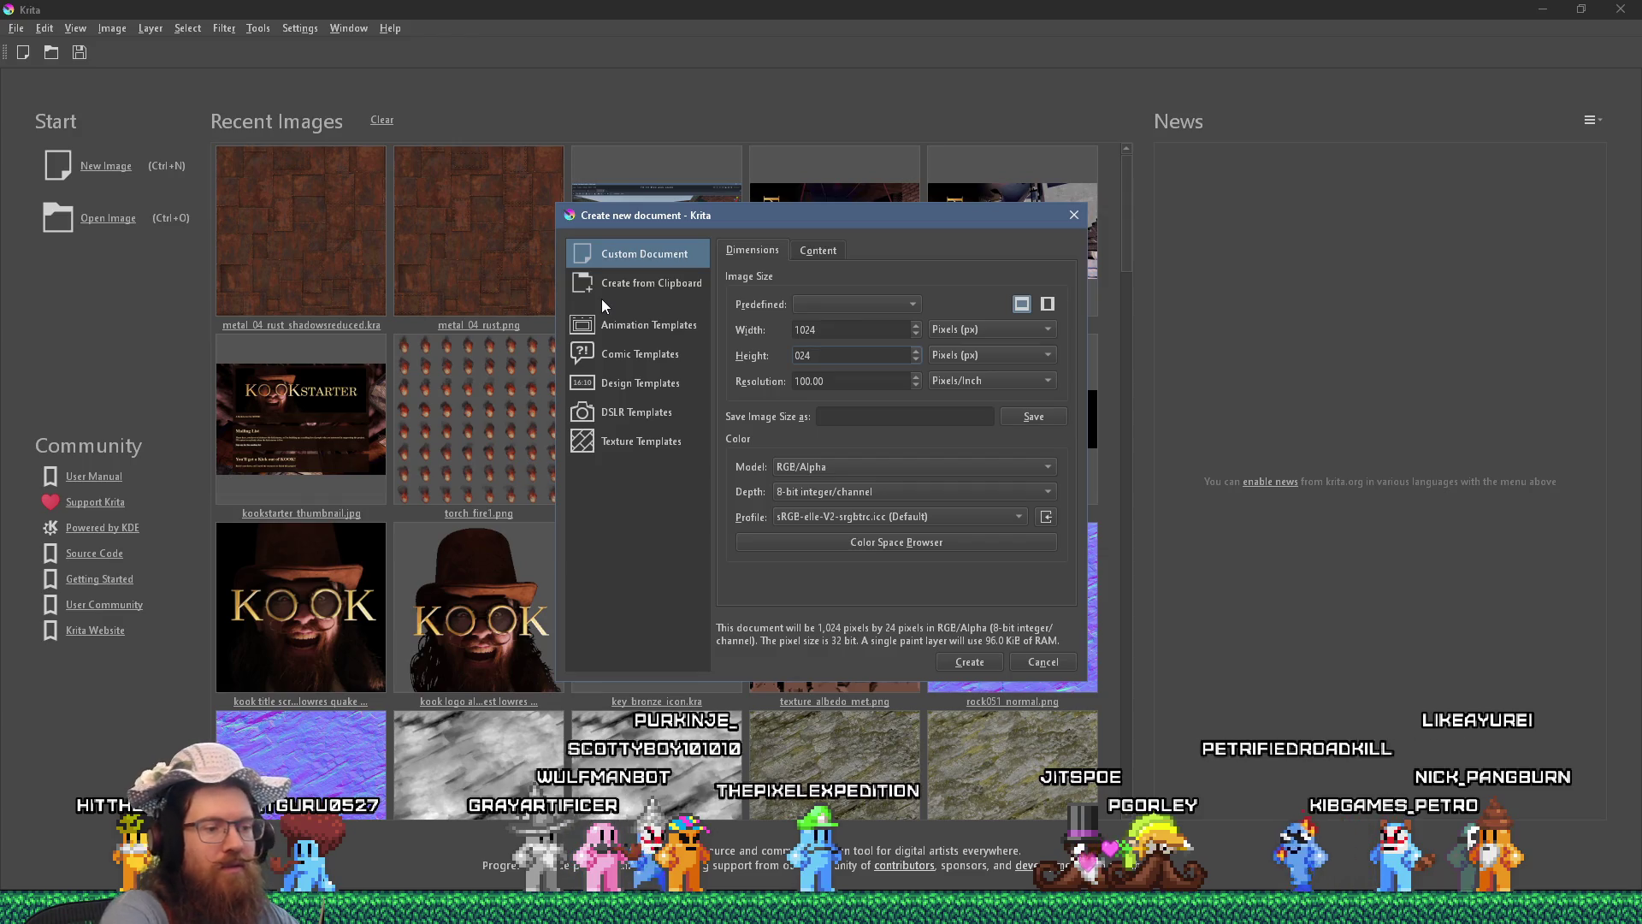
pyautogui.click(975, 662)
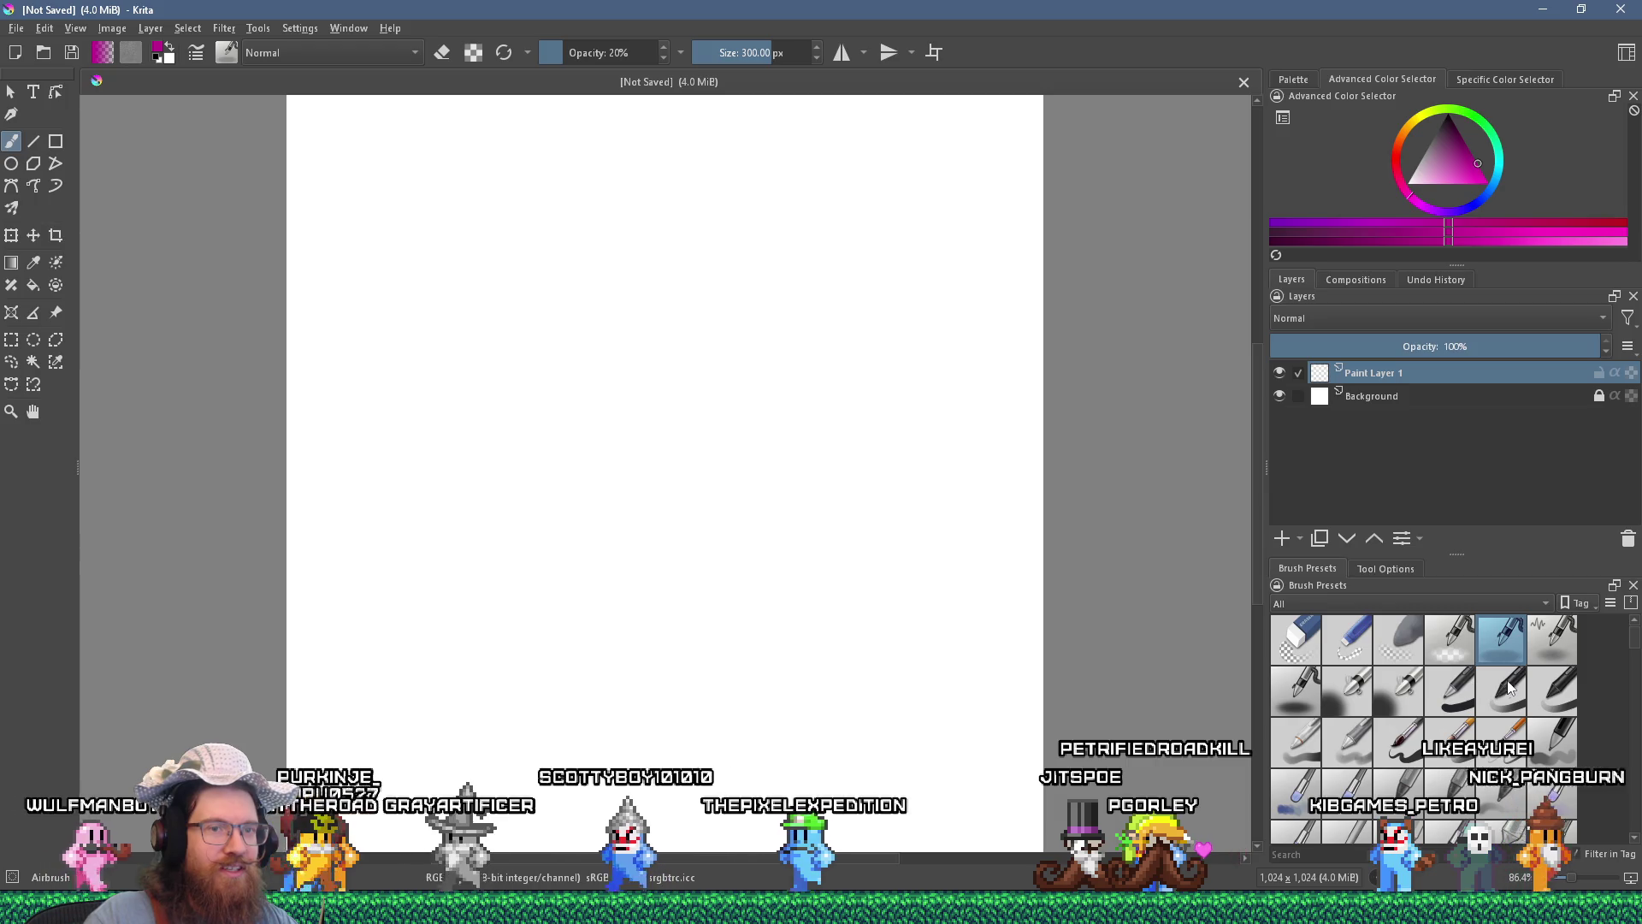
# Paint magenta pressure-test strokes with Basic-5 and another preset, plus a large soft airbrush blot.
pyautogui.click(1390, 734)
pyautogui.moveTo(534, 250)
pyautogui.mouseDown()
pyautogui.moveTo(625, 270)
pyautogui.moveTo(813, 257)
pyautogui.mouseUp()
pyautogui.moveTo(870, 210); pyautogui.dragTo(975, 257)
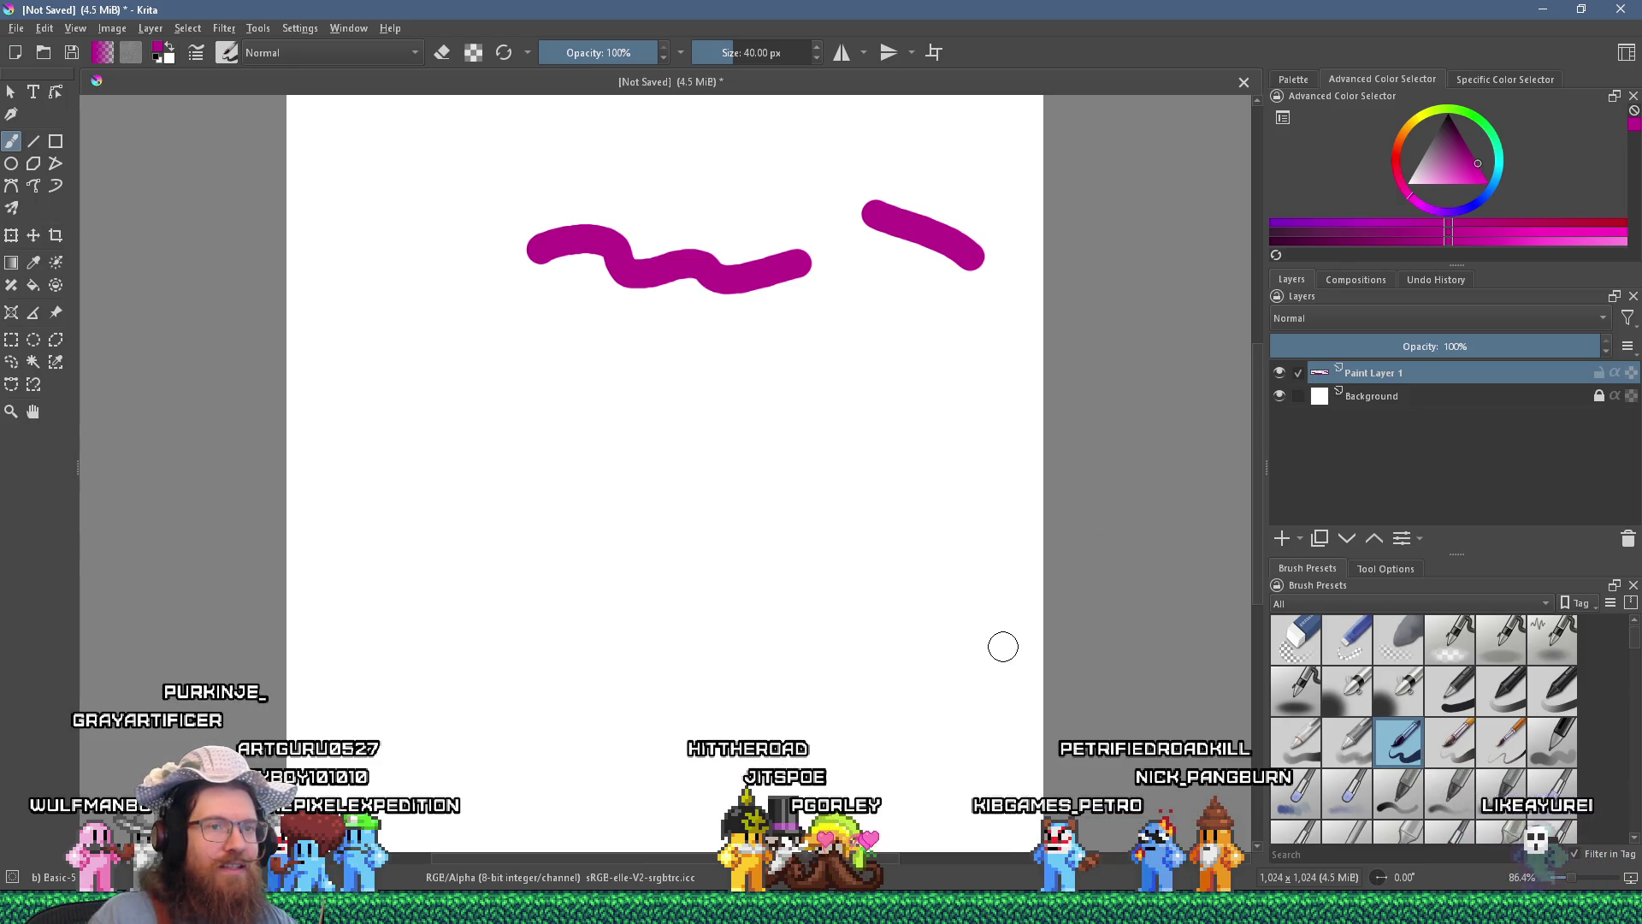
pyautogui.click(1295, 739)
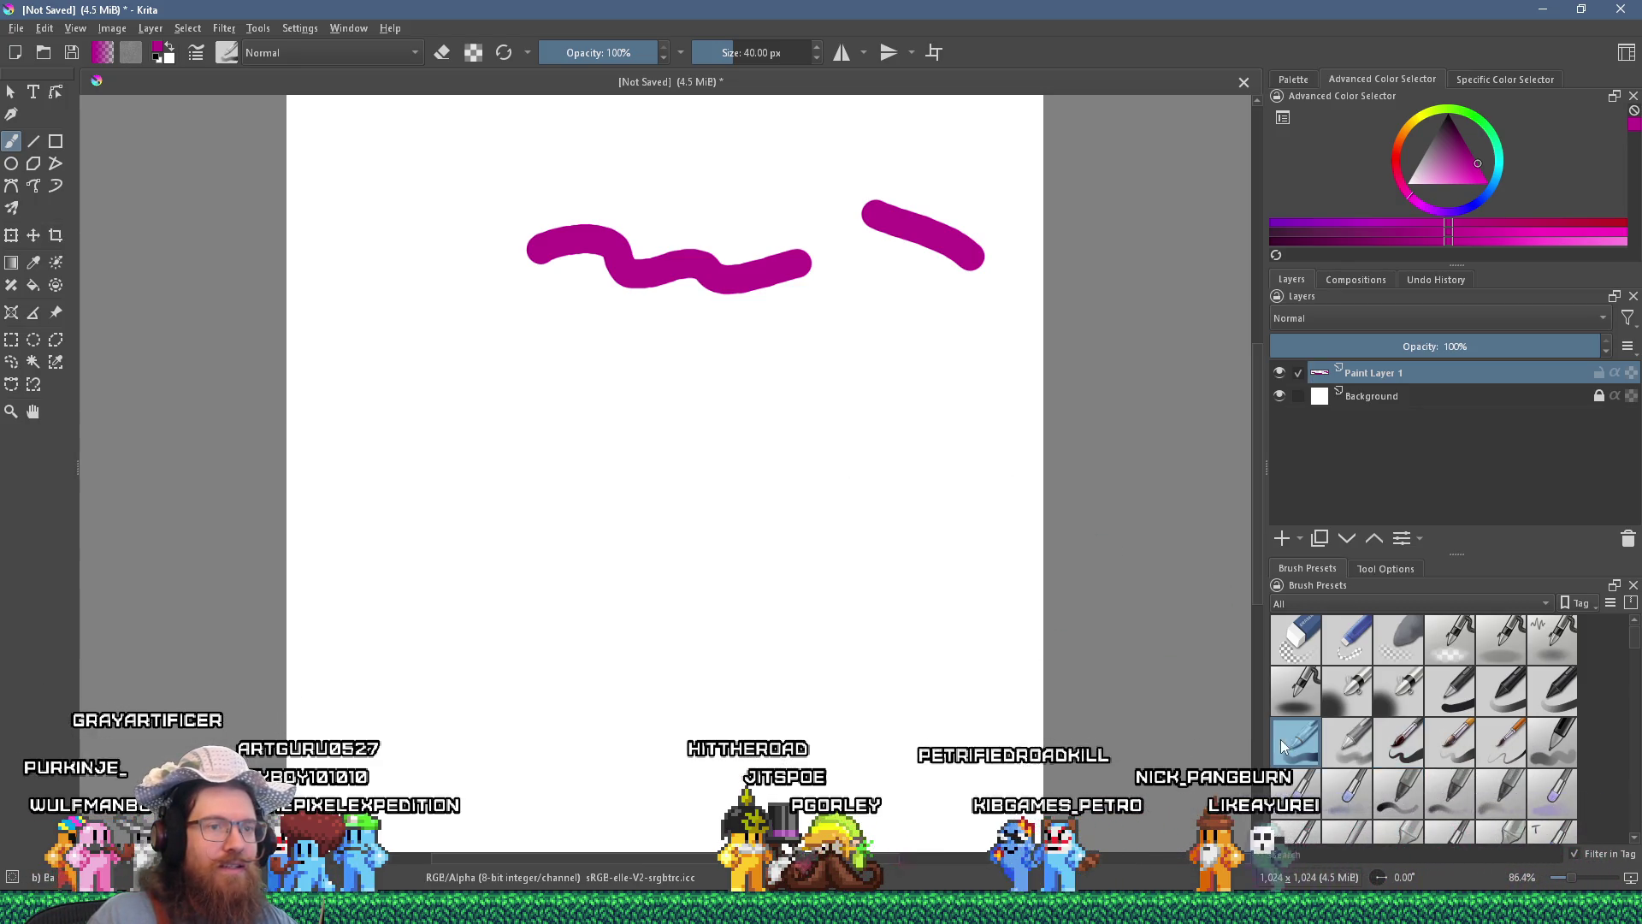
pyautogui.moveTo(325, 460); pyautogui.dragTo(804, 463)
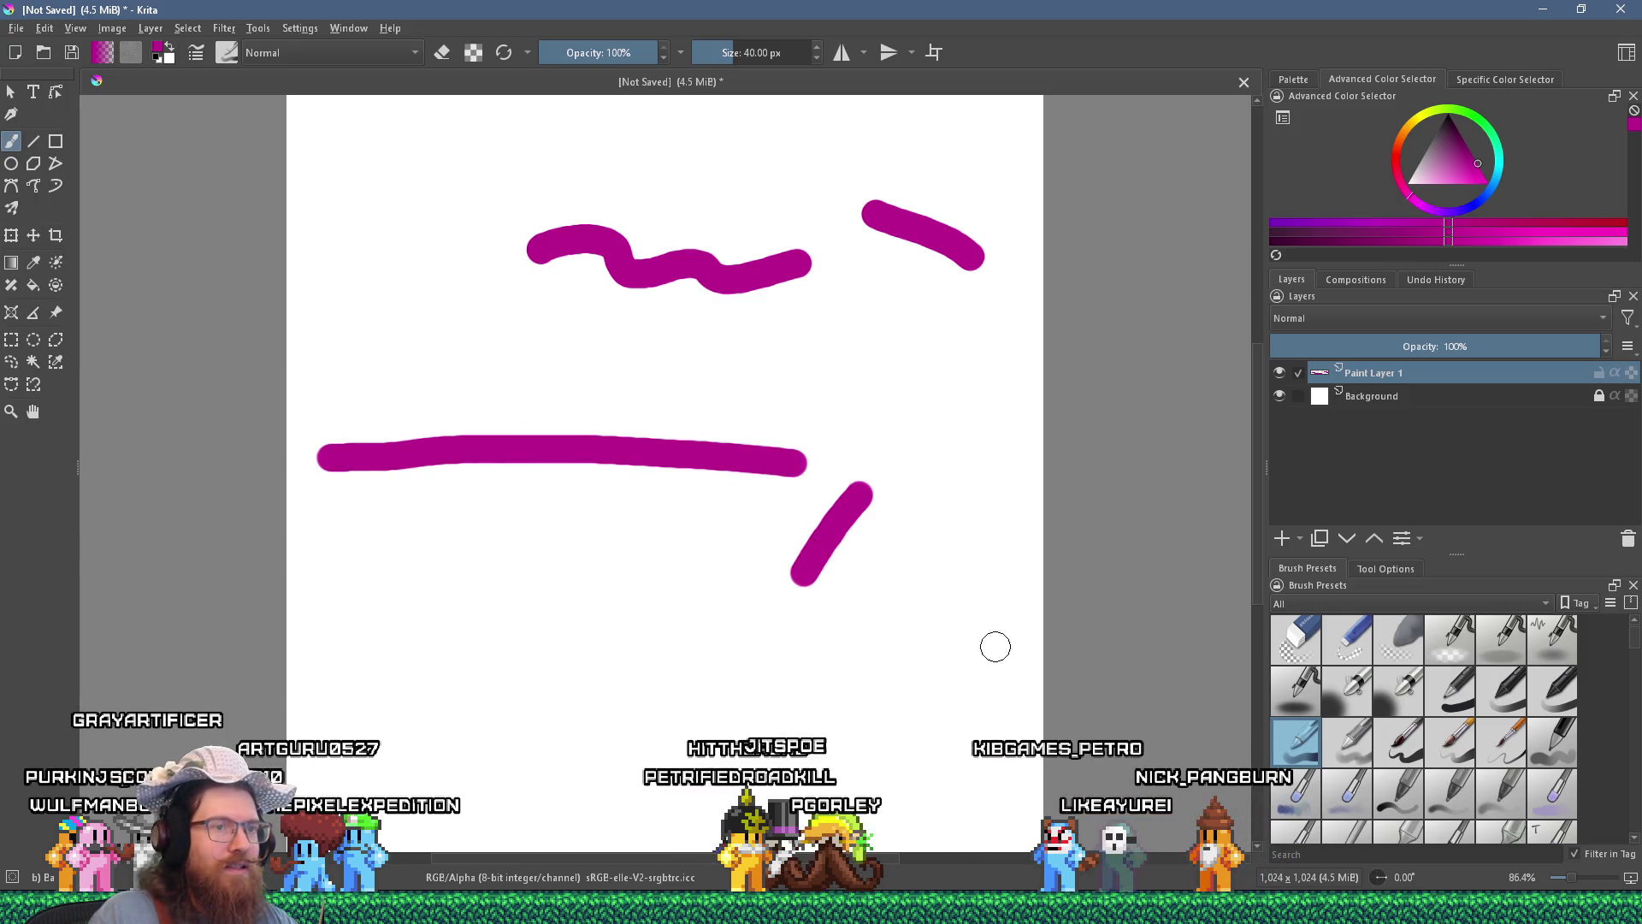
pyautogui.click(1296, 688)
pyautogui.moveTo(445, 535)
pyautogui.mouseDown()
pyautogui.moveTo(556, 587)
pyautogui.moveTo(689, 616)
pyautogui.moveTo(627, 586)
pyautogui.moveTo(654, 573)
pyautogui.mouseUp()
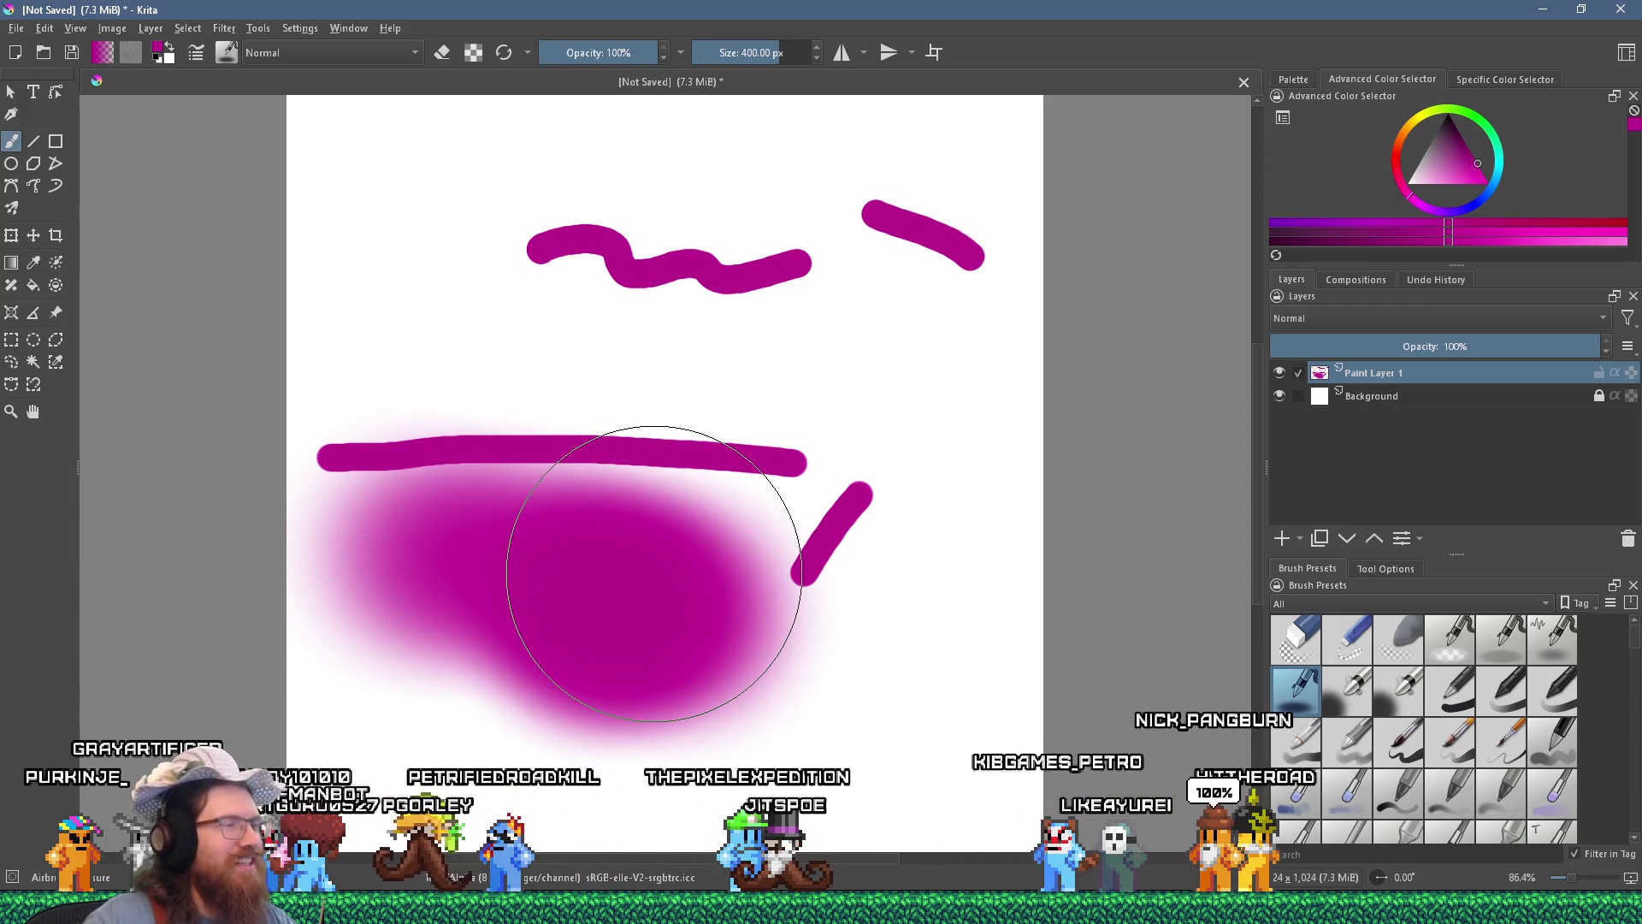
pyautogui.hotkey('alt', 'Tab')
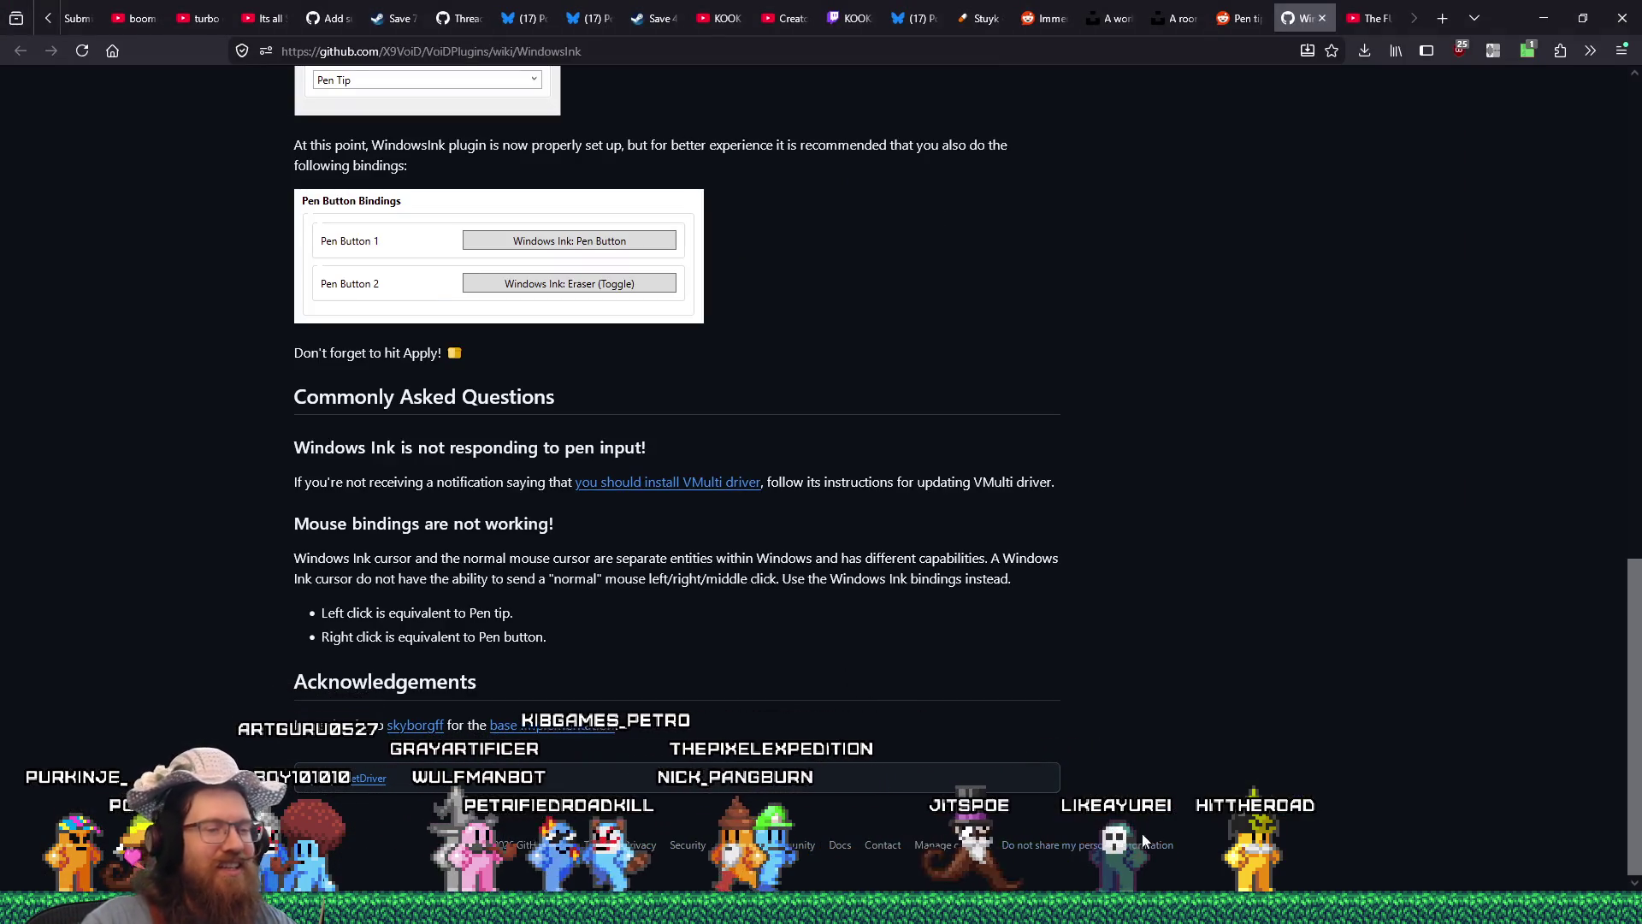
# Scroll through the WindowsInk wiki, then open the Reddit 'Pen tip pressure' thread tab.
pyautogui.scroll(20, 984, 727)
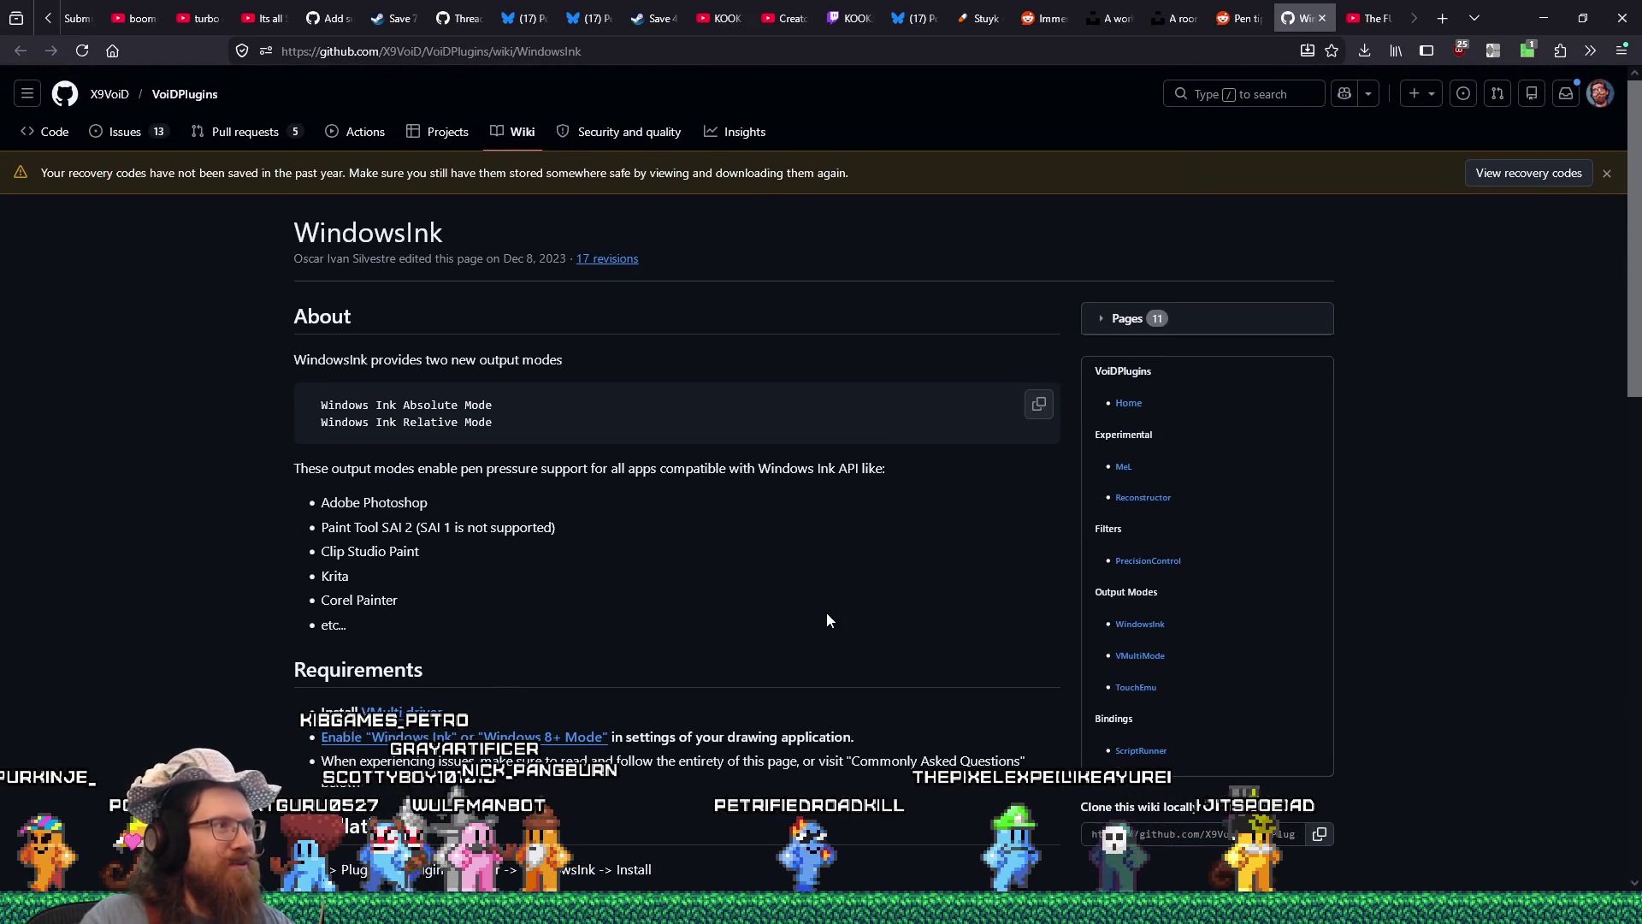
pyautogui.scroll(-5, 822, 605)
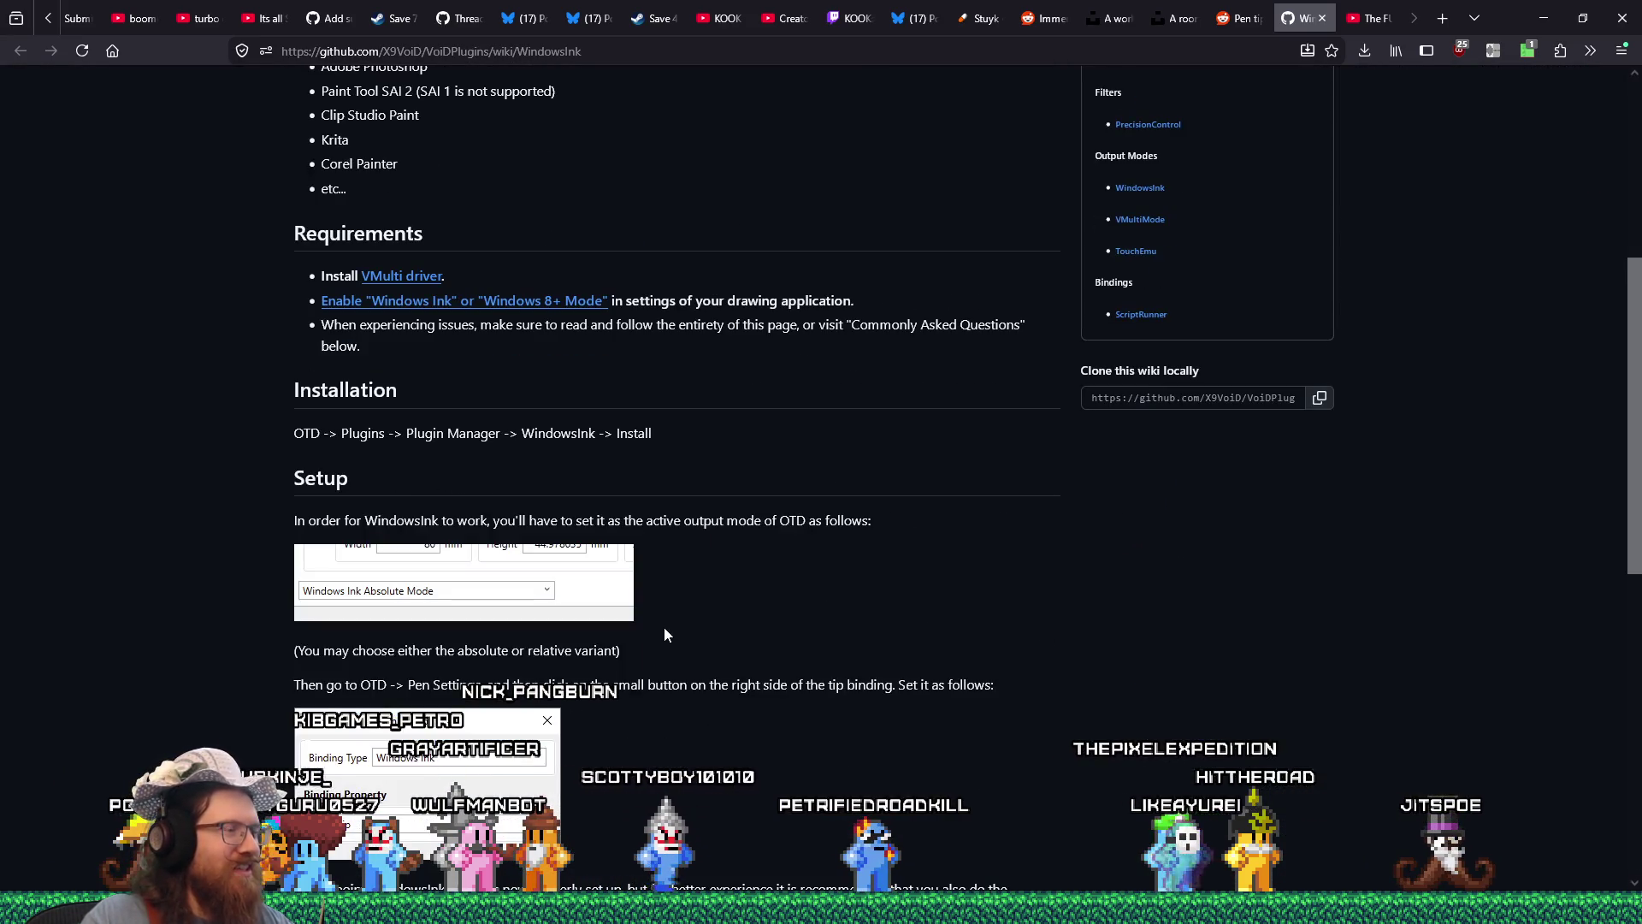
pyautogui.scroll(3, 664, 631)
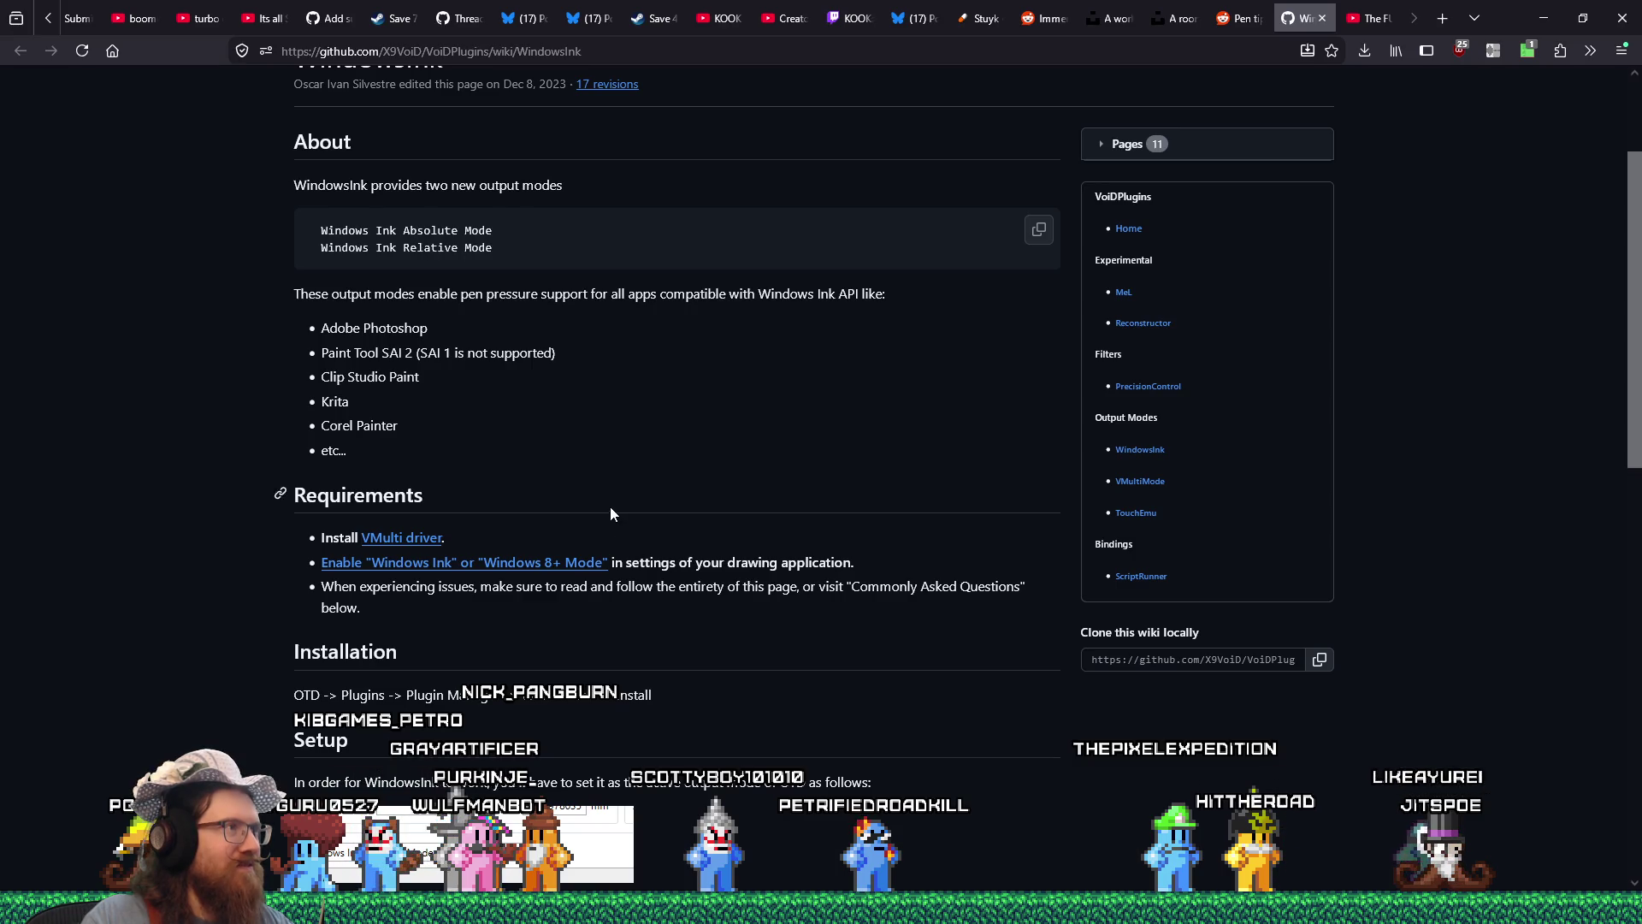
pyautogui.scroll(2, 610, 512)
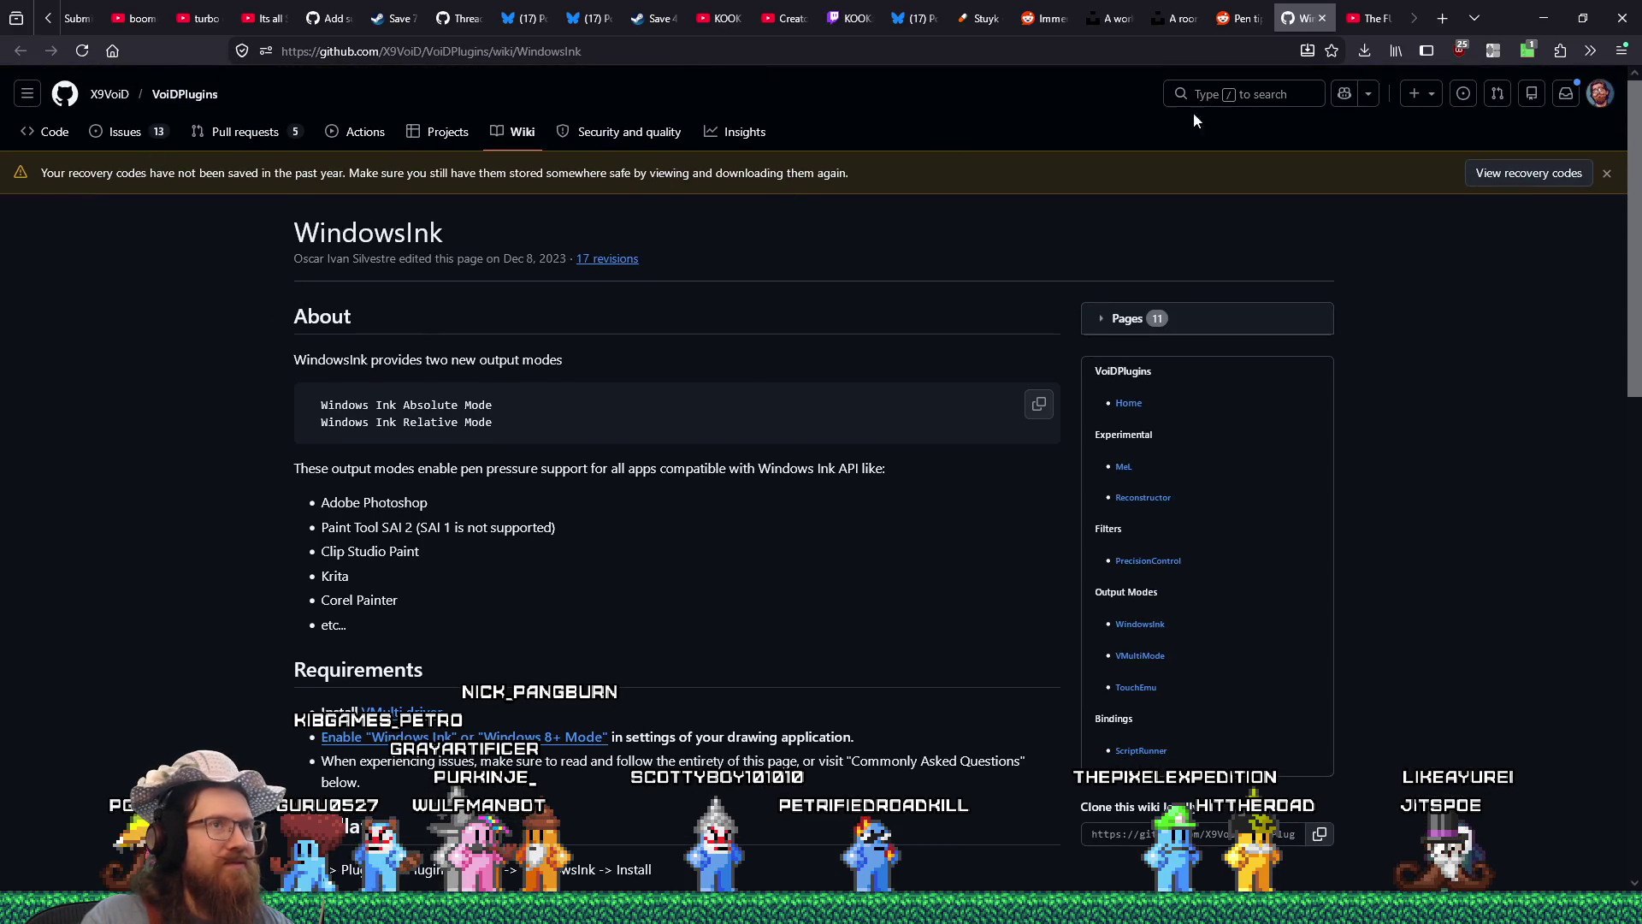
pyautogui.click(1232, 18)
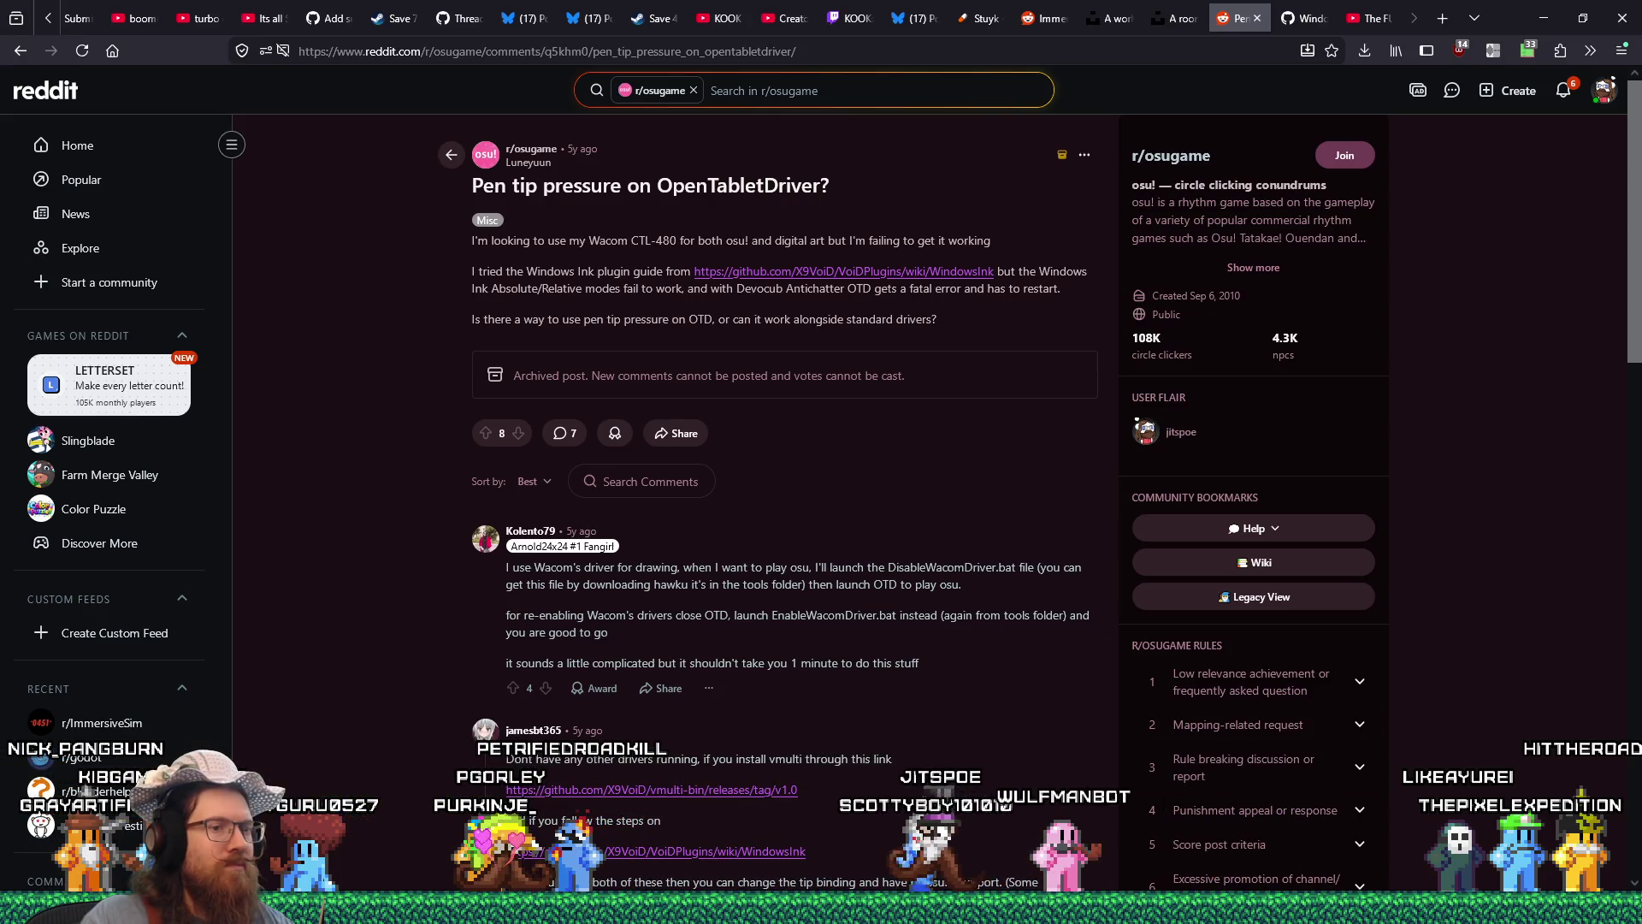
# Bring OpenTabletDriver forward and inspect its Tools, Auxiliary, Console and tip binding settings.
pyautogui.hotkey('alt', 'Tab')
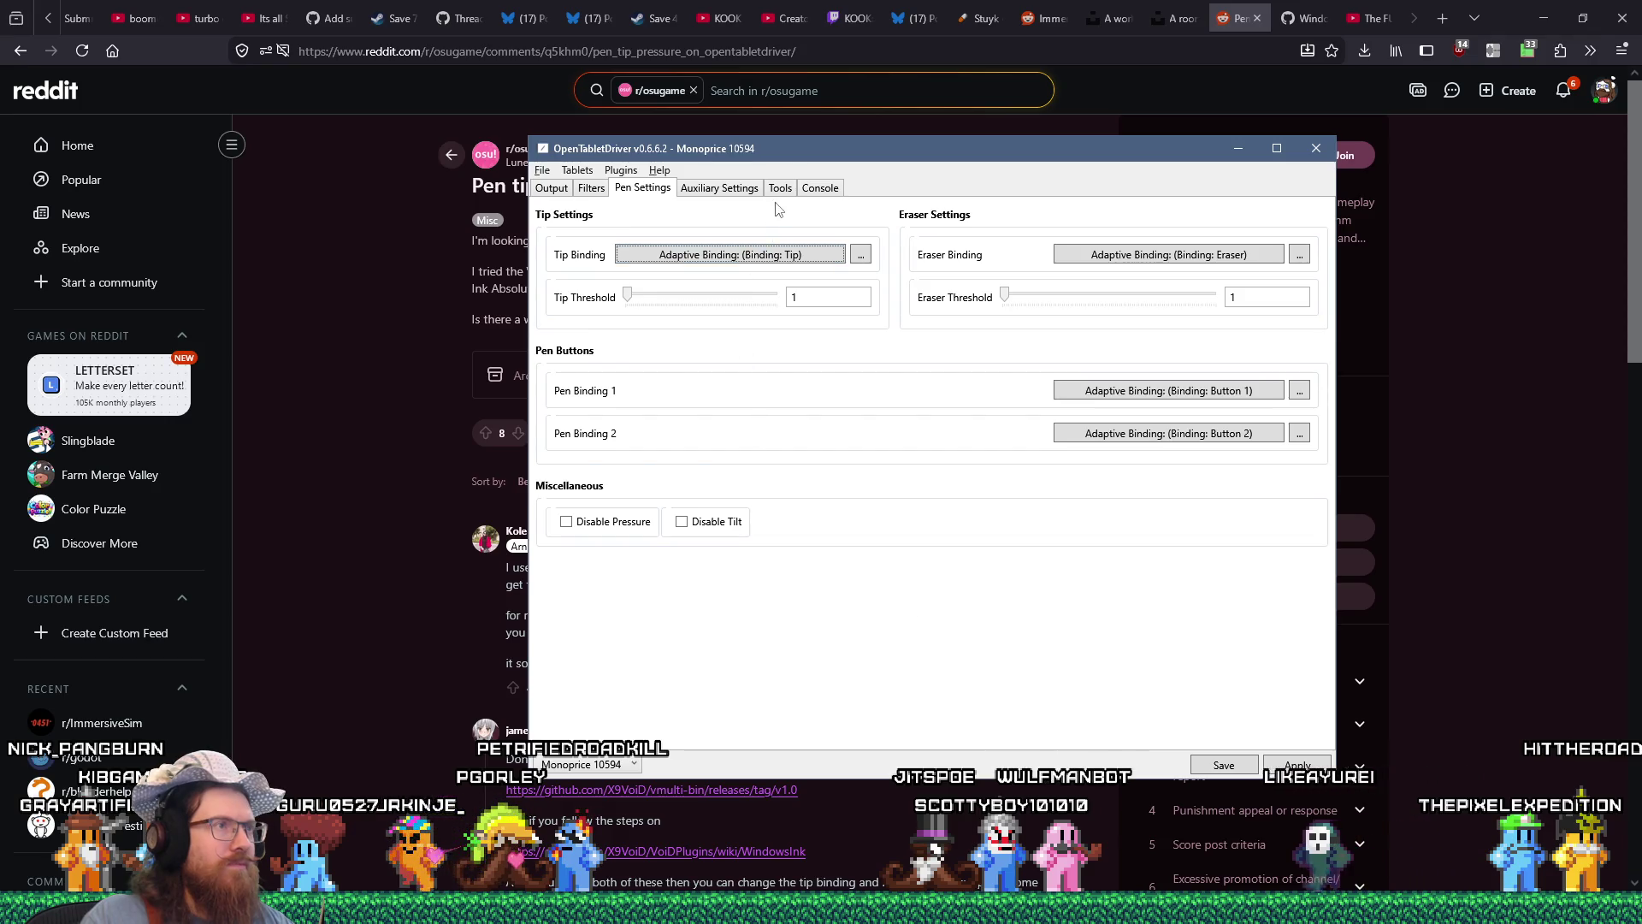
pyautogui.click(779, 189)
pyautogui.click(723, 189)
pyautogui.click(791, 192)
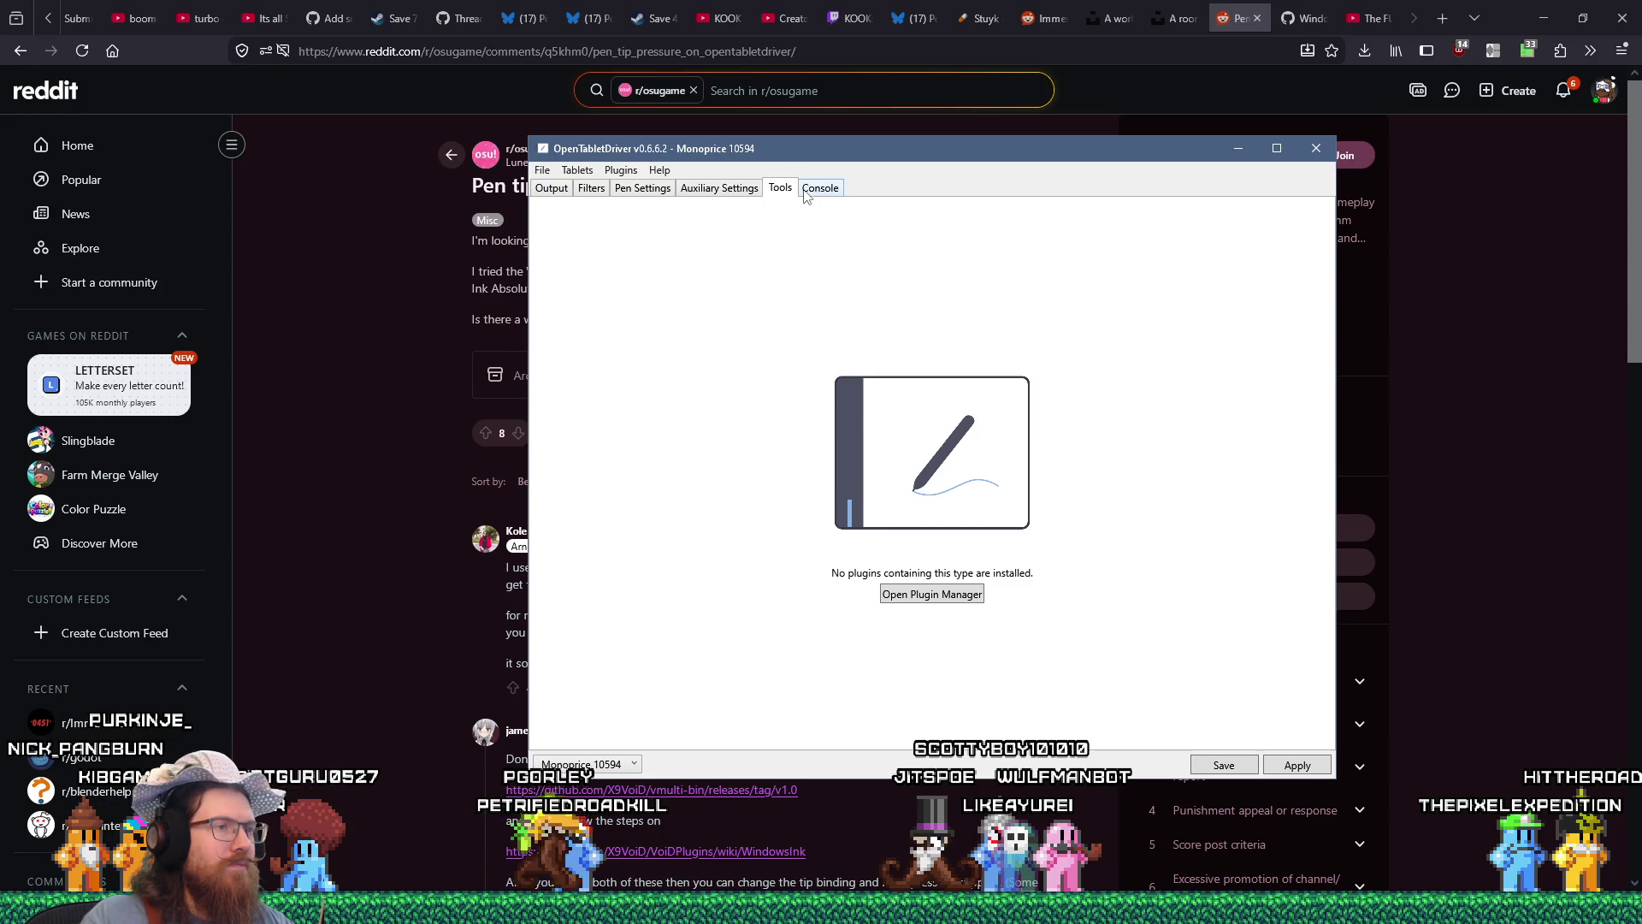
pyautogui.click(820, 189)
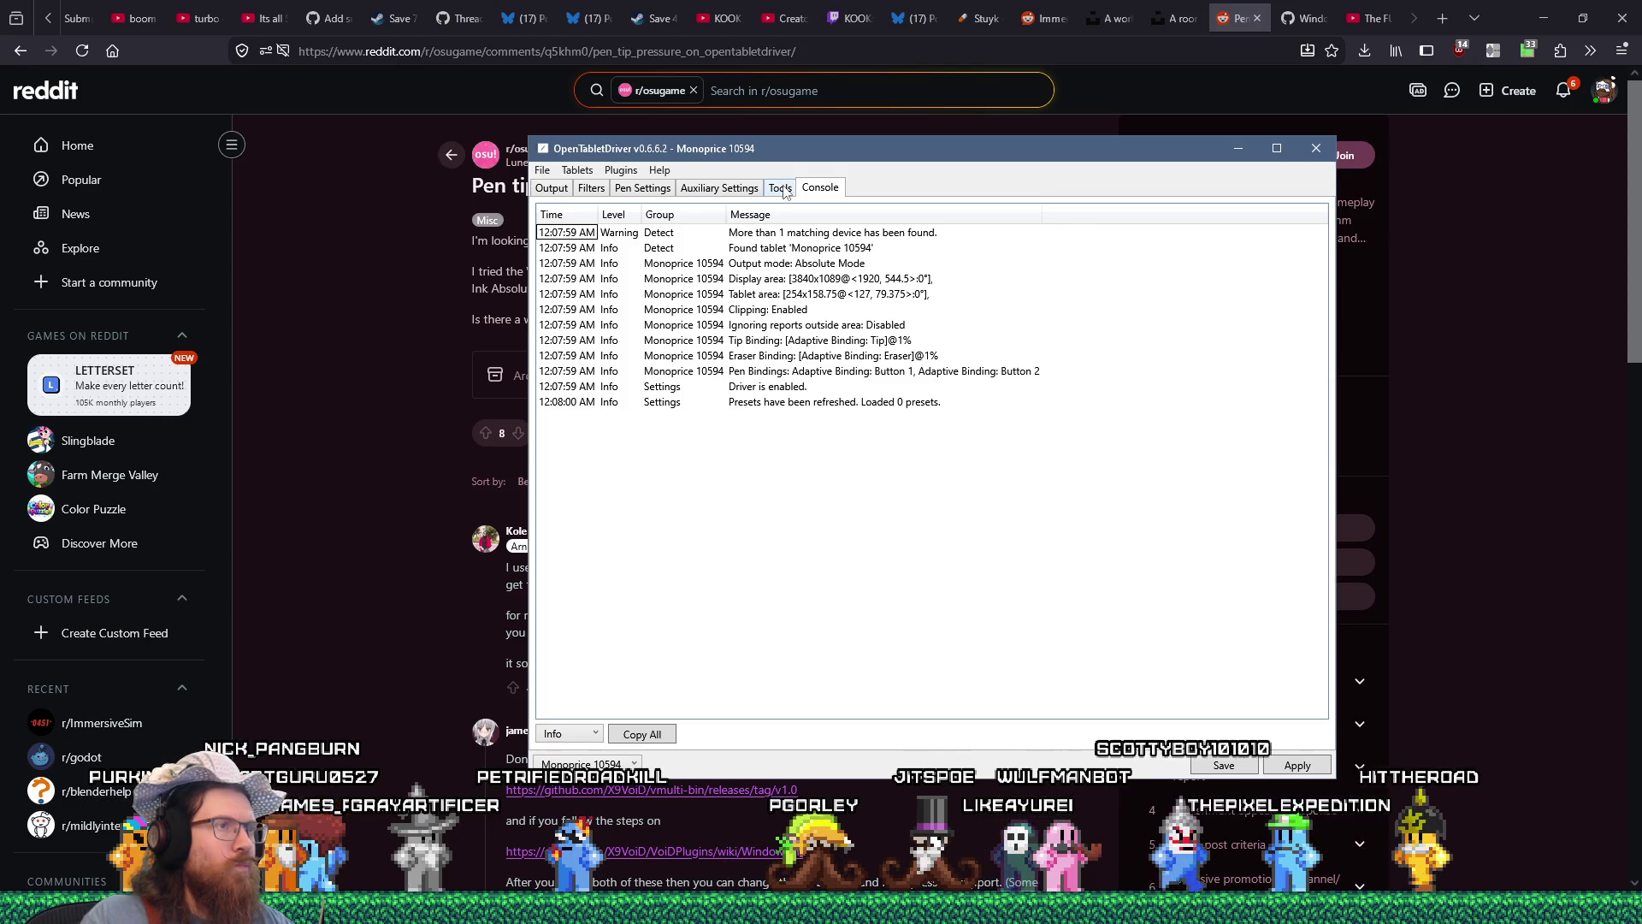
pyautogui.click(782, 189)
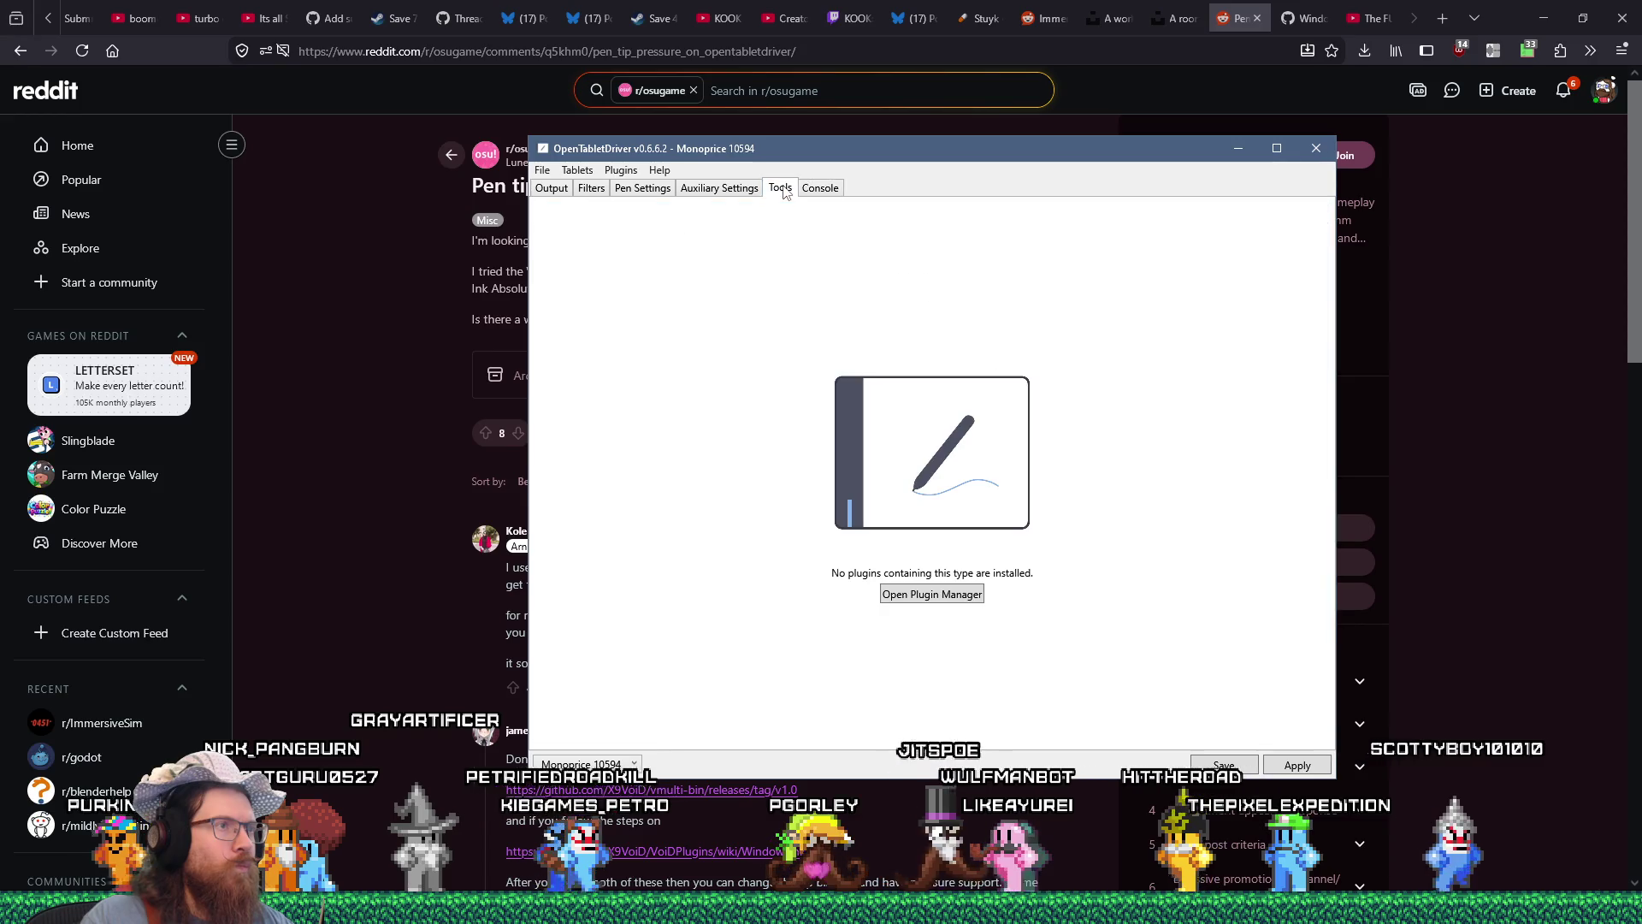
pyautogui.click(751, 192)
pyautogui.click(642, 188)
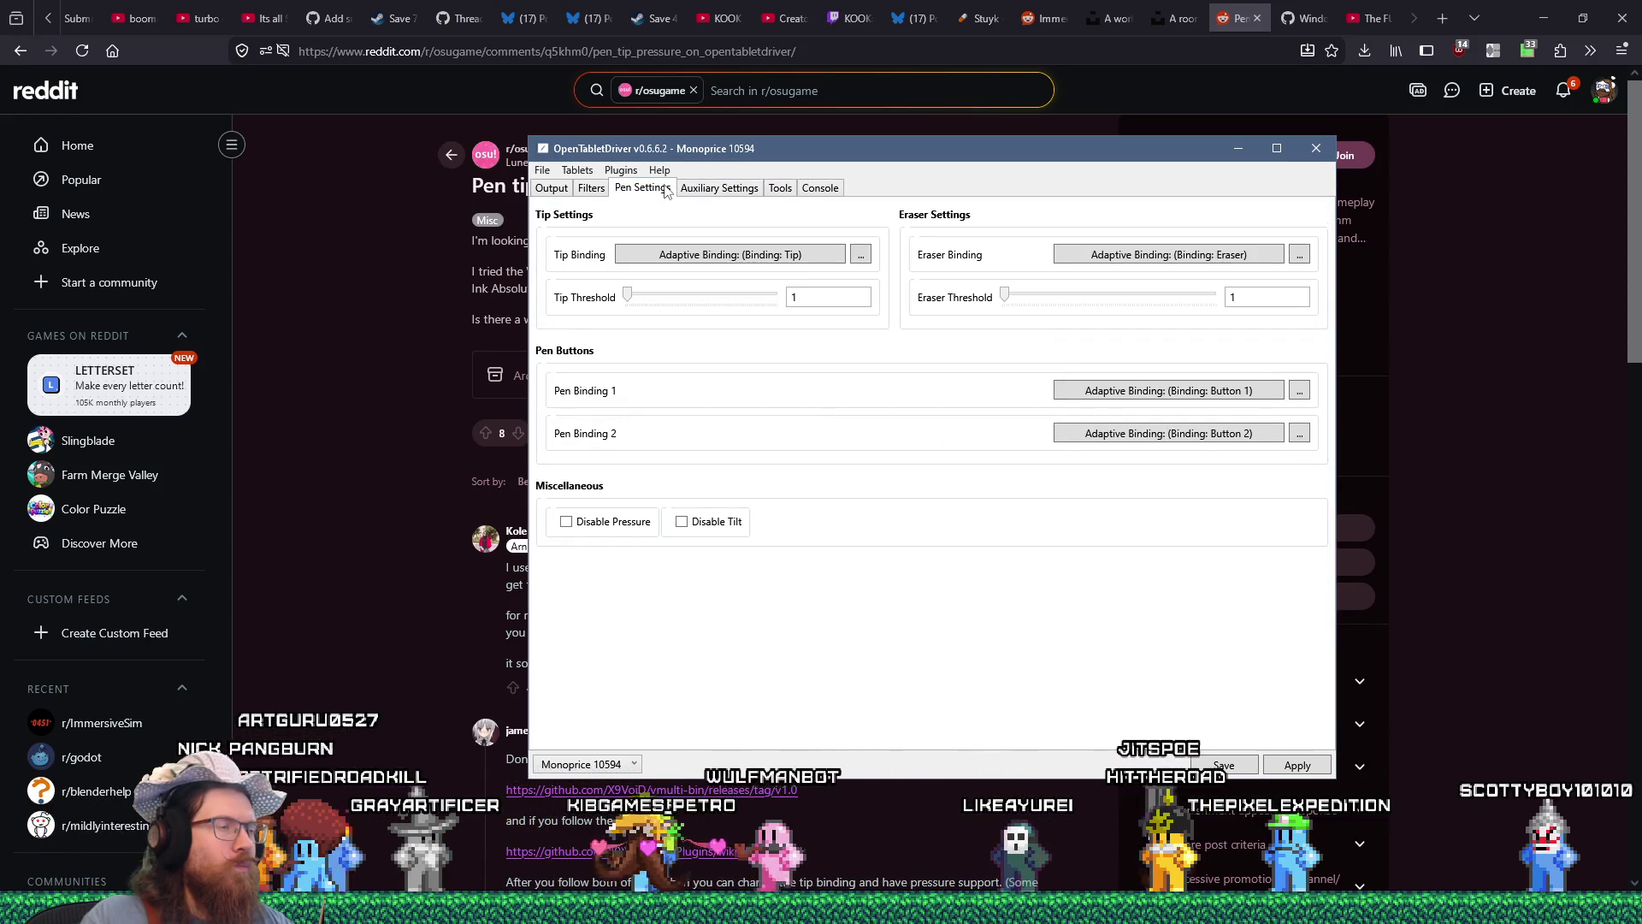
pyautogui.click(711, 260)
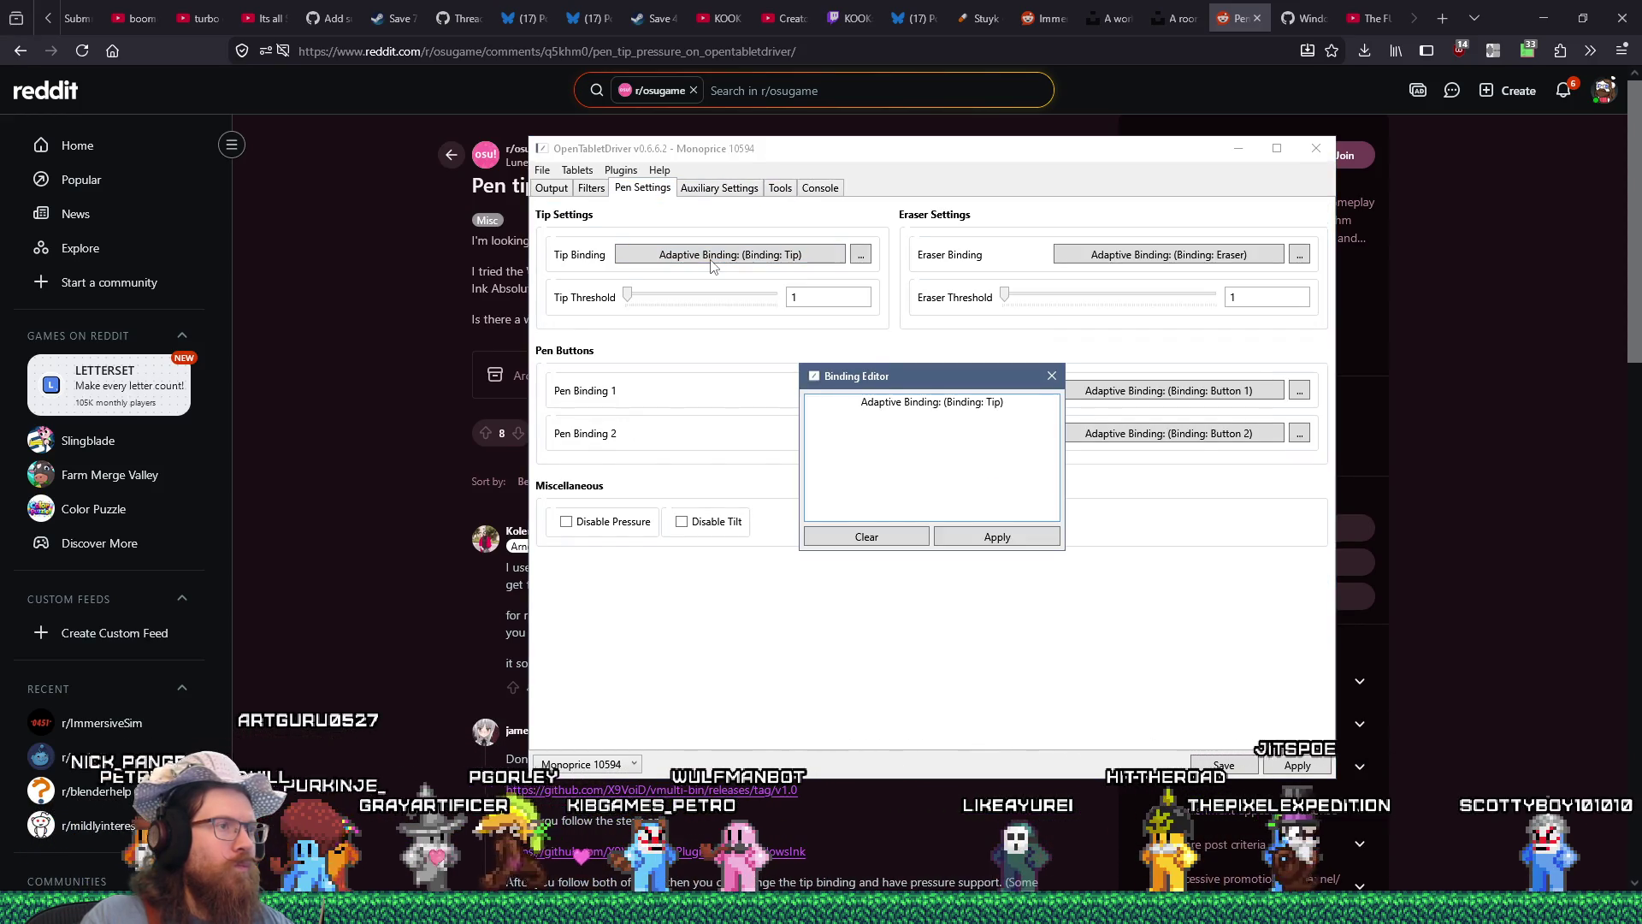
pyautogui.click(1052, 374)
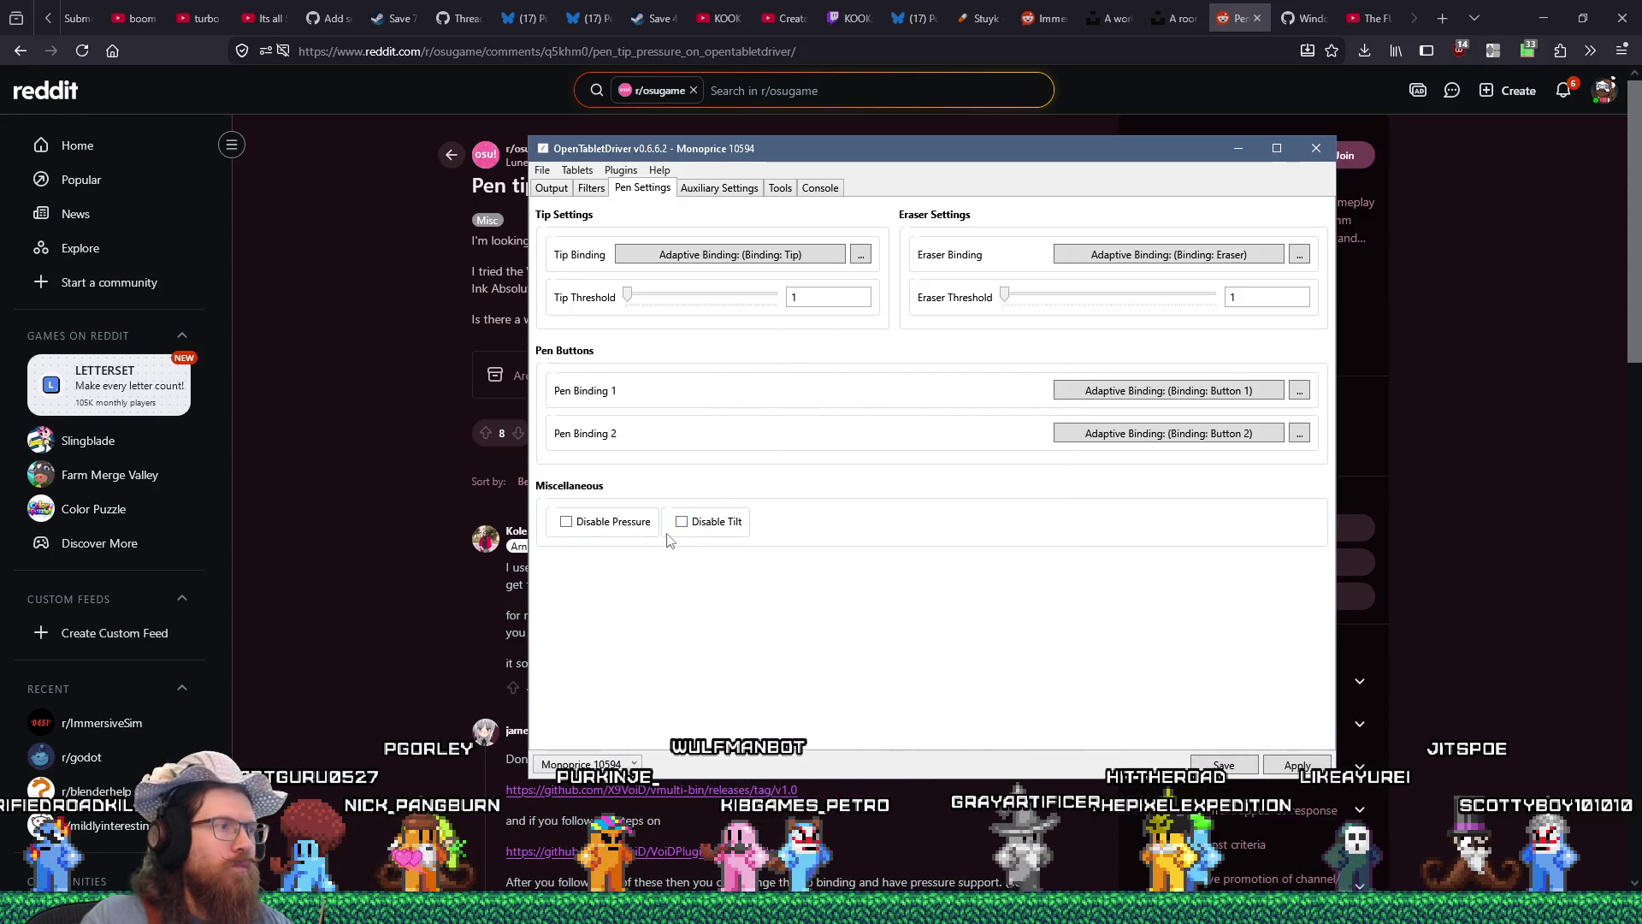
# Check Filters and Output, then install Windows Ink from the Plugin Manager and close it.
pyautogui.click(591, 188)
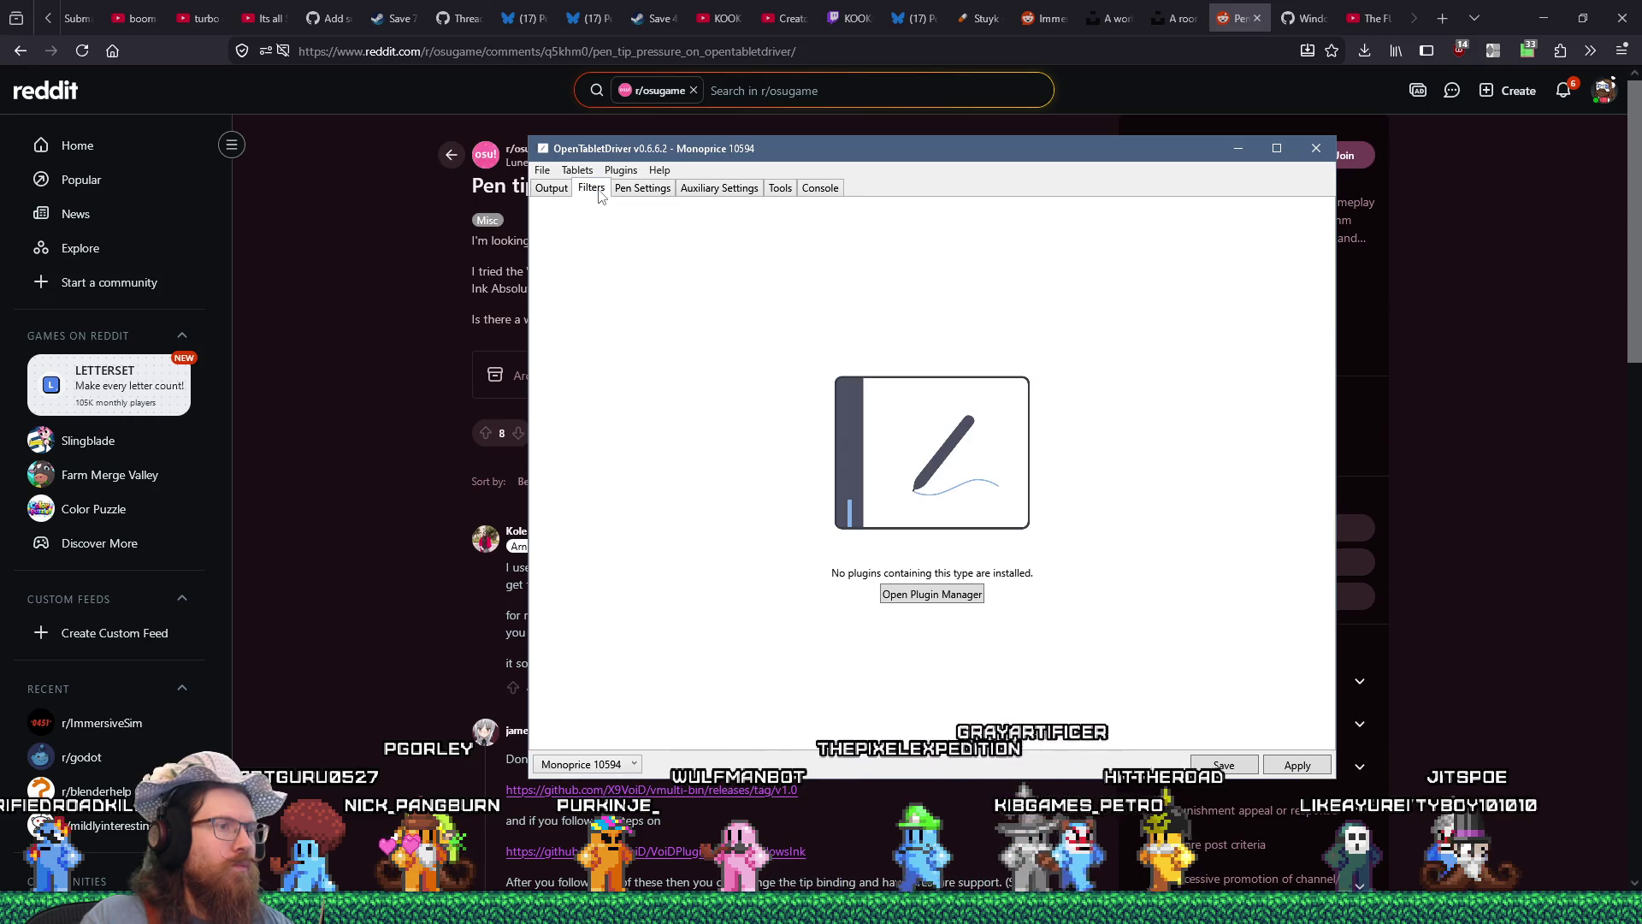
pyautogui.click(552, 189)
pyautogui.click(591, 188)
pyautogui.click(578, 170)
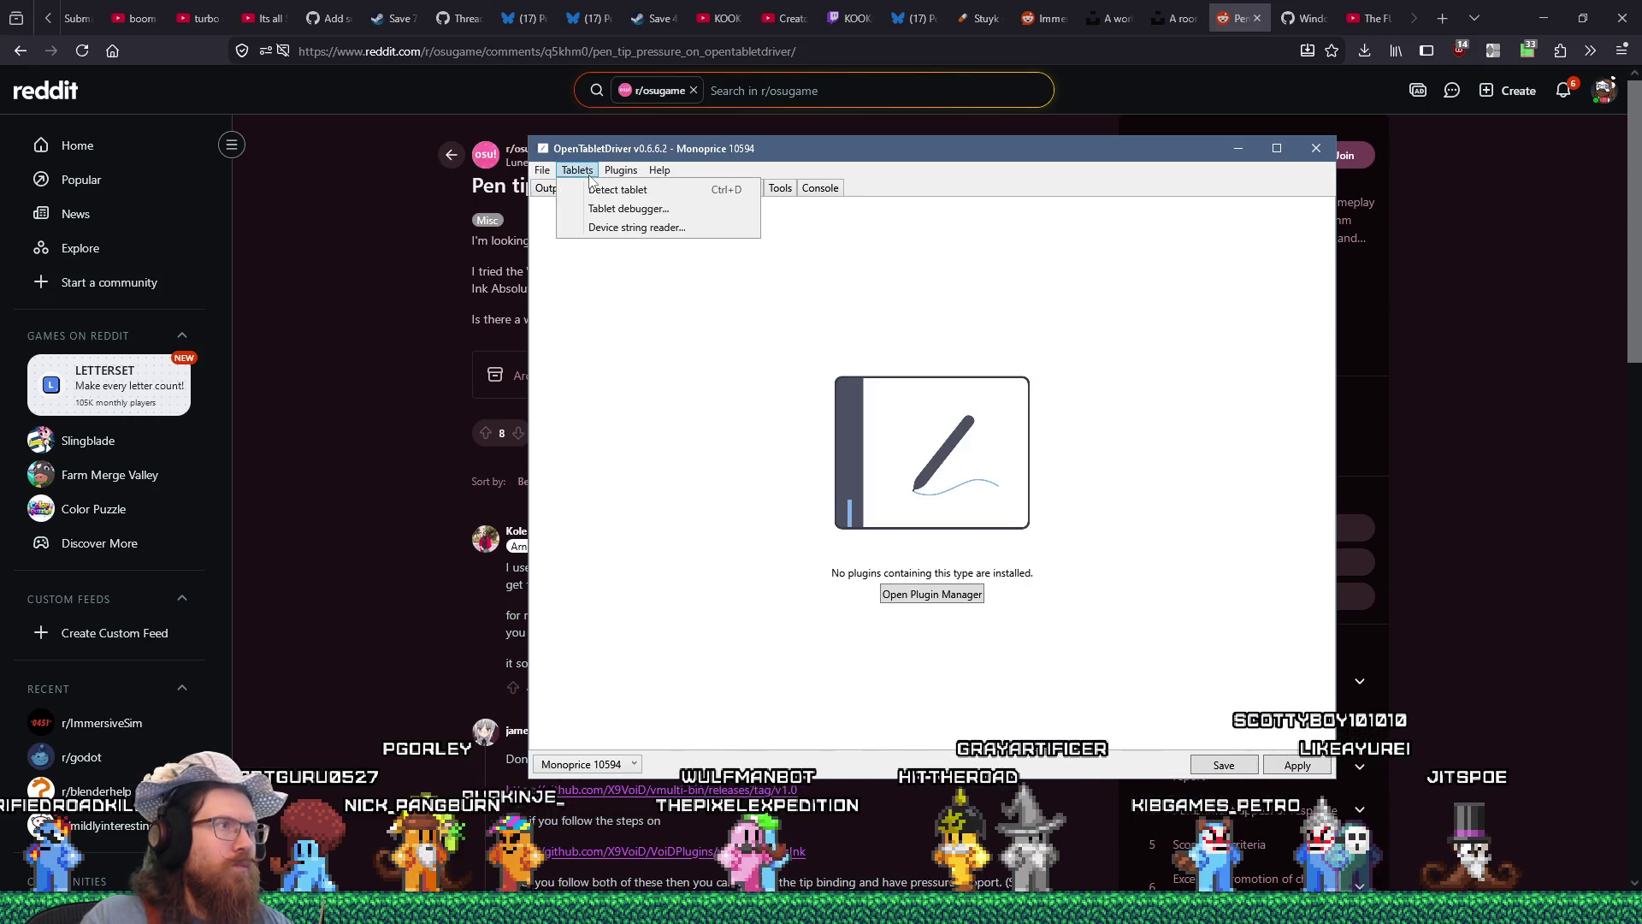
pyautogui.click(631, 190)
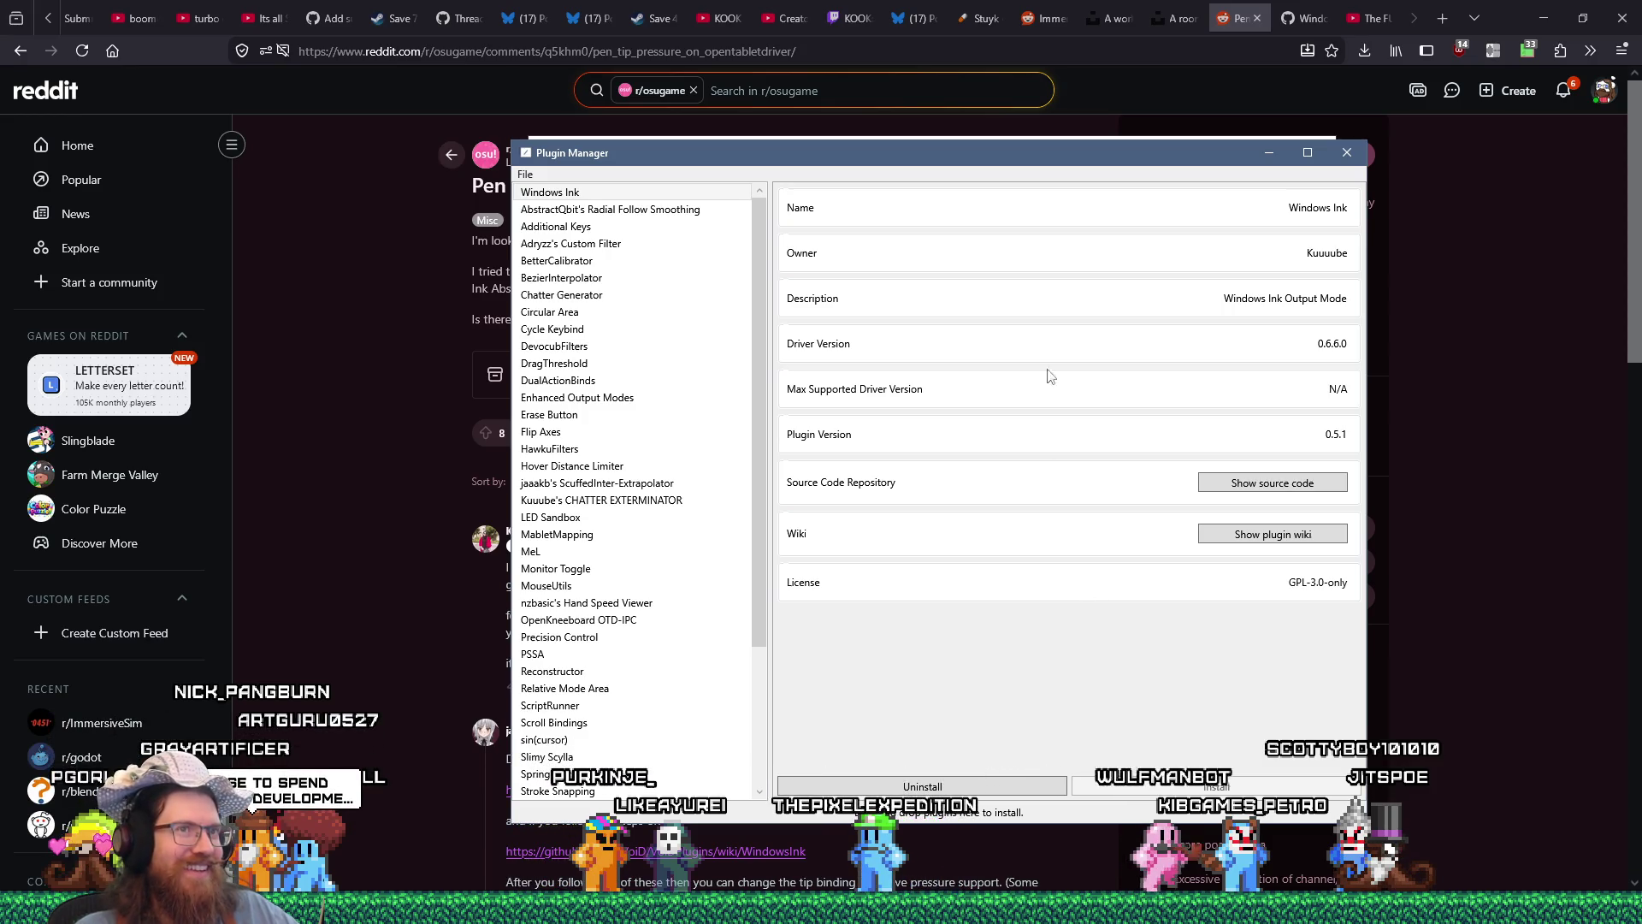
pyautogui.moveTo(1132, 150); pyautogui.dragTo(1163, 105)
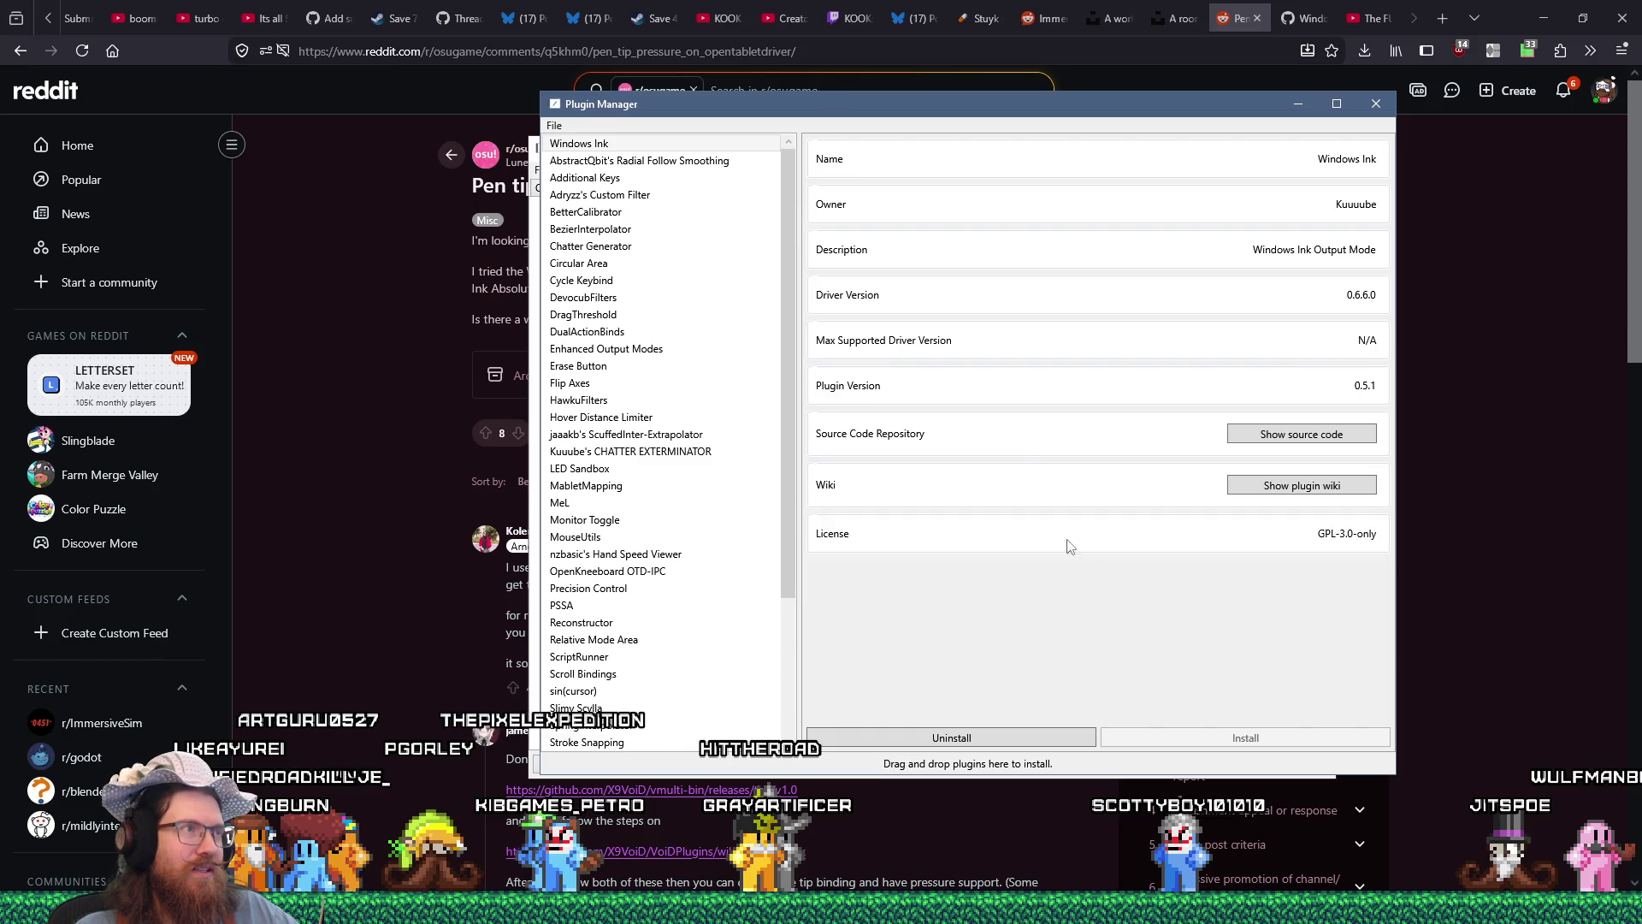
pyautogui.click(1362, 107)
# Check the Console log to confirm the install, finishing on Pen Settings.
pyautogui.click(723, 189)
pyautogui.click(770, 191)
pyautogui.click(633, 188)
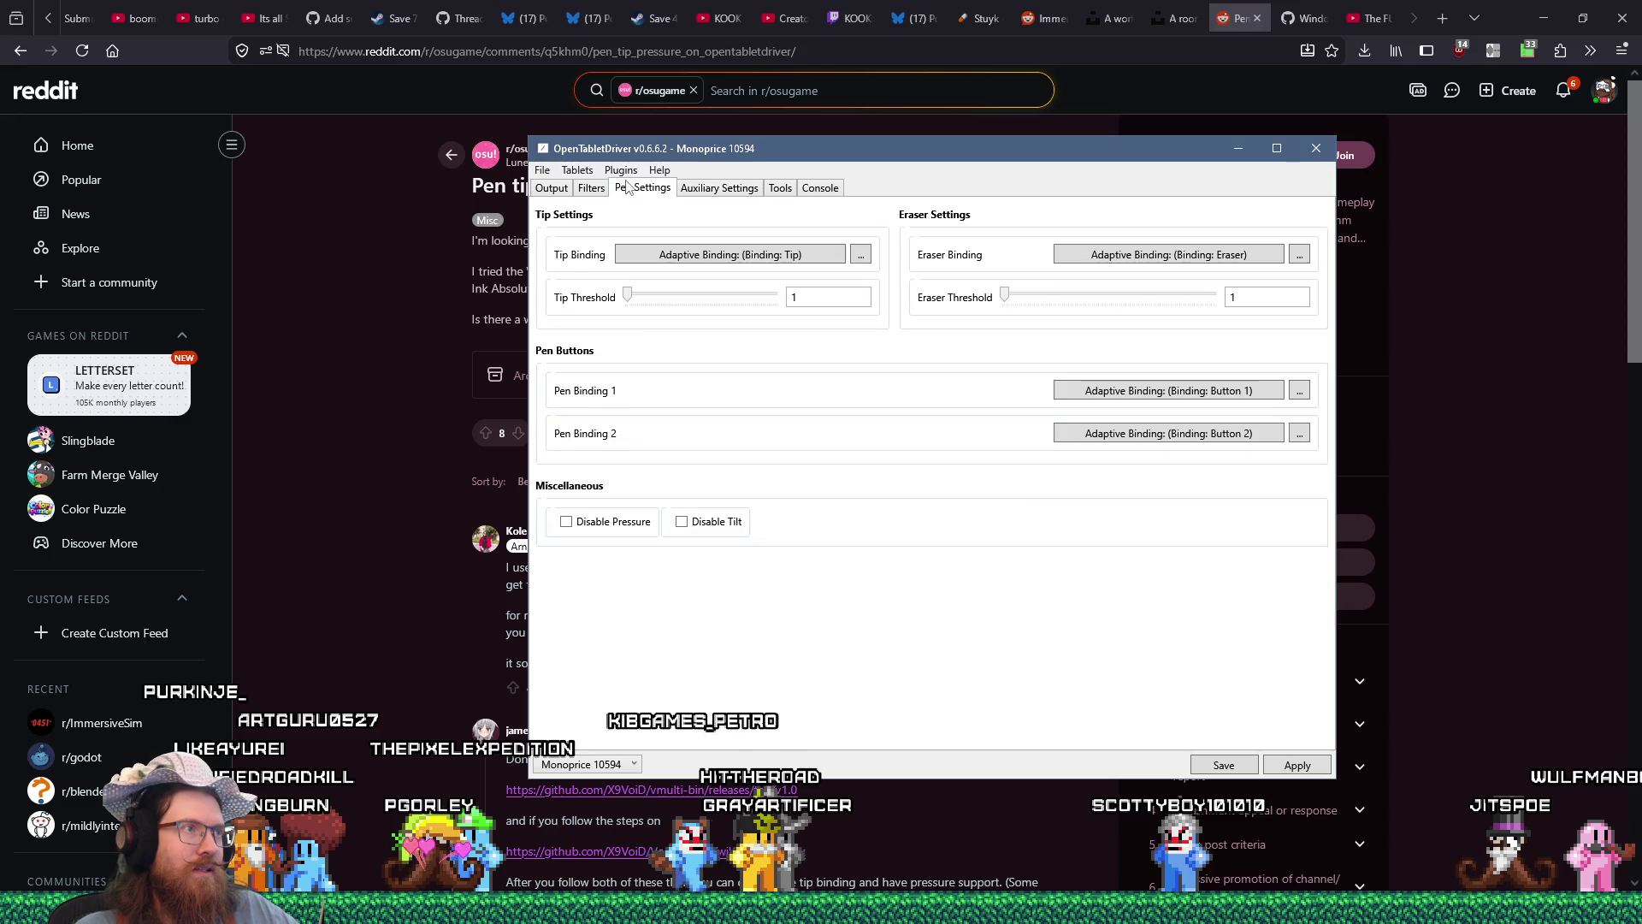
pyautogui.click(594, 188)
pyautogui.click(552, 187)
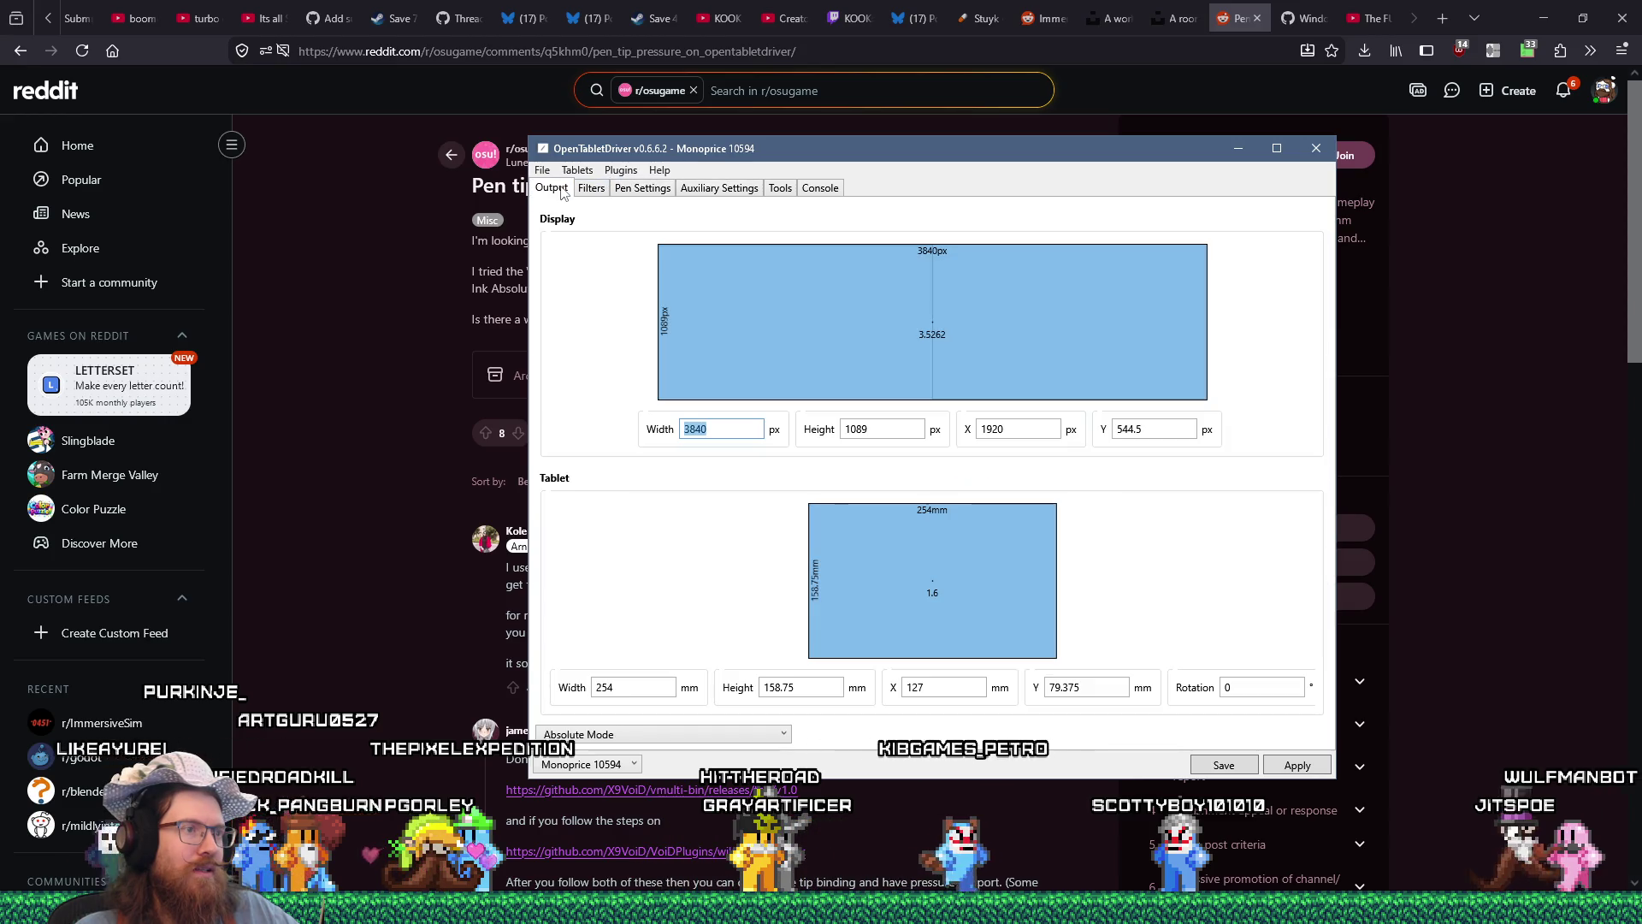
pyautogui.click(817, 187)
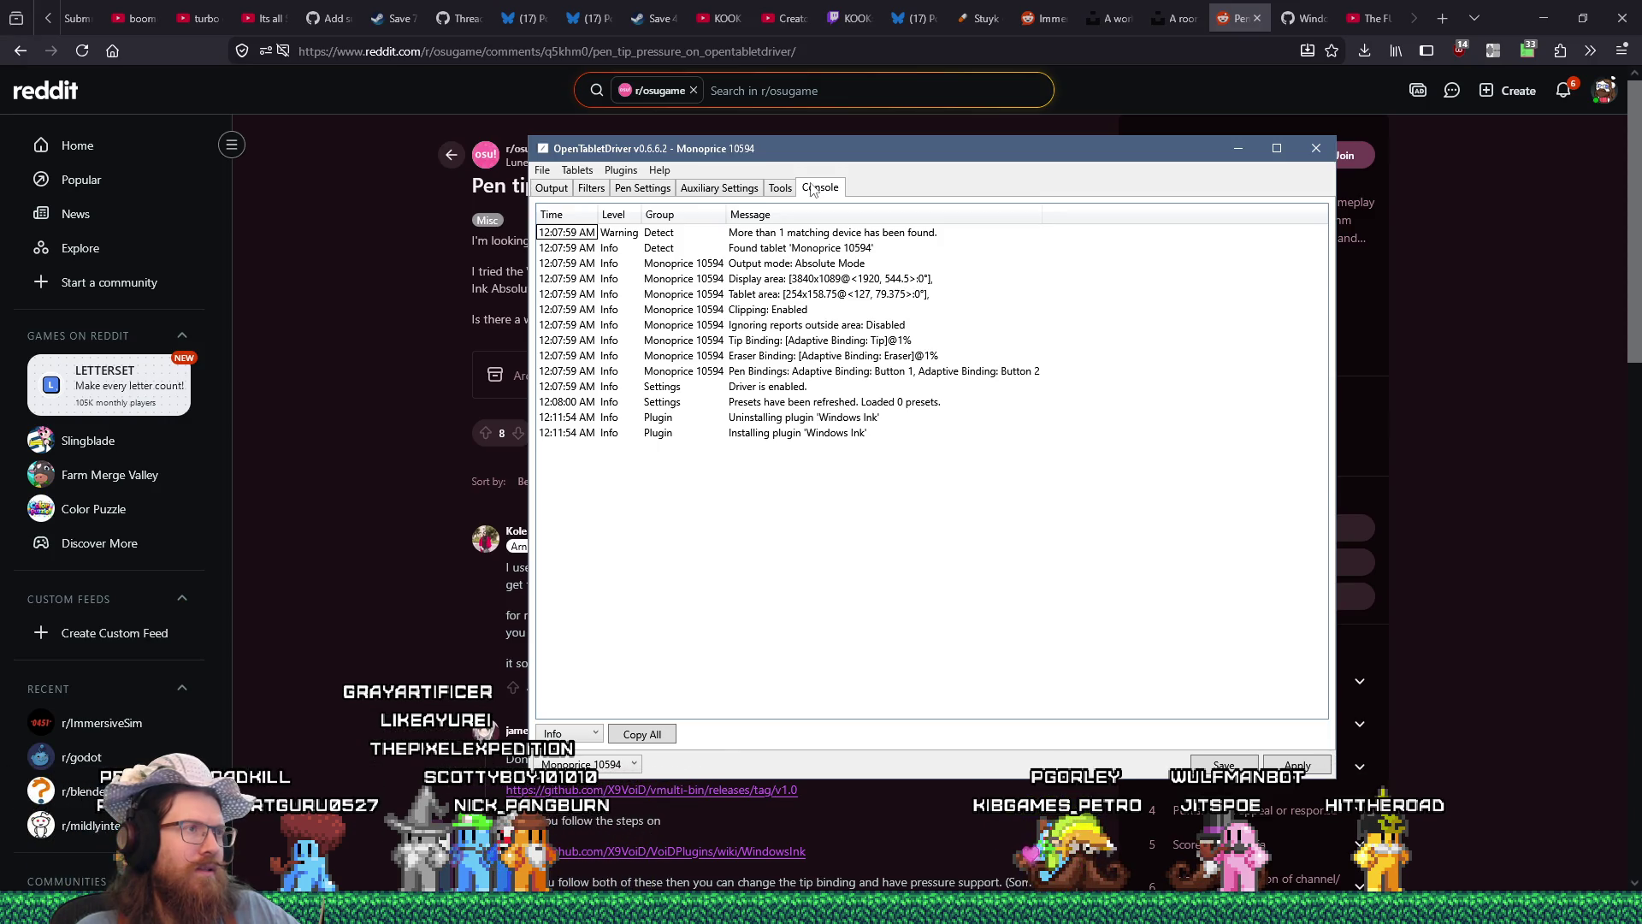
pyautogui.click(650, 188)
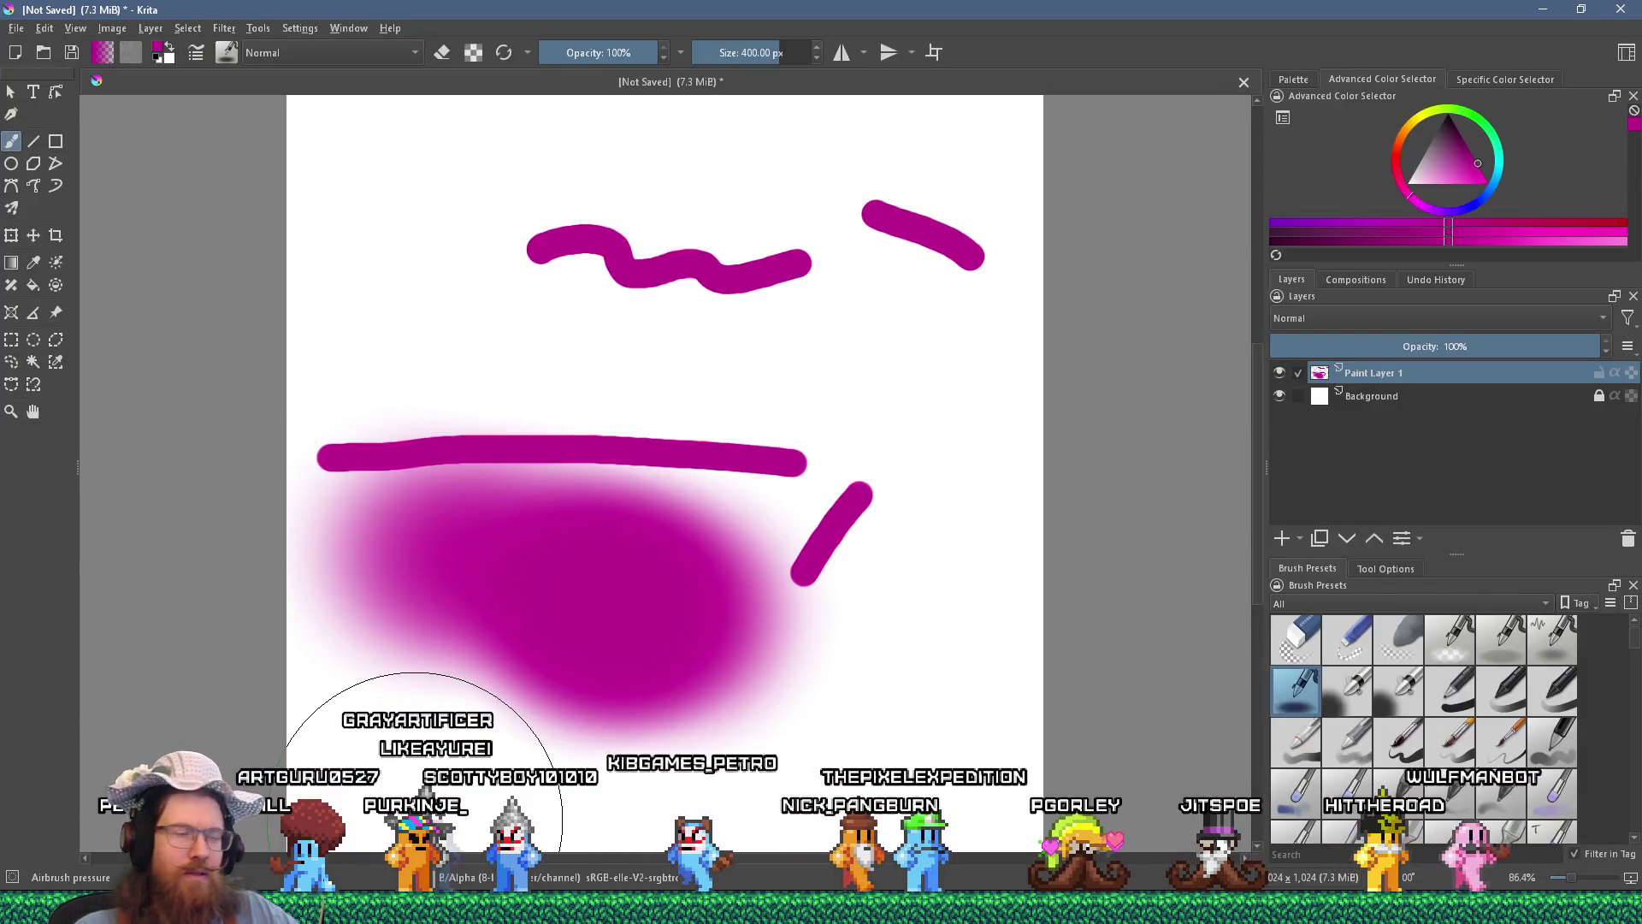
# Add more airbrush paint and thin and thick detail-brush strokes, then close the document, answering the save prompt.
pyautogui.moveTo(693, 697)
pyautogui.mouseDown()
pyautogui.moveTo(802, 393)
pyautogui.moveTo(850, 366)
pyautogui.moveTo(927, 513)
pyautogui.moveTo(367, 275)
pyautogui.moveTo(532, 244)
pyautogui.mouseUp()
pyautogui.moveTo(916, 513); pyautogui.dragTo(936, 611)
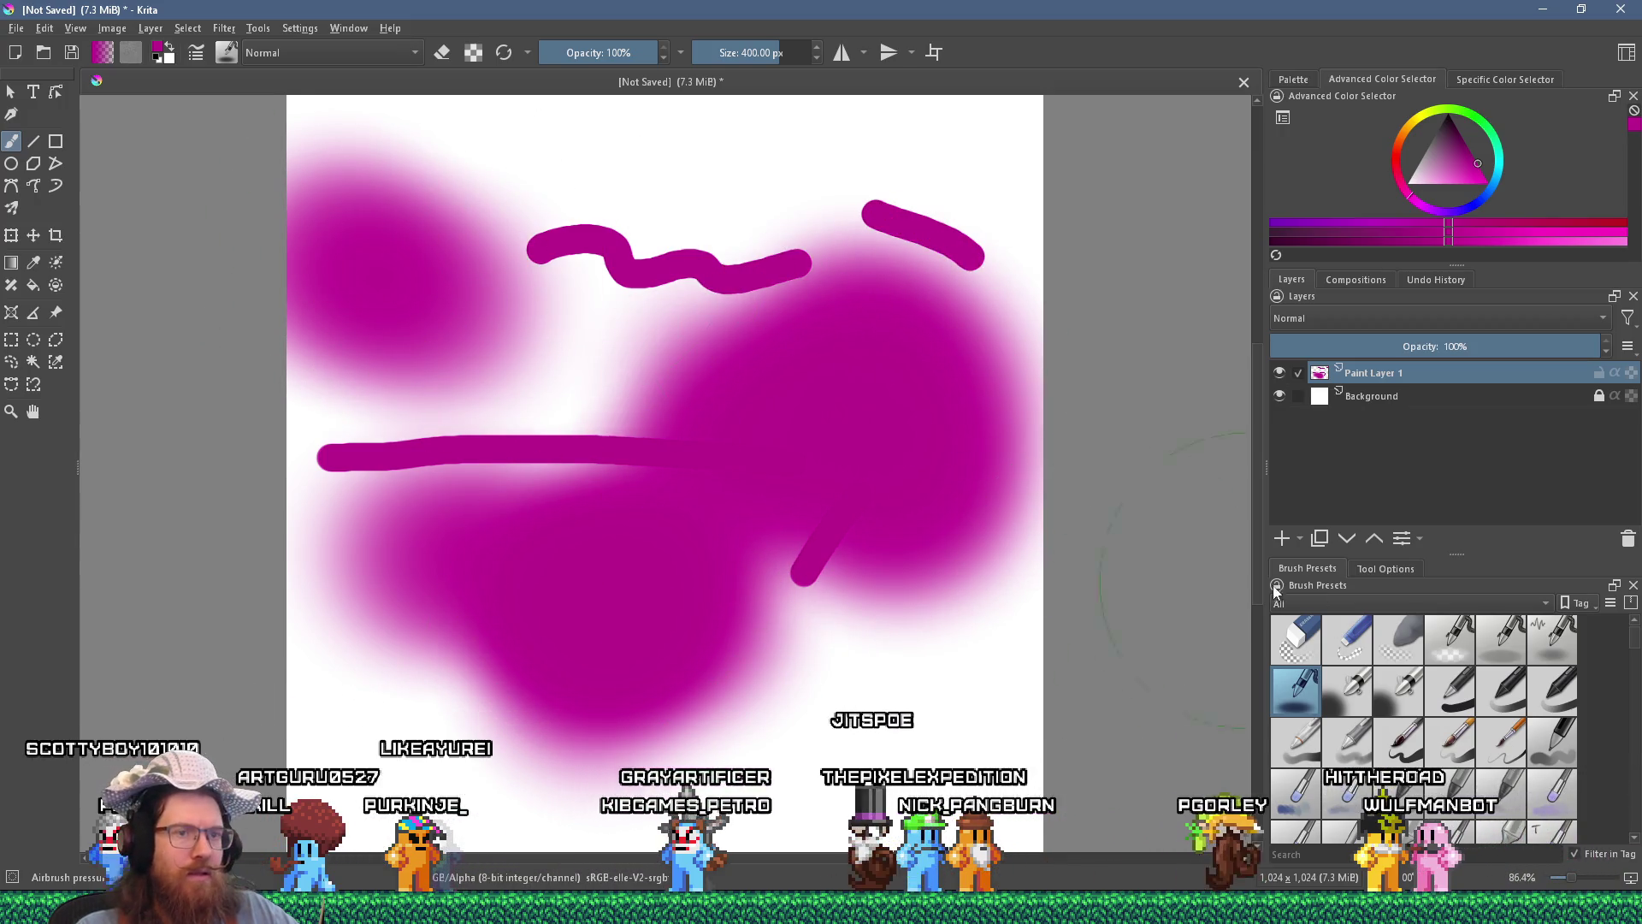
pyautogui.click(1499, 743)
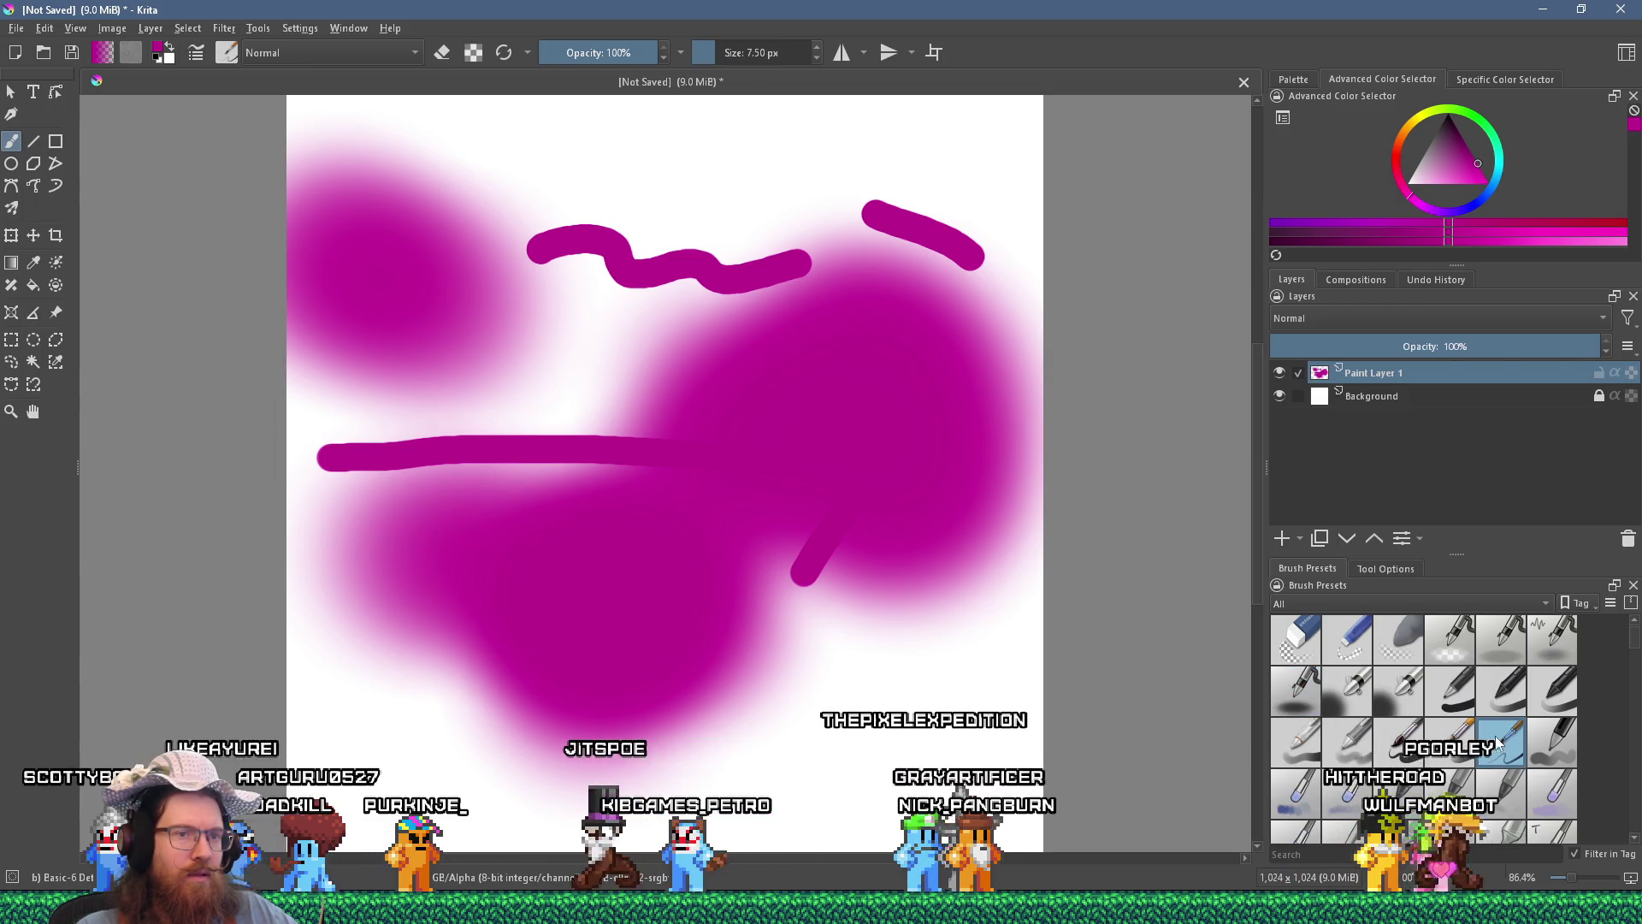
pyautogui.moveTo(789, 713); pyautogui.dragTo(858, 730)
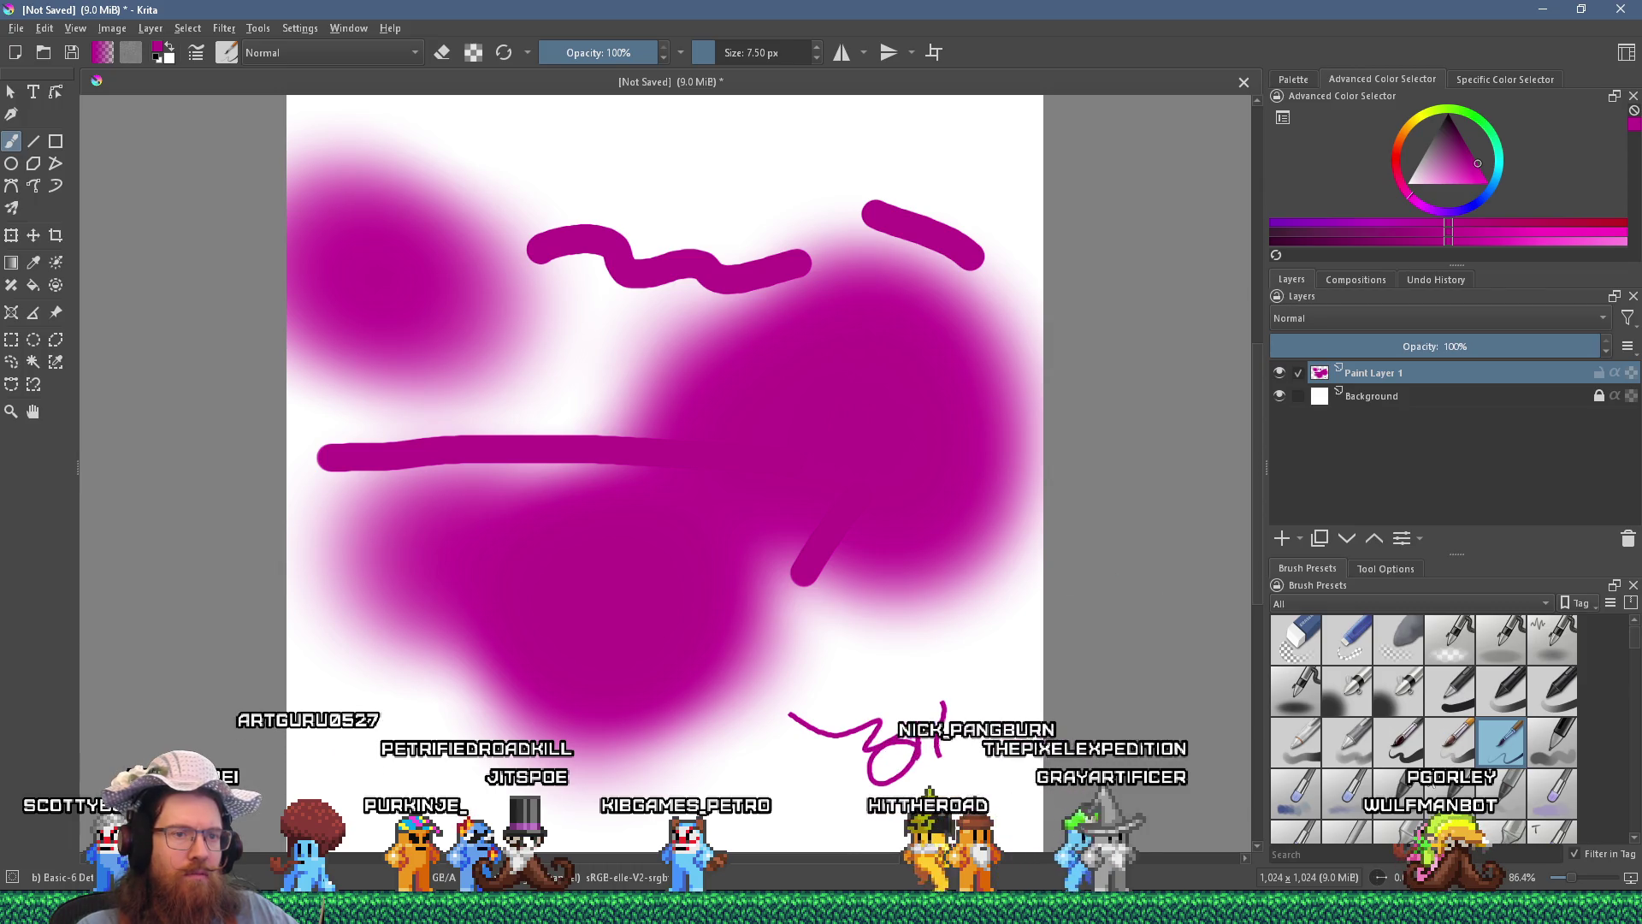
pyautogui.moveTo(582, 664)
pyautogui.mouseDown()
pyautogui.moveTo(940, 664)
pyautogui.moveTo(912, 708)
pyautogui.mouseUp()
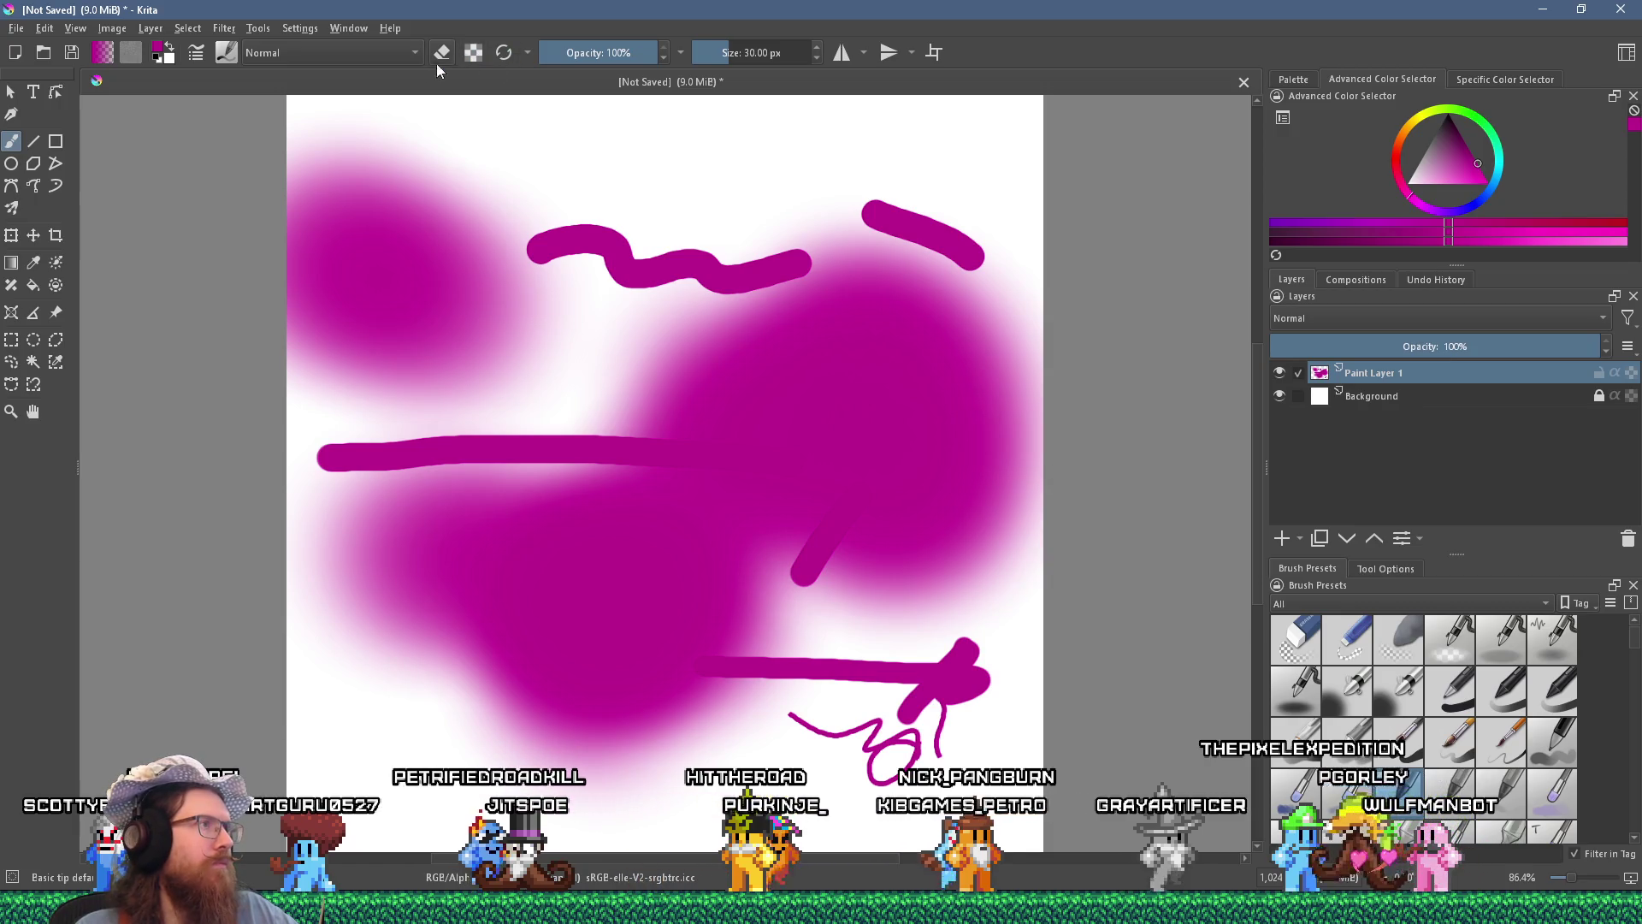
pyautogui.hotkey('ctrl', 'w')
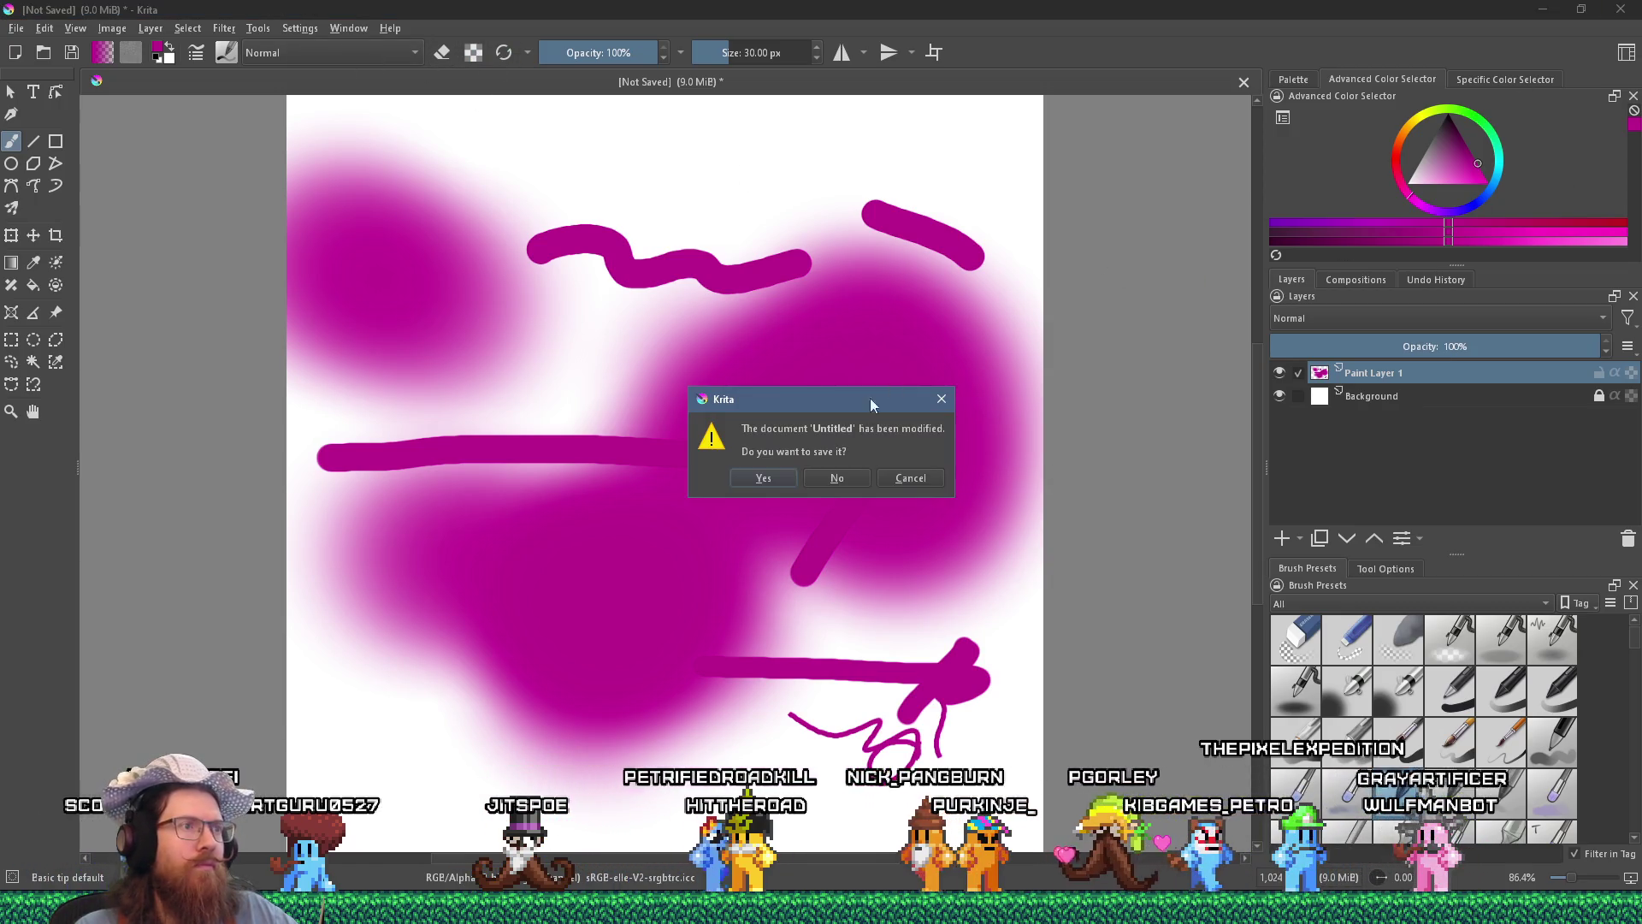
pyautogui.click(837, 482)
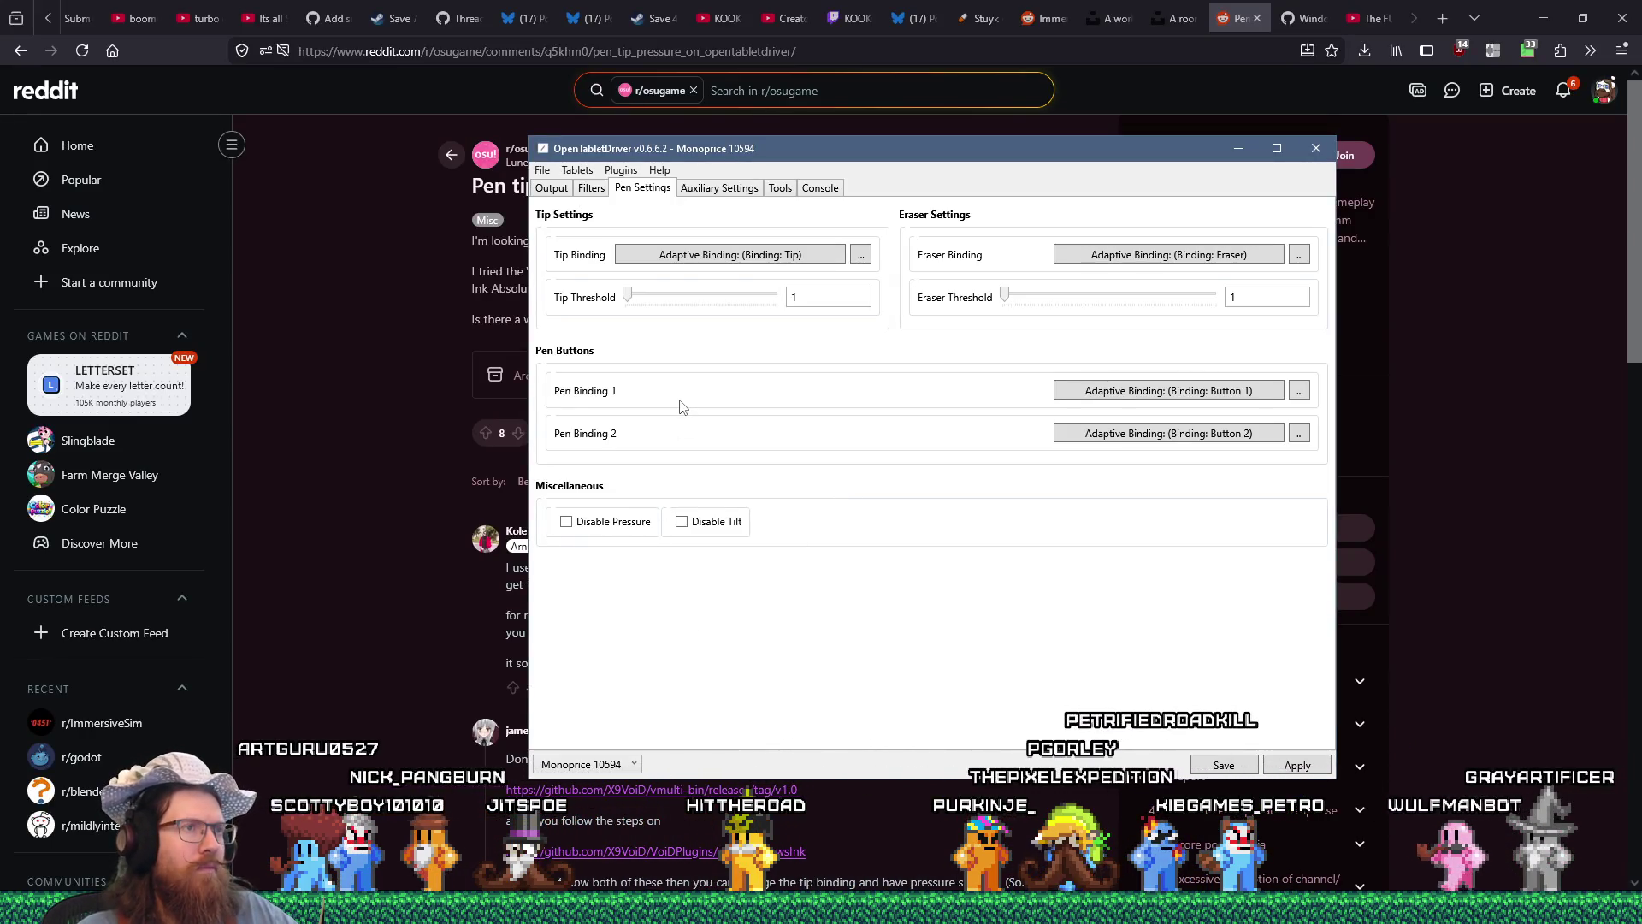
# Step through OpenTabletDriver's Tools, Auxiliary, Pen Settings and Filters tabs to the Output area settings.
pyautogui.click(778, 188)
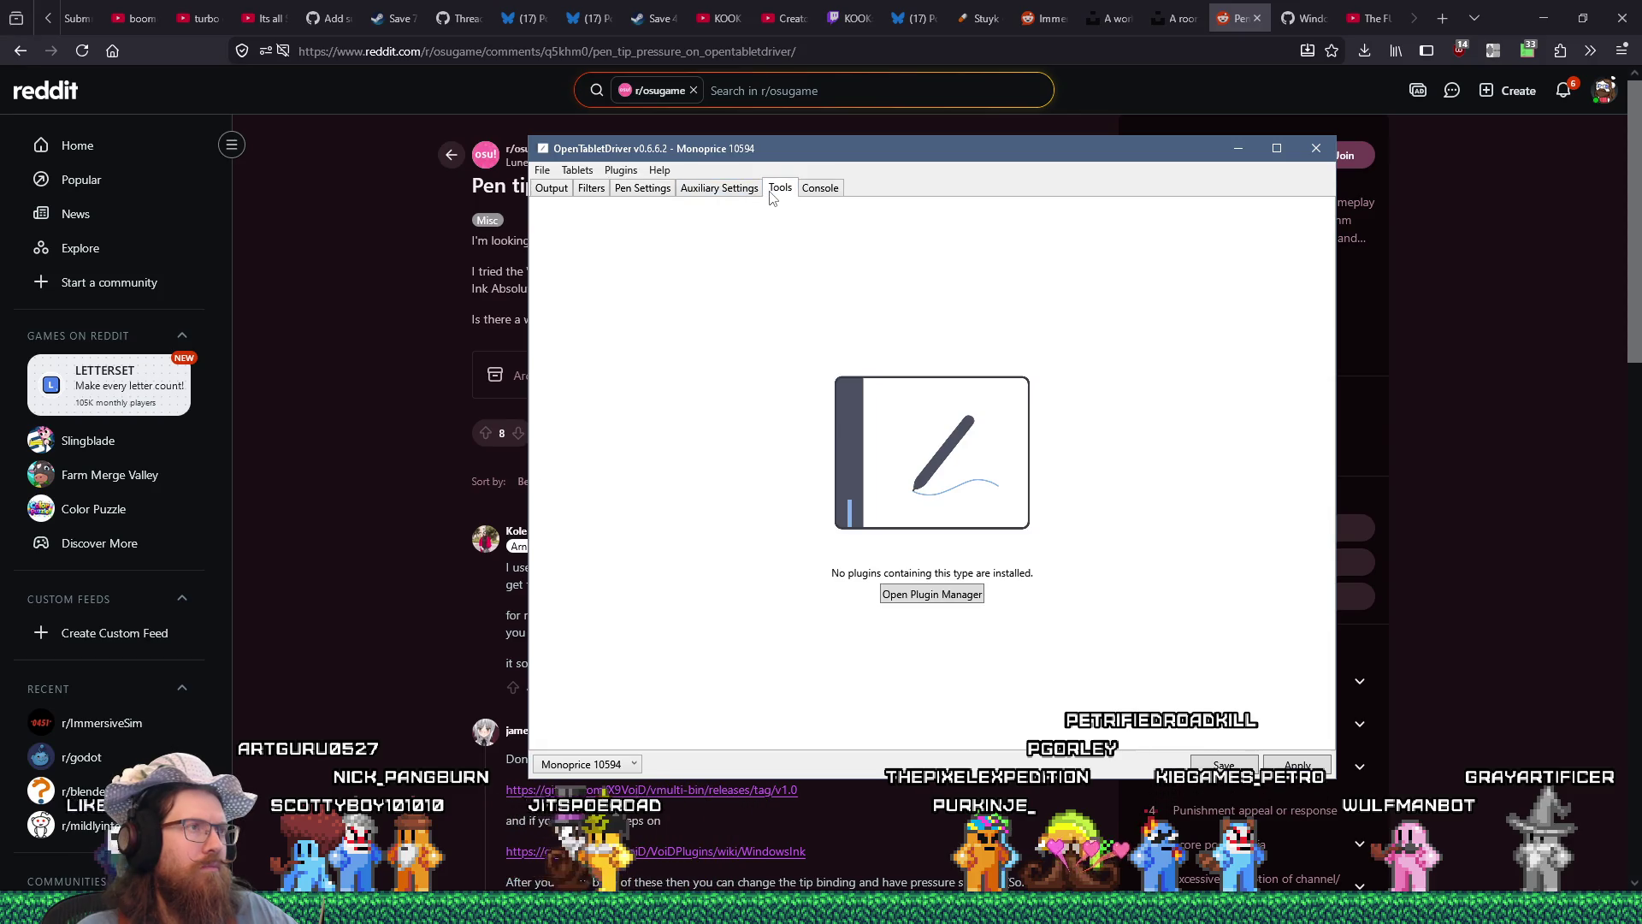
pyautogui.click(720, 188)
pyautogui.click(642, 188)
pyautogui.click(591, 188)
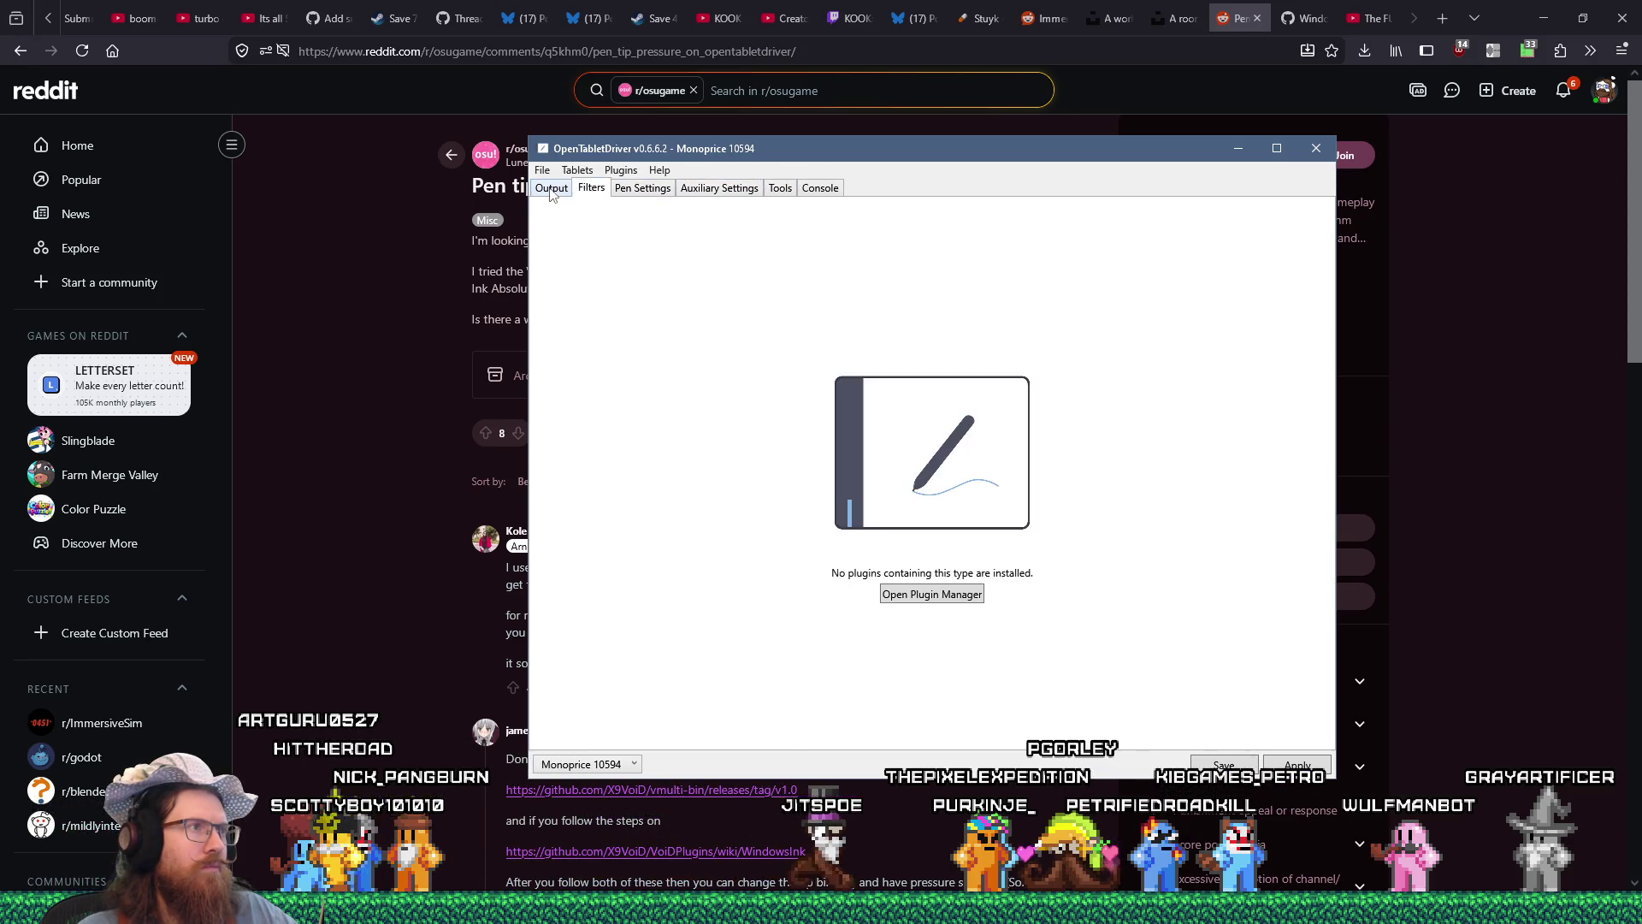
pyautogui.click(552, 189)
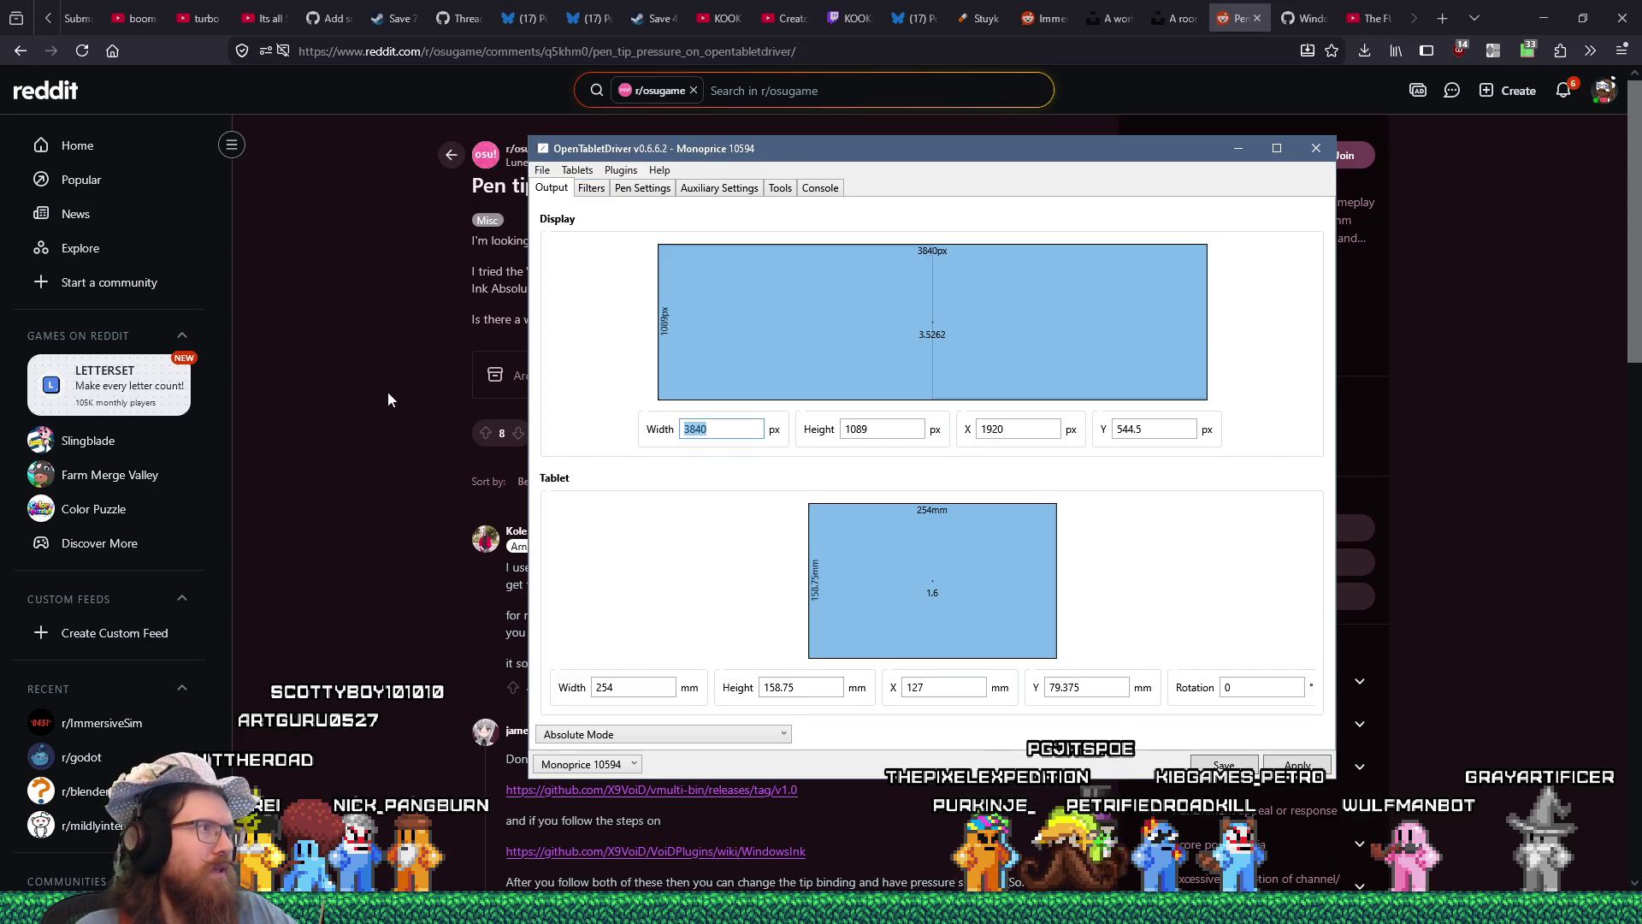
# Open the VoiDPlugins WindowsInk wiki from the link in the Reddit thread comment.
pyautogui.click(387, 395)
pyautogui.scroll(-5, 397, 335)
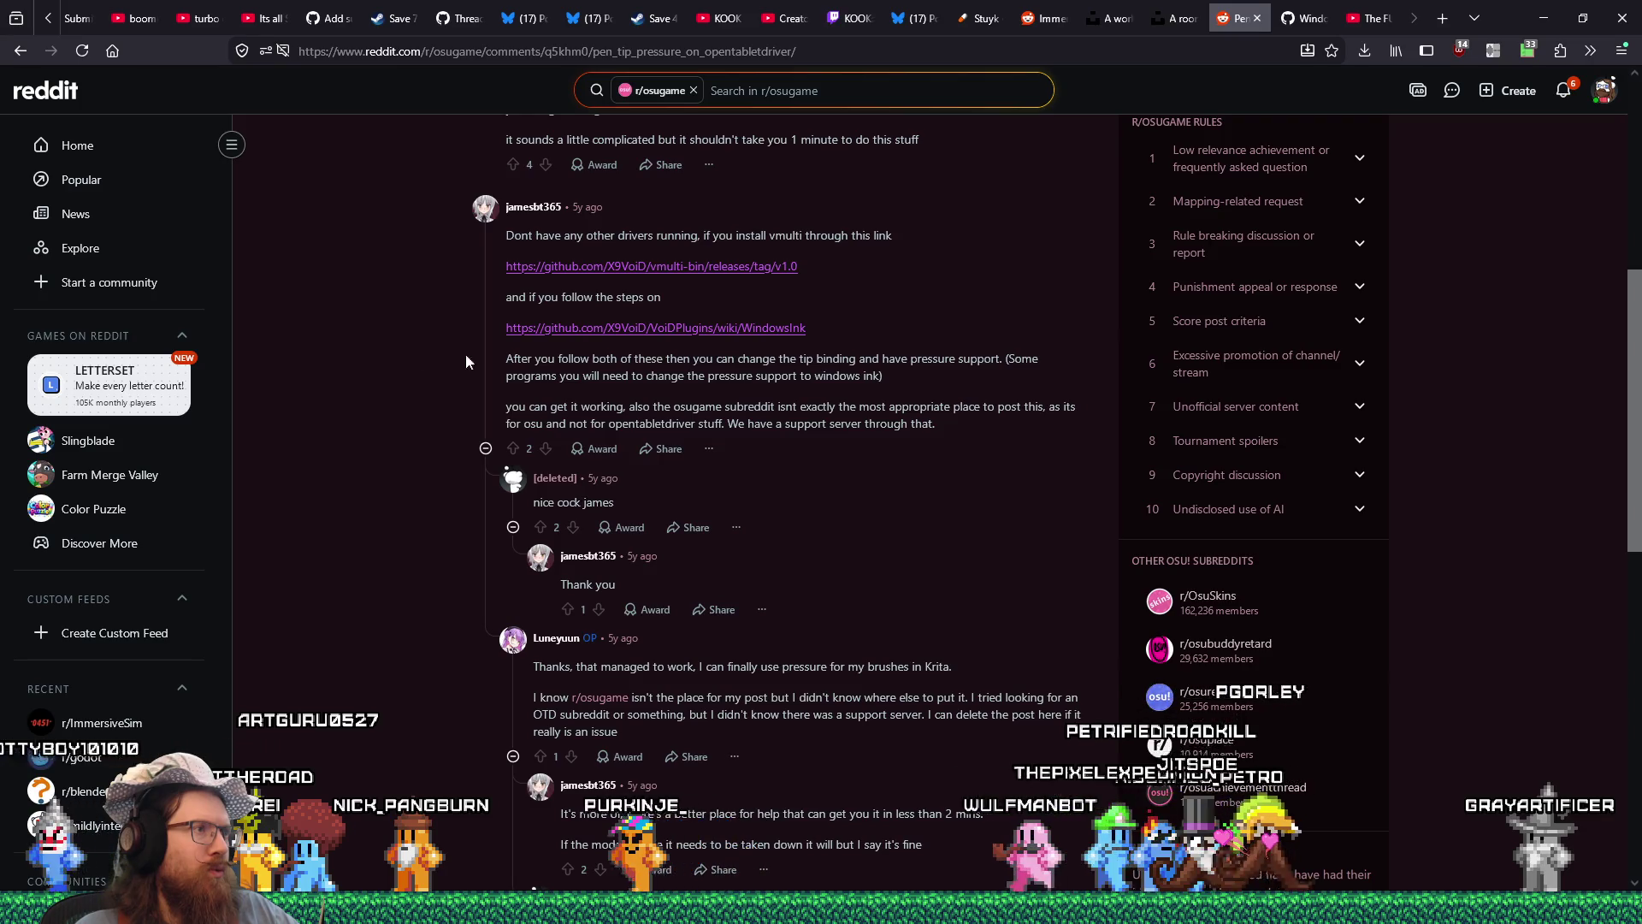
pyautogui.click(638, 329)
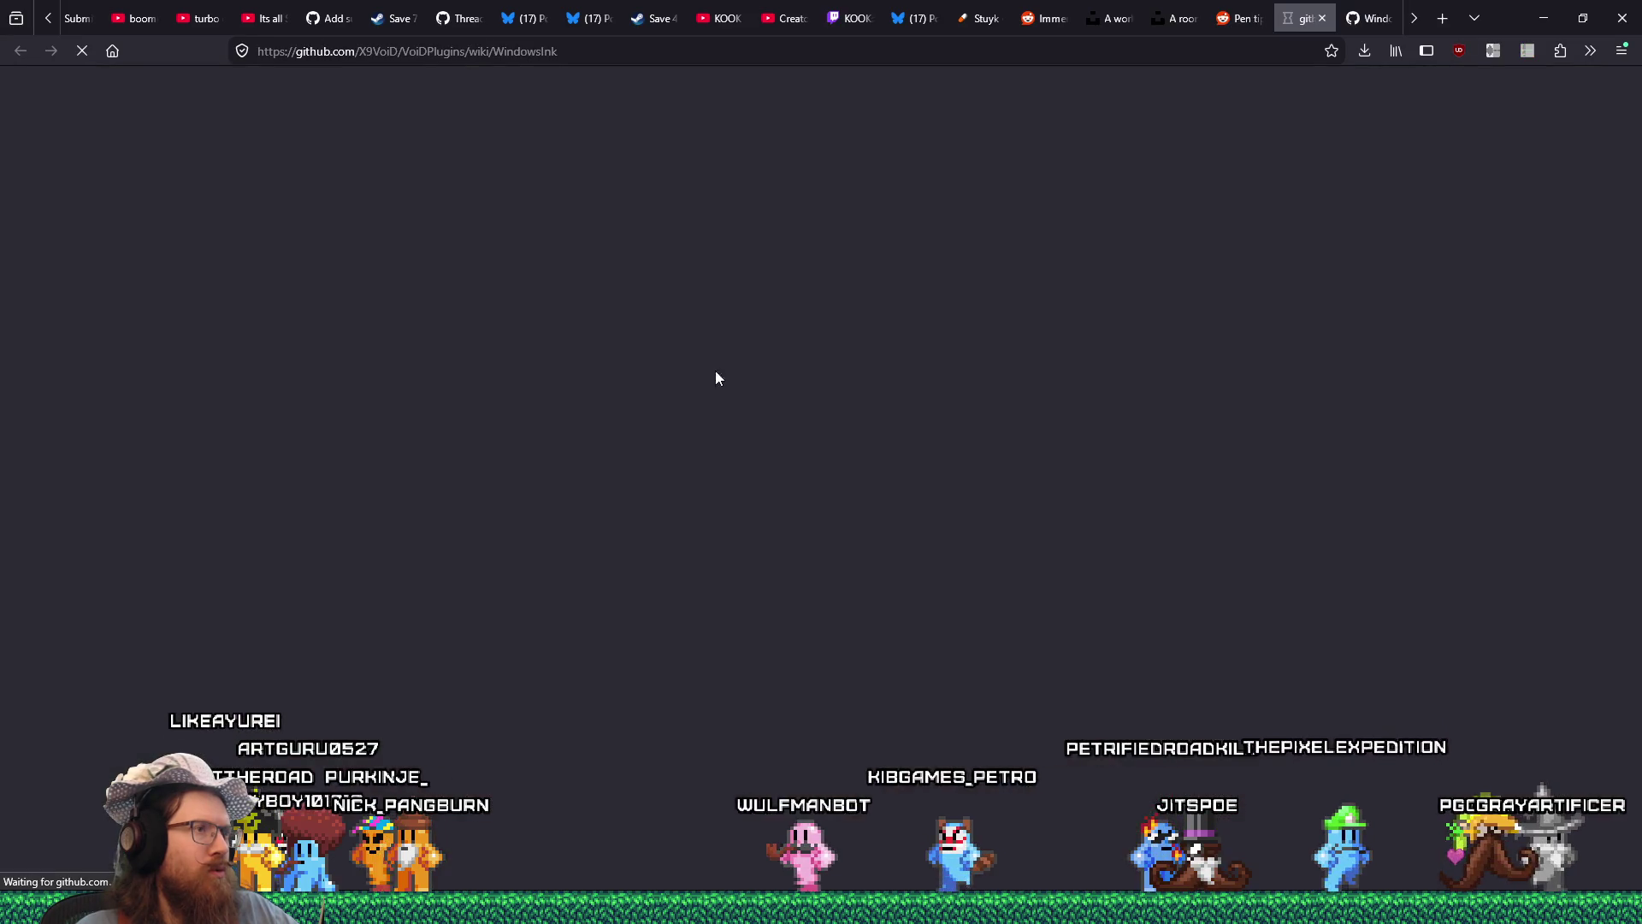
pyautogui.scroll(-4, 826, 460)
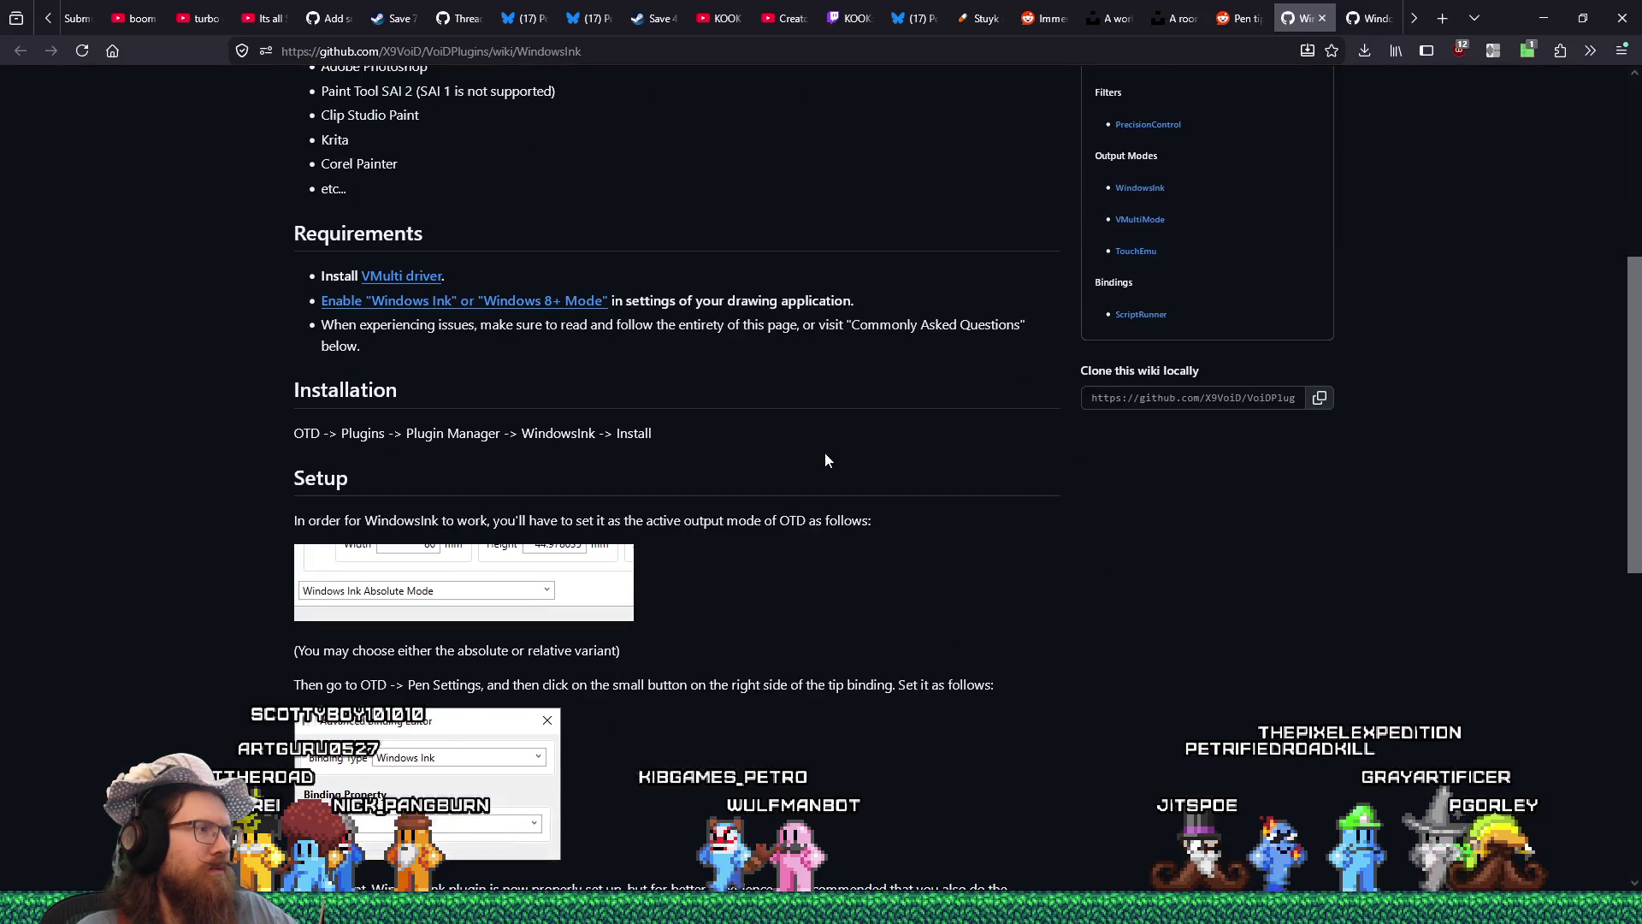
pyautogui.scroll(3, 826, 460)
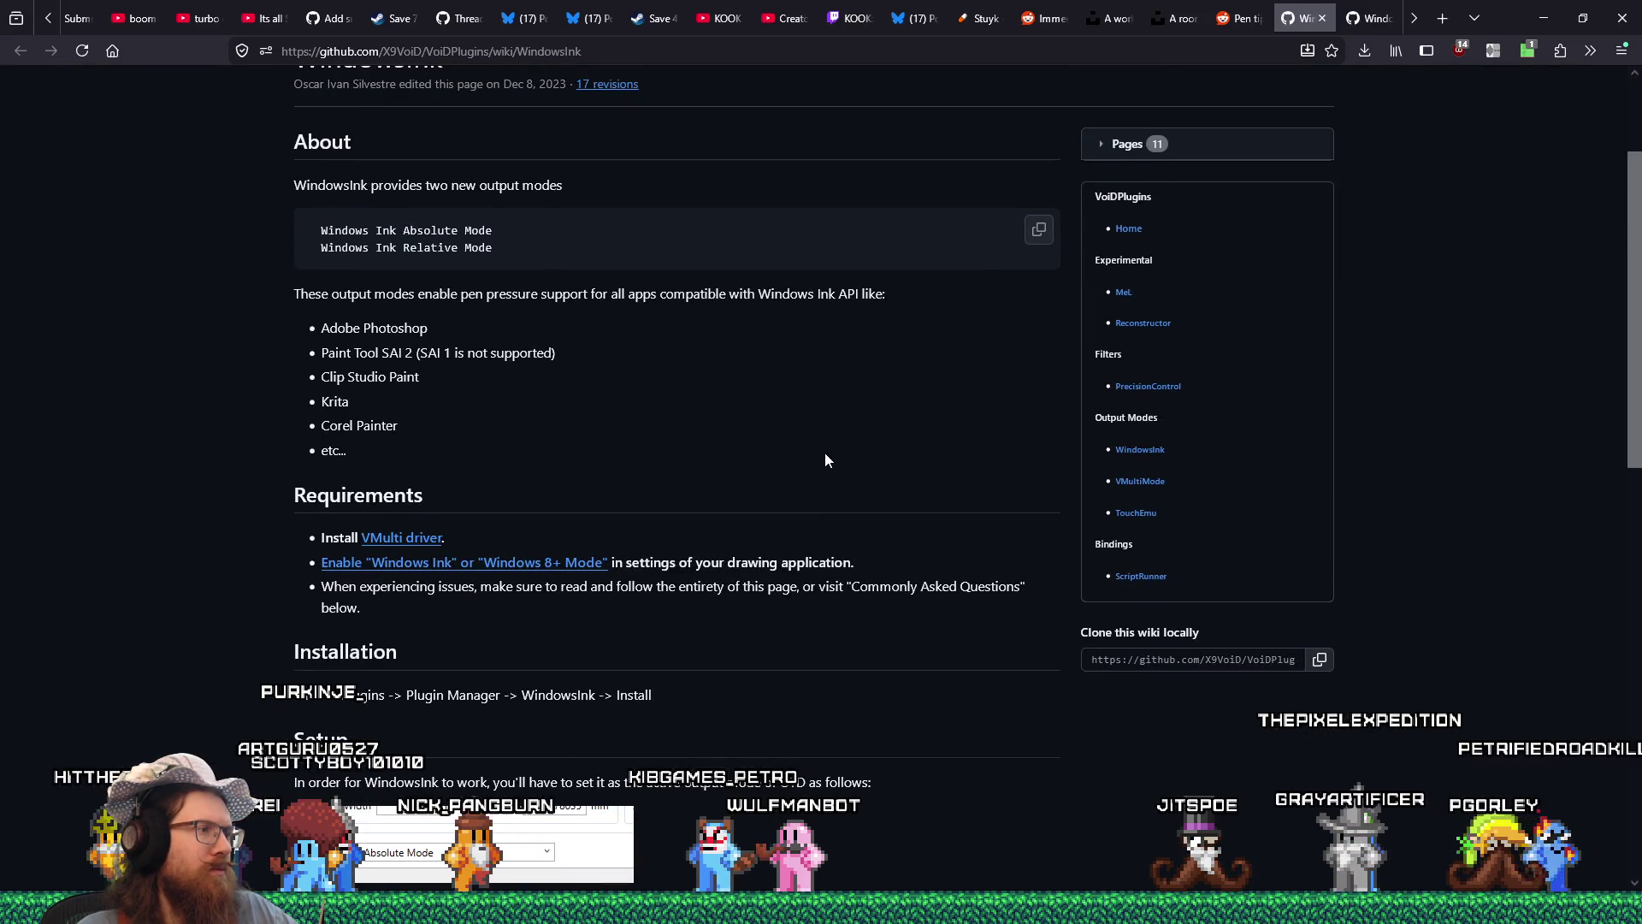
pyautogui.scroll(-1, 827, 460)
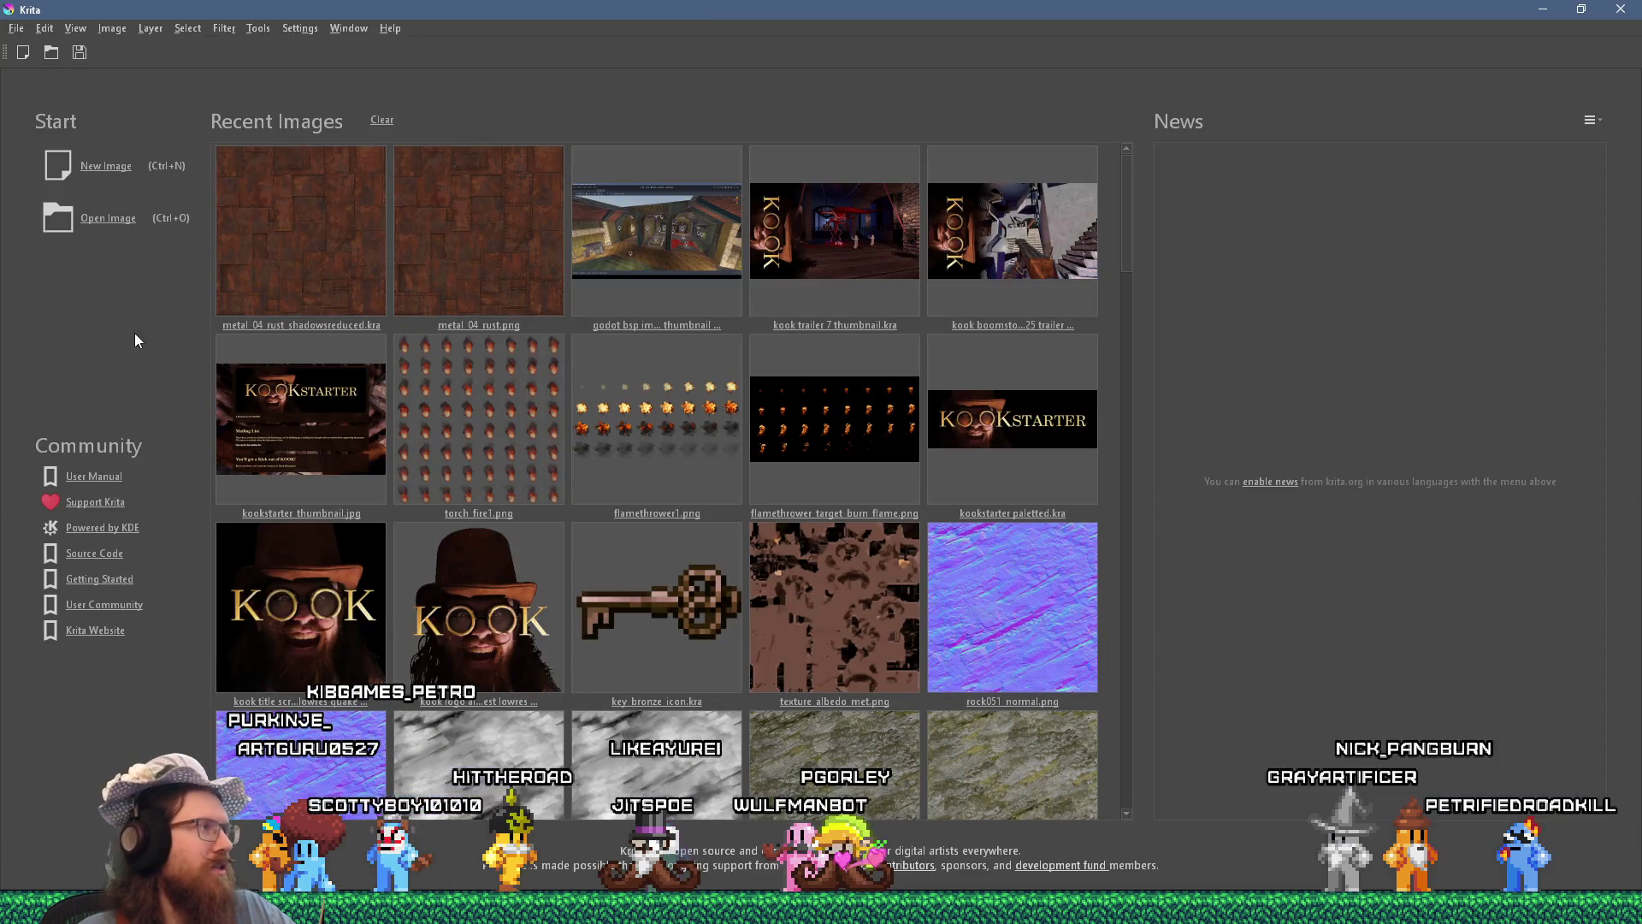
# Create a new blank 1024×1024 canvas in Krita.
pyautogui.click(105, 167)
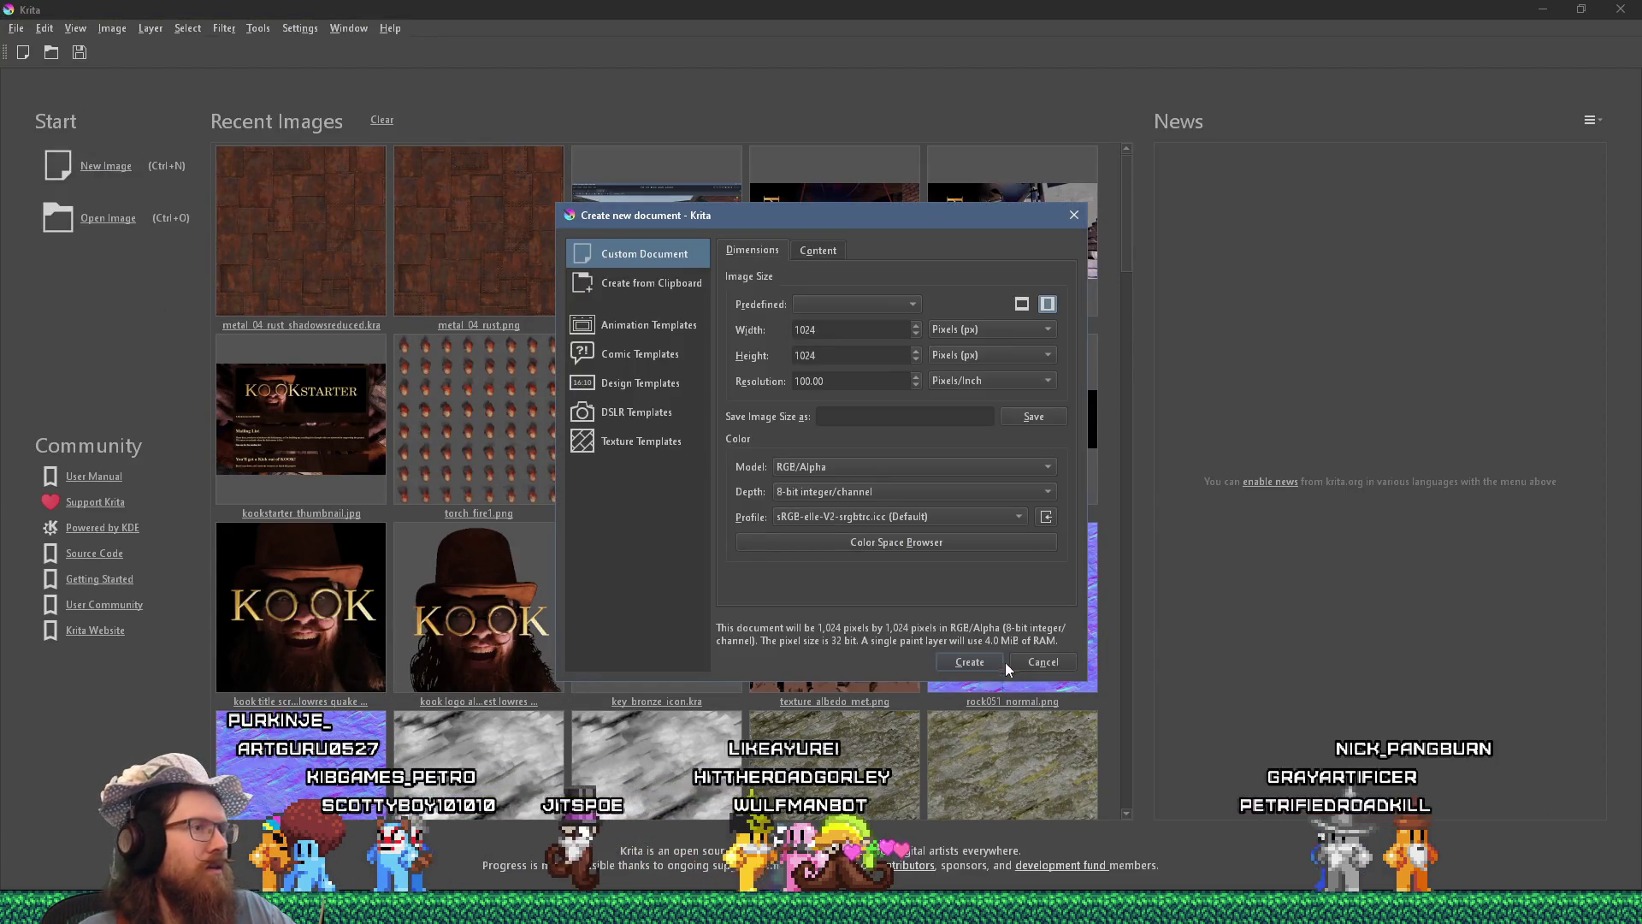
pyautogui.click(970, 662)
pyautogui.click(44, 28)
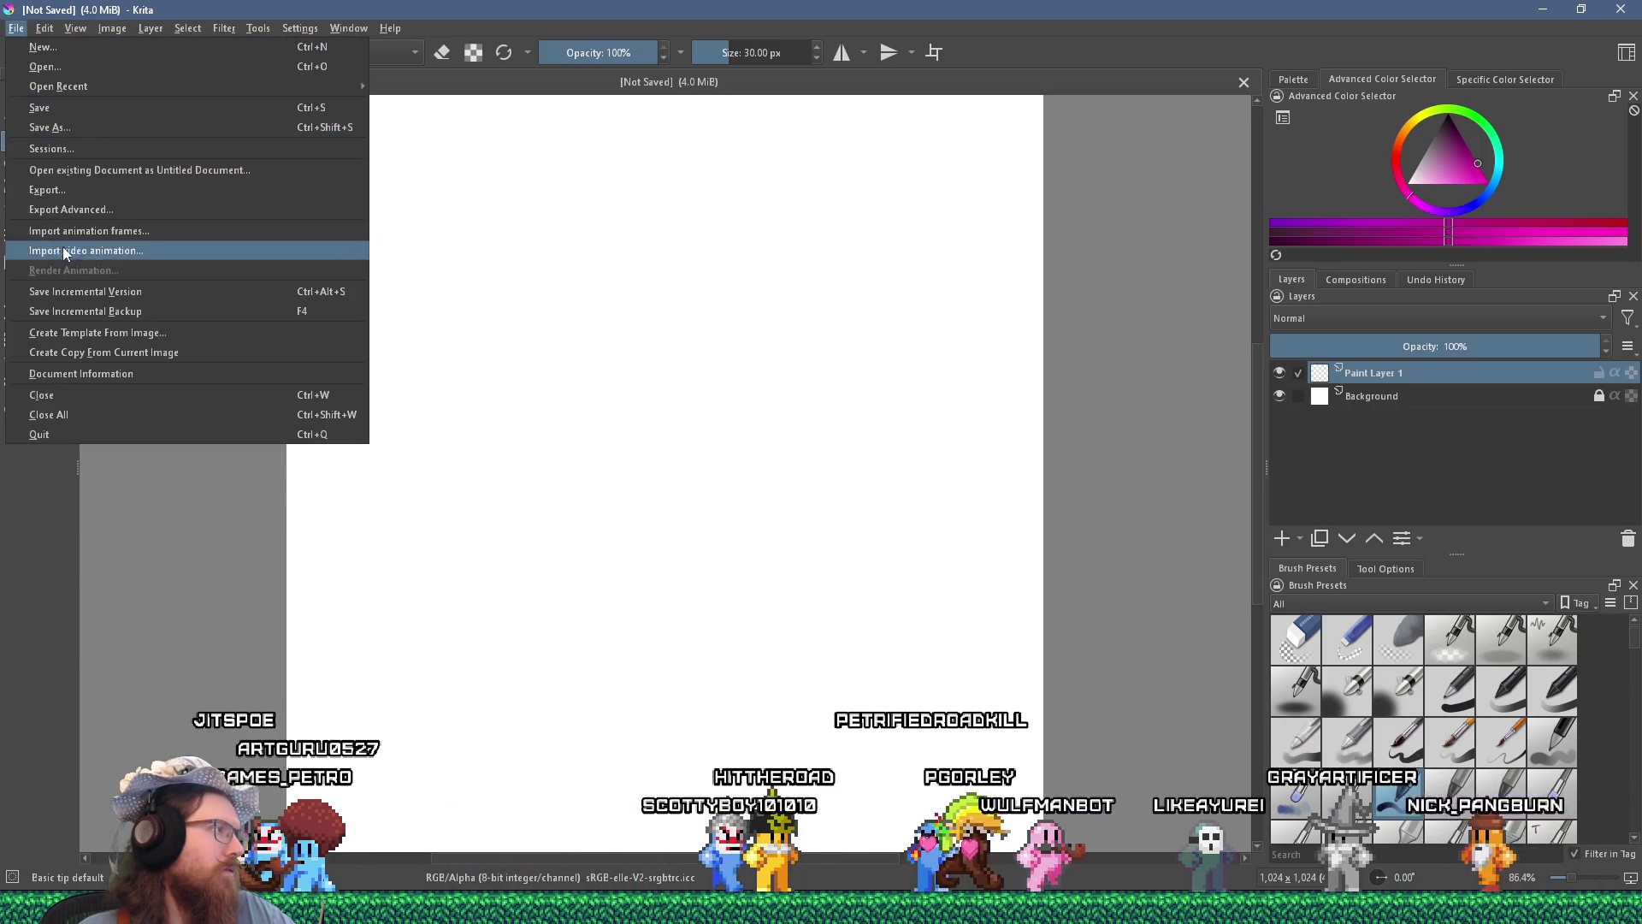
pyautogui.click(295, 28)
pyautogui.click(295, 28)
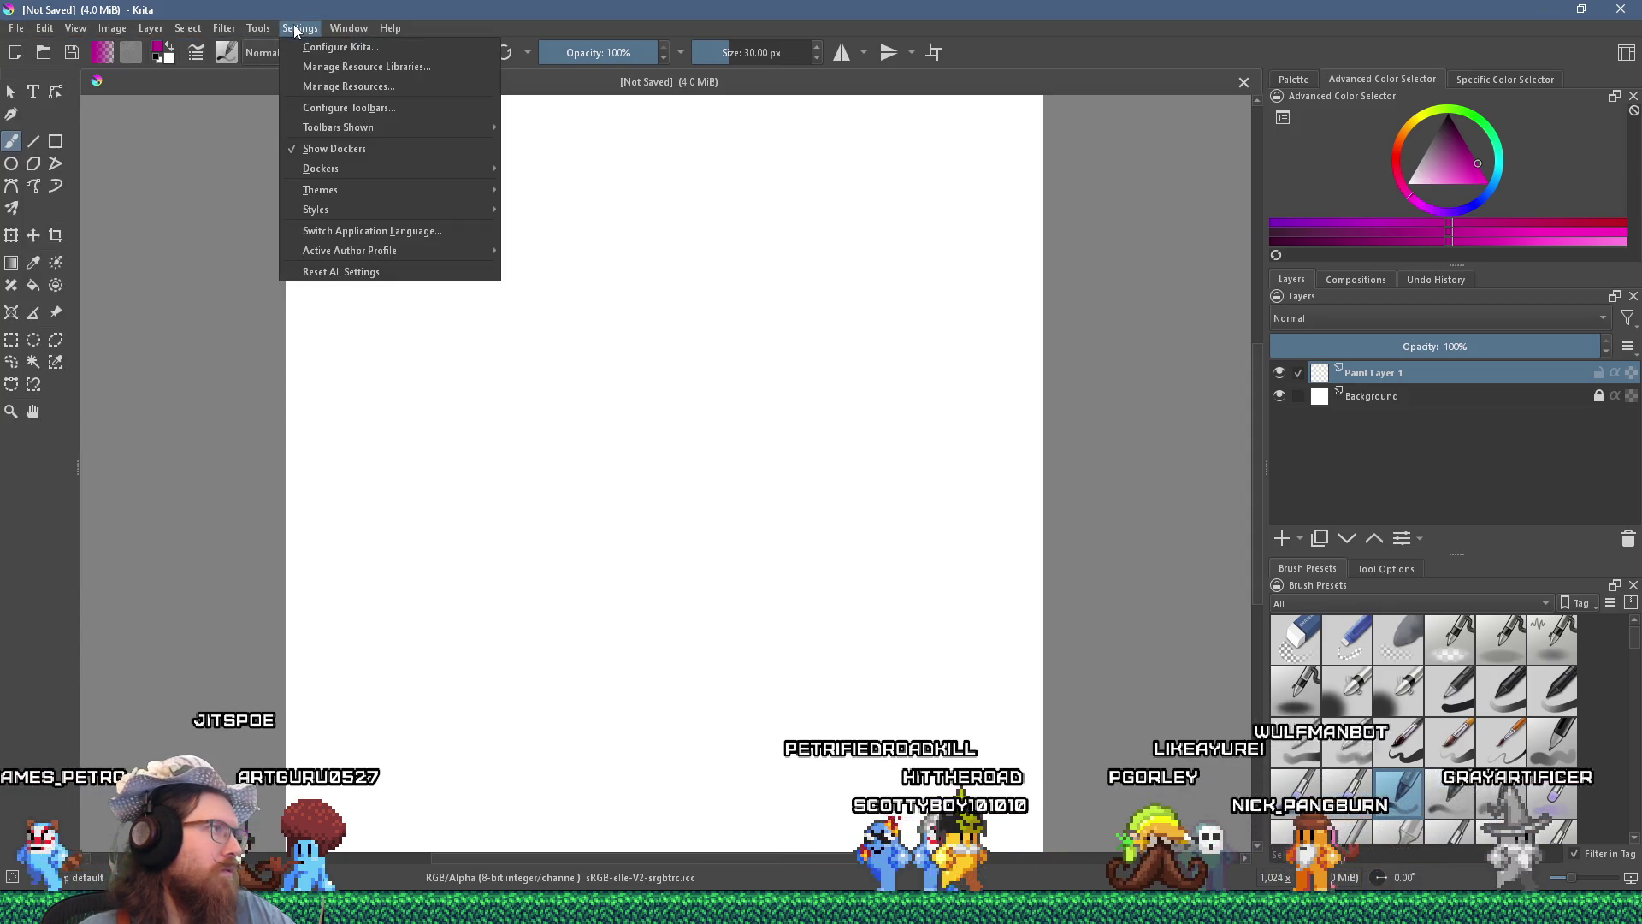
pyautogui.click(334, 45)
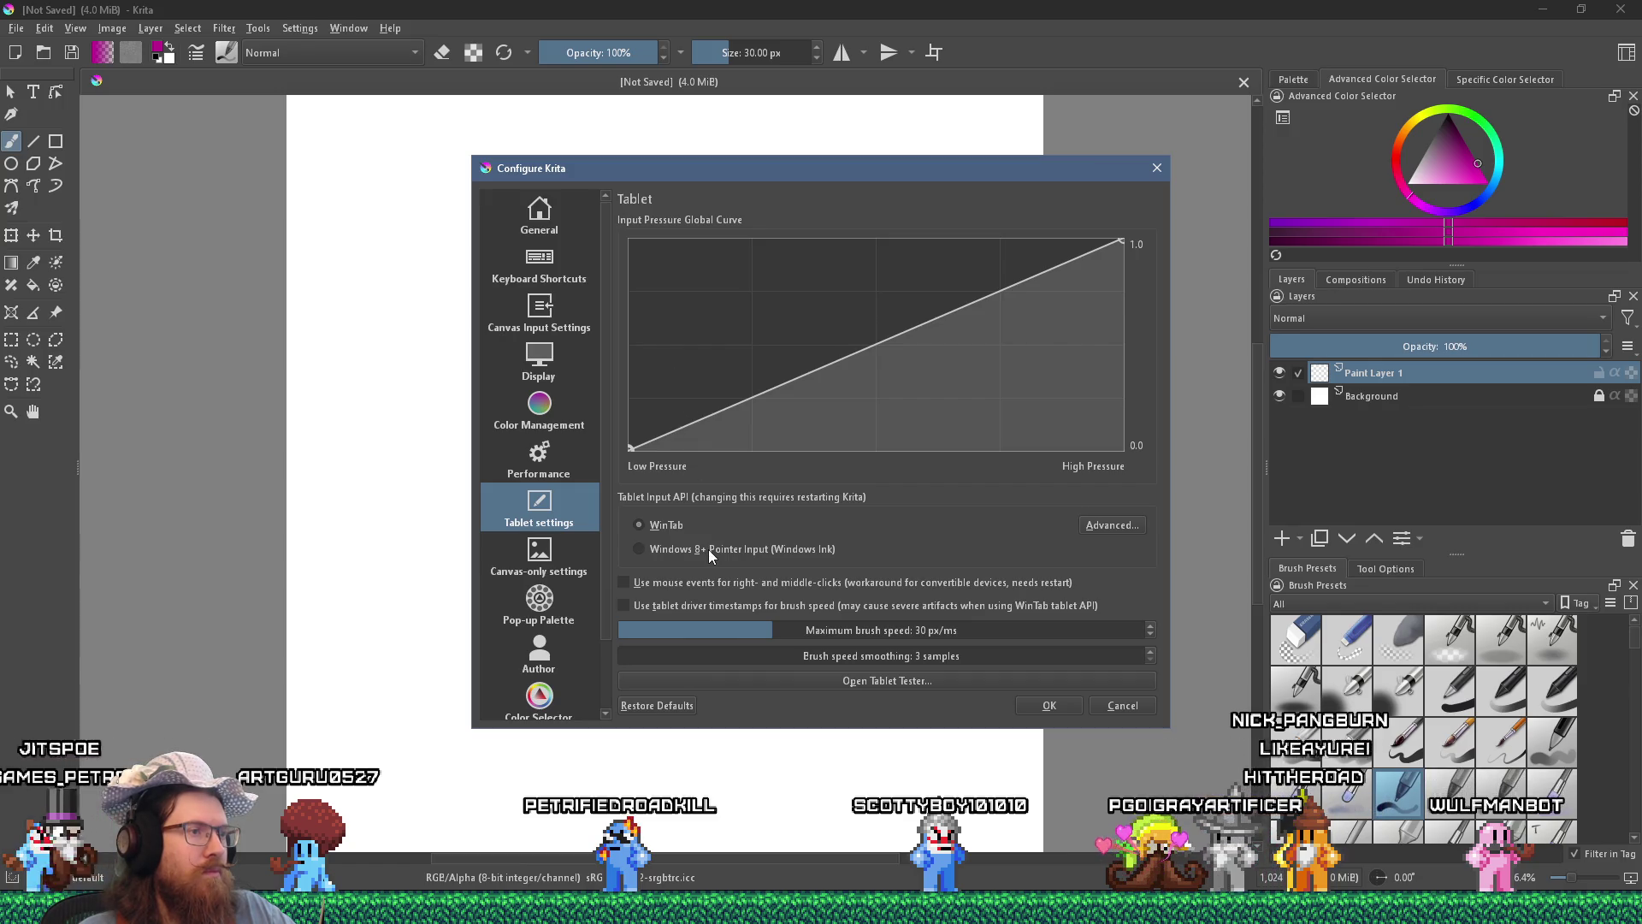
pyautogui.click(1092, 710)
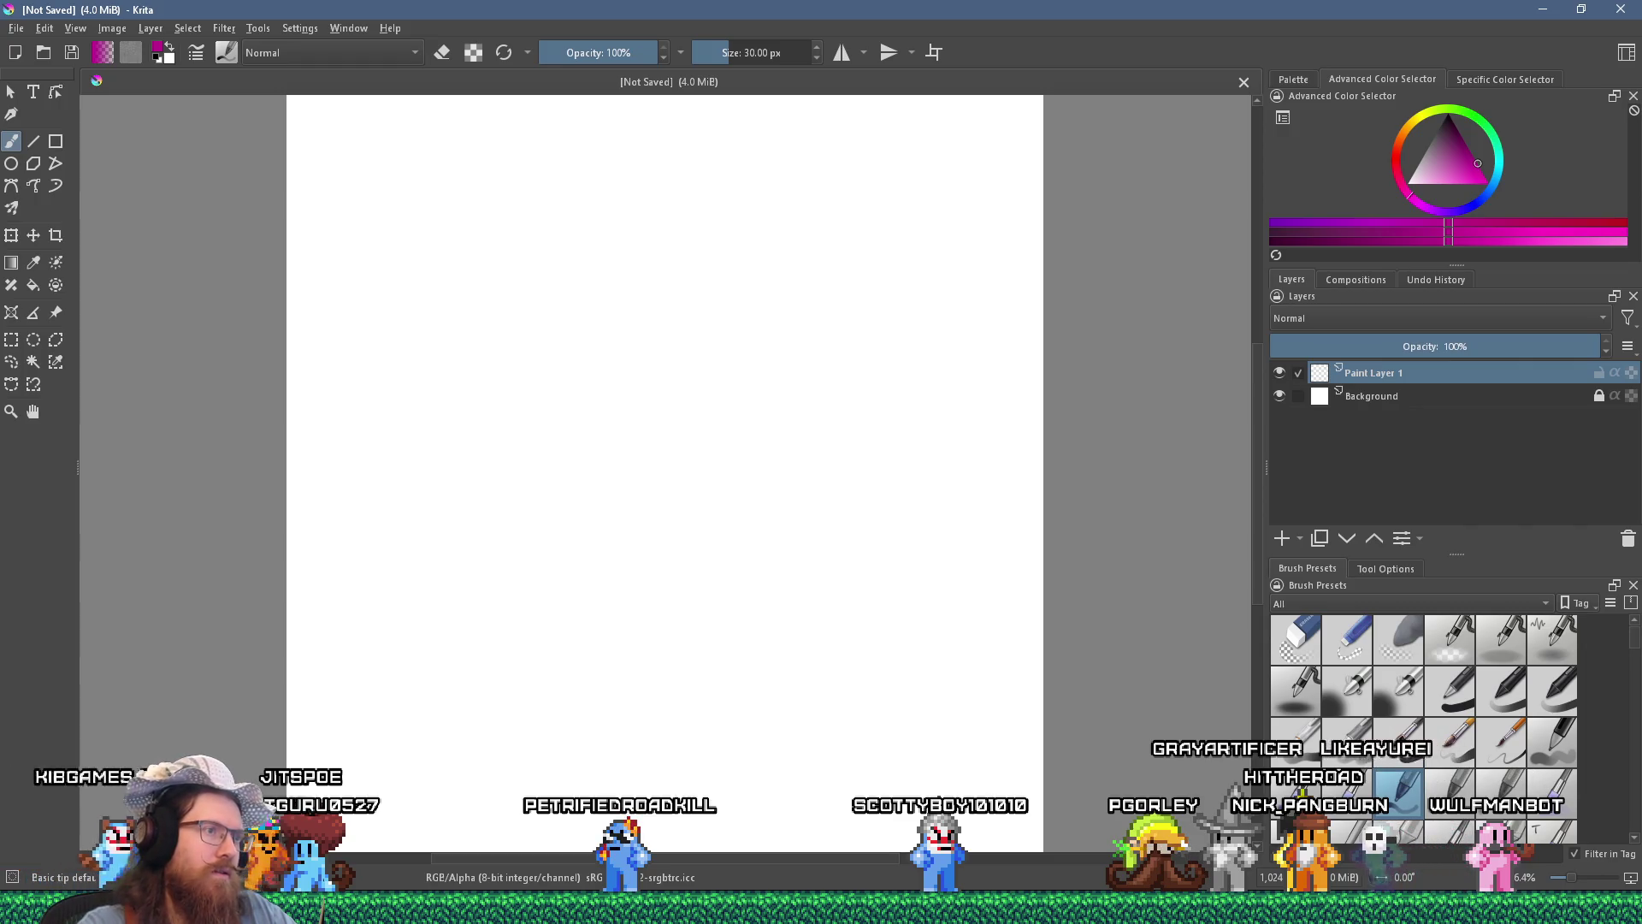
# Paint magenta test strokes with Basic-5, Basic-6, Basic circle and Basic-2 brushes, then return to the wiki.
pyautogui.moveTo(806, 405); pyautogui.dragTo(866, 518)
pyautogui.press('/')
pyautogui.moveTo(286, 393)
pyautogui.mouseDown()
pyautogui.moveTo(477, 436)
pyautogui.moveTo(723, 523)
pyautogui.mouseUp()
pyautogui.press('/')
pyautogui.moveTo(344, 287); pyautogui.dragTo(300, 295)
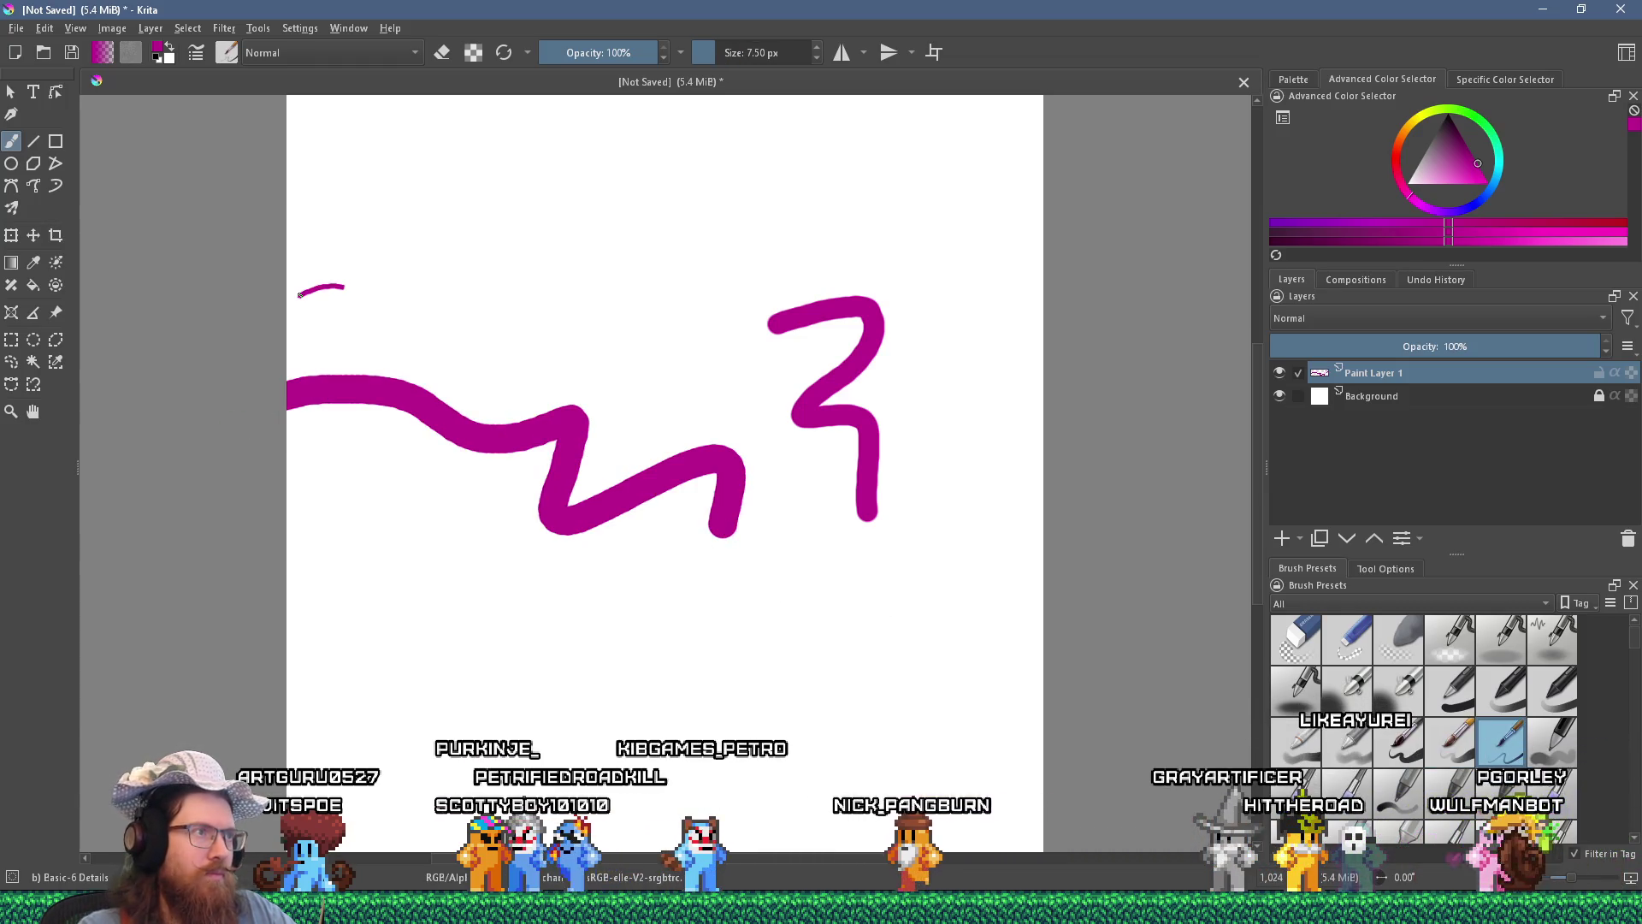
pyautogui.moveTo(573, 304)
pyautogui.mouseDown()
pyautogui.moveTo(684, 338)
pyautogui.moveTo(717, 427)
pyautogui.mouseUp()
pyautogui.press('/')
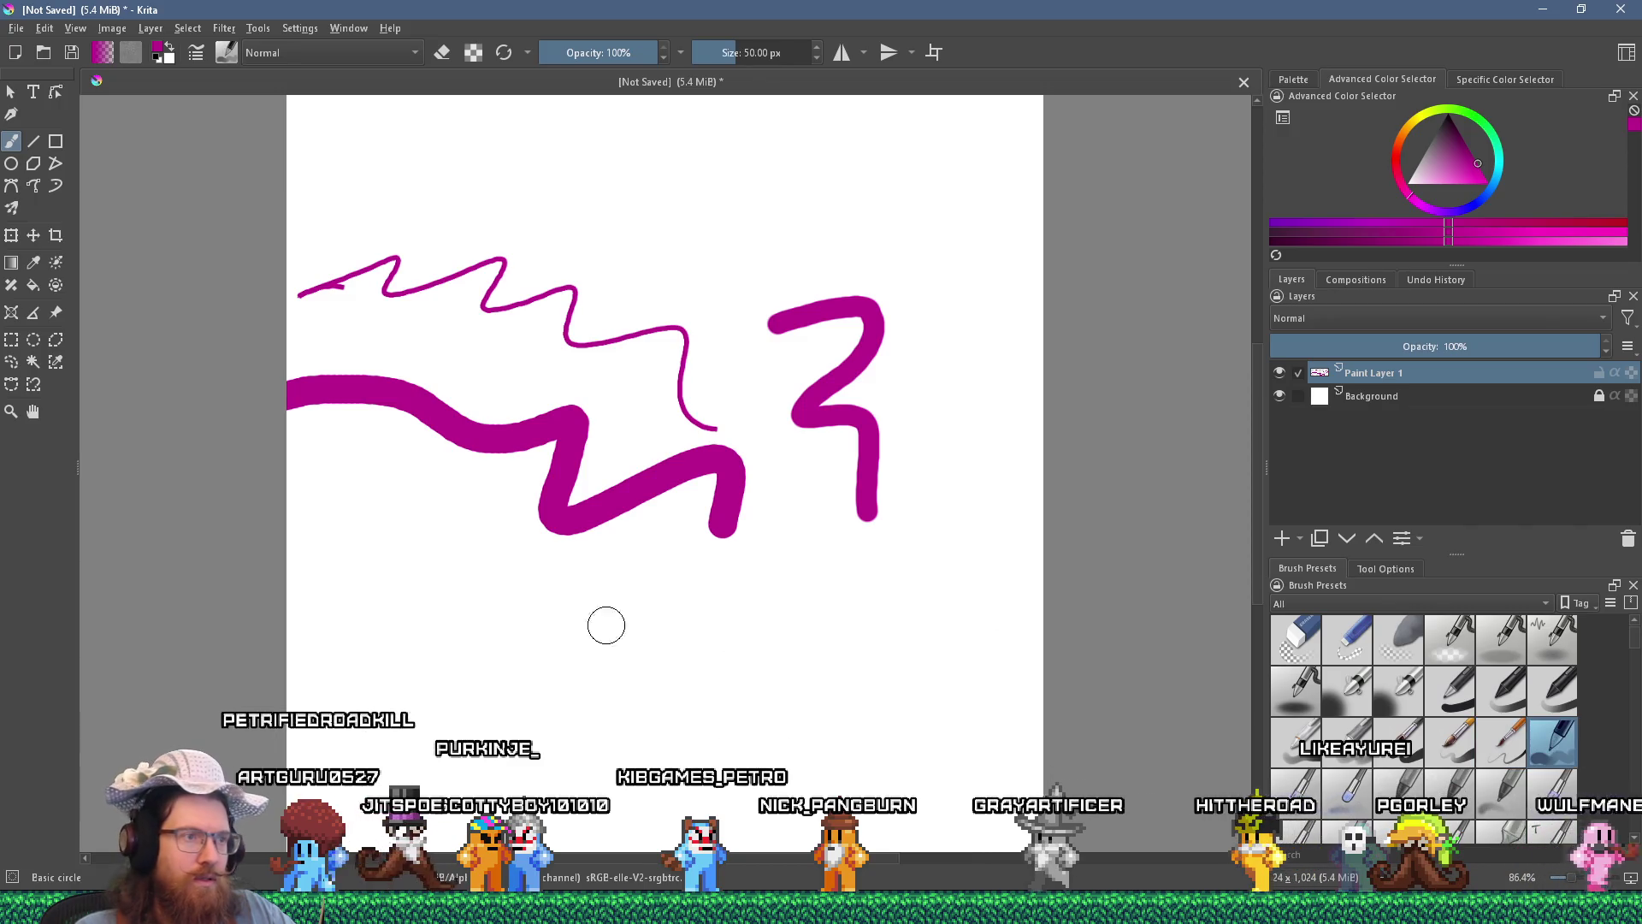
pyautogui.moveTo(538, 616); pyautogui.dragTo(849, 691)
pyautogui.press('/')
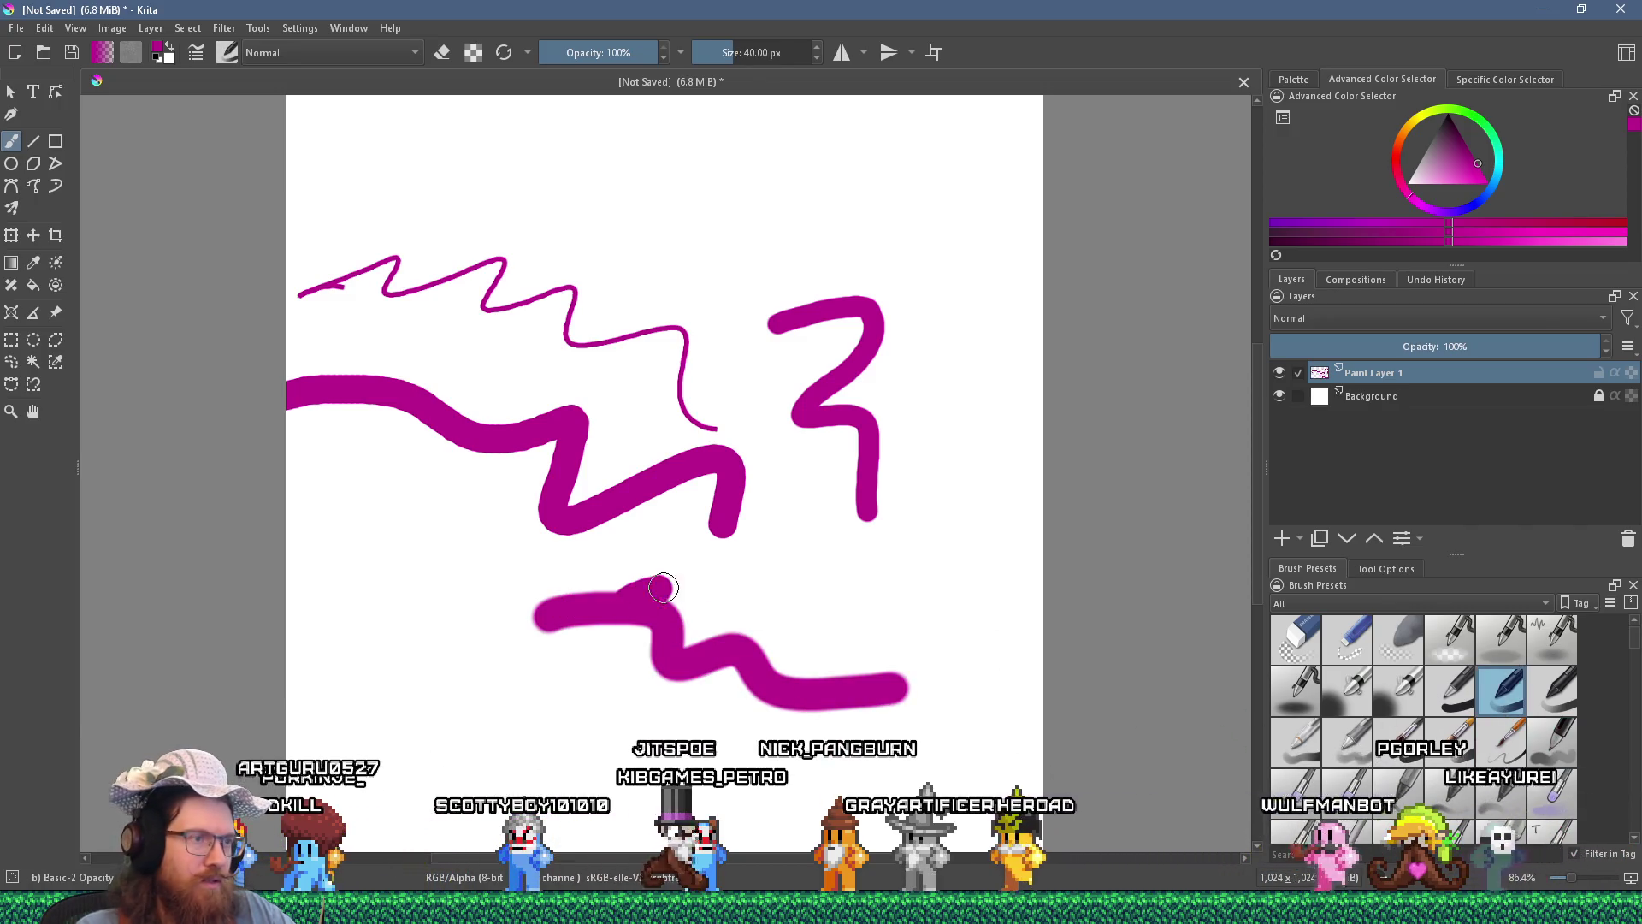
pyautogui.moveTo(659, 590); pyautogui.dragTo(1005, 692)
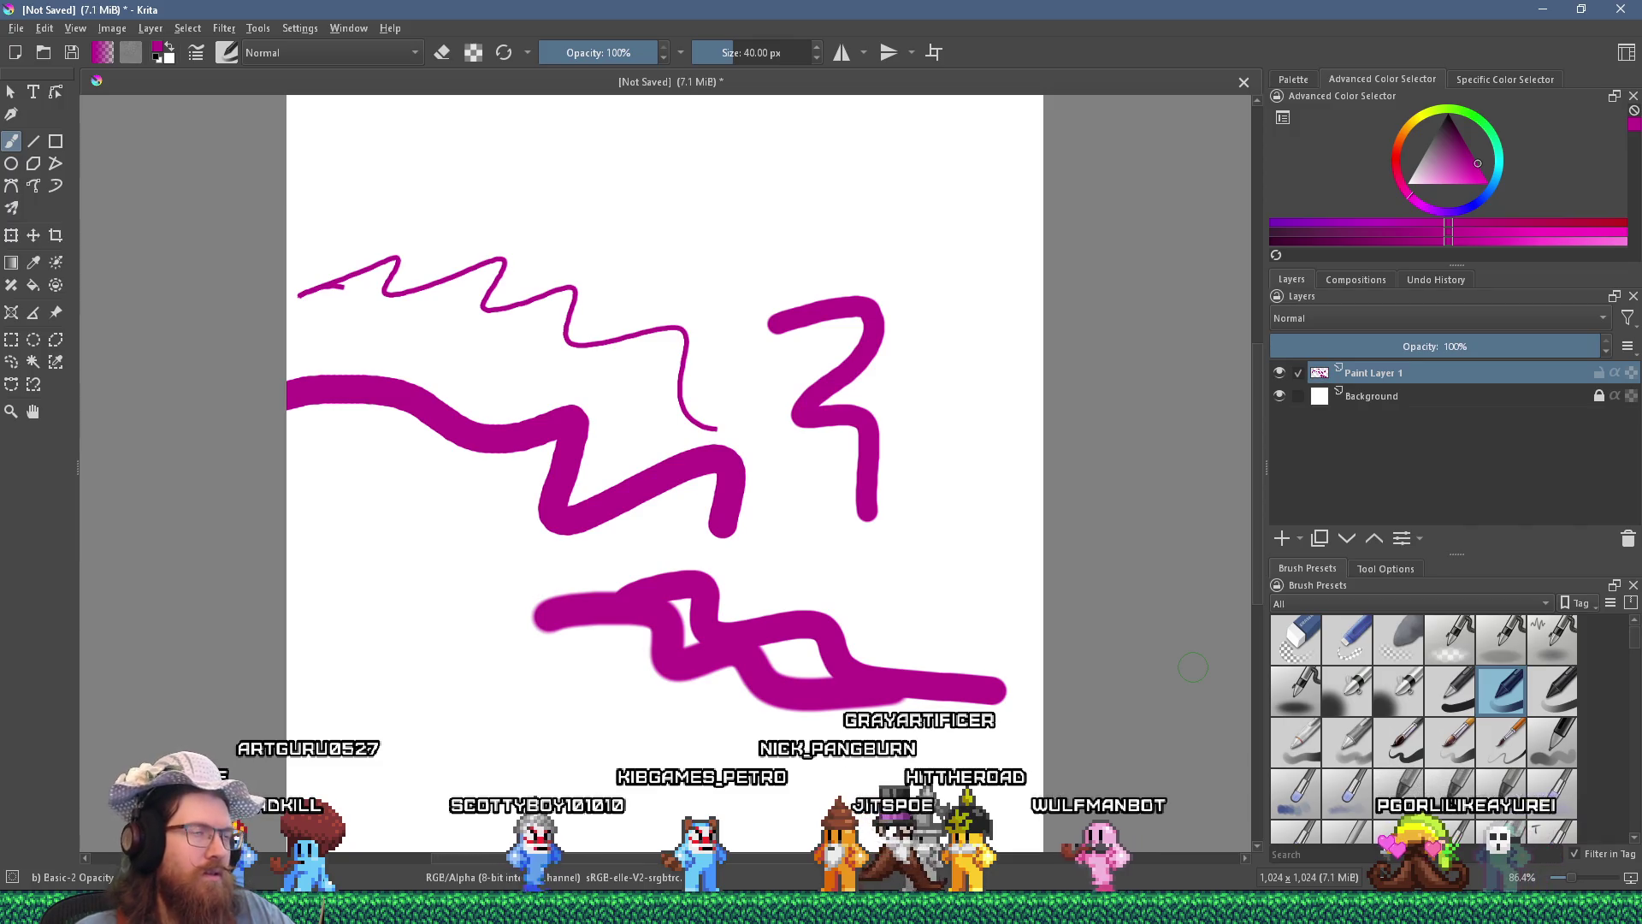
pyautogui.hotkey('alt', 'Tab')
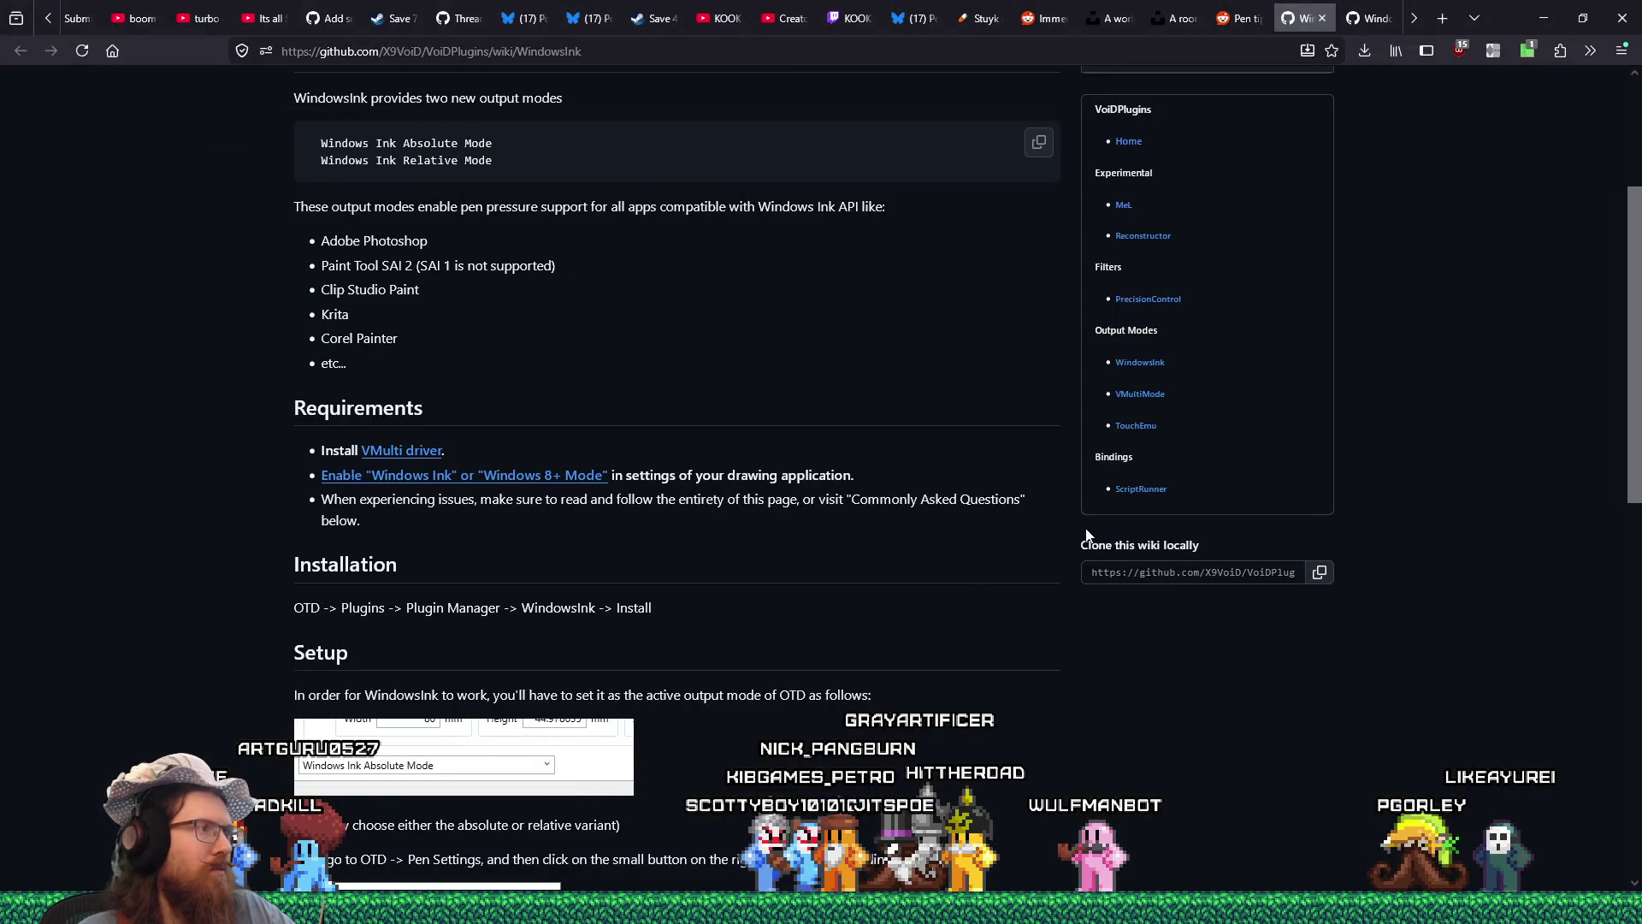
# Scroll the WindowsInk wiki down to the Setup steps for Absolute Mode output and tip binding.
pyautogui.scroll(3, 936, 535)
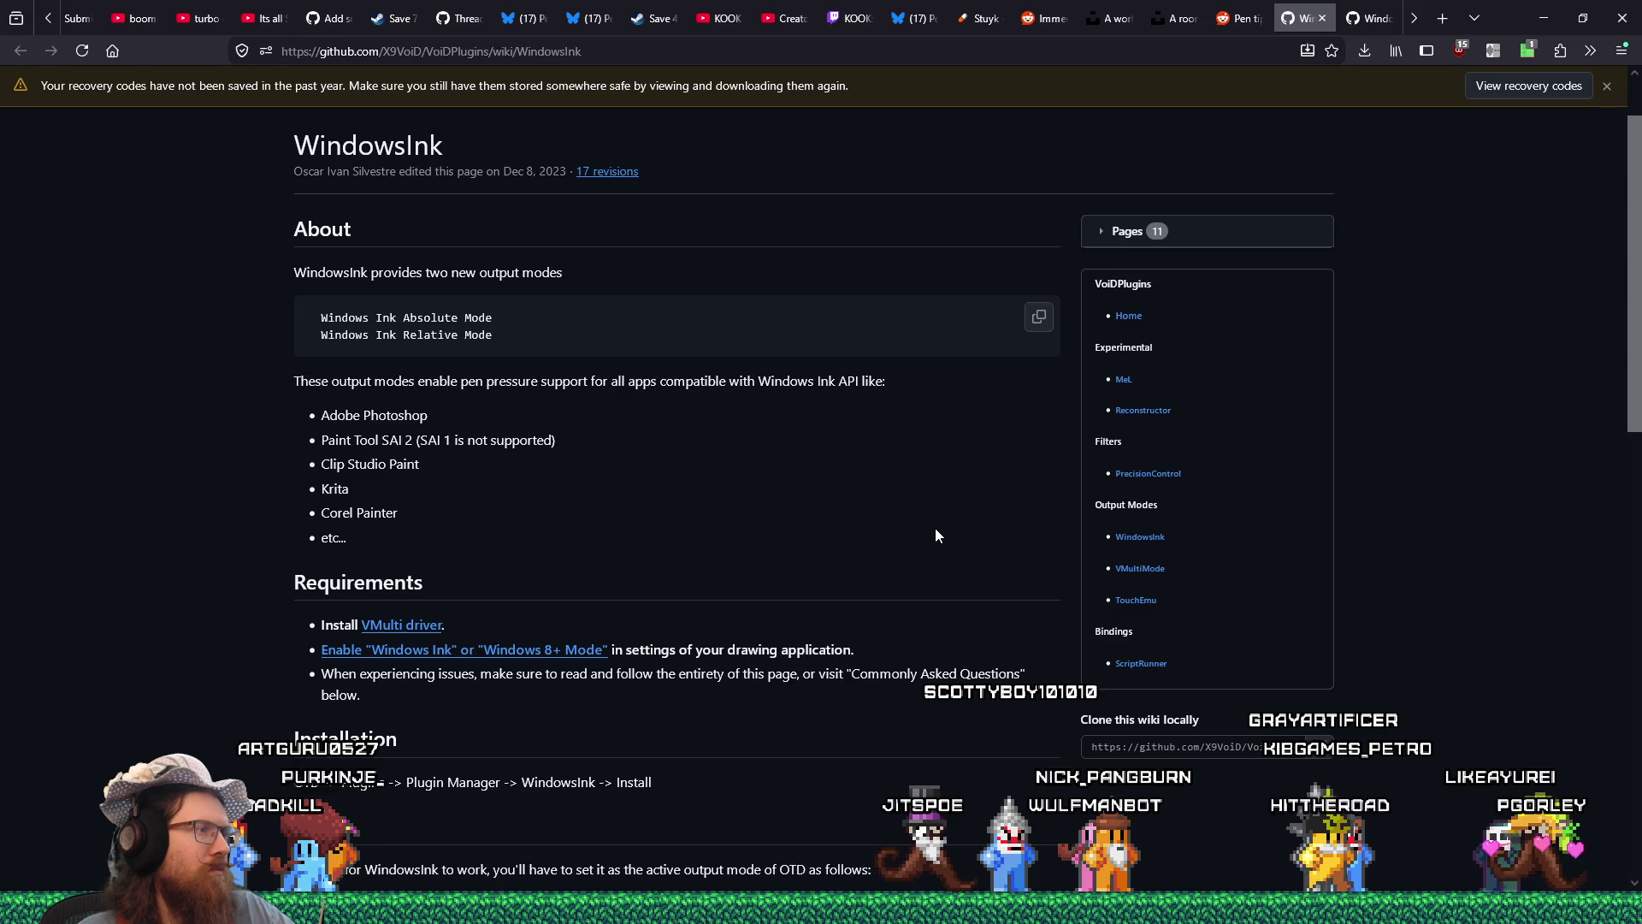
pyautogui.scroll(-3, 936, 535)
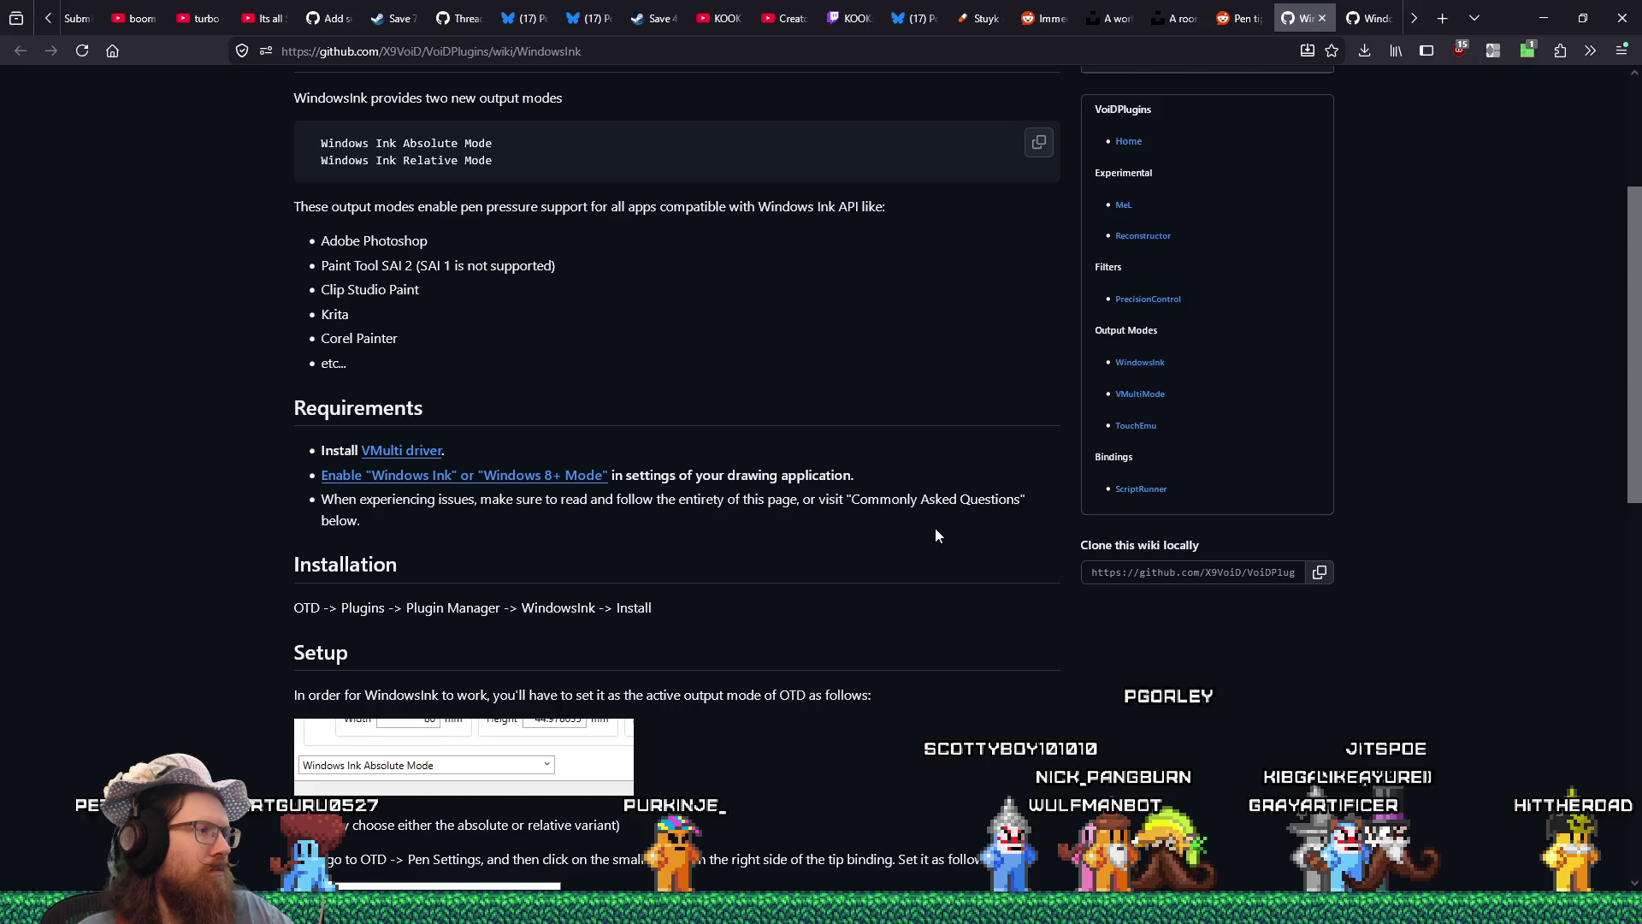
pyautogui.scroll(-1, 936, 536)
pyautogui.scroll(-1, 936, 535)
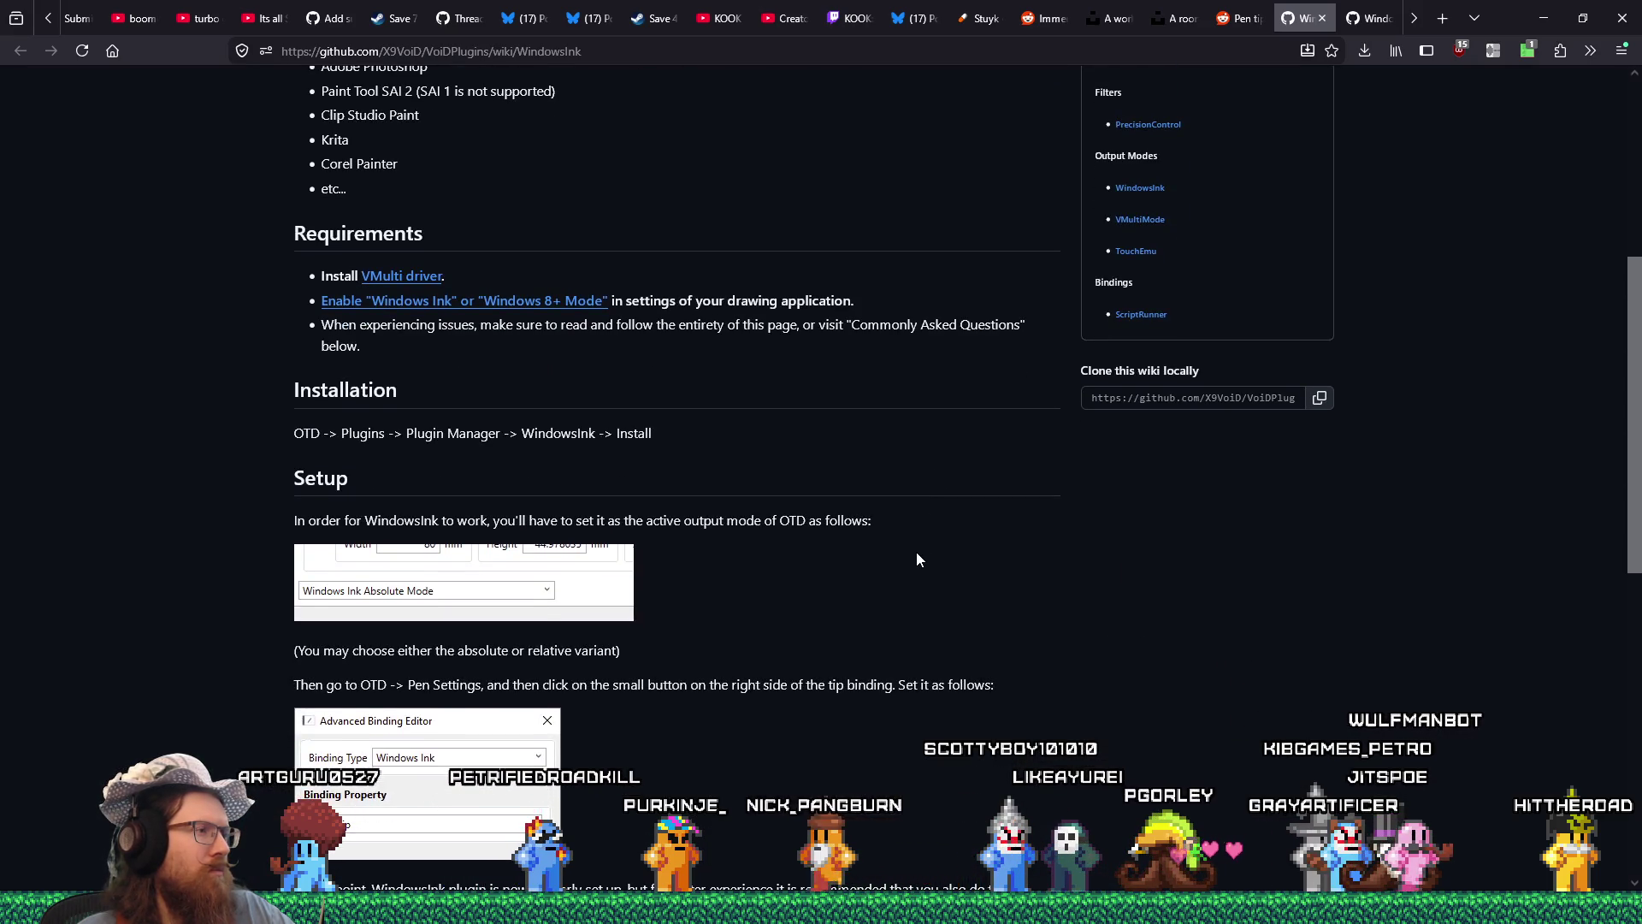
pyautogui.hotkey('alt', 'Tab')
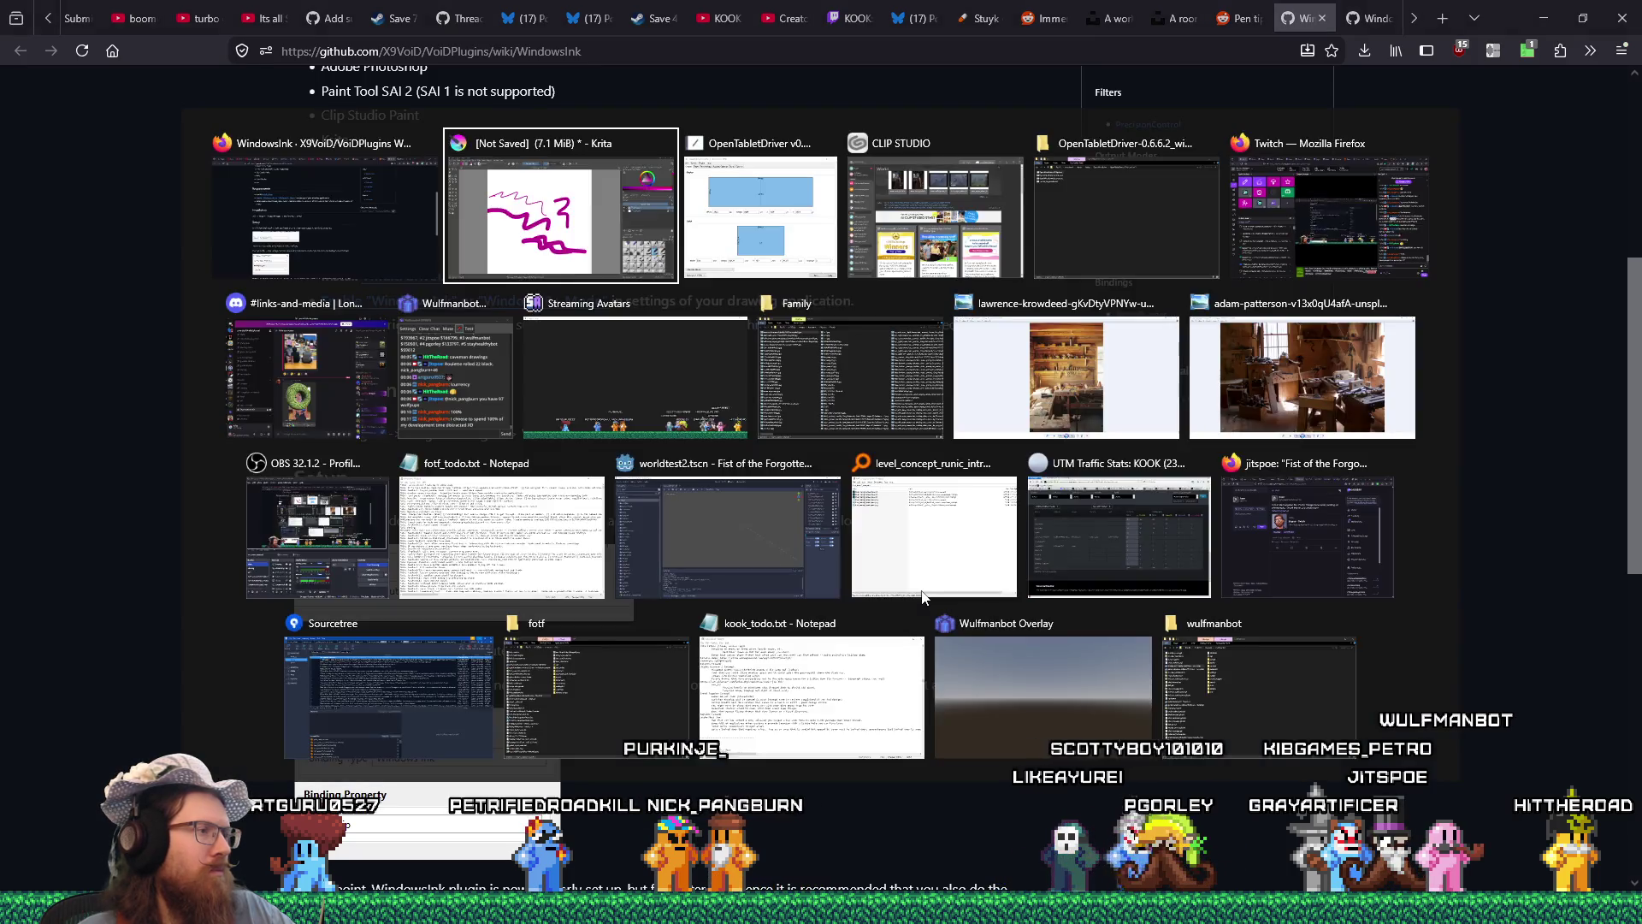
# Bring OpenTabletDriver forward and review its Pen Settings, Tools and Auxiliary Settings tabs.
pyautogui.hotkey('alt', 'Tab')
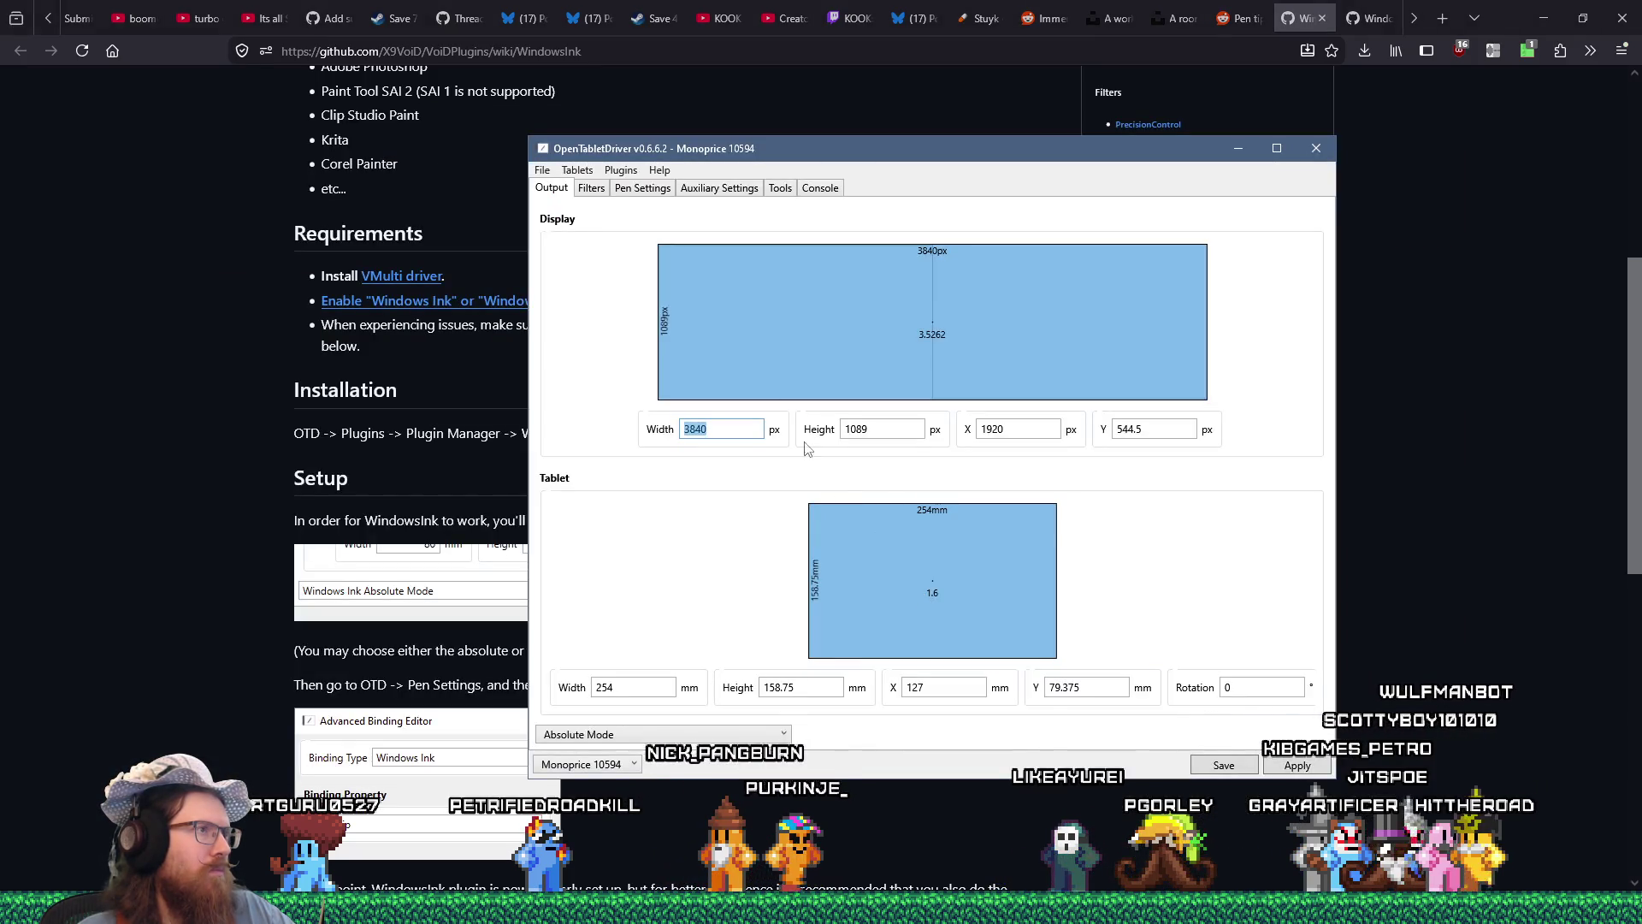
pyautogui.click(643, 188)
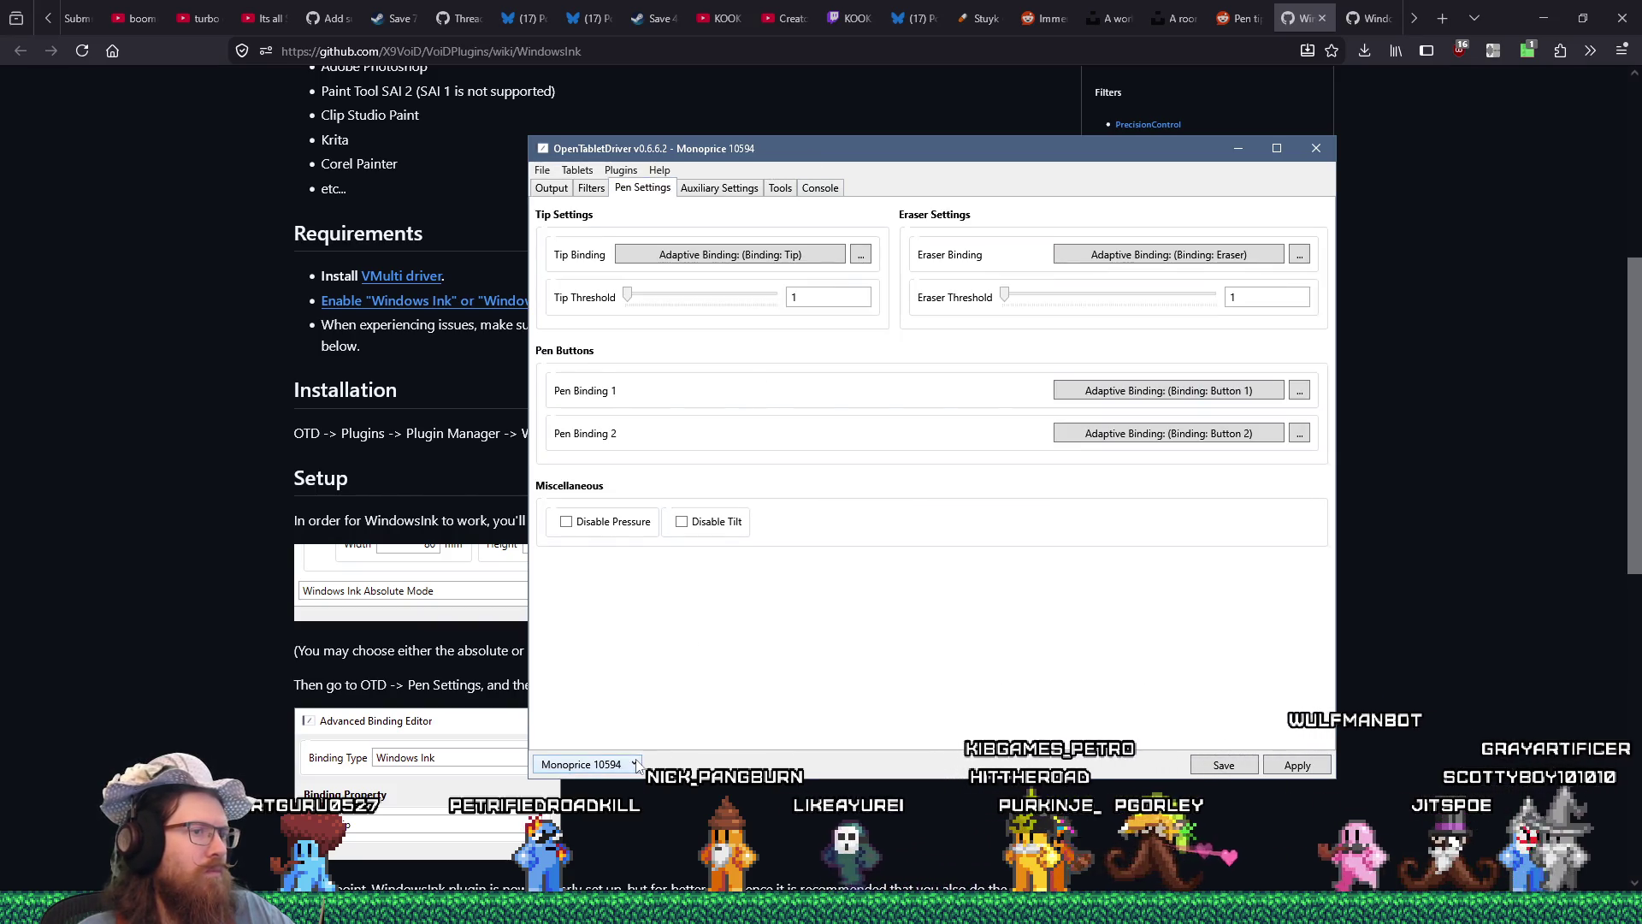
pyautogui.click(736, 190)
pyautogui.click(770, 194)
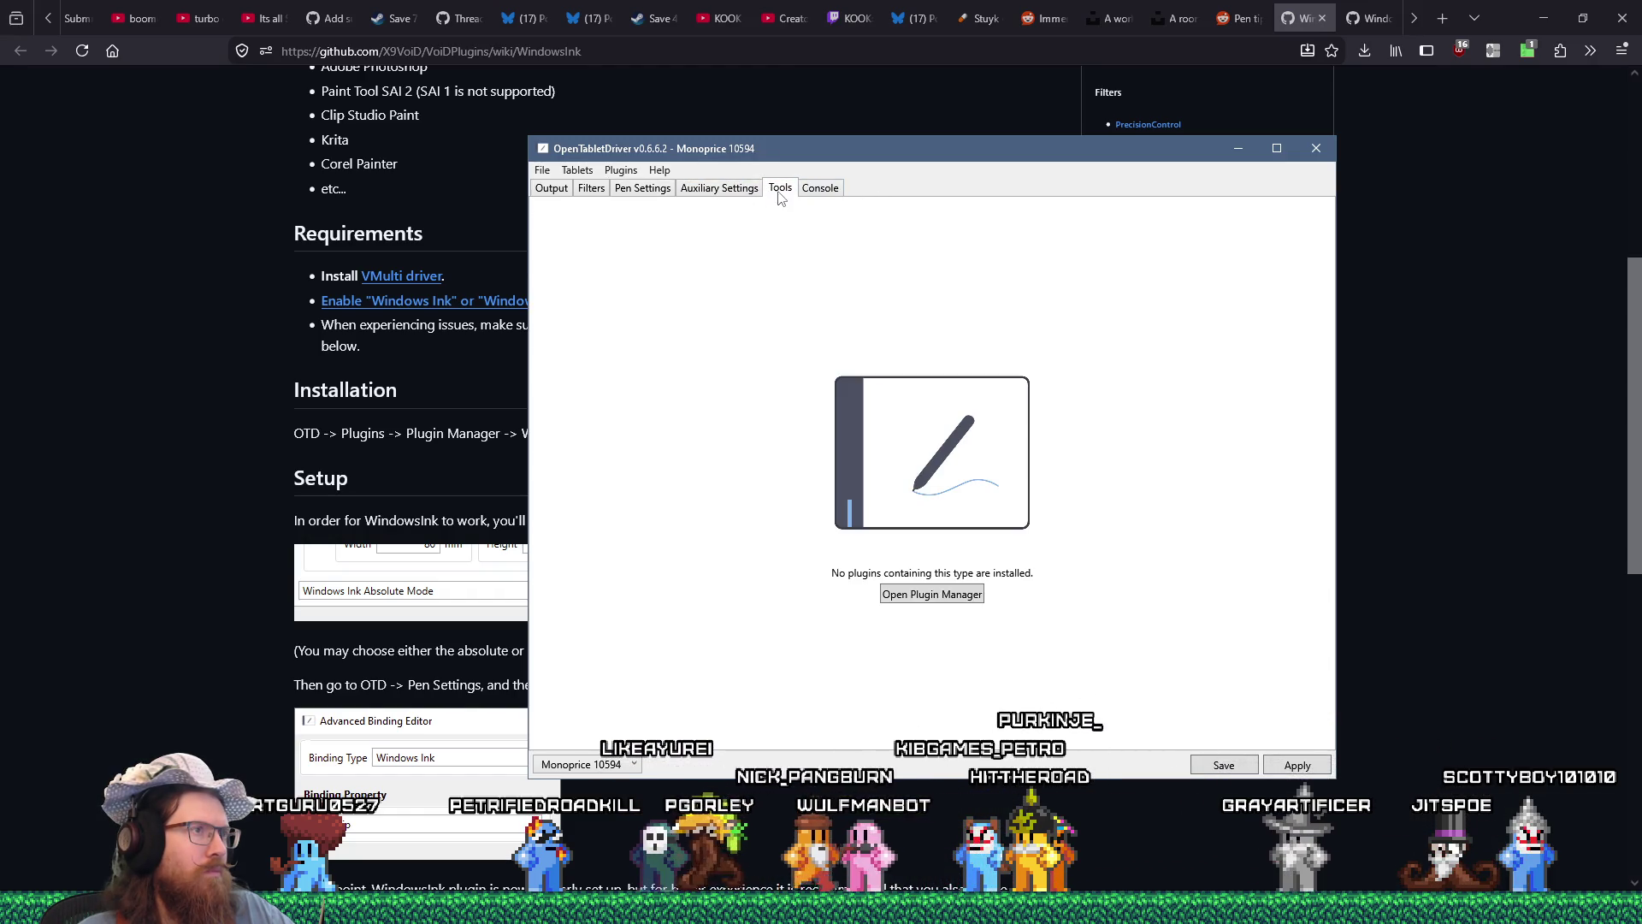
pyautogui.click(741, 190)
# Leave the first auxiliary binding unchanged and open the Tablet Debugger to test pen input.
pyautogui.click(1129, 255)
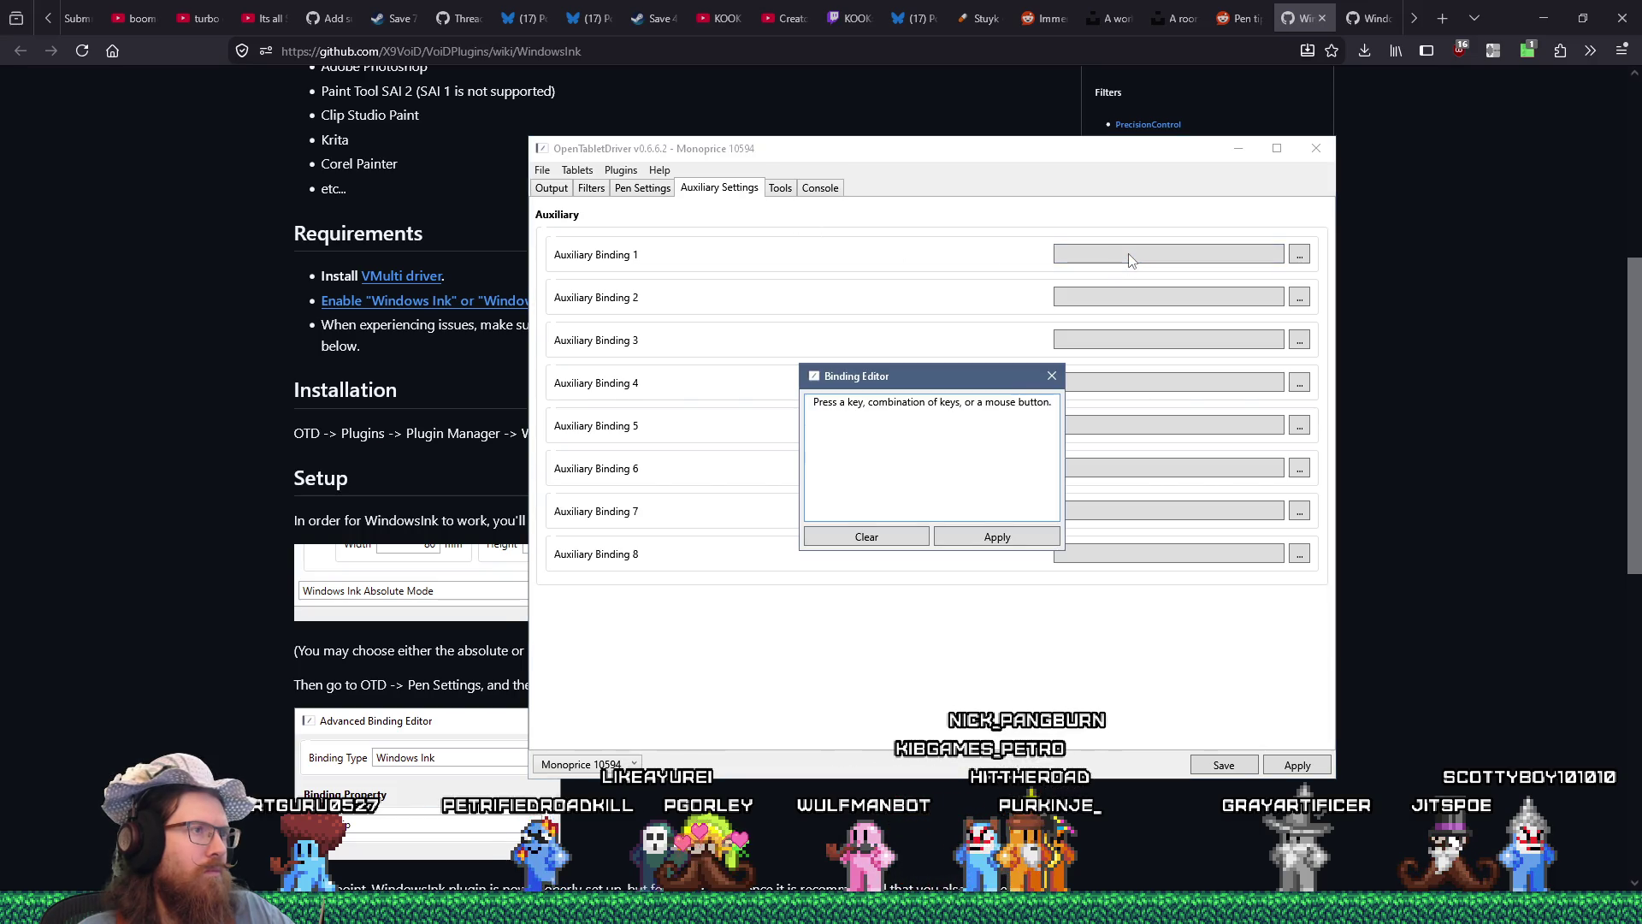
pyautogui.press('Escape')
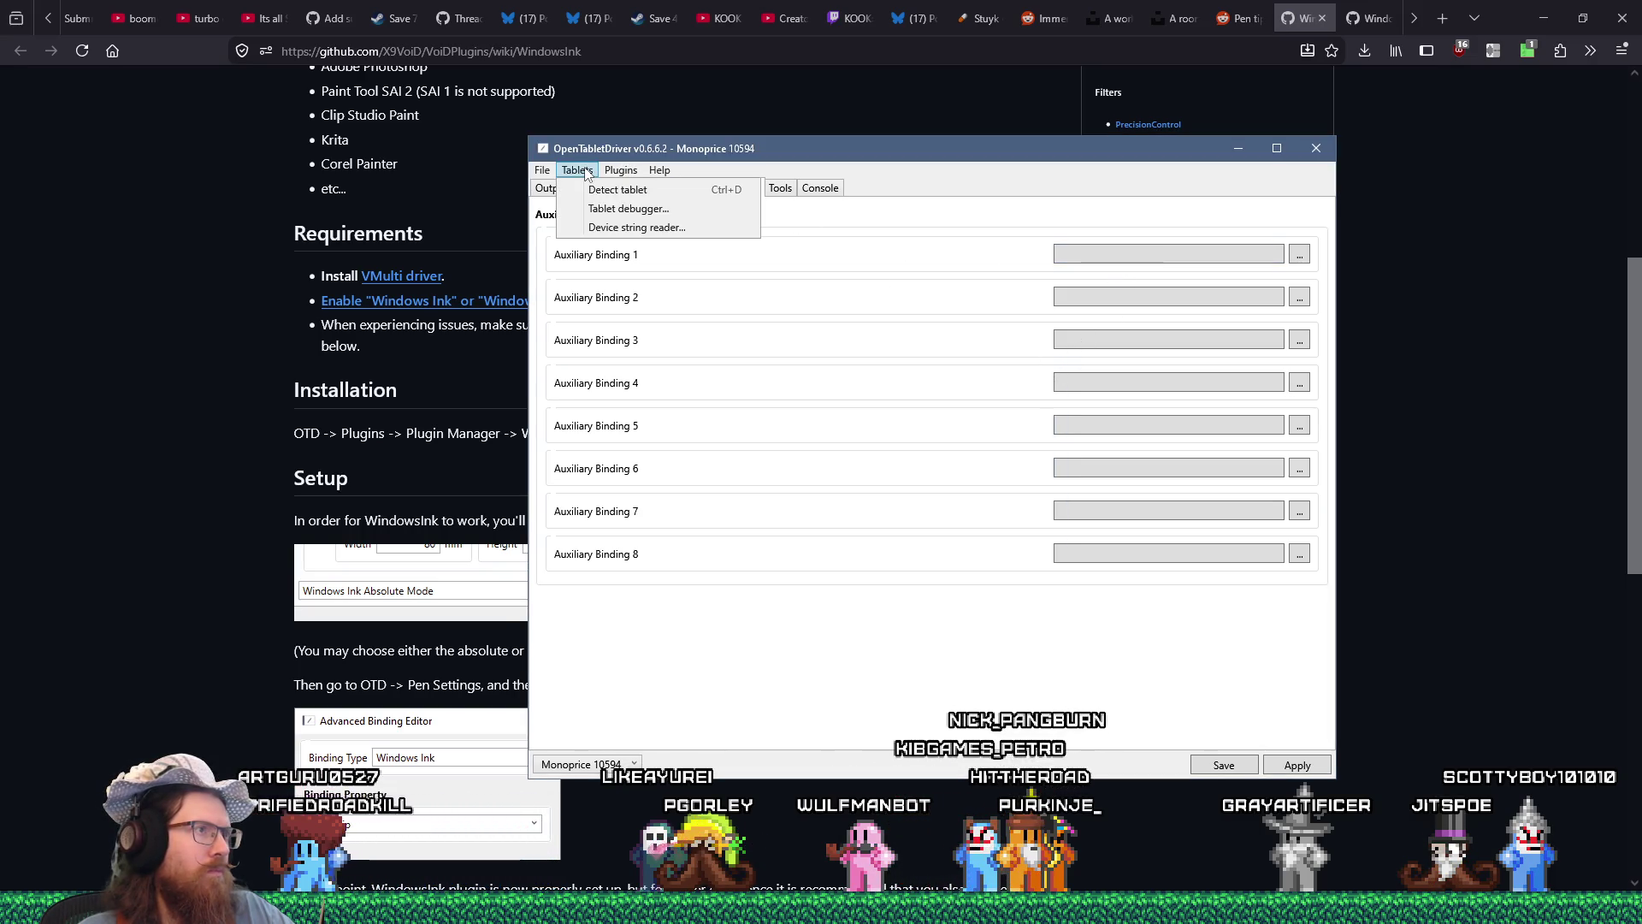
pyautogui.click(622, 211)
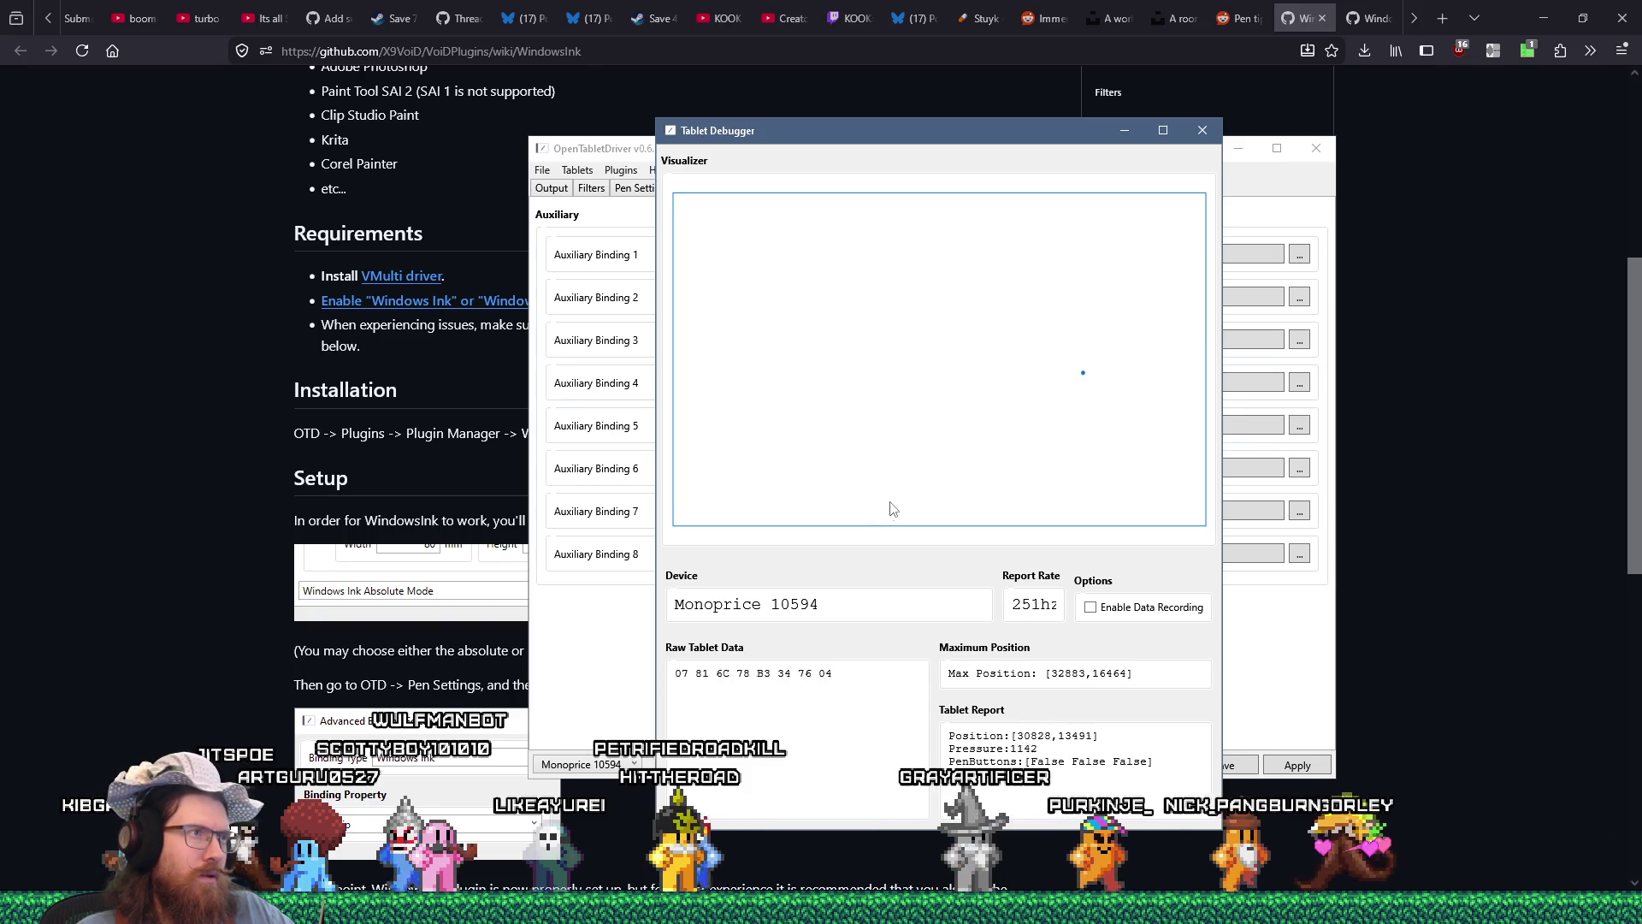
pyautogui.click(1203, 130)
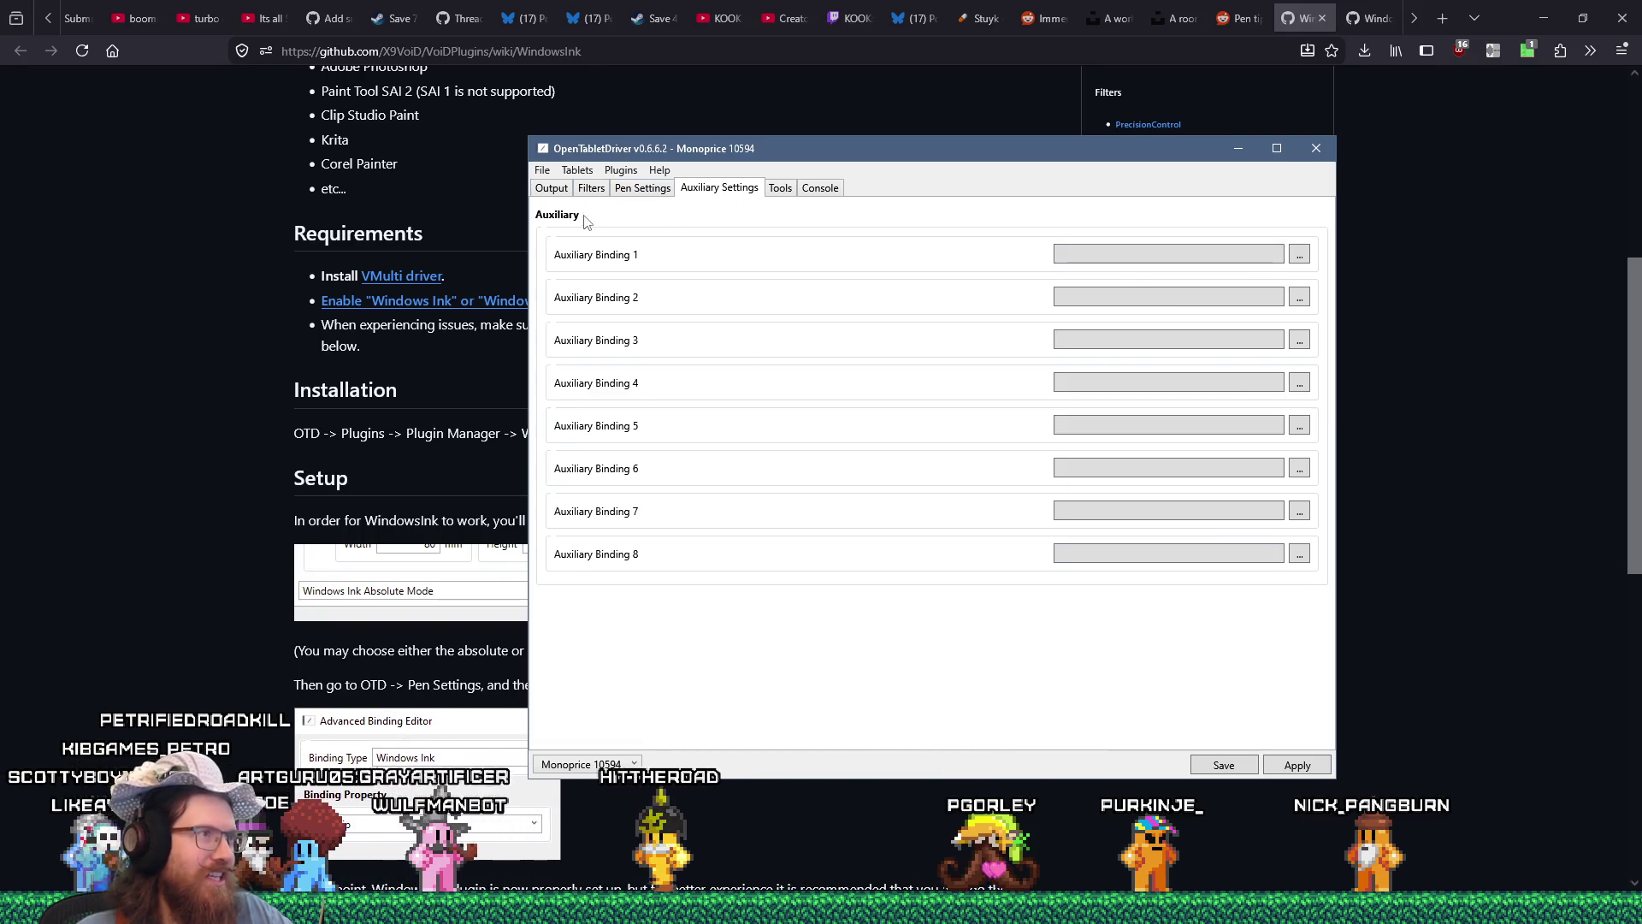
pyautogui.click(638, 188)
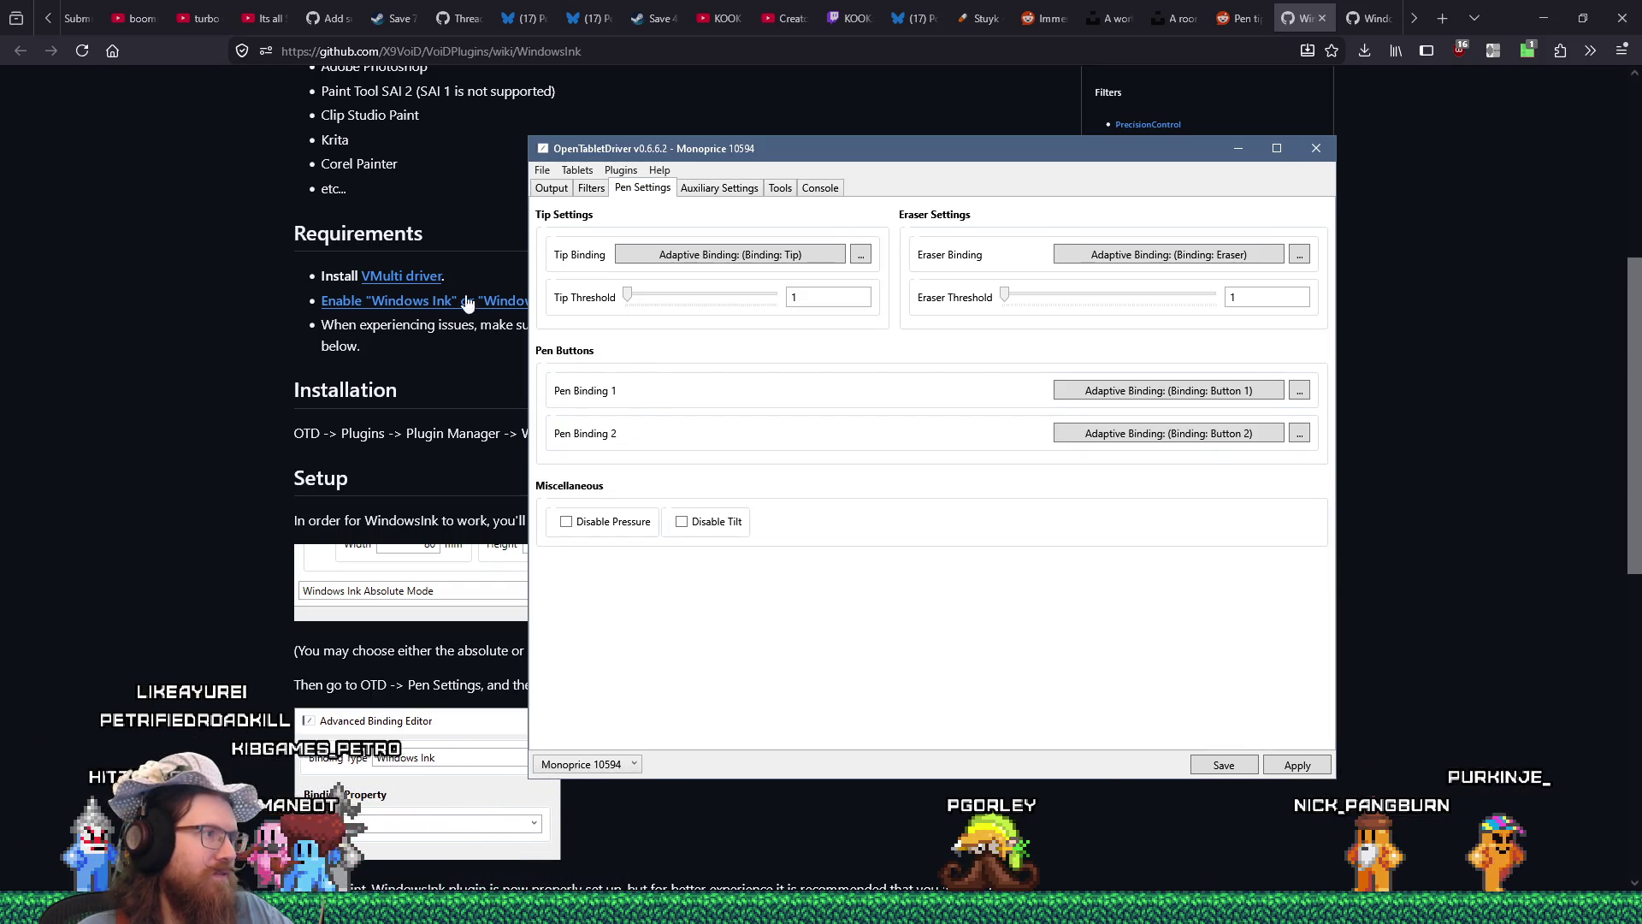
# Open the Plugin Manager and check the Windows Ink 0.5.1 plugin entry.
pyautogui.moveTo(681, 158); pyautogui.dragTo(843, 186)
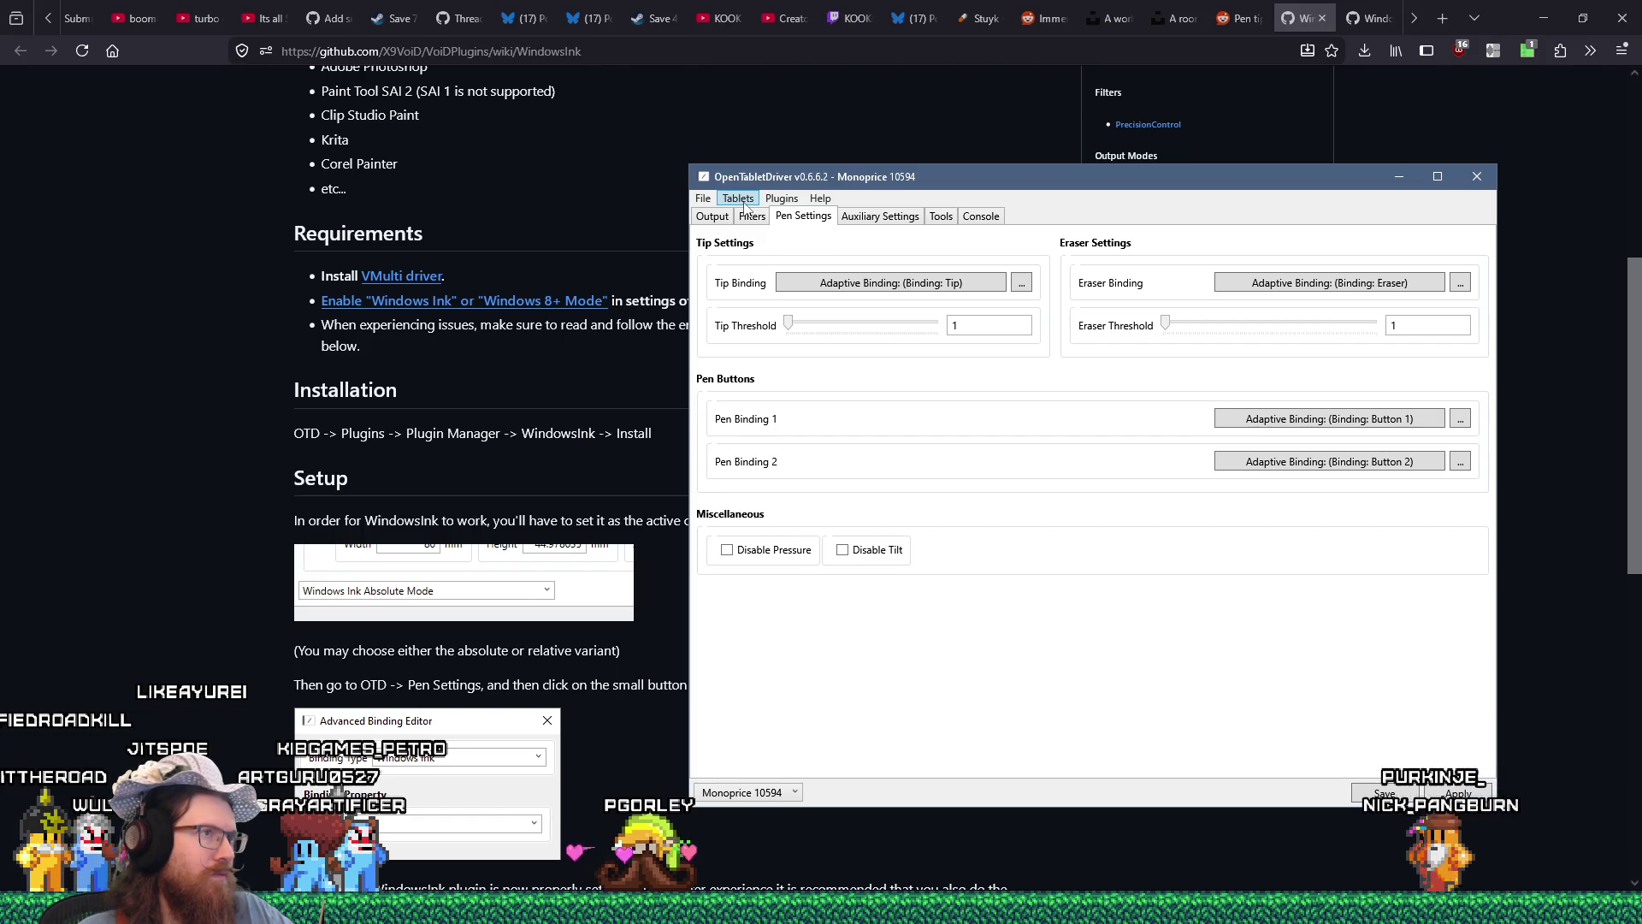
pyautogui.click(782, 199)
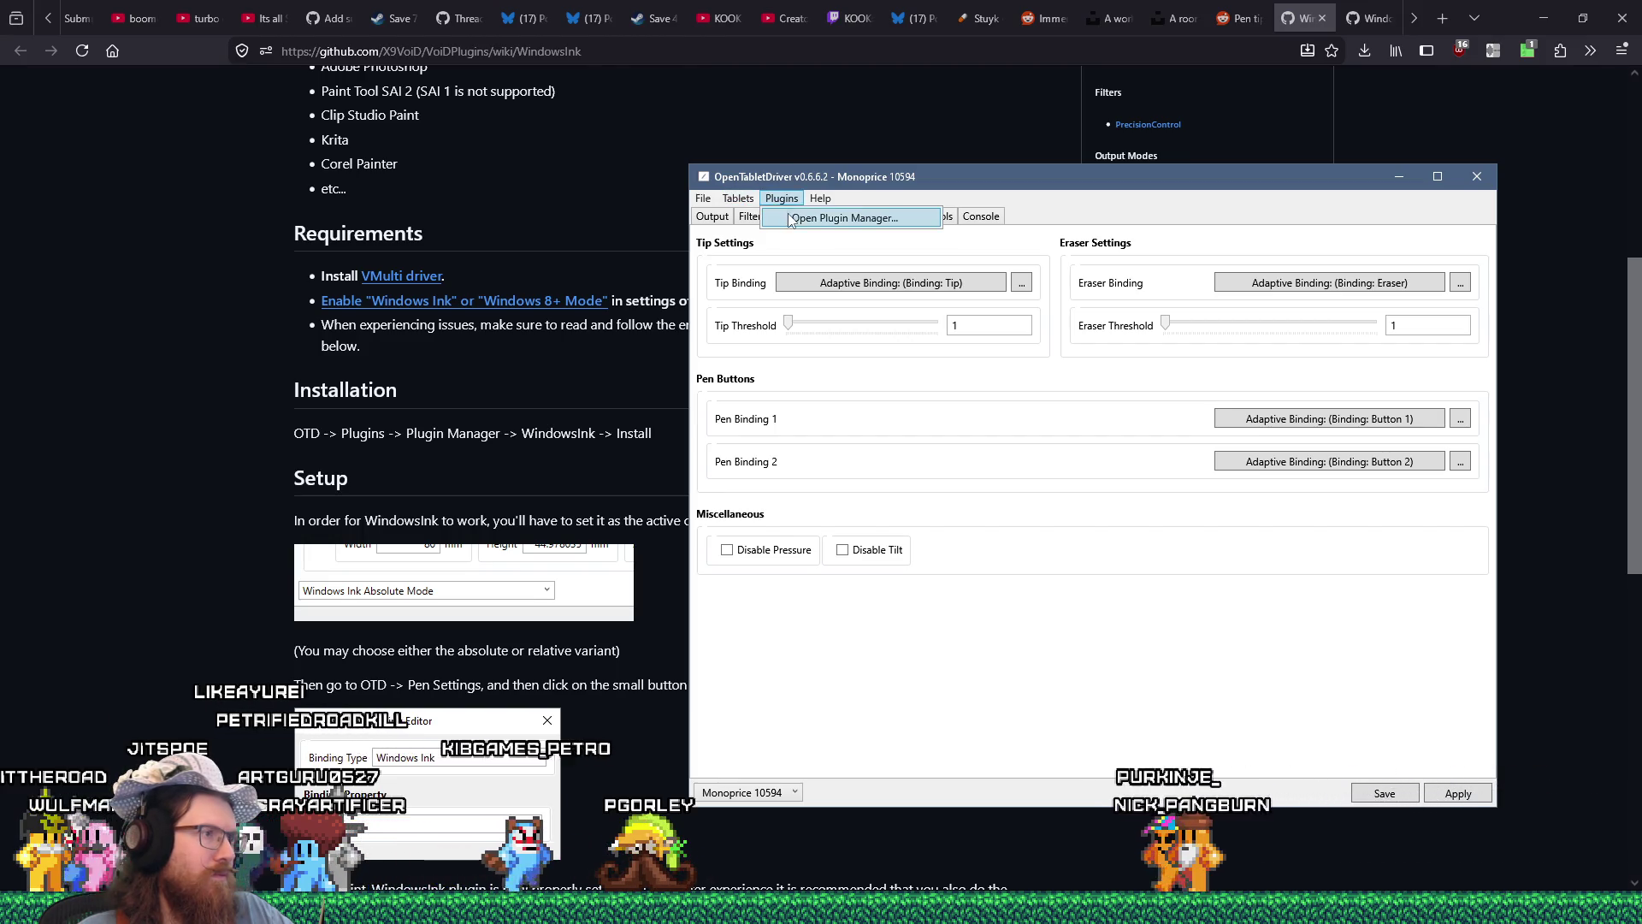
pyautogui.click(843, 218)
pyautogui.click(808, 224)
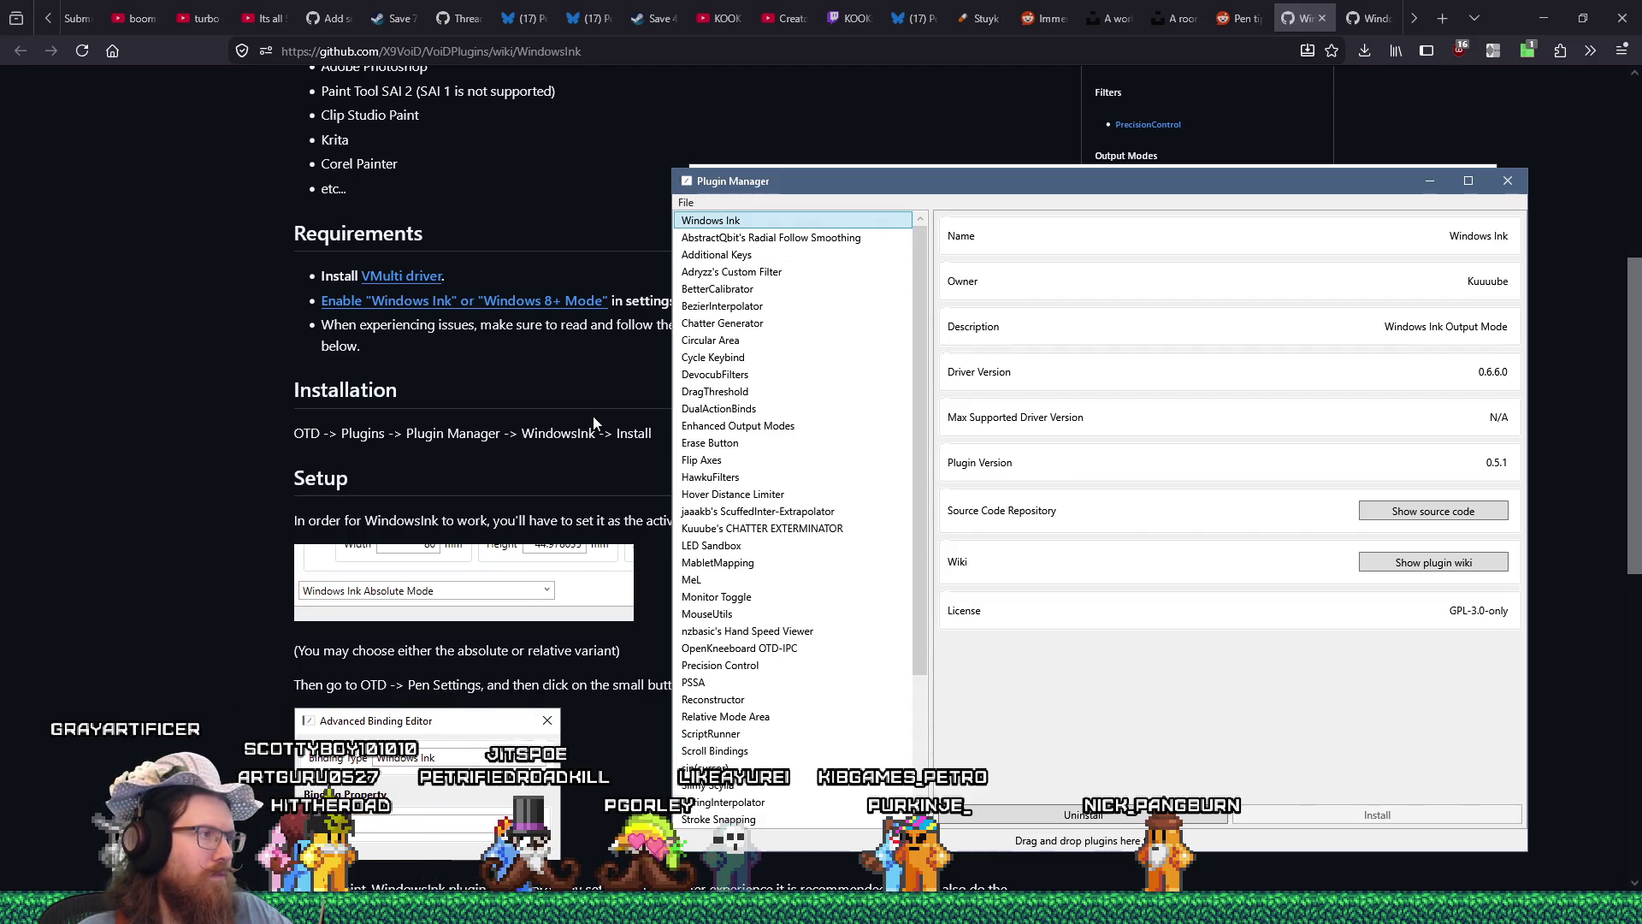
pyautogui.scroll(-2, 592, 416)
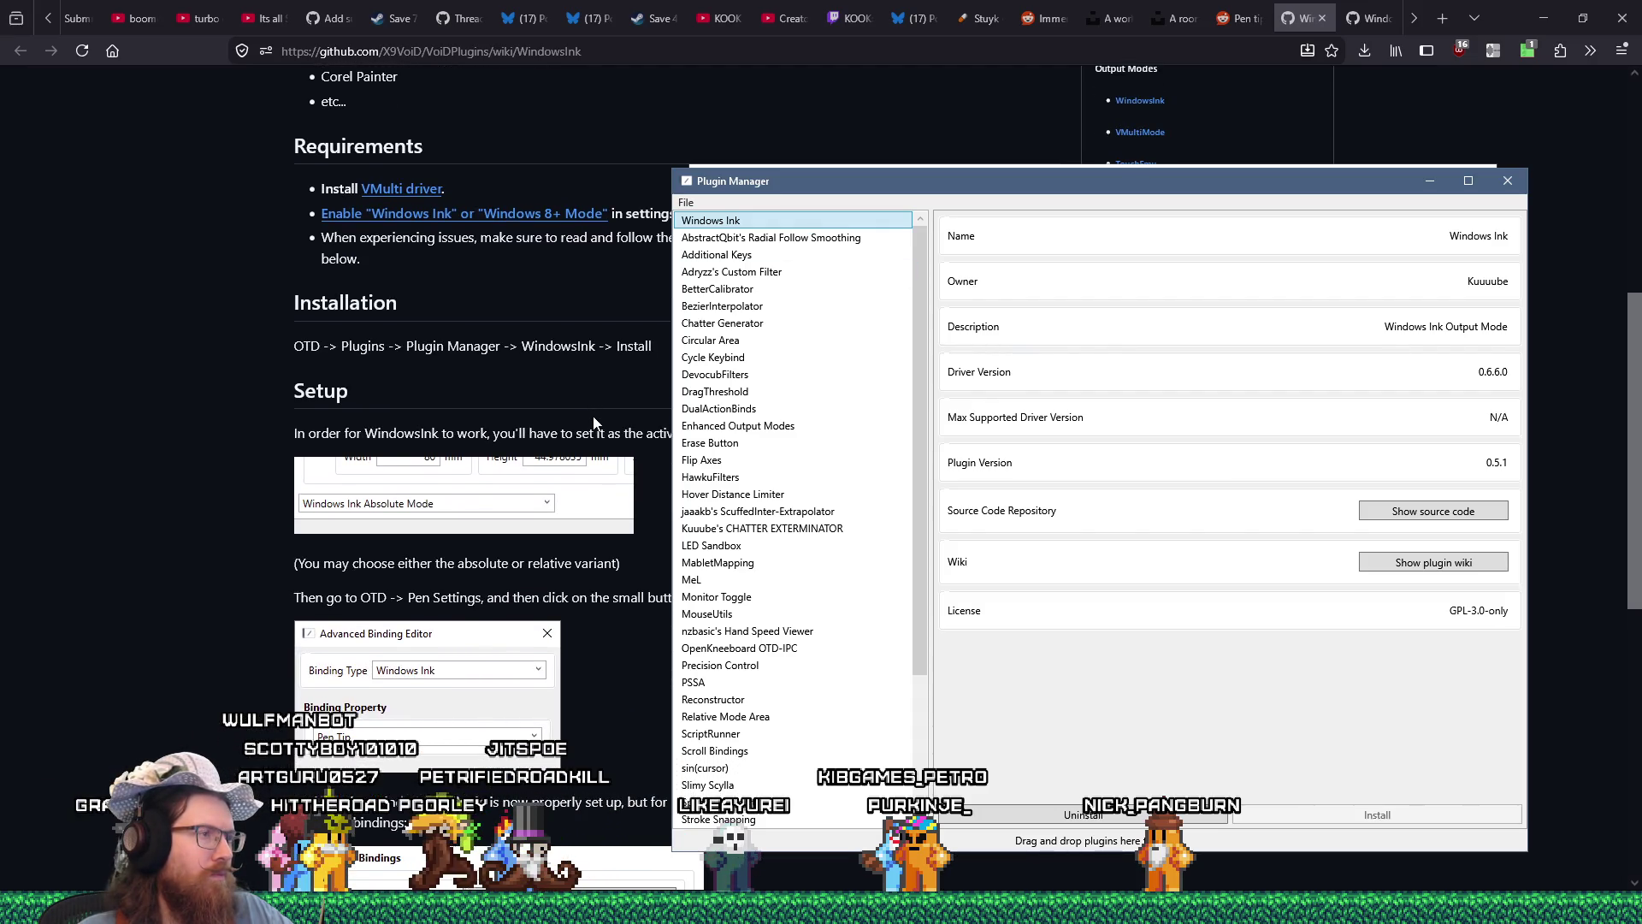
# Highlight the wiki sentence about setting the active output mode.
pyautogui.moveTo(760, 180); pyautogui.dragTo(952, 178)
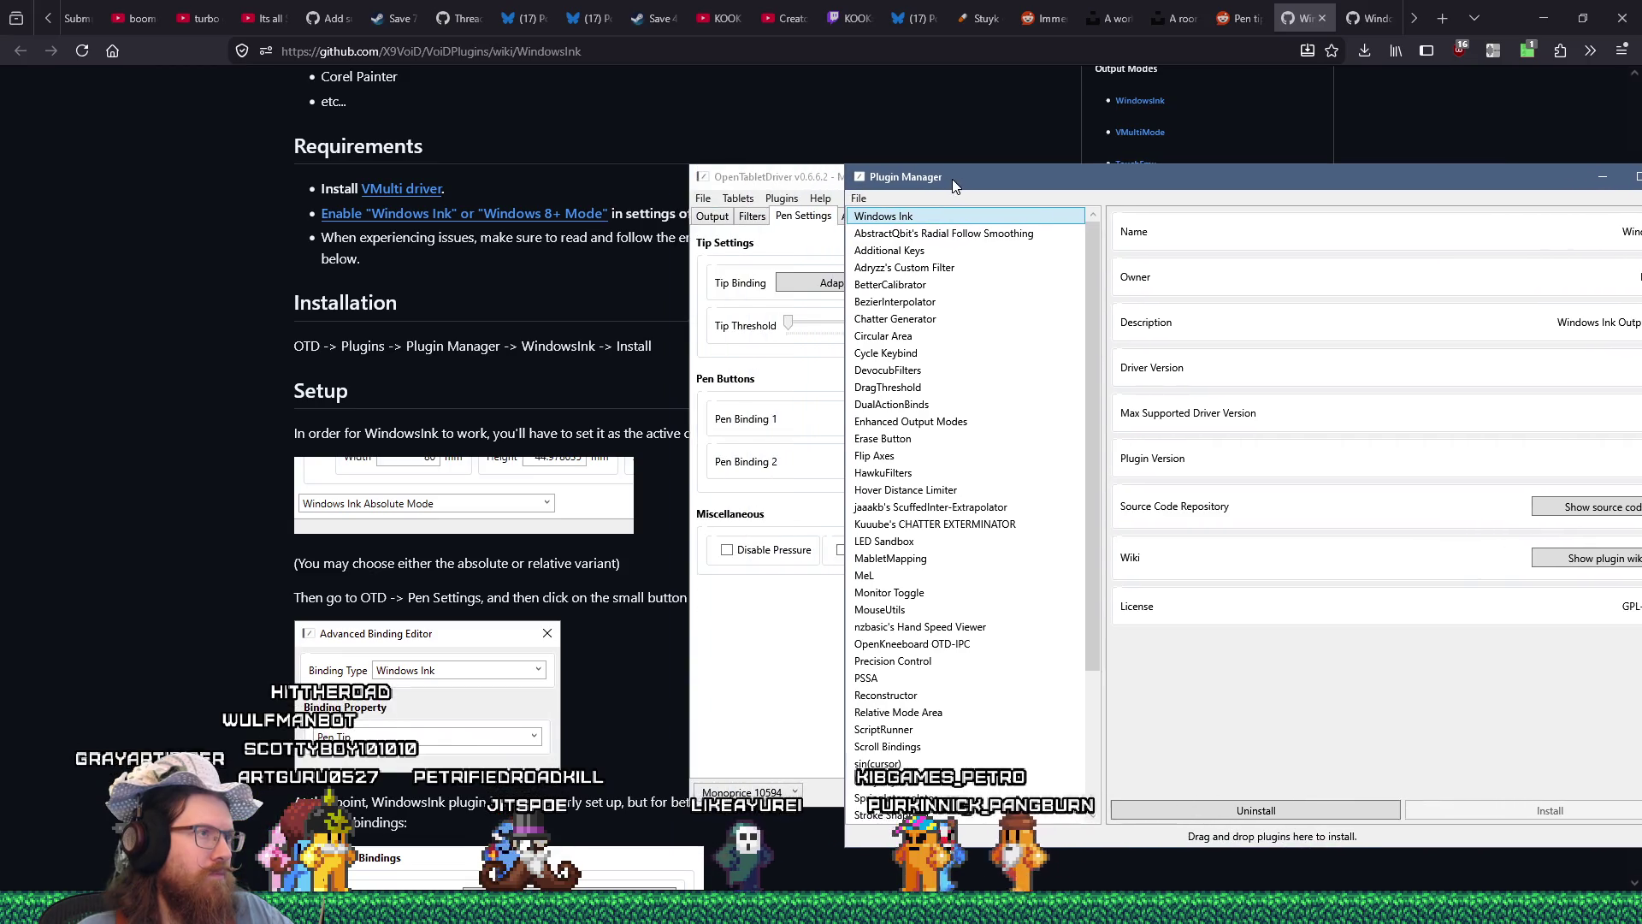
pyautogui.click(634, 362)
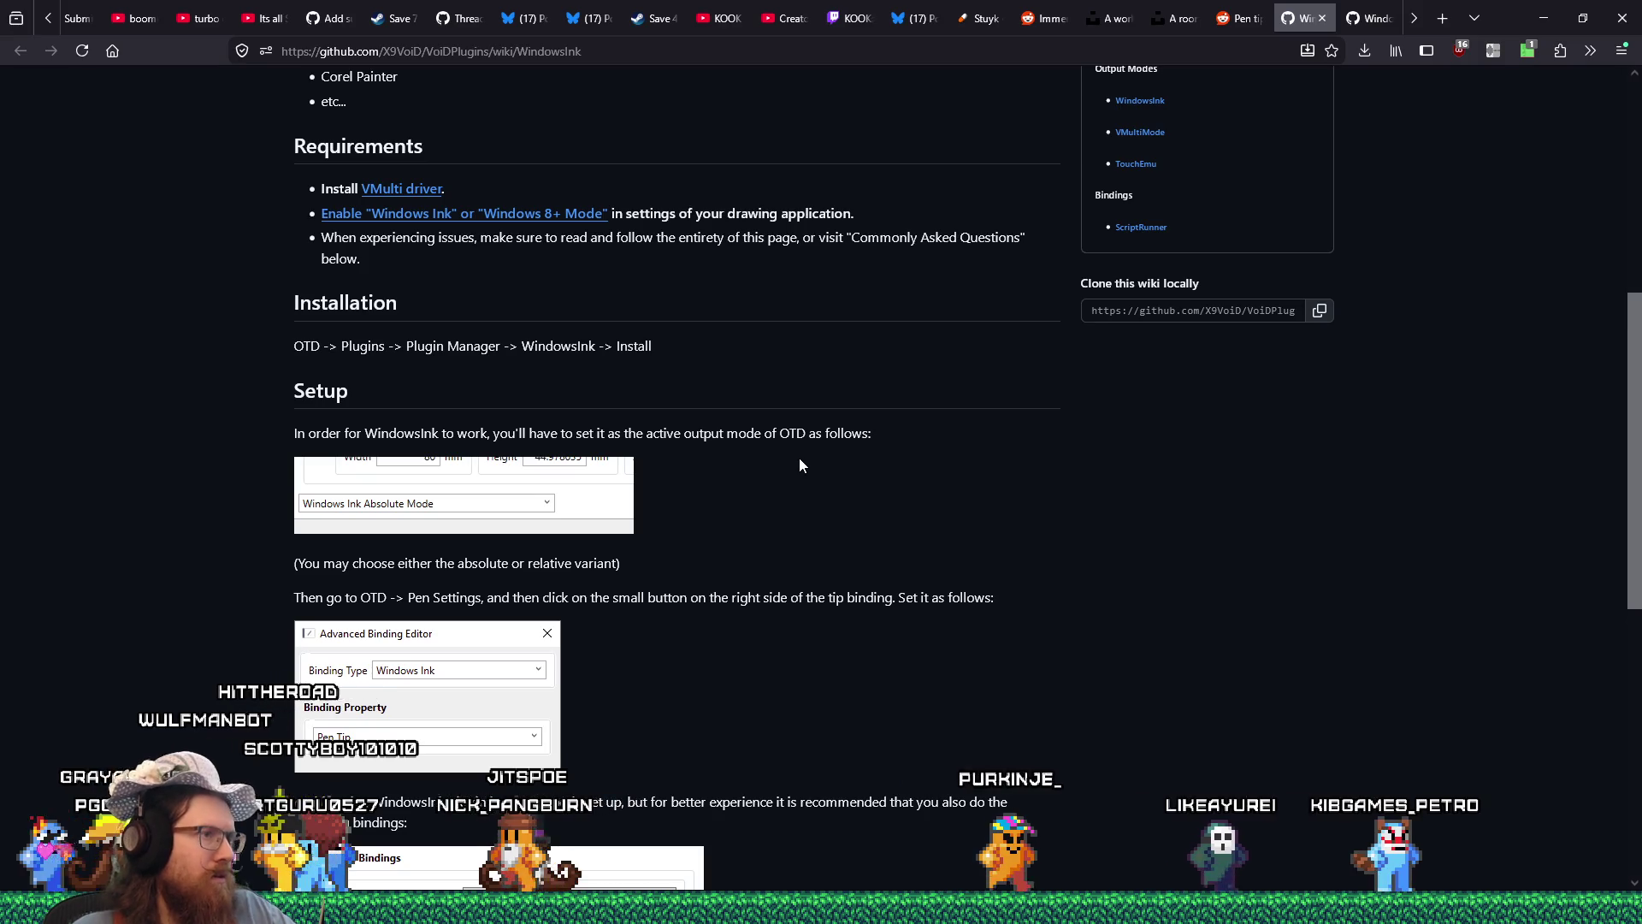
pyautogui.moveTo(392, 433); pyautogui.dragTo(875, 442)
# Close the Plugin Manager and view the driver's console log.
pyautogui.hotkey('alt', 'Tab')
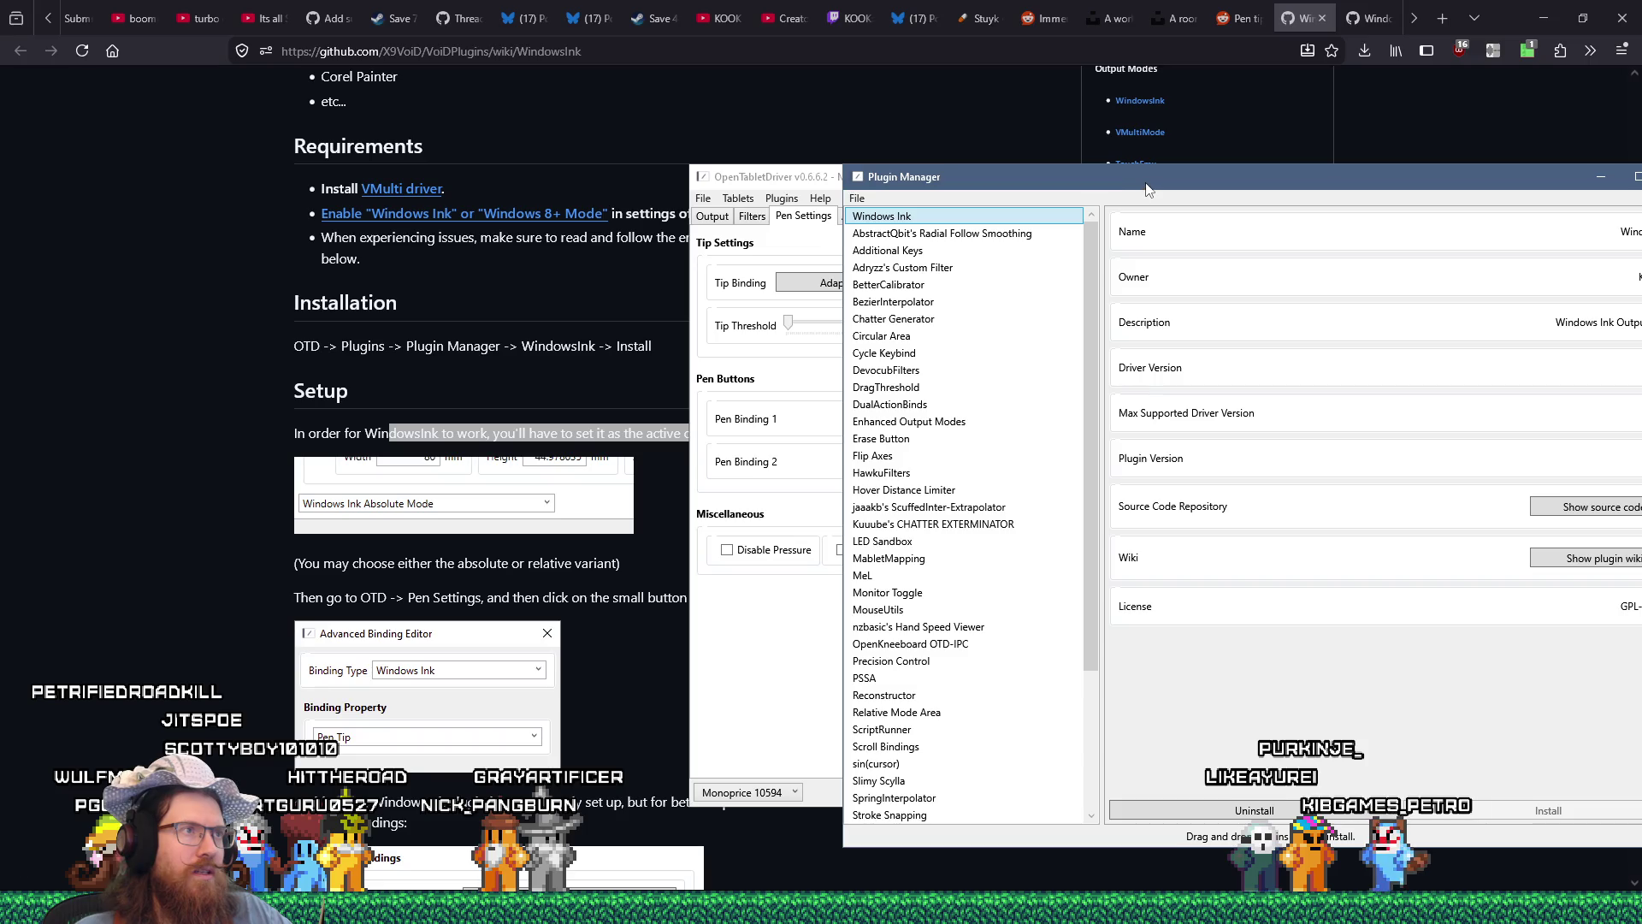
pyautogui.moveTo(1151, 187)
pyautogui.mouseDown()
pyautogui.moveTo(1064, 871)
pyautogui.moveTo(1080, 759)
pyautogui.moveTo(817, 17)
pyautogui.mouseUp()
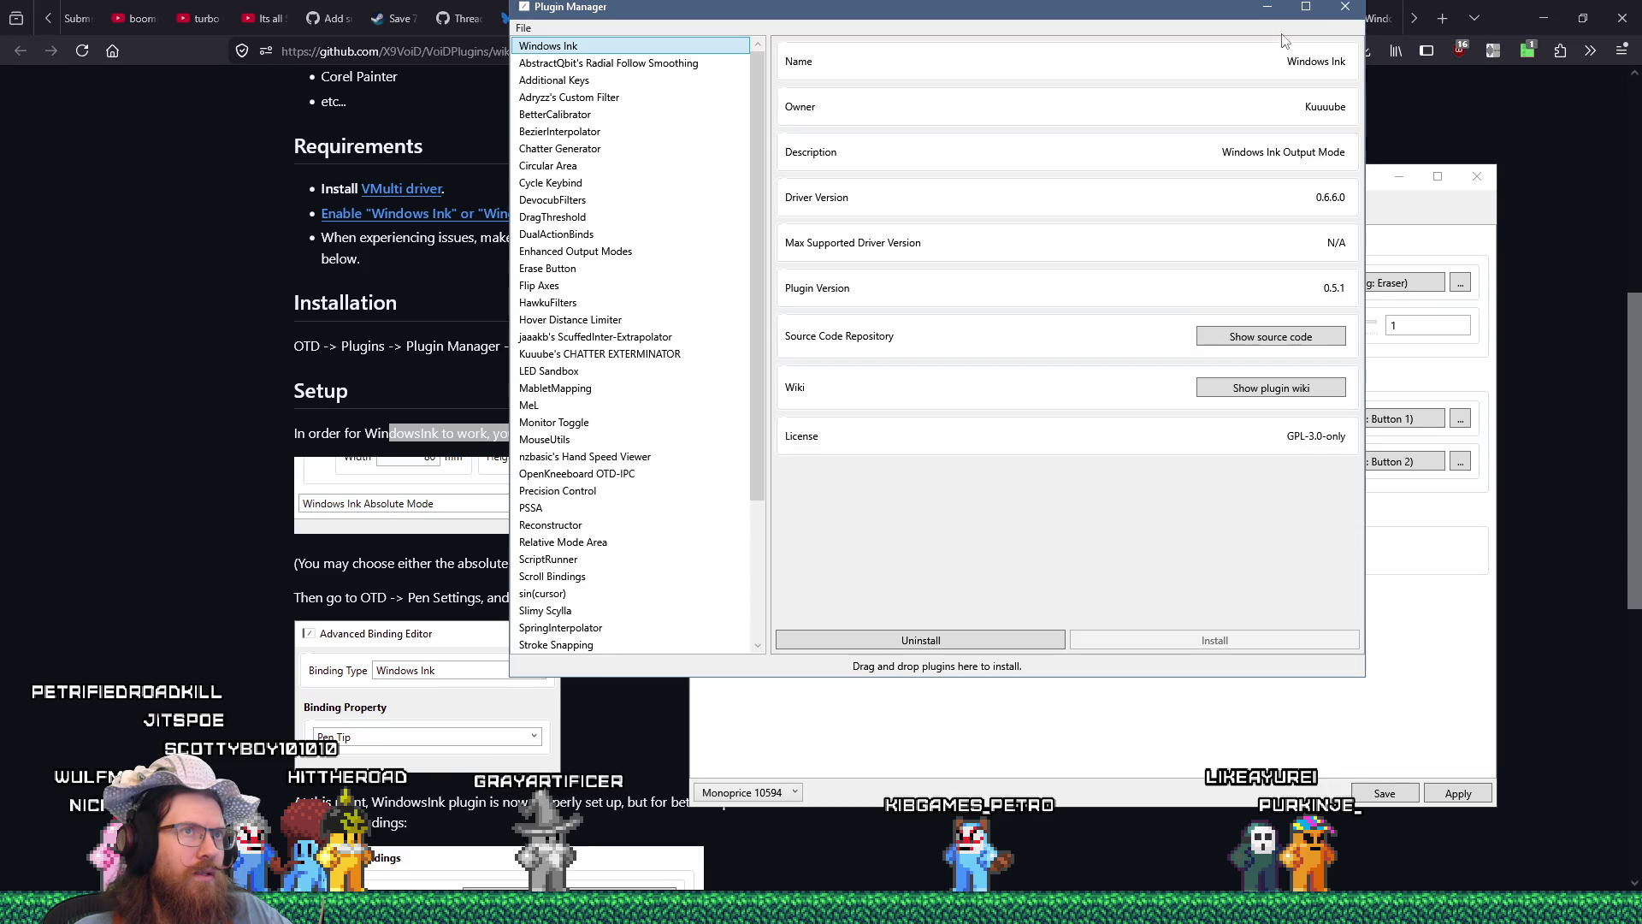
pyautogui.click(1353, 7)
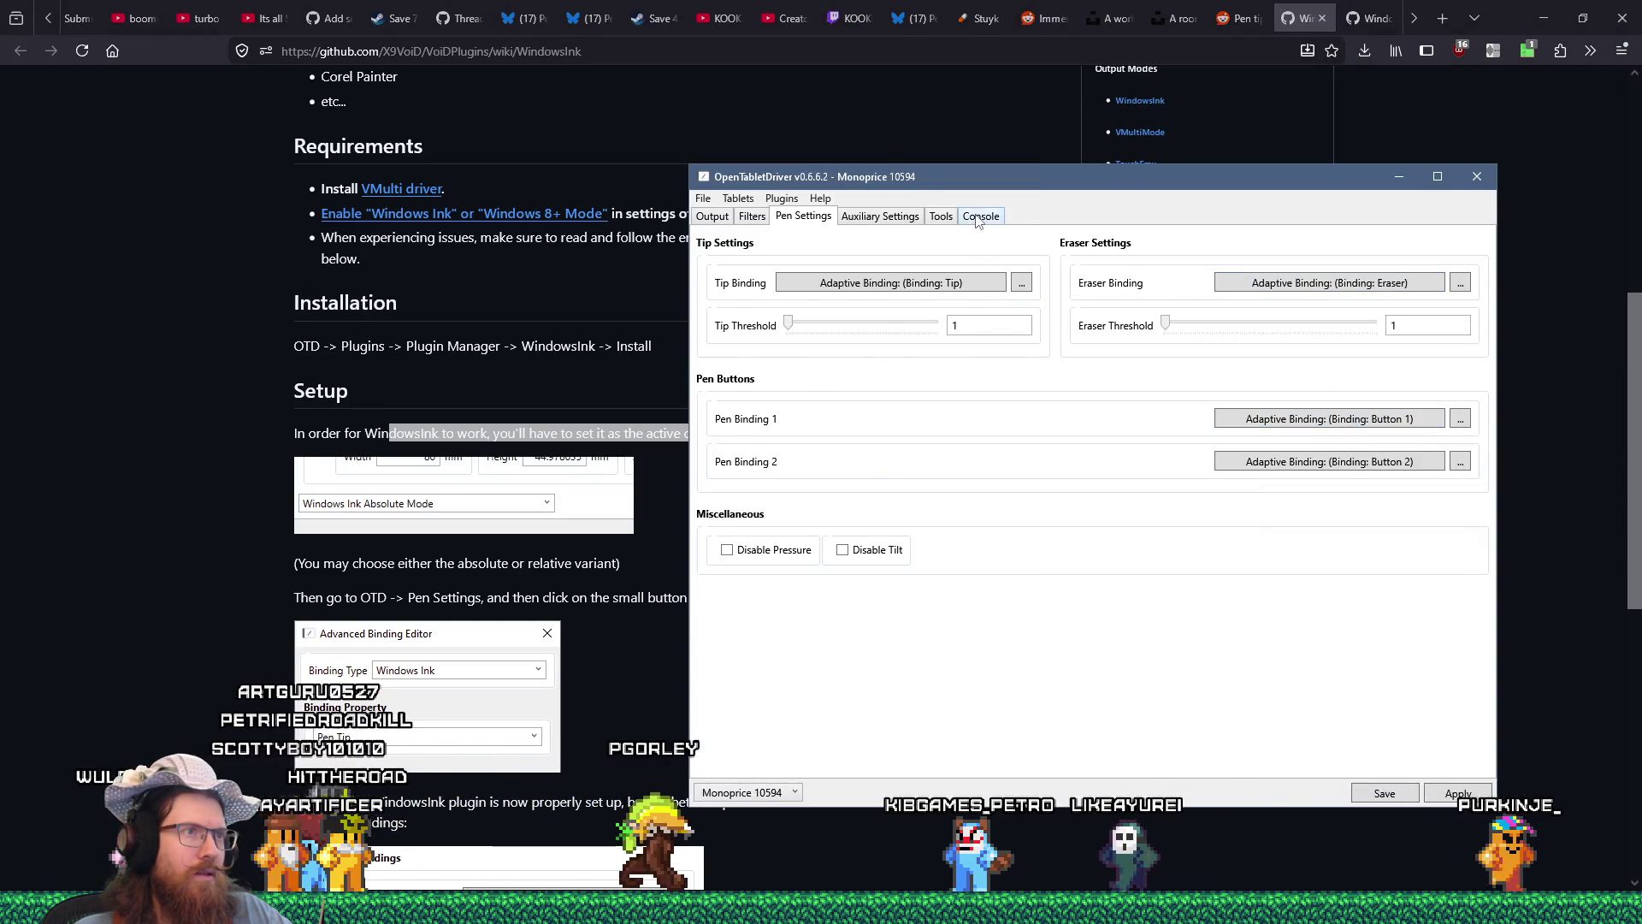
pyautogui.click(980, 216)
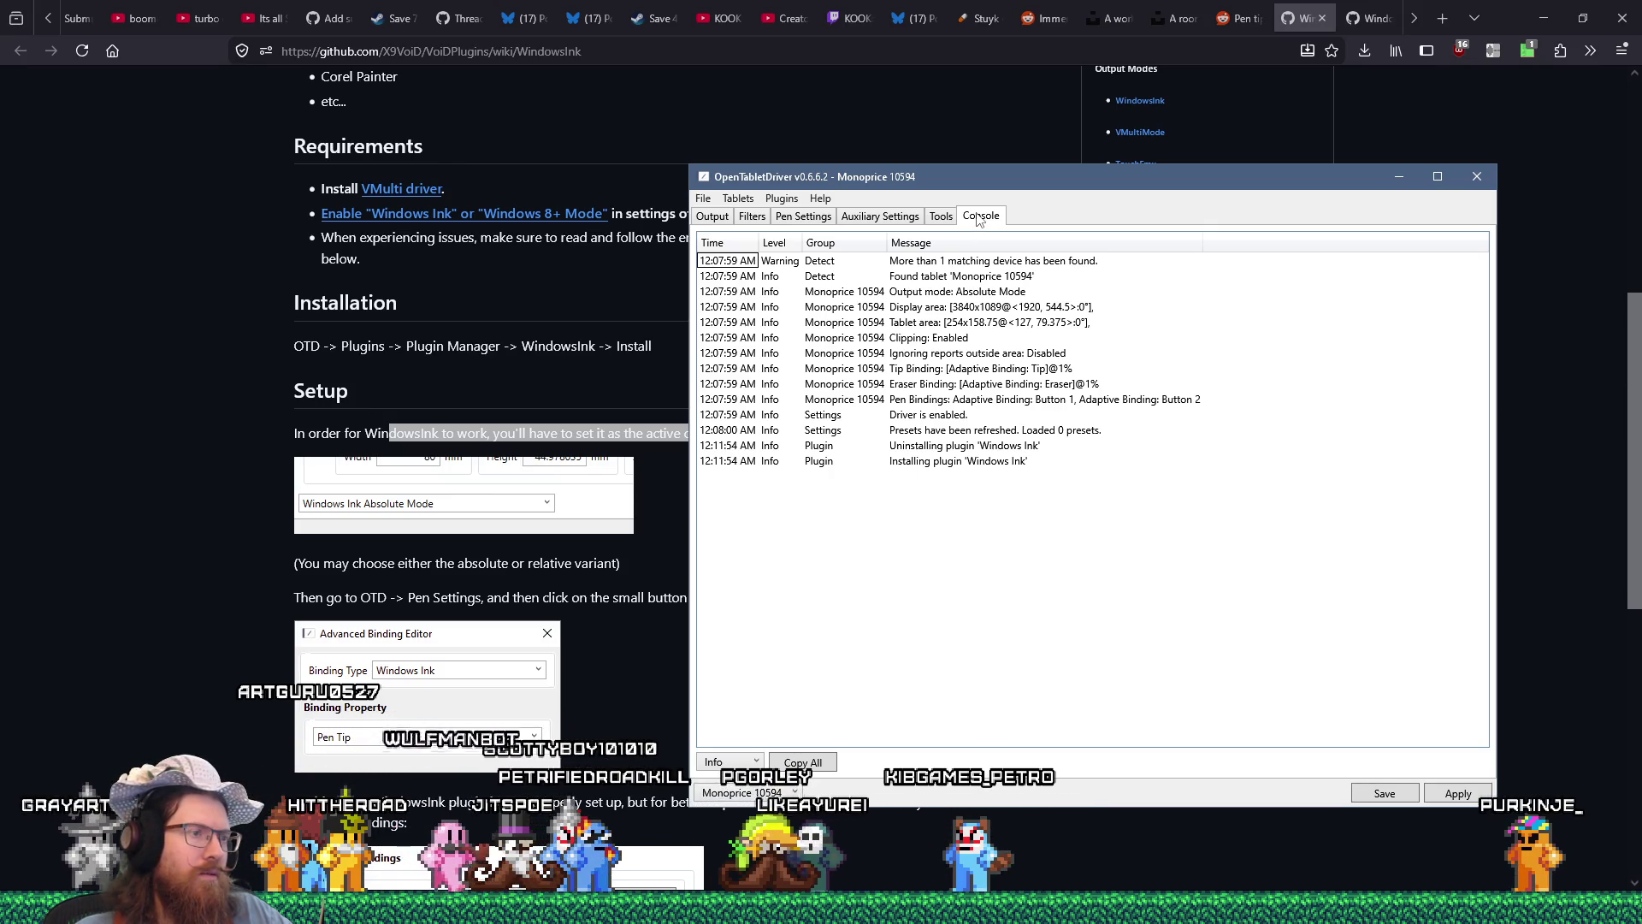
# Set the output mode on the Output tab to Windows Ink Absolute Mode.
pyautogui.click(941, 216)
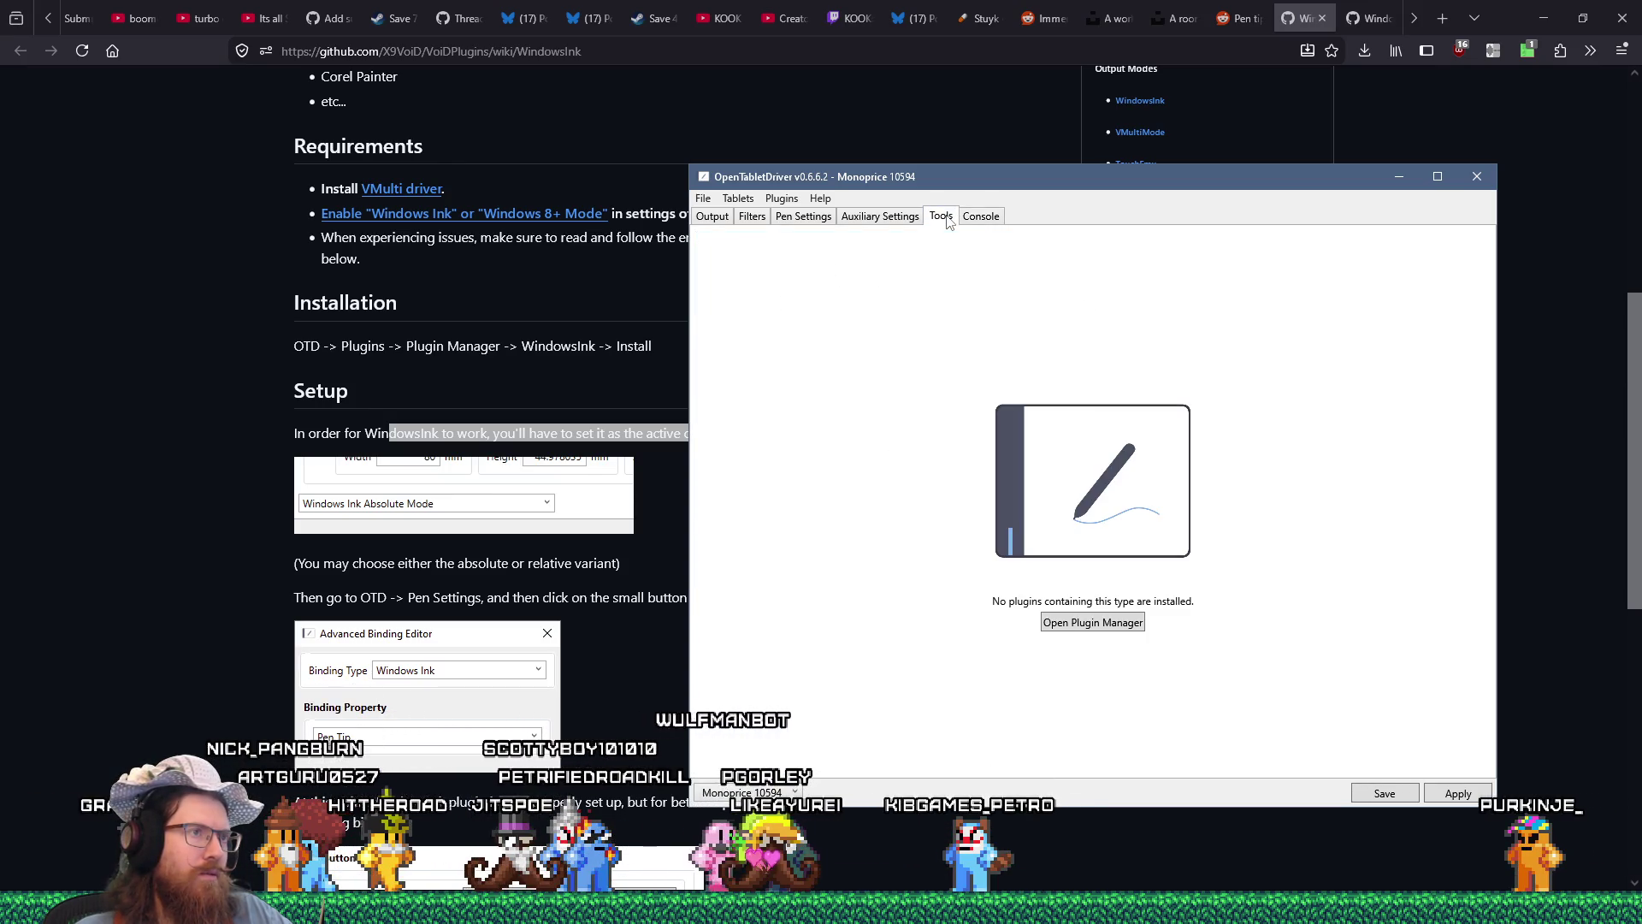
pyautogui.click(909, 216)
pyautogui.click(803, 216)
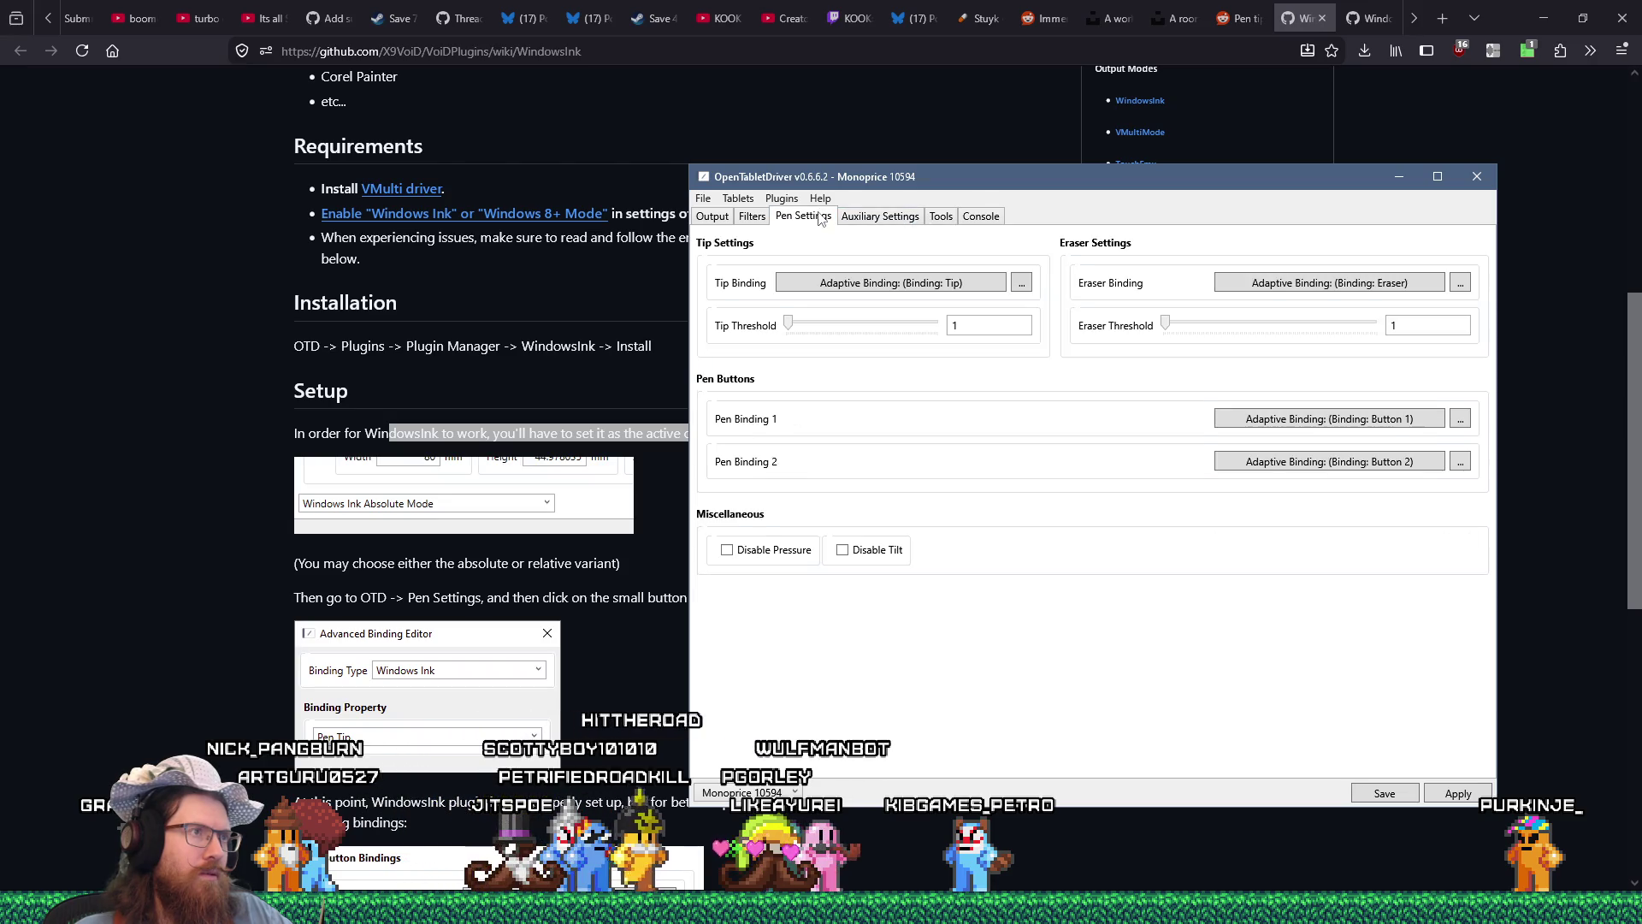
pyautogui.click(752, 217)
pyautogui.click(710, 216)
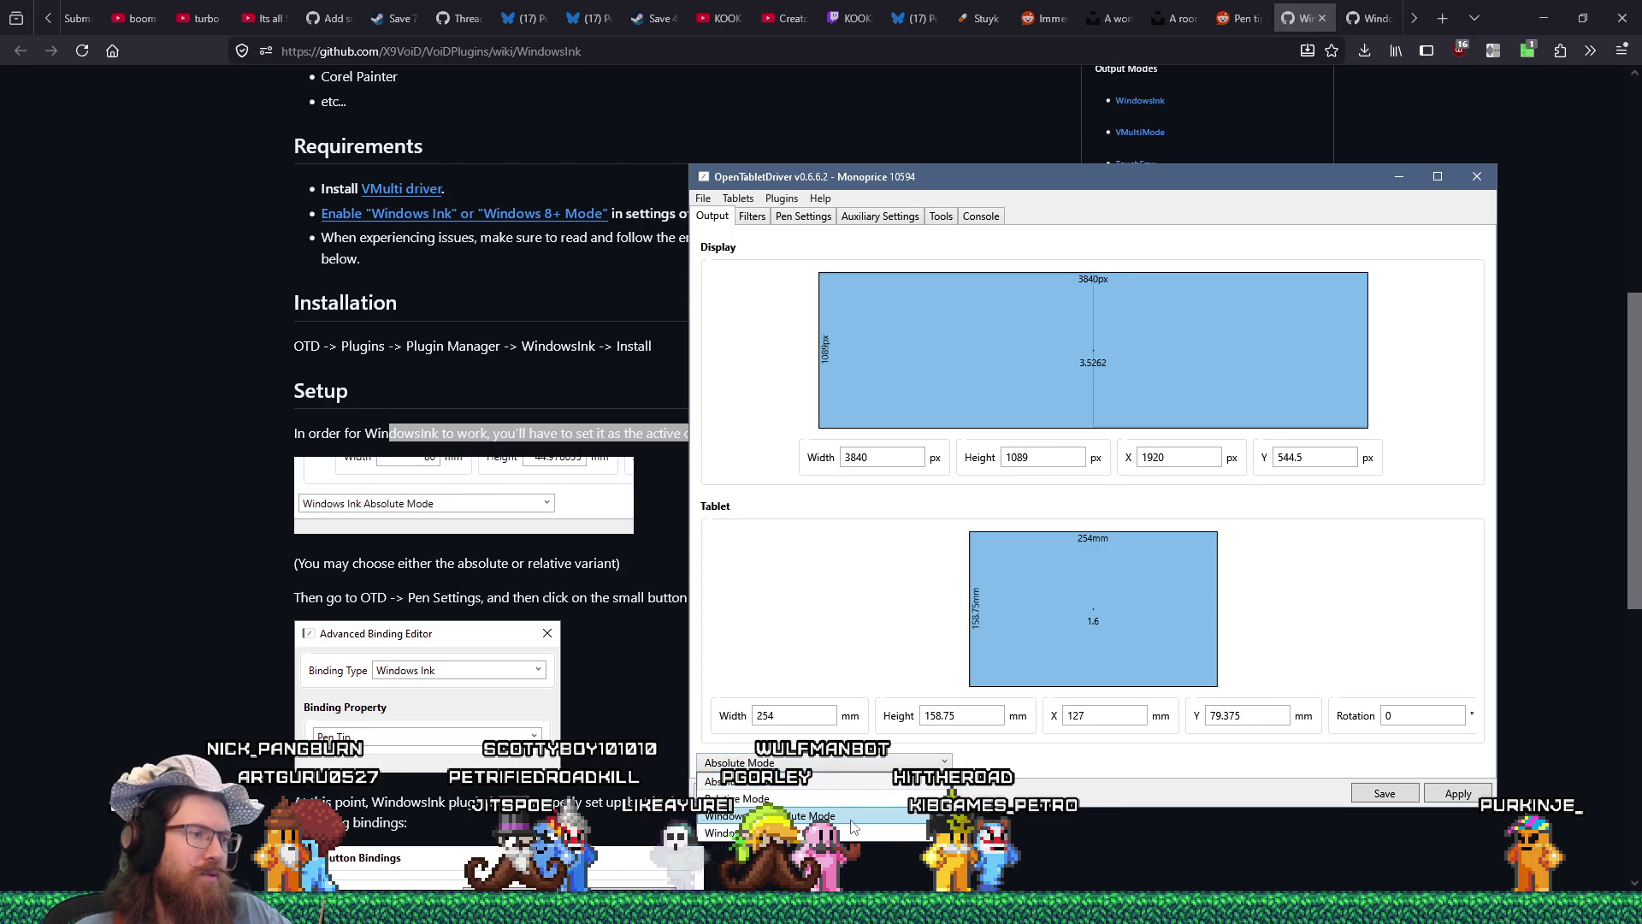
pyautogui.click(852, 817)
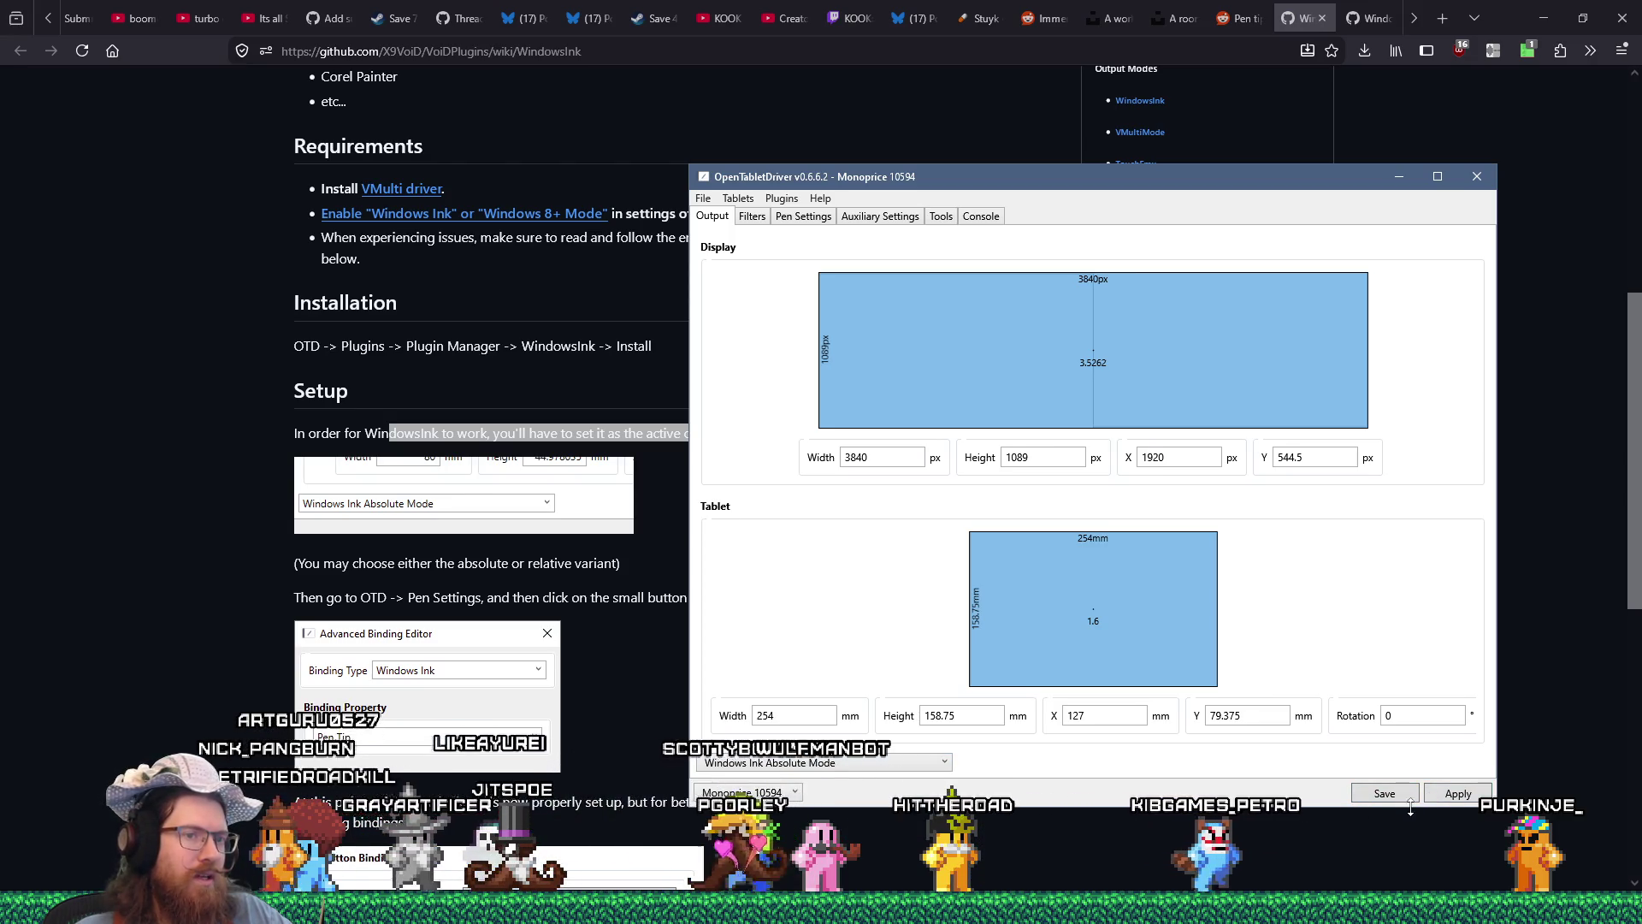
pyautogui.press('super+Tab')
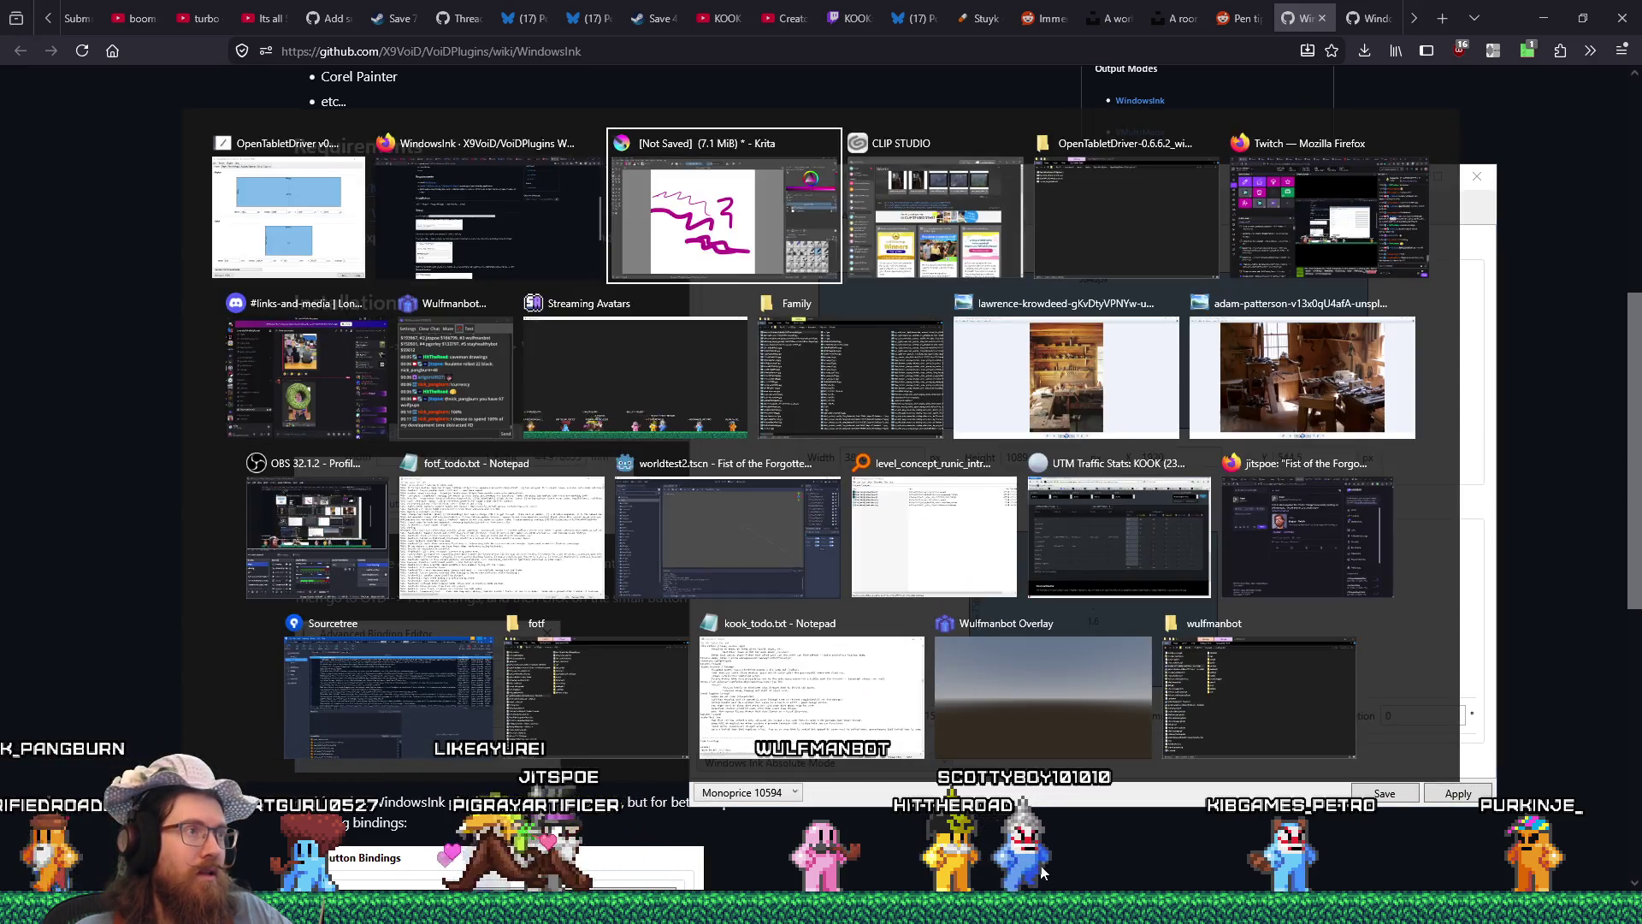
# Back in Krita, draw a test arc and a short vertical stroke on the right.
pyautogui.press('Return')
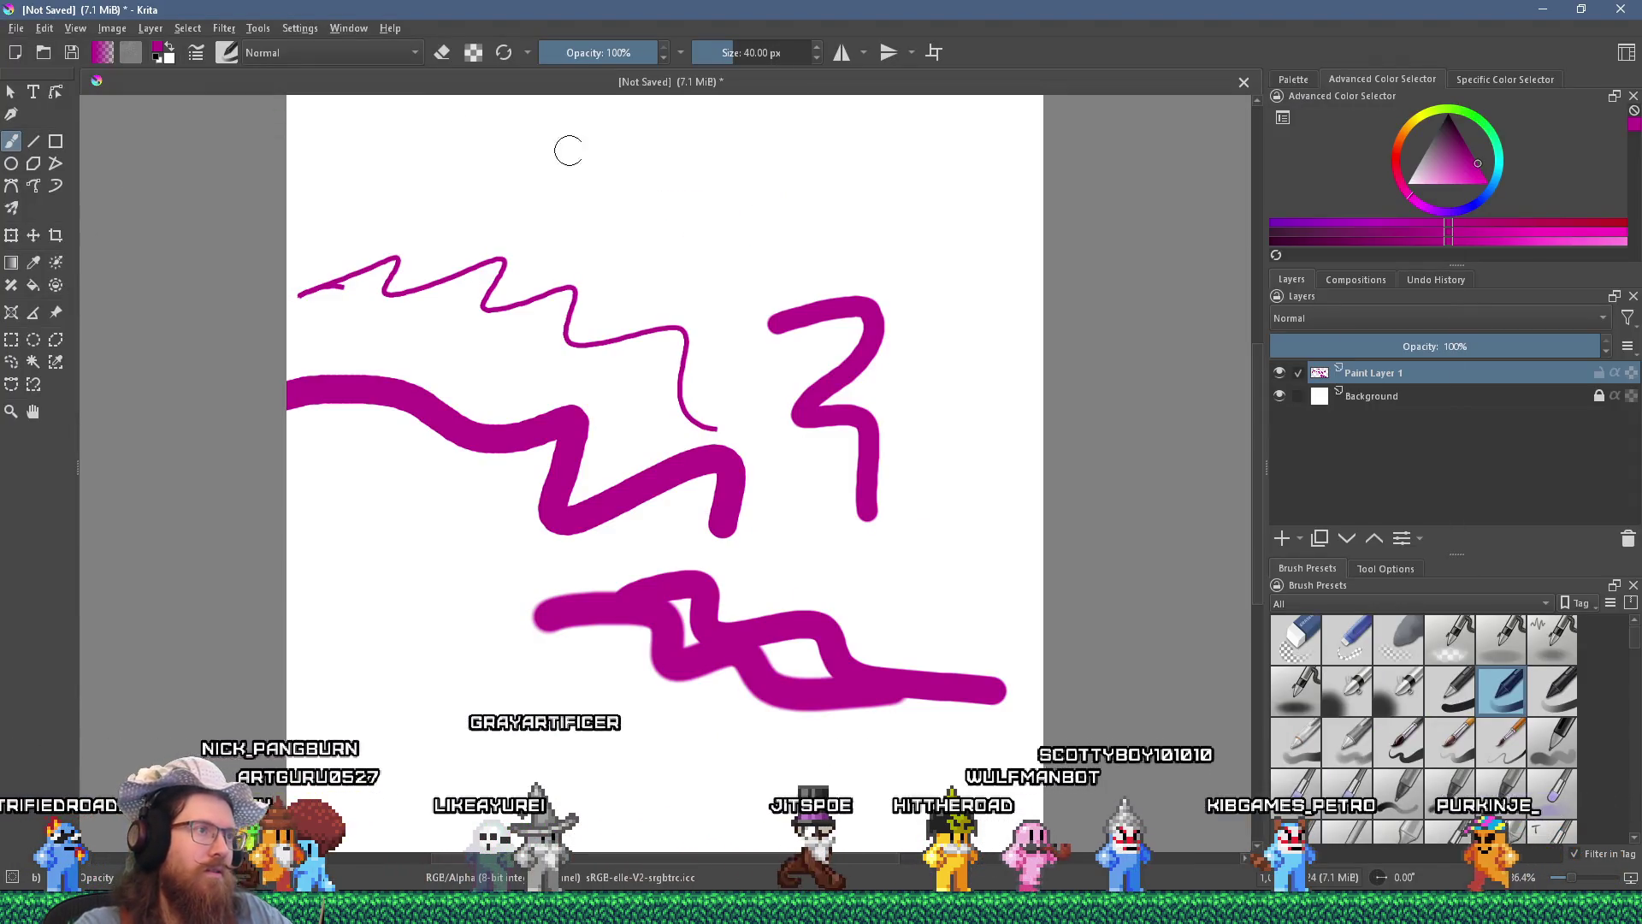
pyautogui.moveTo(700, 215)
pyautogui.mouseDown()
pyautogui.moveTo(898, 244)
pyautogui.moveTo(922, 270)
pyautogui.mouseUp()
pyautogui.moveTo(940, 316); pyautogui.dragTo(954, 395)
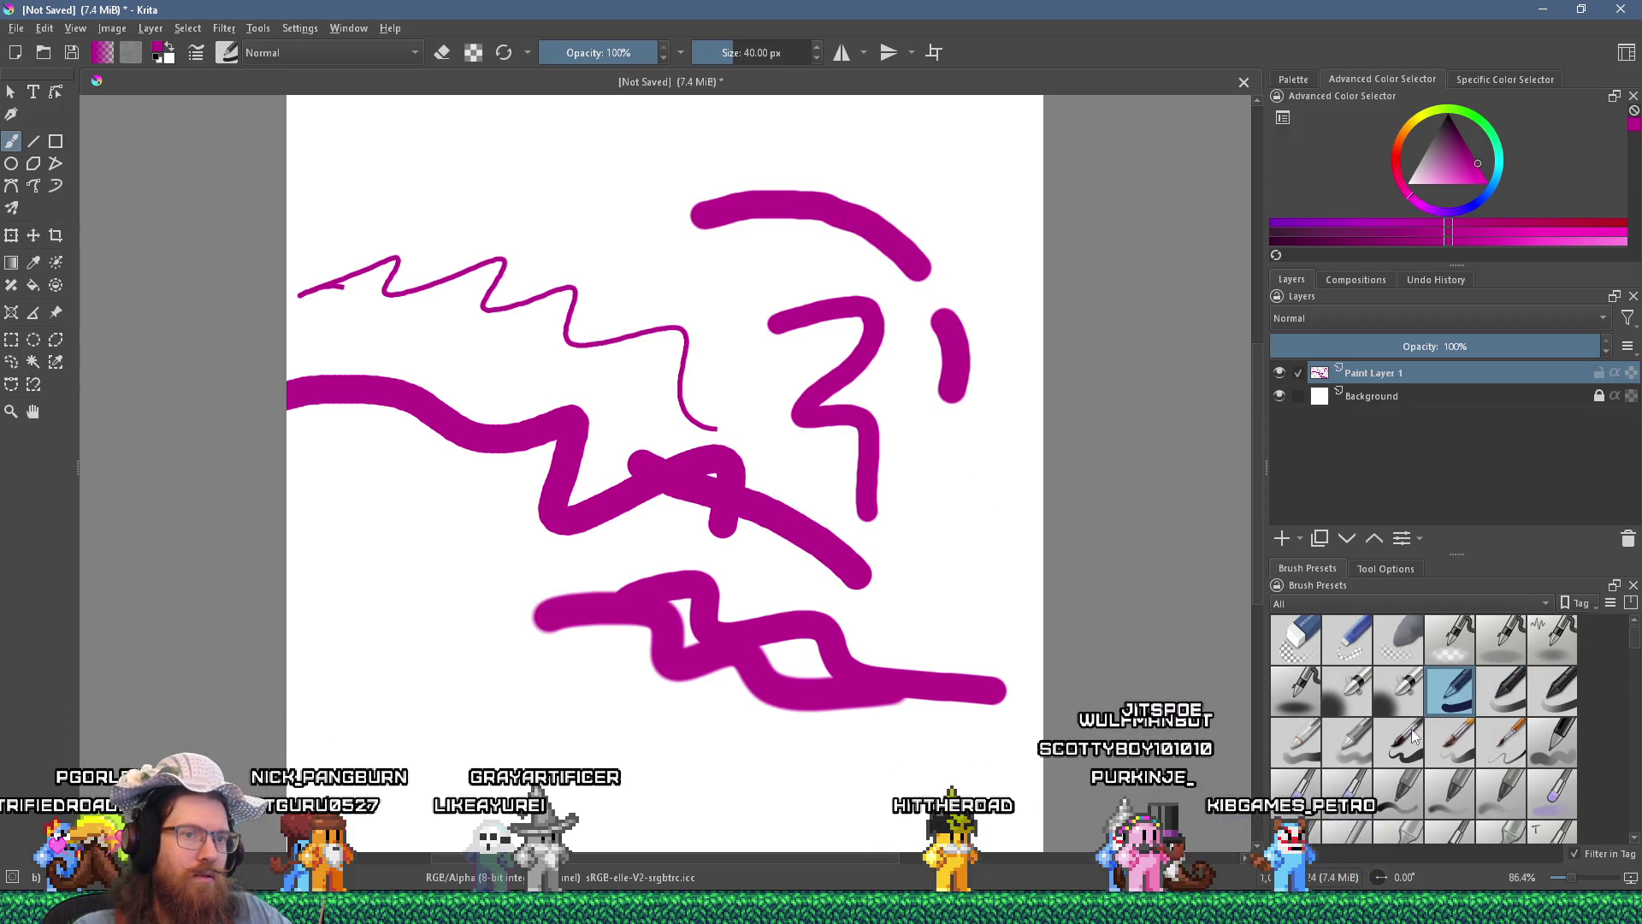
# Paint thick magenta strokes with a 50 px brush preset, then close the unsaved document.
pyautogui.click(1533, 745)
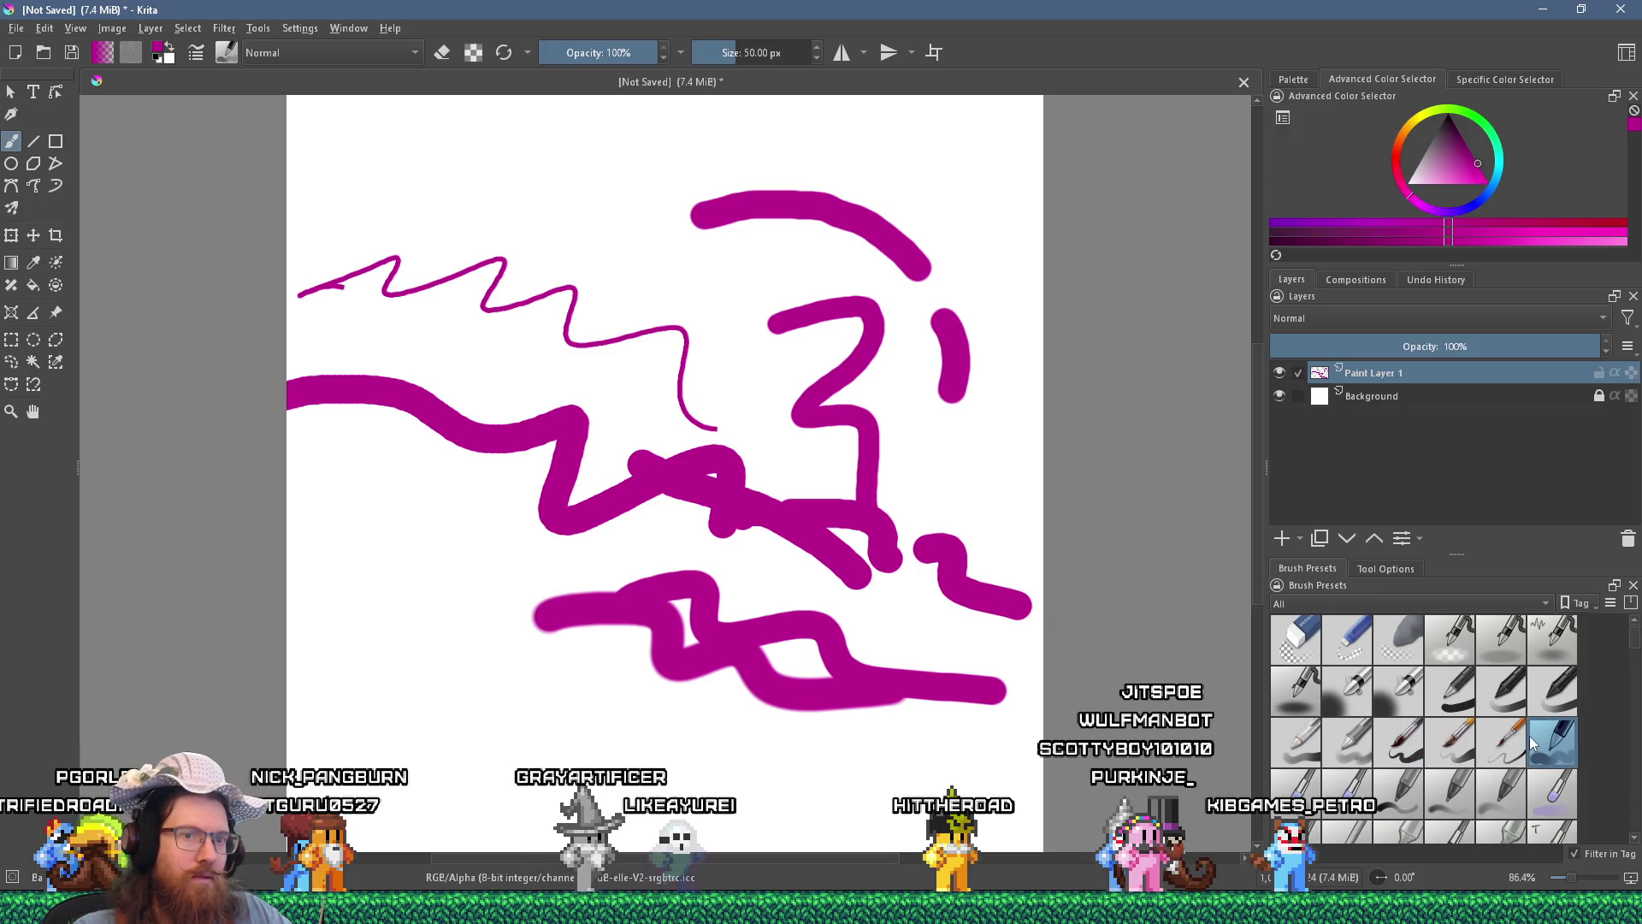
pyautogui.moveTo(505, 229)
pyautogui.mouseDown()
pyautogui.moveTo(624, 291)
pyautogui.moveTo(736, 436)
pyautogui.mouseUp()
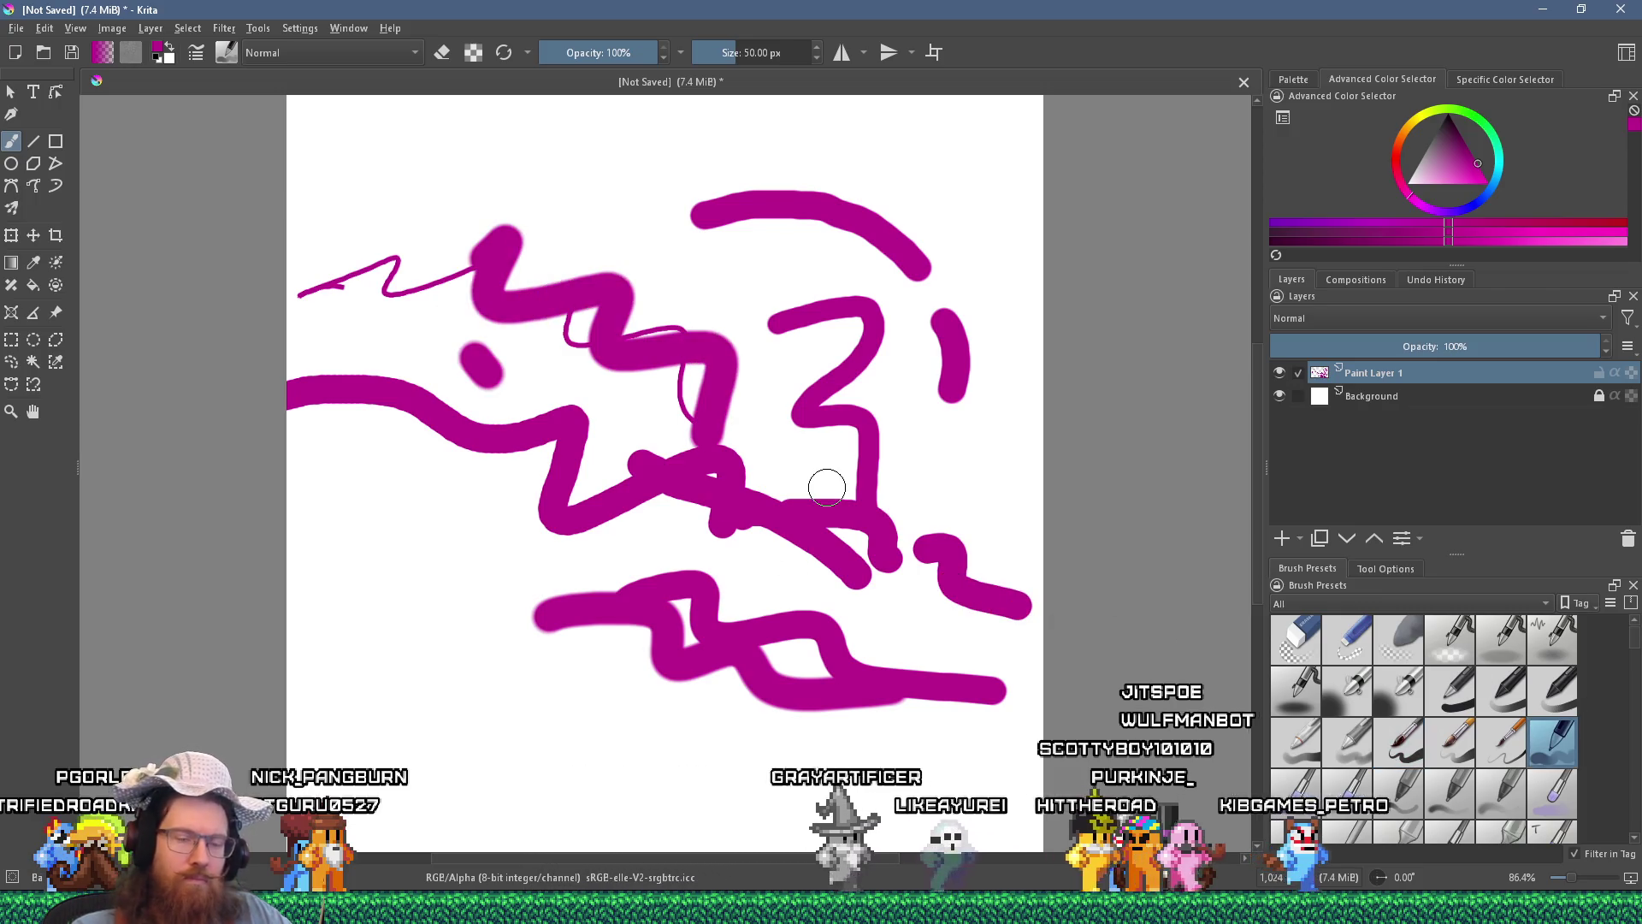
pyautogui.hotkey('alt', 'Tab')
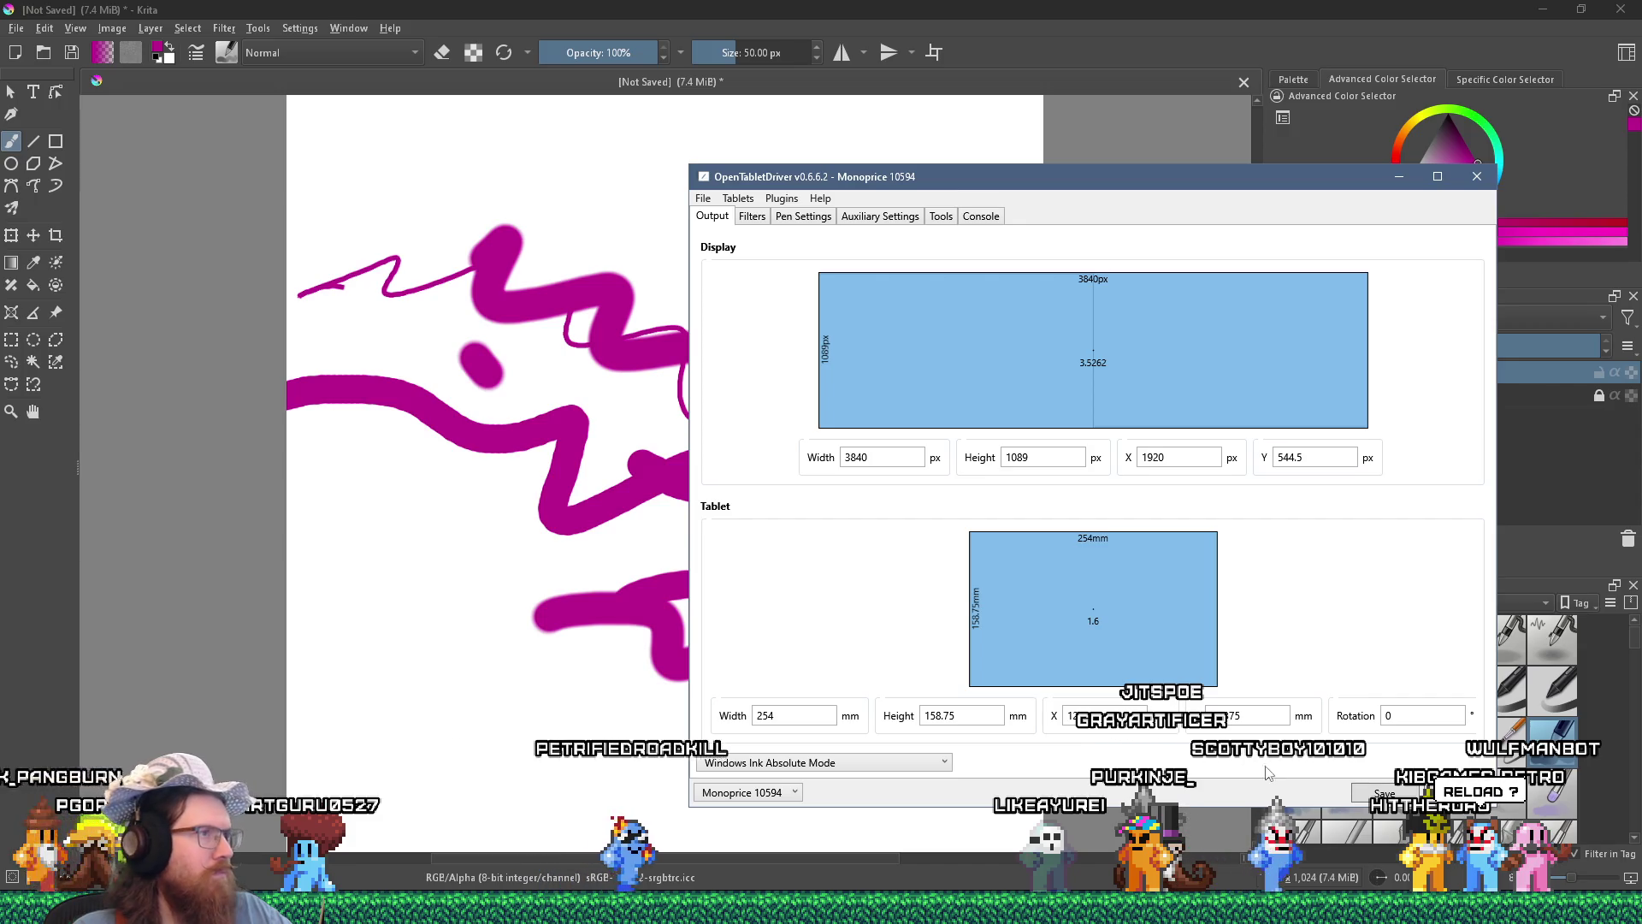
pyautogui.click(1029, 79)
pyautogui.click(1635, 7)
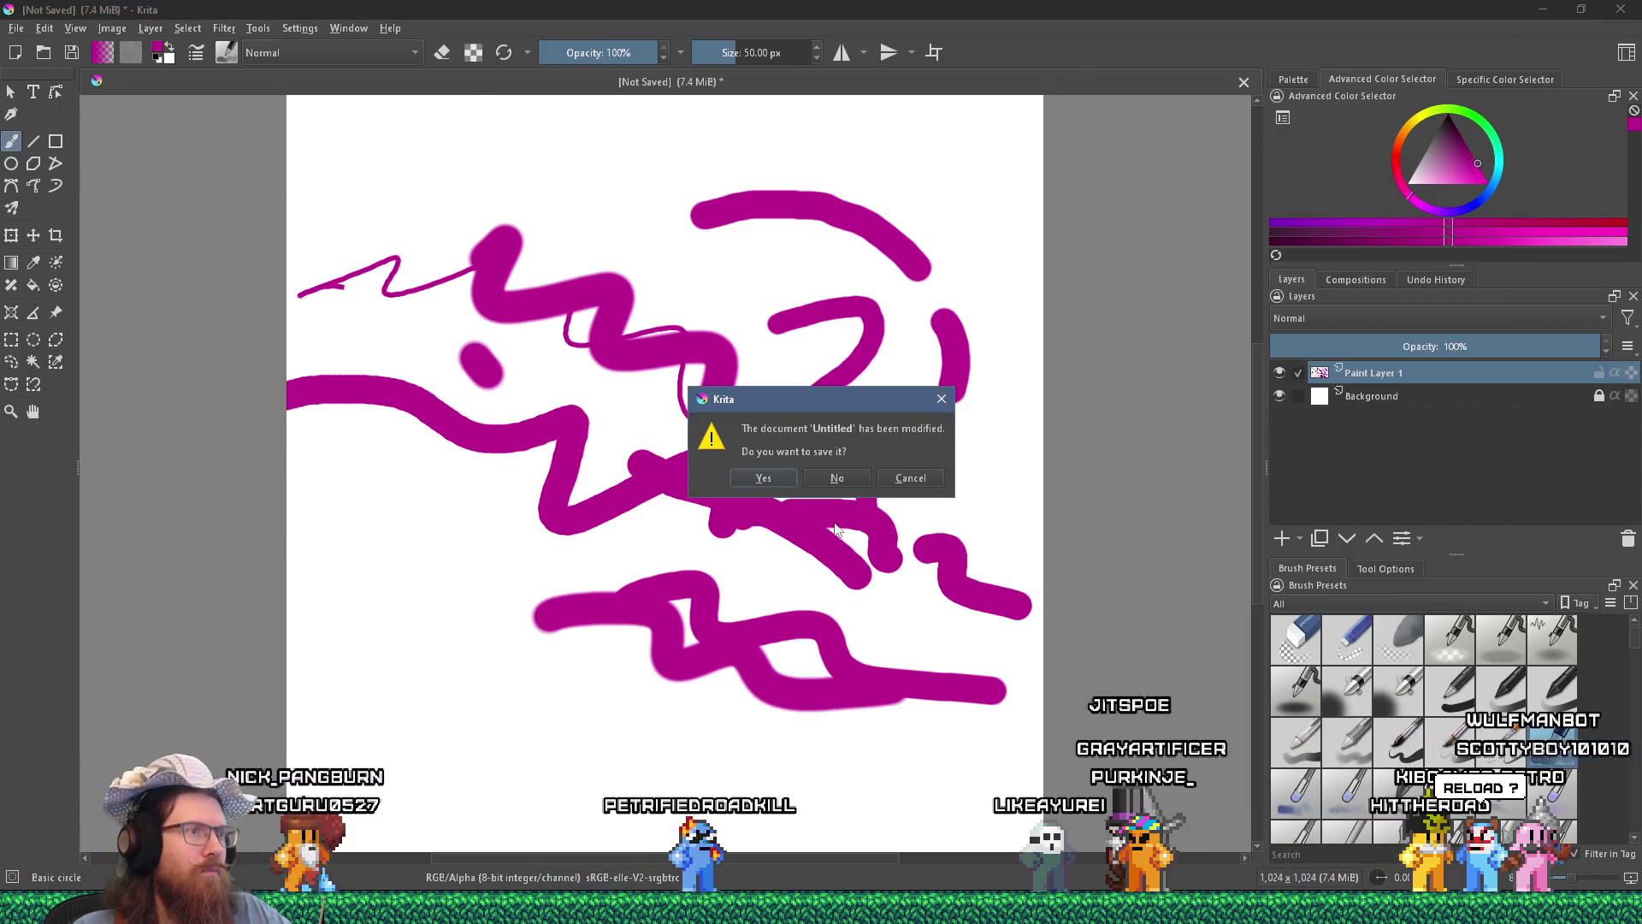
# Discard the old drawing without saving and create a fresh 1024×1024 canvas.
pyautogui.click(828, 472)
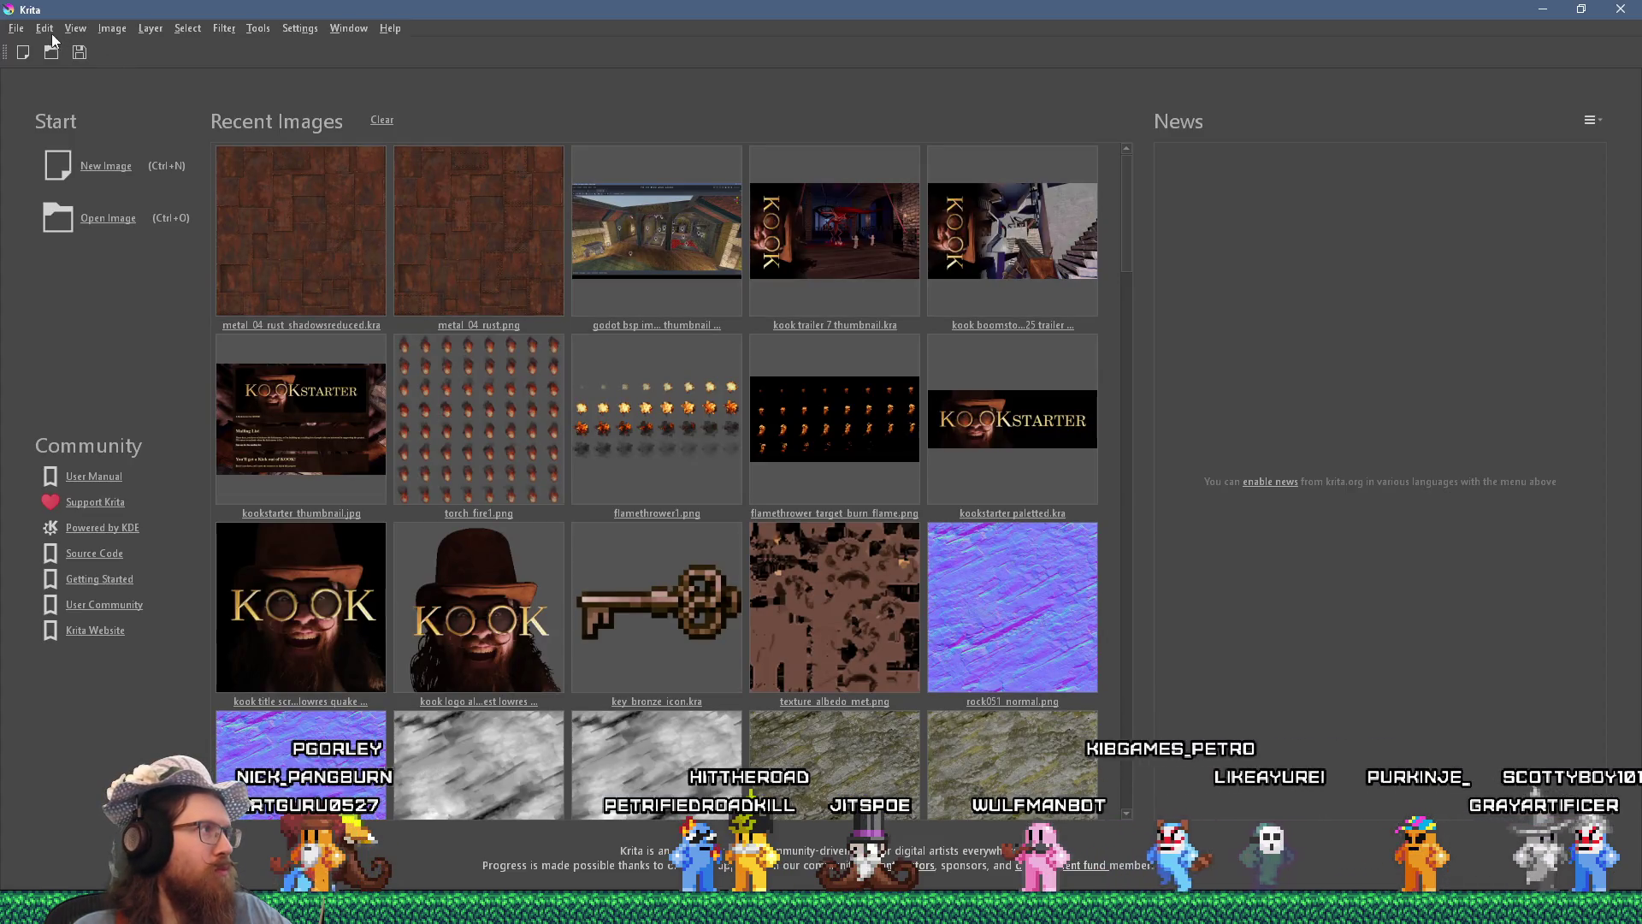
pyautogui.click(18, 53)
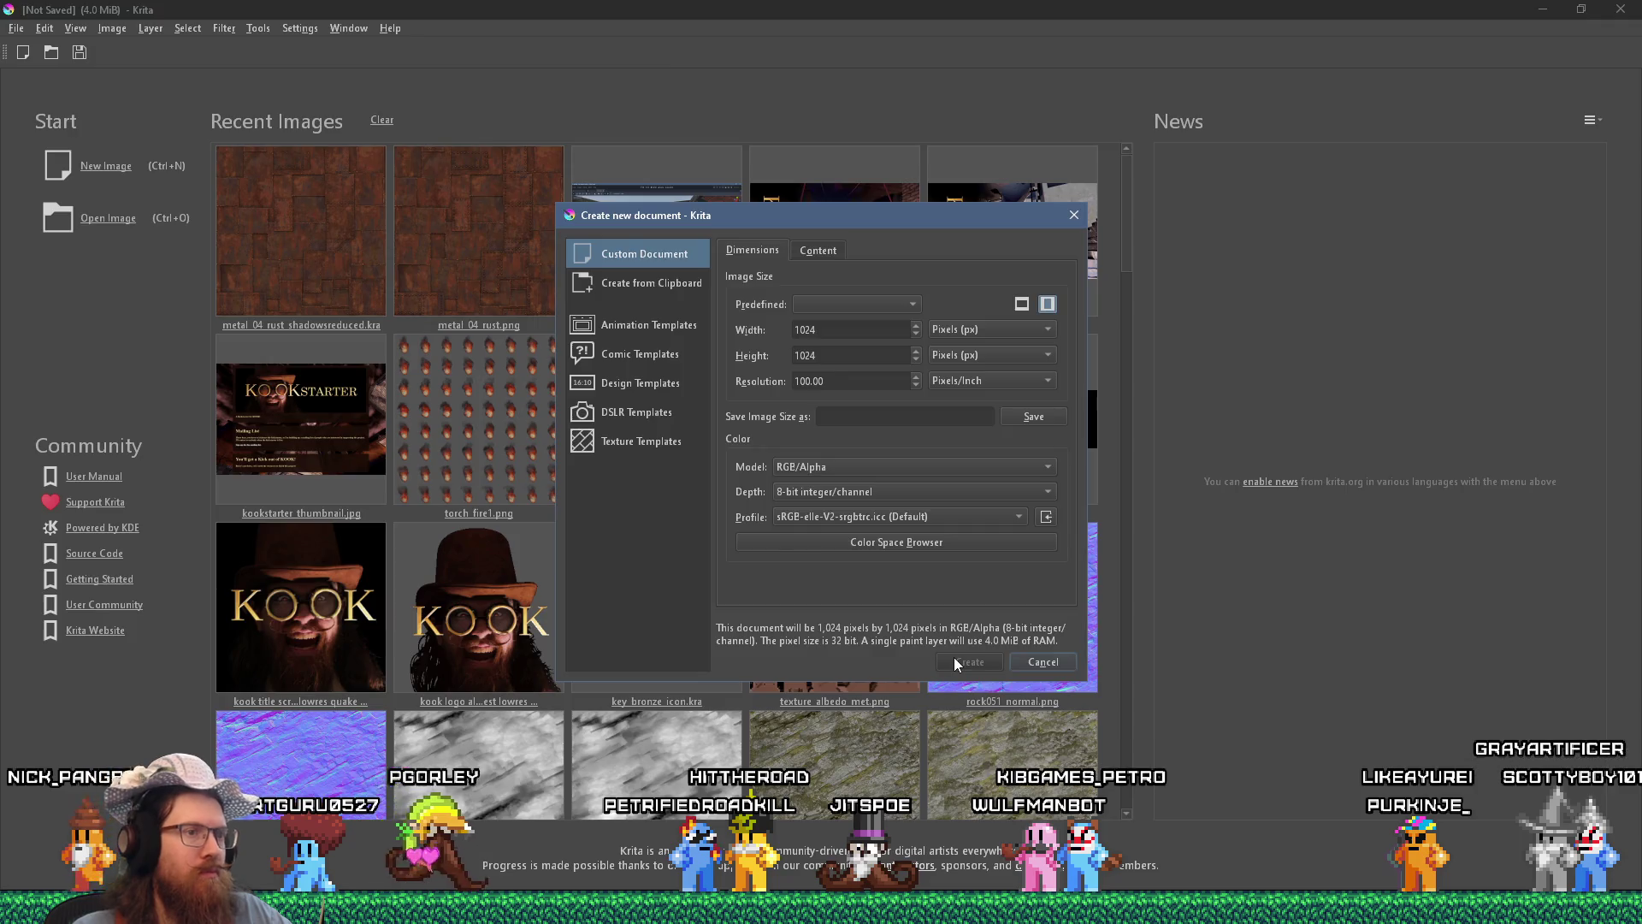
pyautogui.click(965, 662)
# Paint 50 px magenta zigzags that fade and thicken with pen pressure.
pyautogui.moveTo(697, 349)
pyautogui.mouseDown()
pyautogui.moveTo(891, 495)
pyautogui.moveTo(915, 667)
pyautogui.mouseUp()
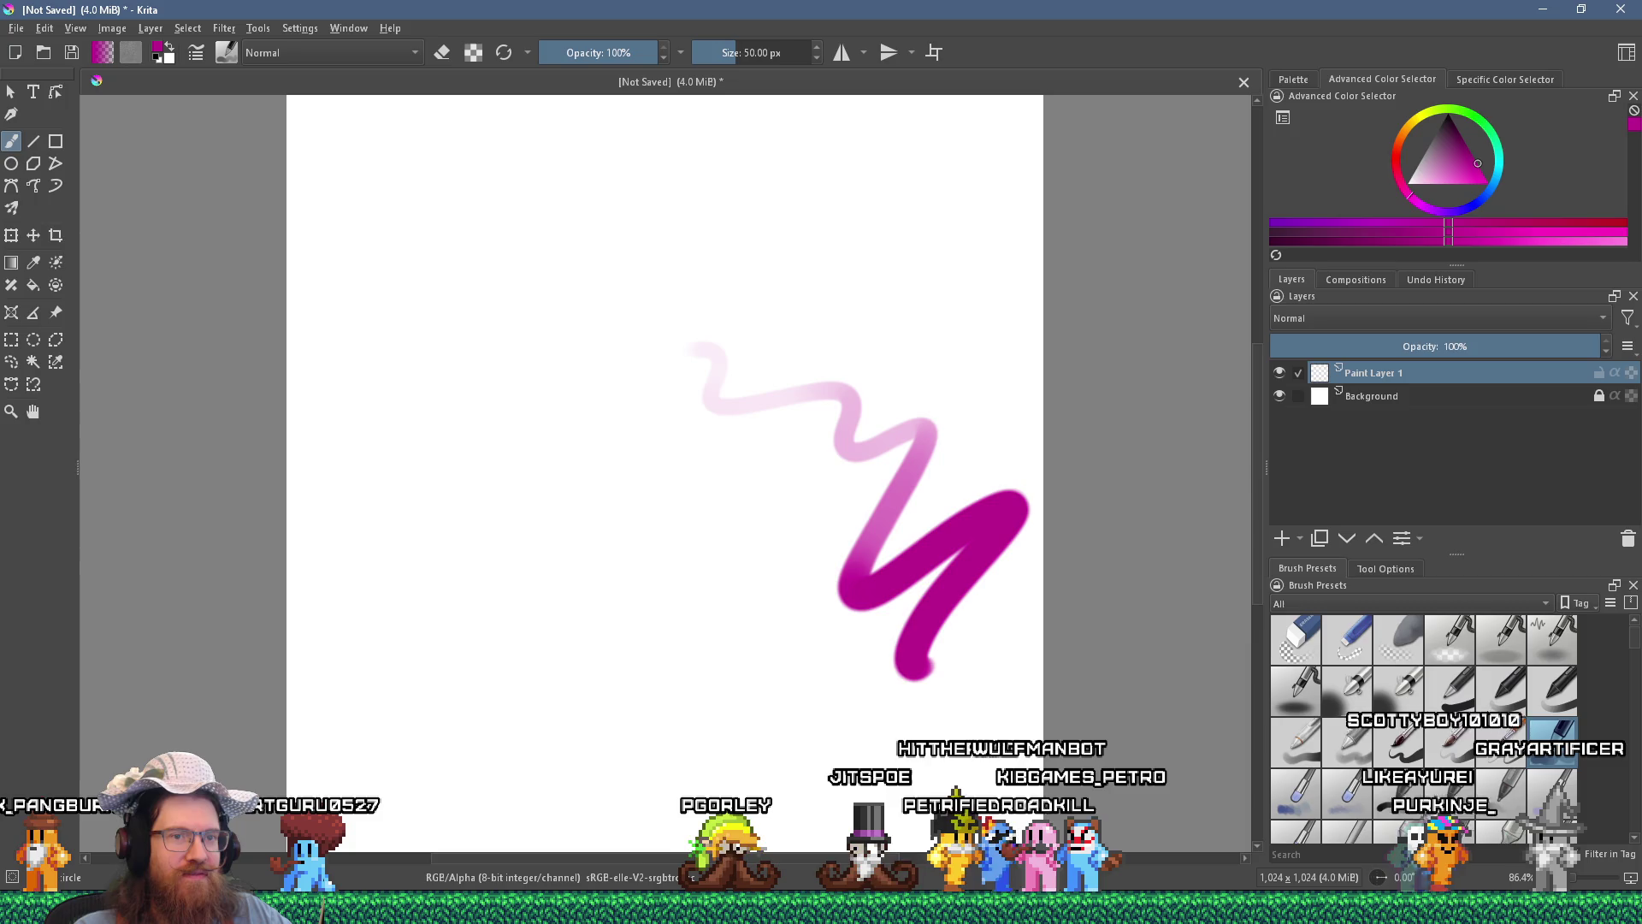
pyautogui.moveTo(539, 328)
pyautogui.mouseDown()
pyautogui.moveTo(733, 488)
pyautogui.moveTo(506, 568)
pyautogui.moveTo(704, 228)
pyautogui.moveTo(956, 596)
pyautogui.mouseUp()
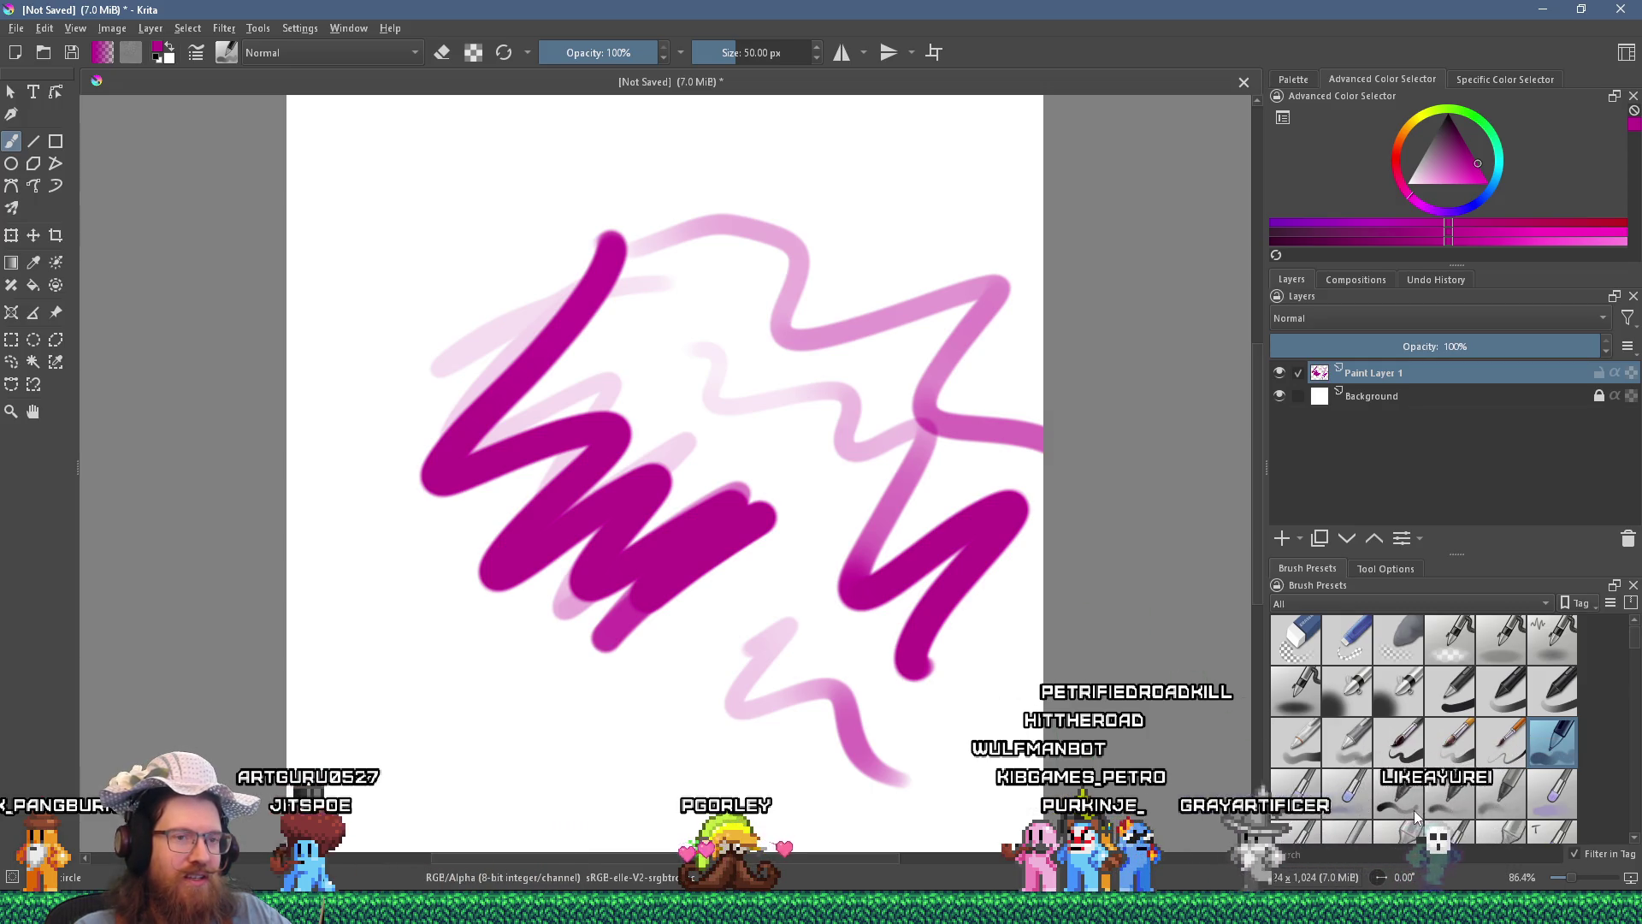
pyautogui.hotkey('alt', 'Tab')
pyautogui.press('Tab')
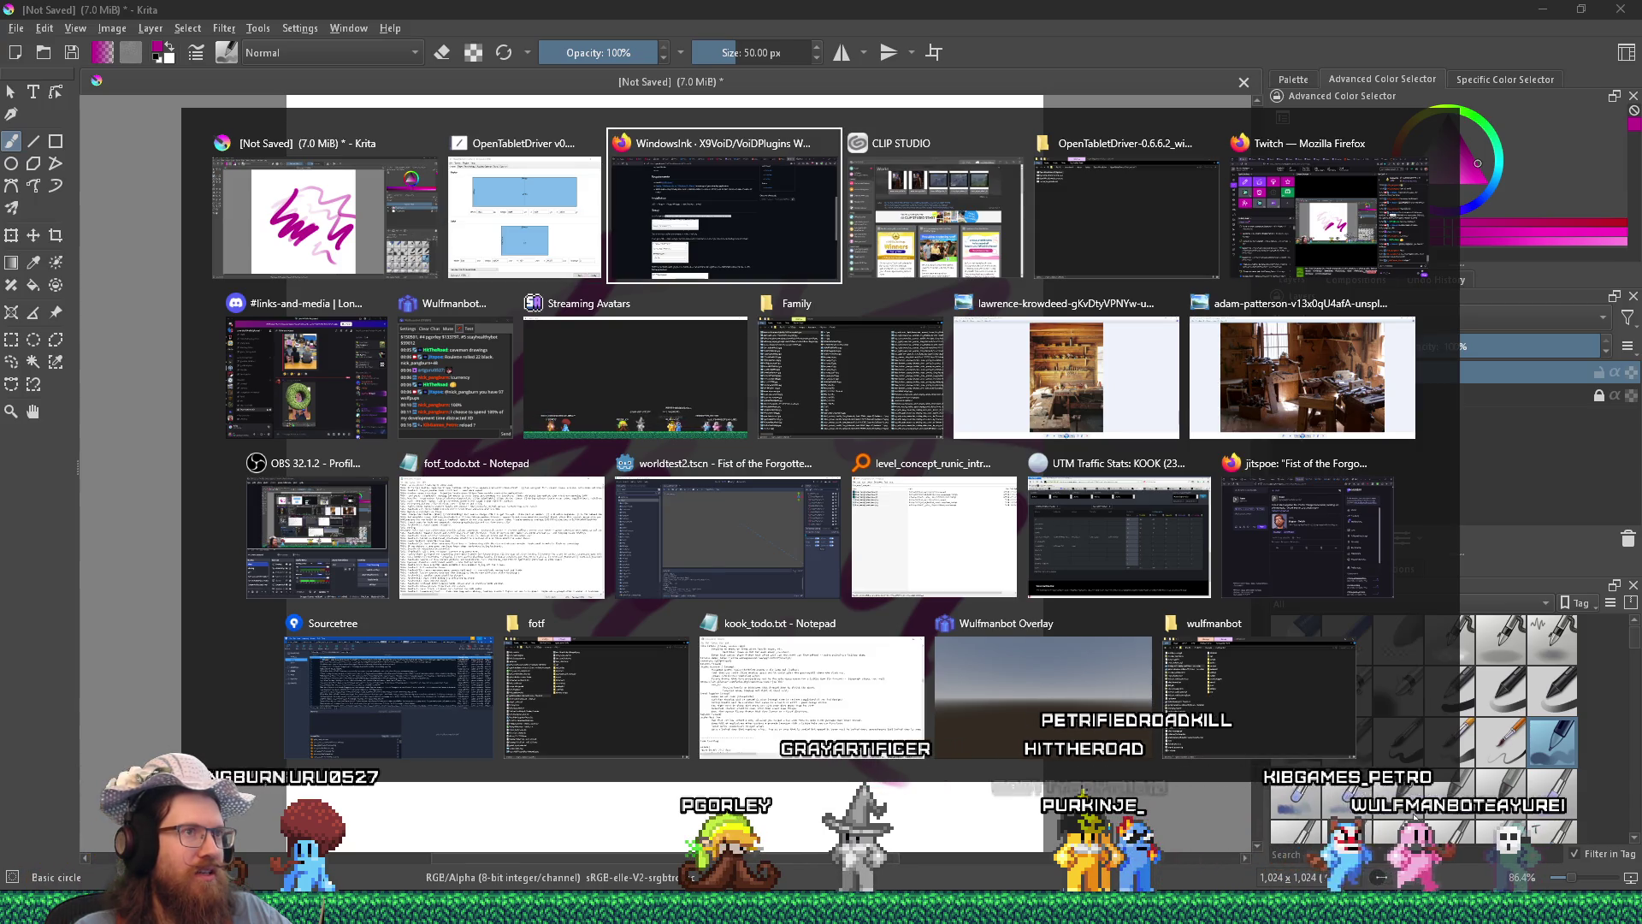
# Close the OpenTabletDriver window and relaunch OpenTabletDriver.UX.Wpf.exe from its folder.
pyautogui.press('Tab')
pyautogui.press('Tab')
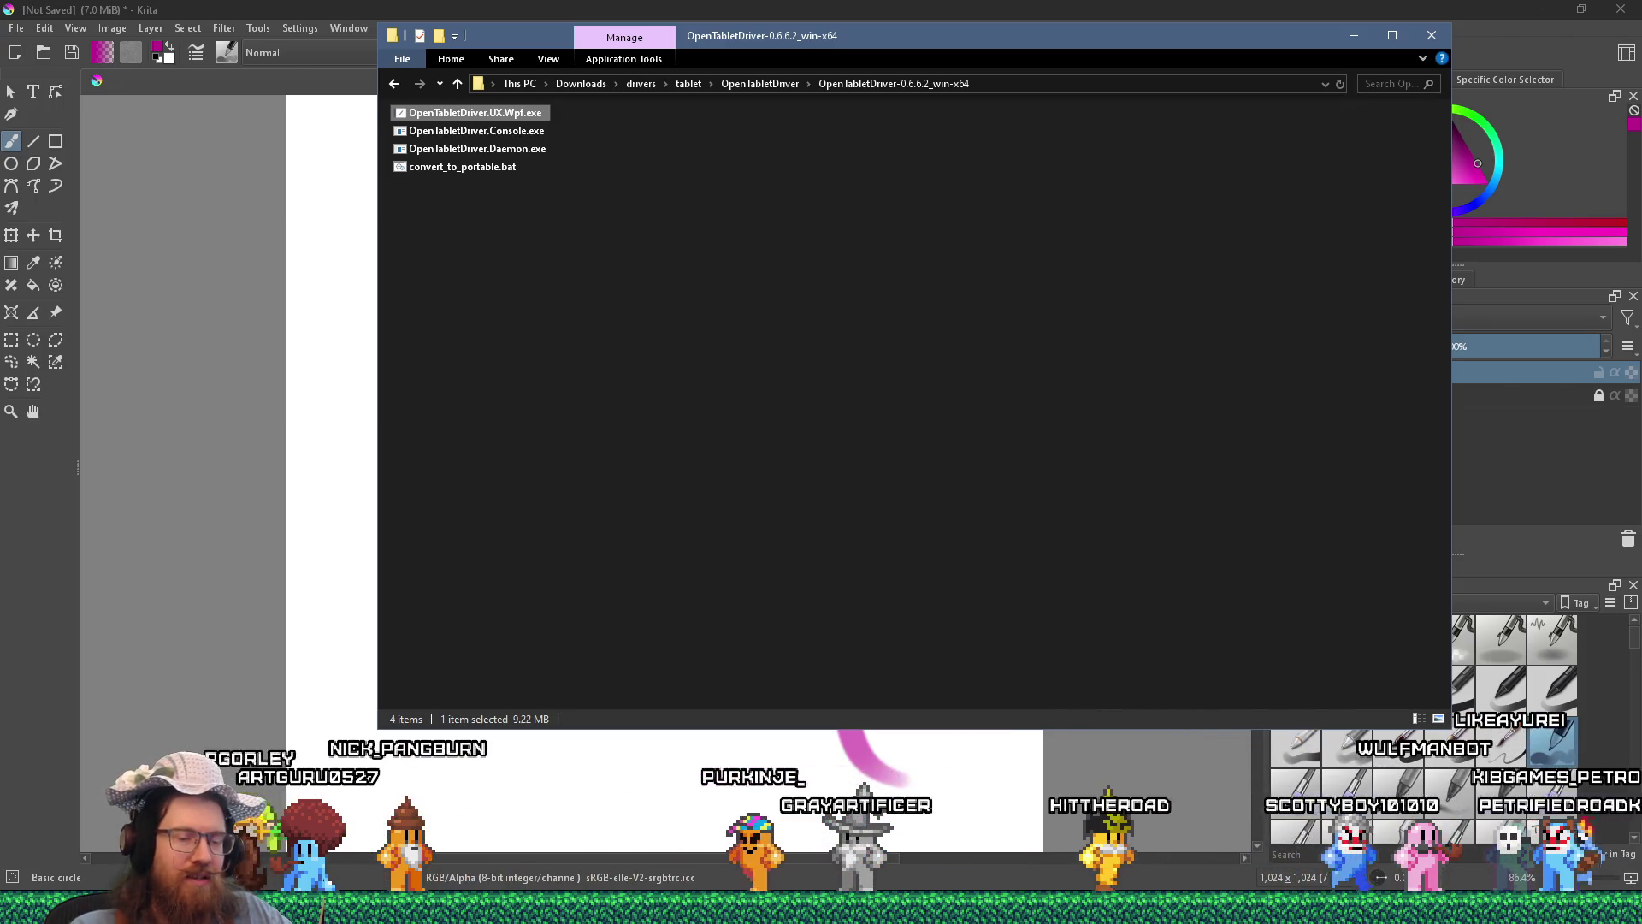
pyautogui.hotkey('alt', 'Tab')
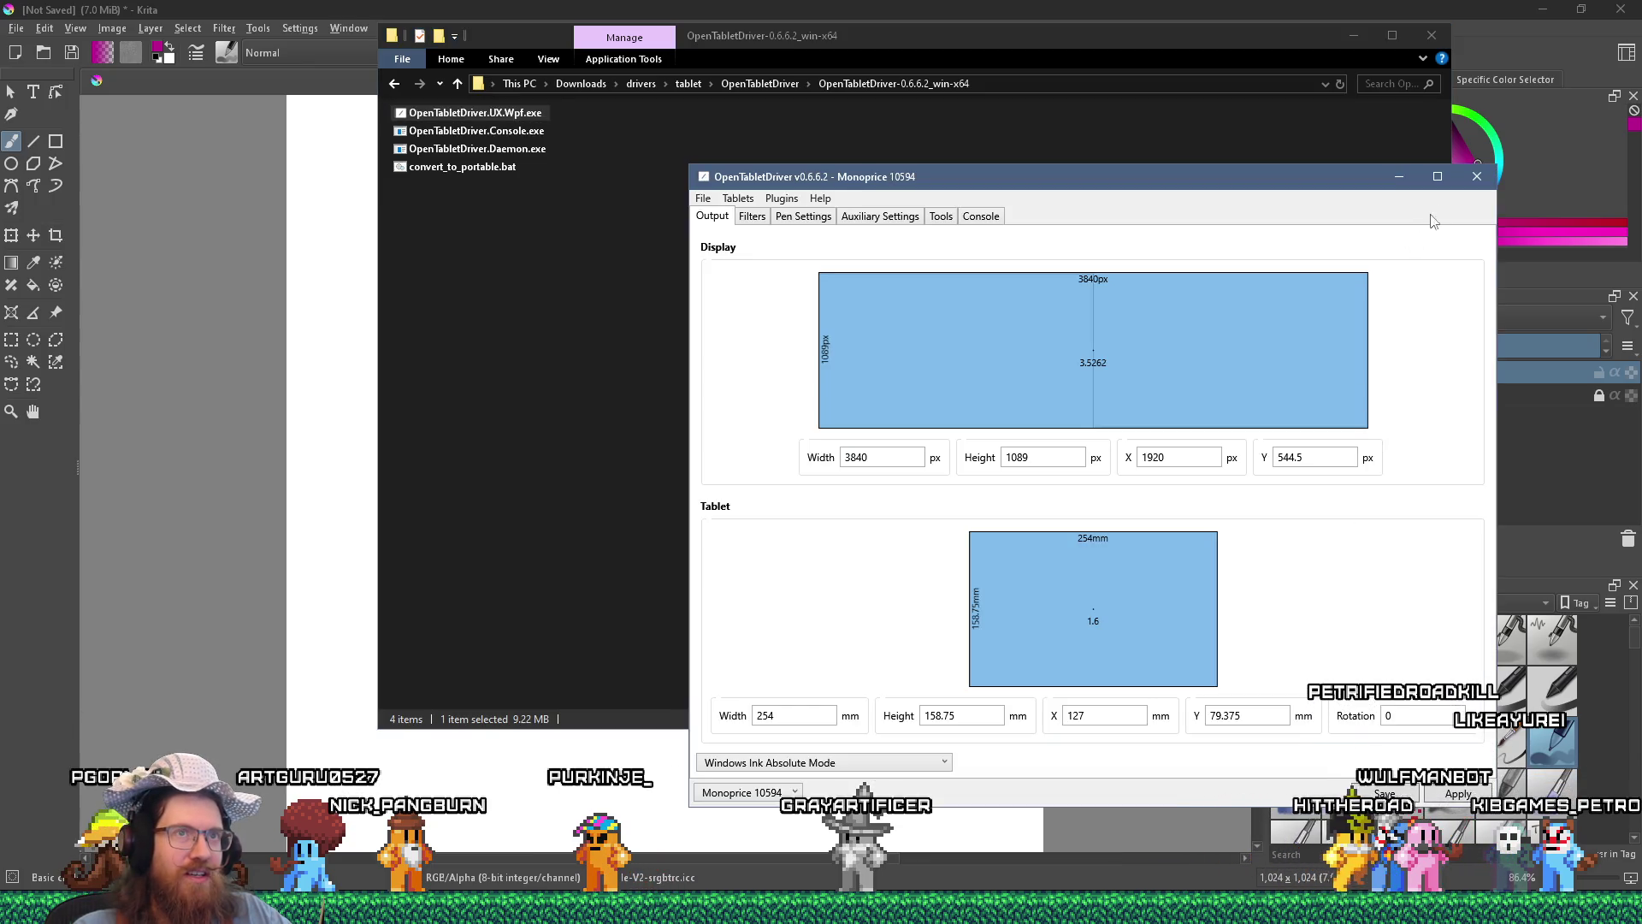
pyautogui.click(1478, 173)
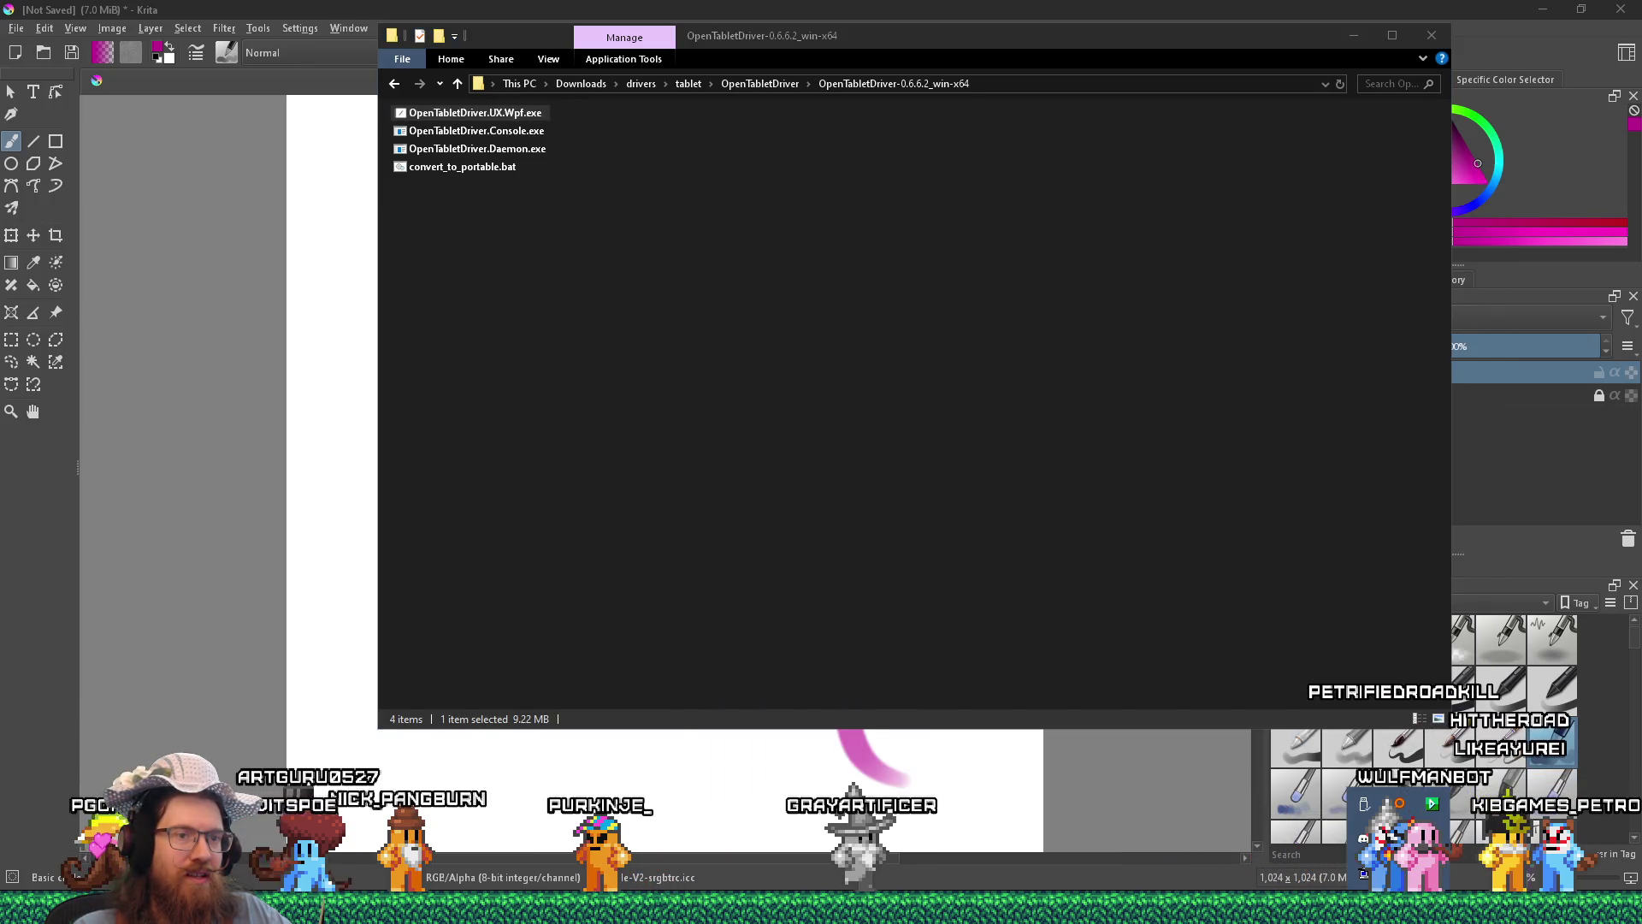
pyautogui.hotkey('alt', 'Tab')
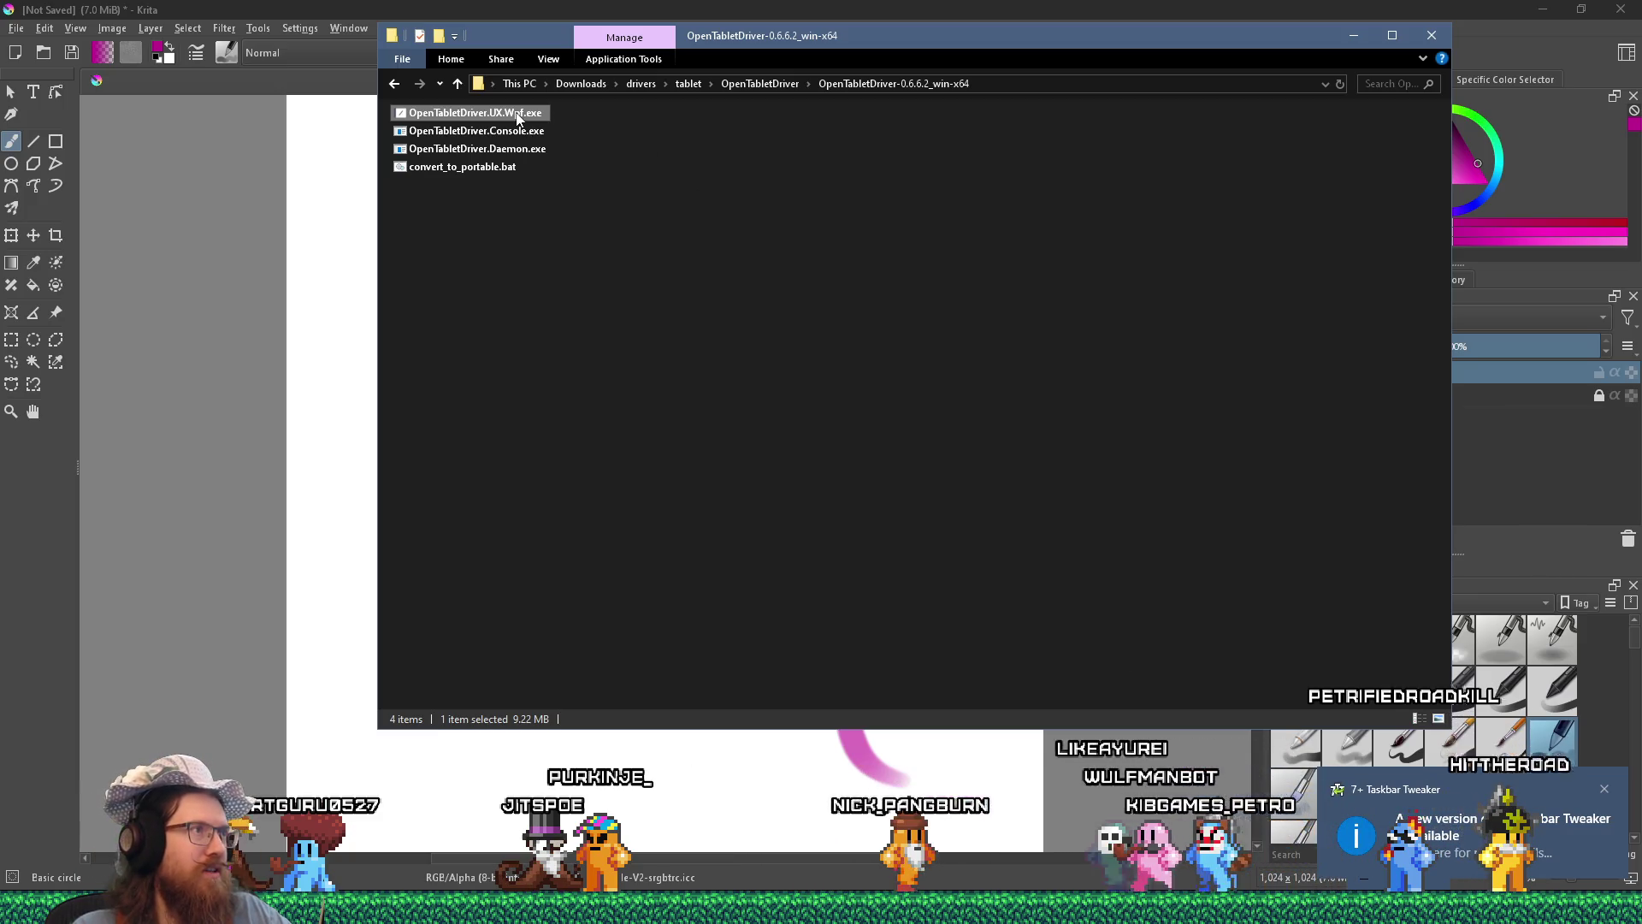
pyautogui.press('Return')
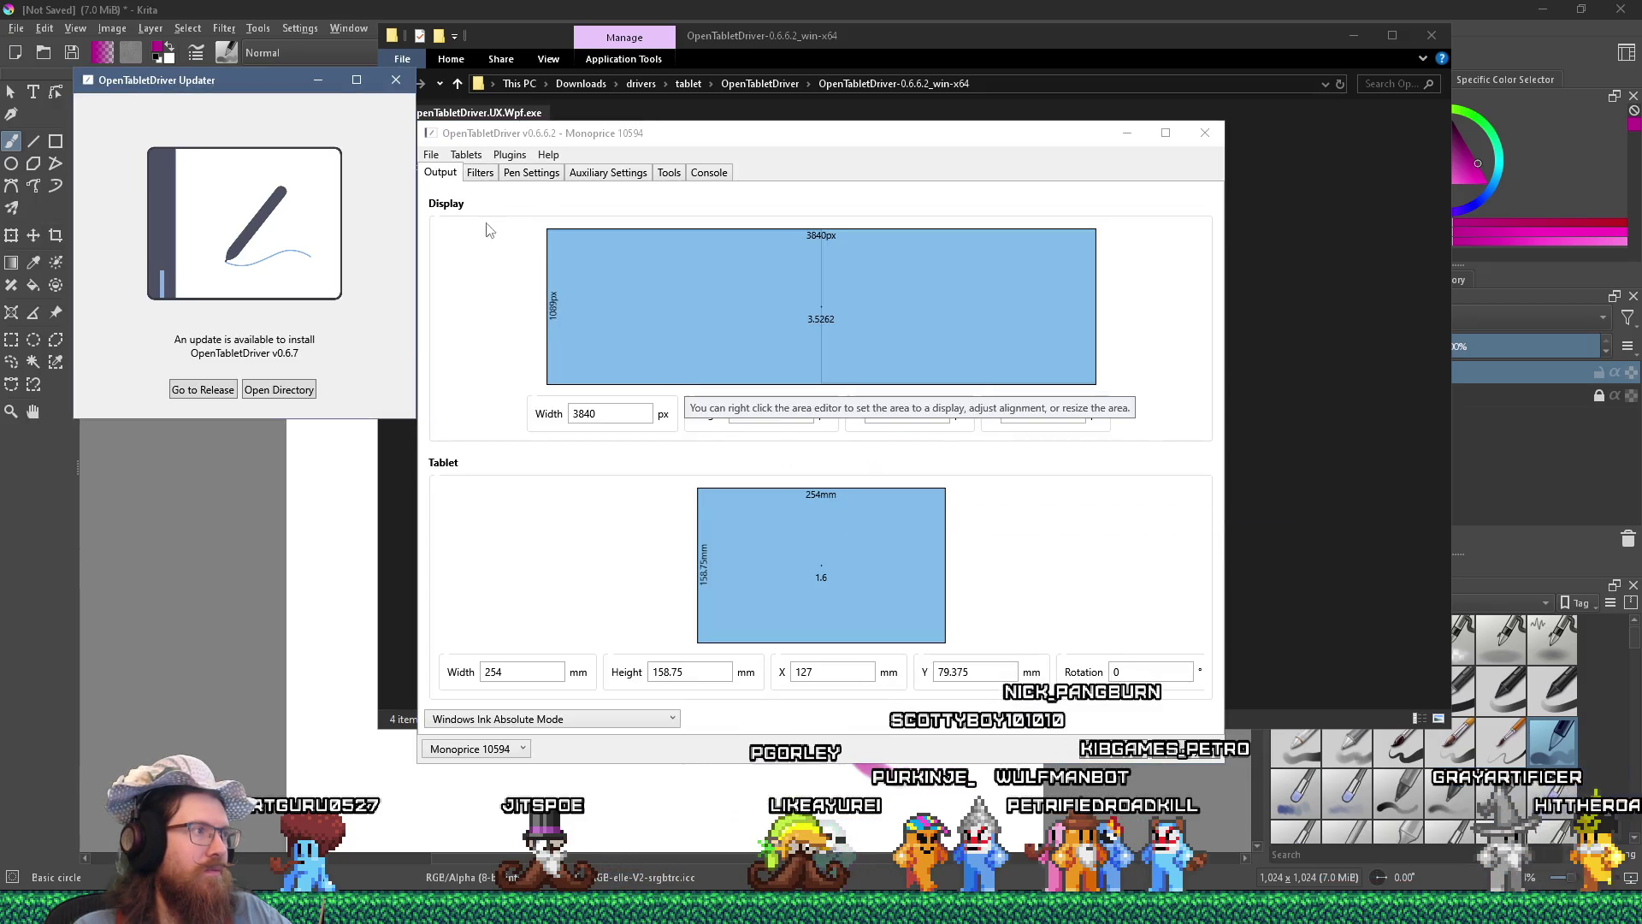
# Dismiss the update notice and paint another thick pressure-tapered zigzag in Krita.
pyautogui.click(396, 80)
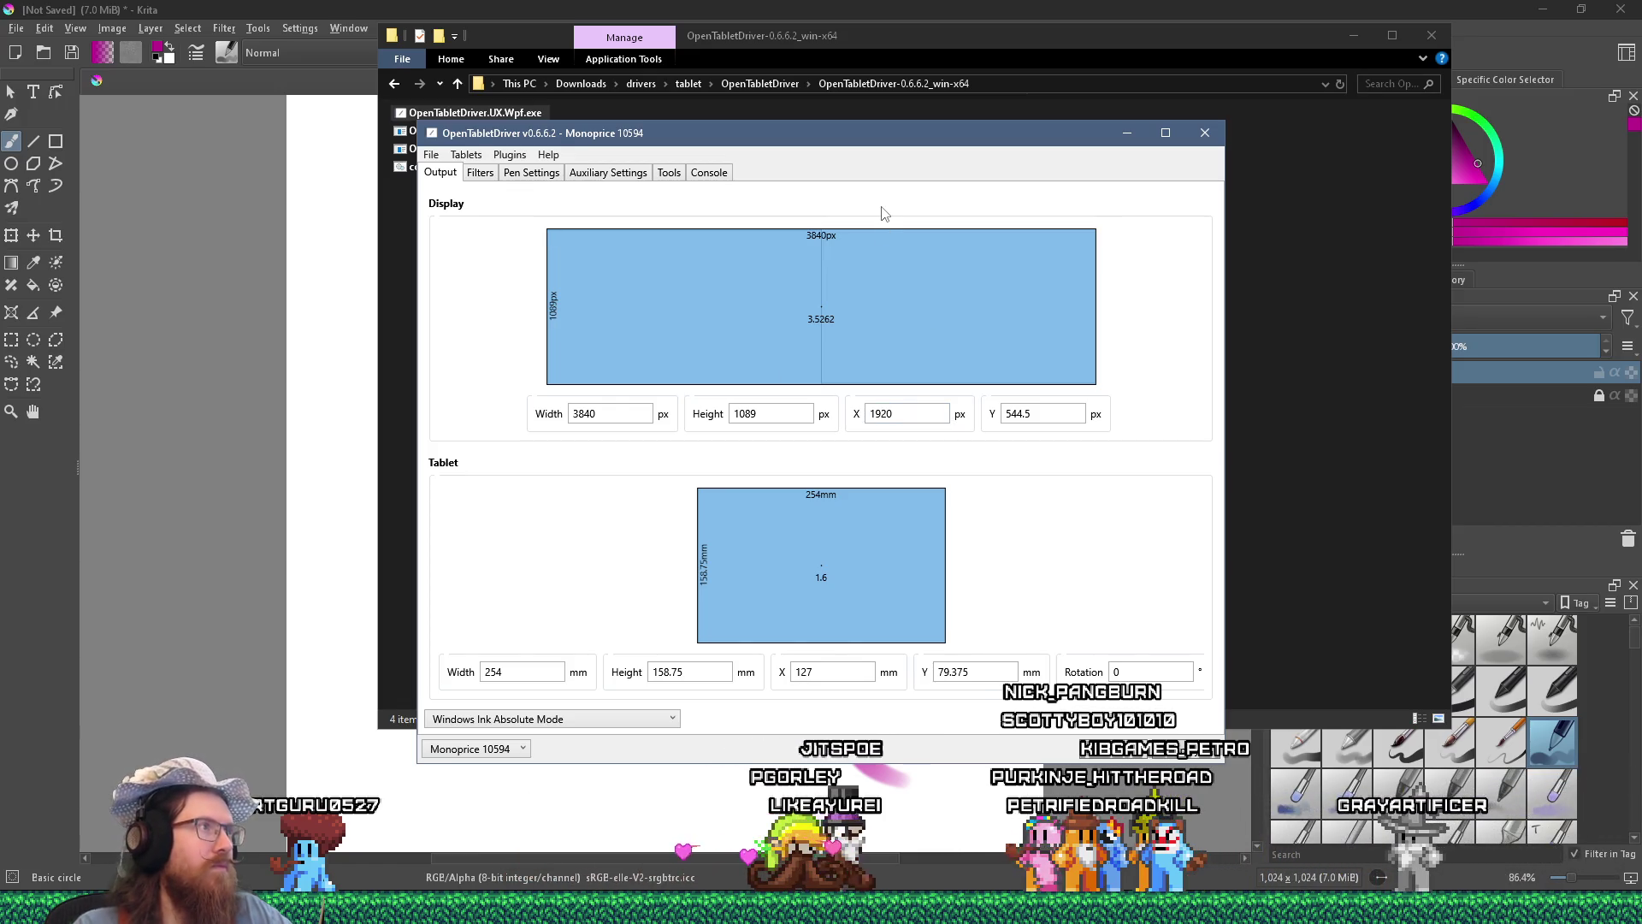
pyautogui.click(351, 231)
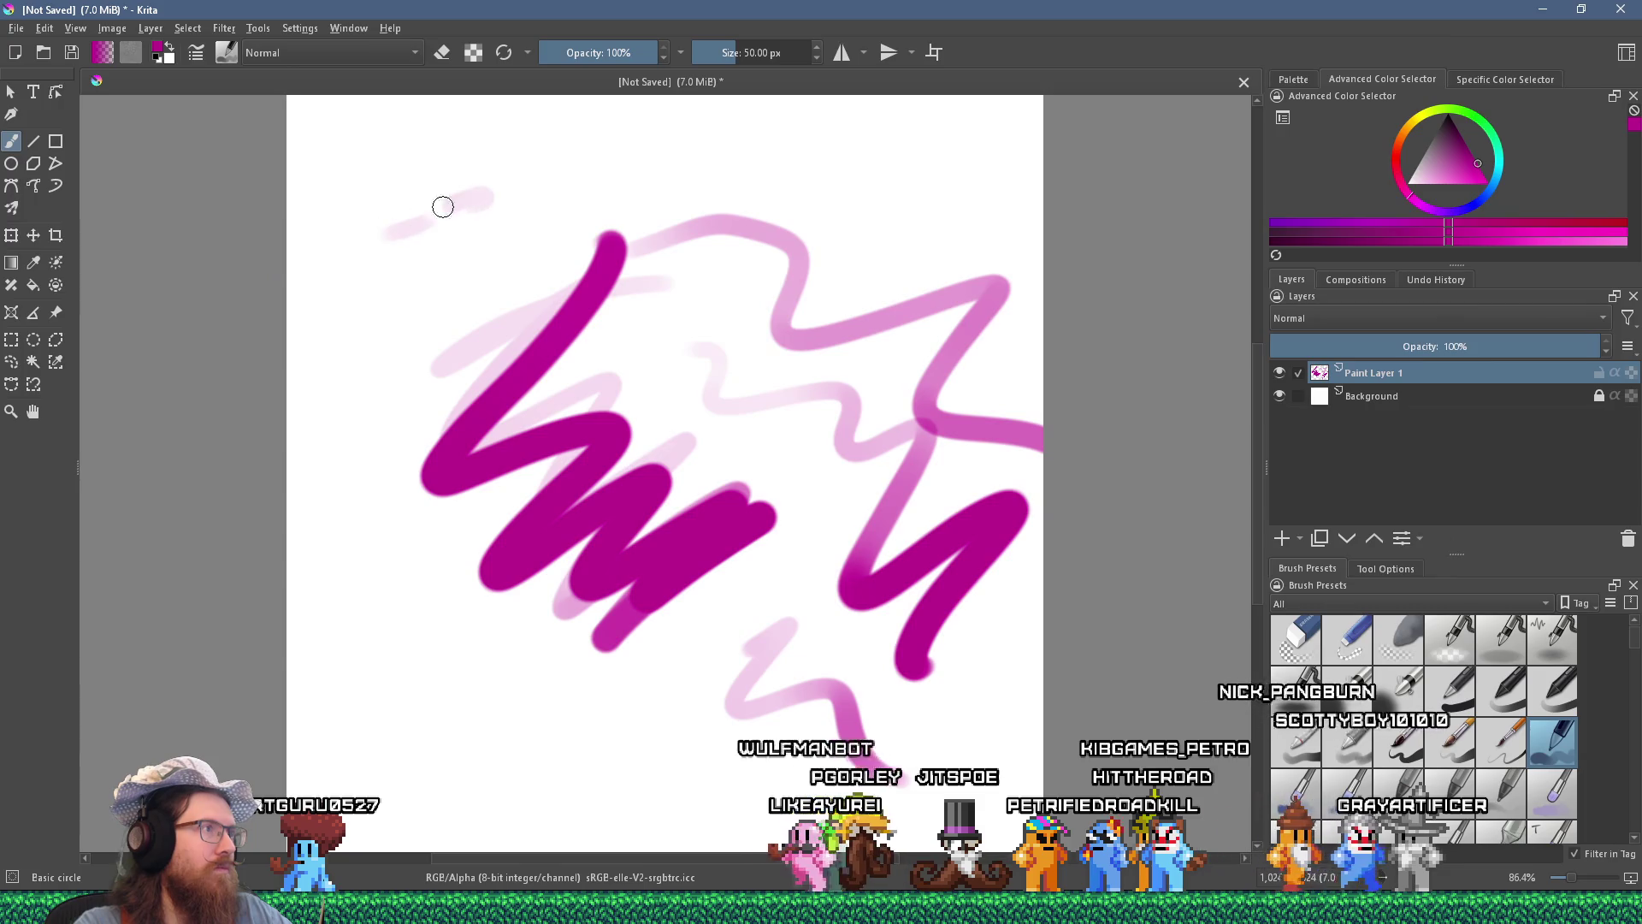
pyautogui.moveTo(402, 227); pyautogui.dragTo(843, 374)
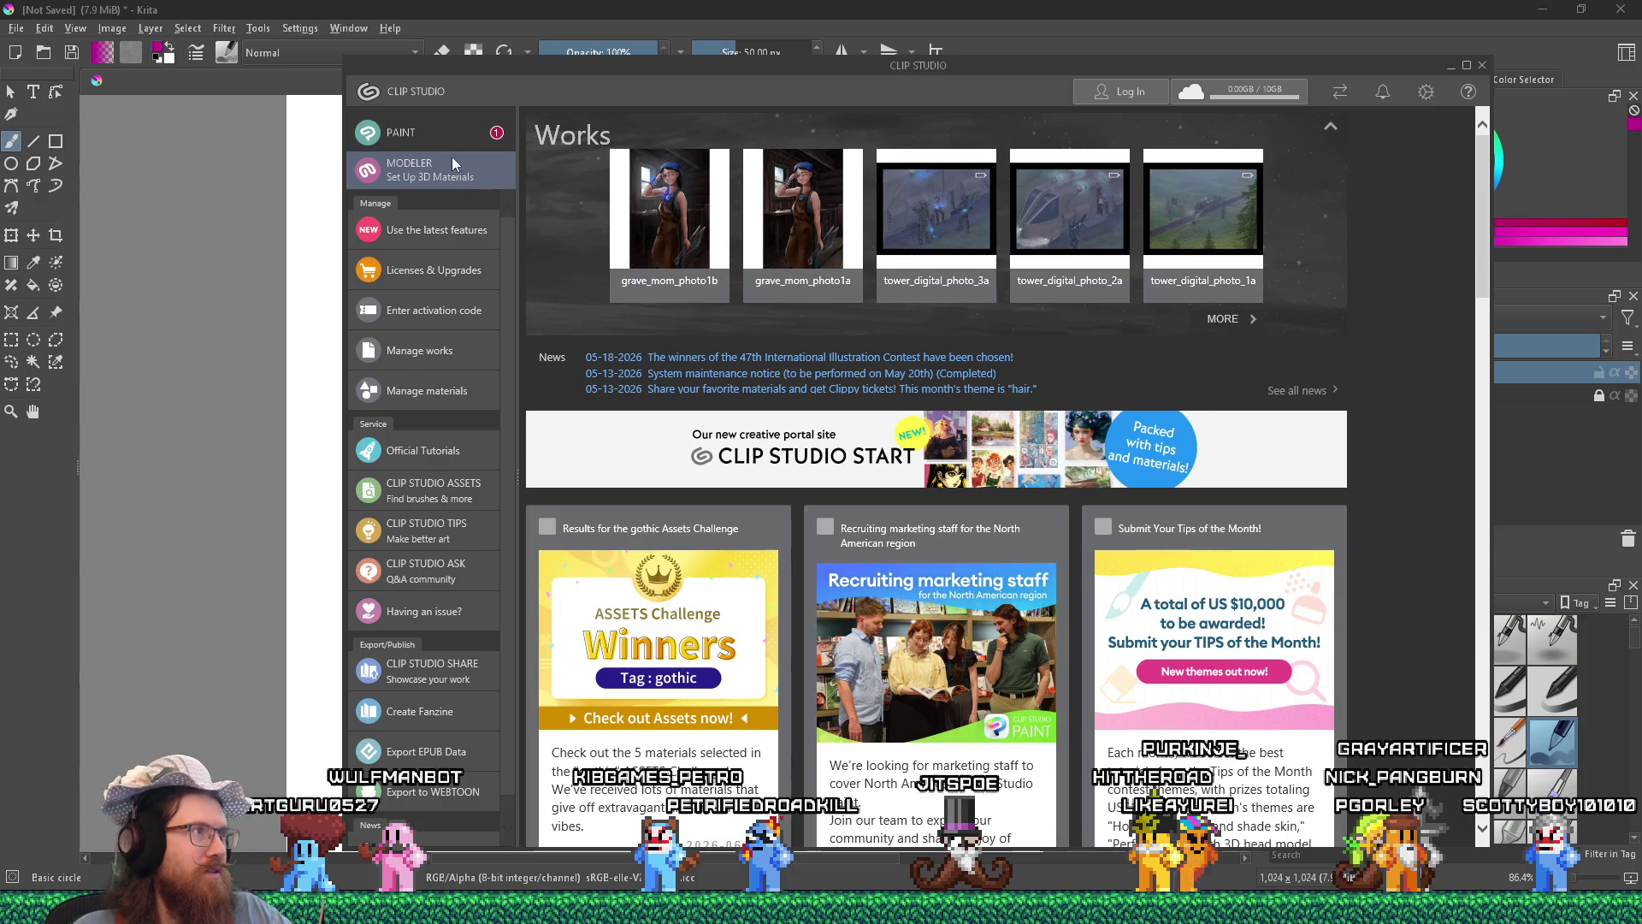
# Launch Clip Studio Paint and create a new 1920×1024 Illustration canvas.
pyautogui.click(419, 136)
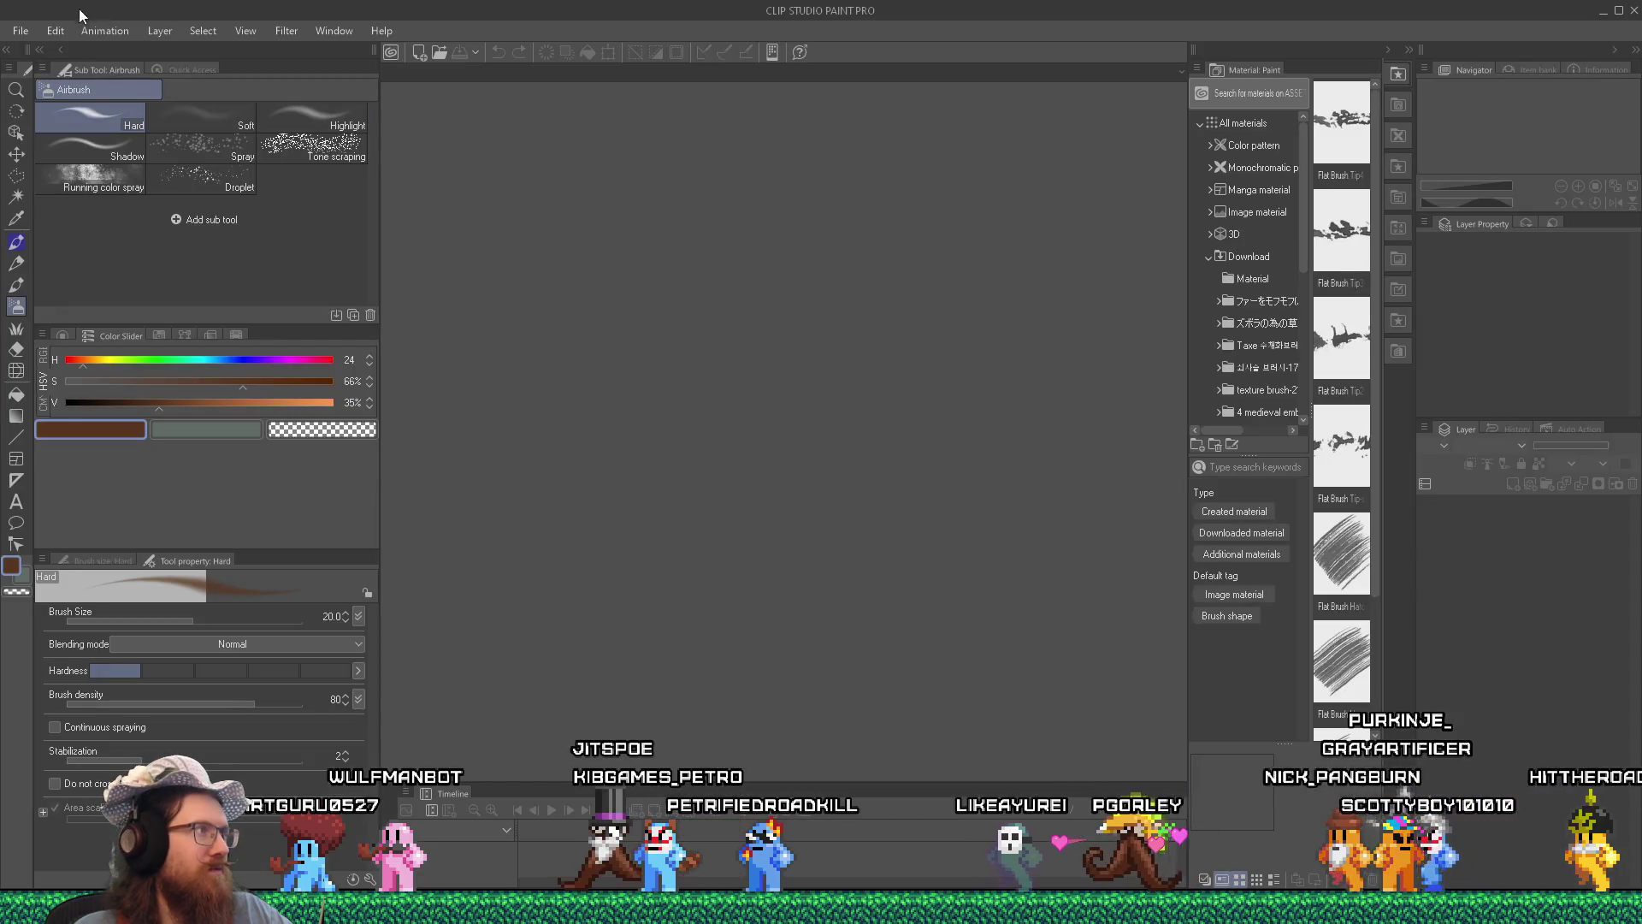
pyautogui.click(20, 31)
pyautogui.click(33, 44)
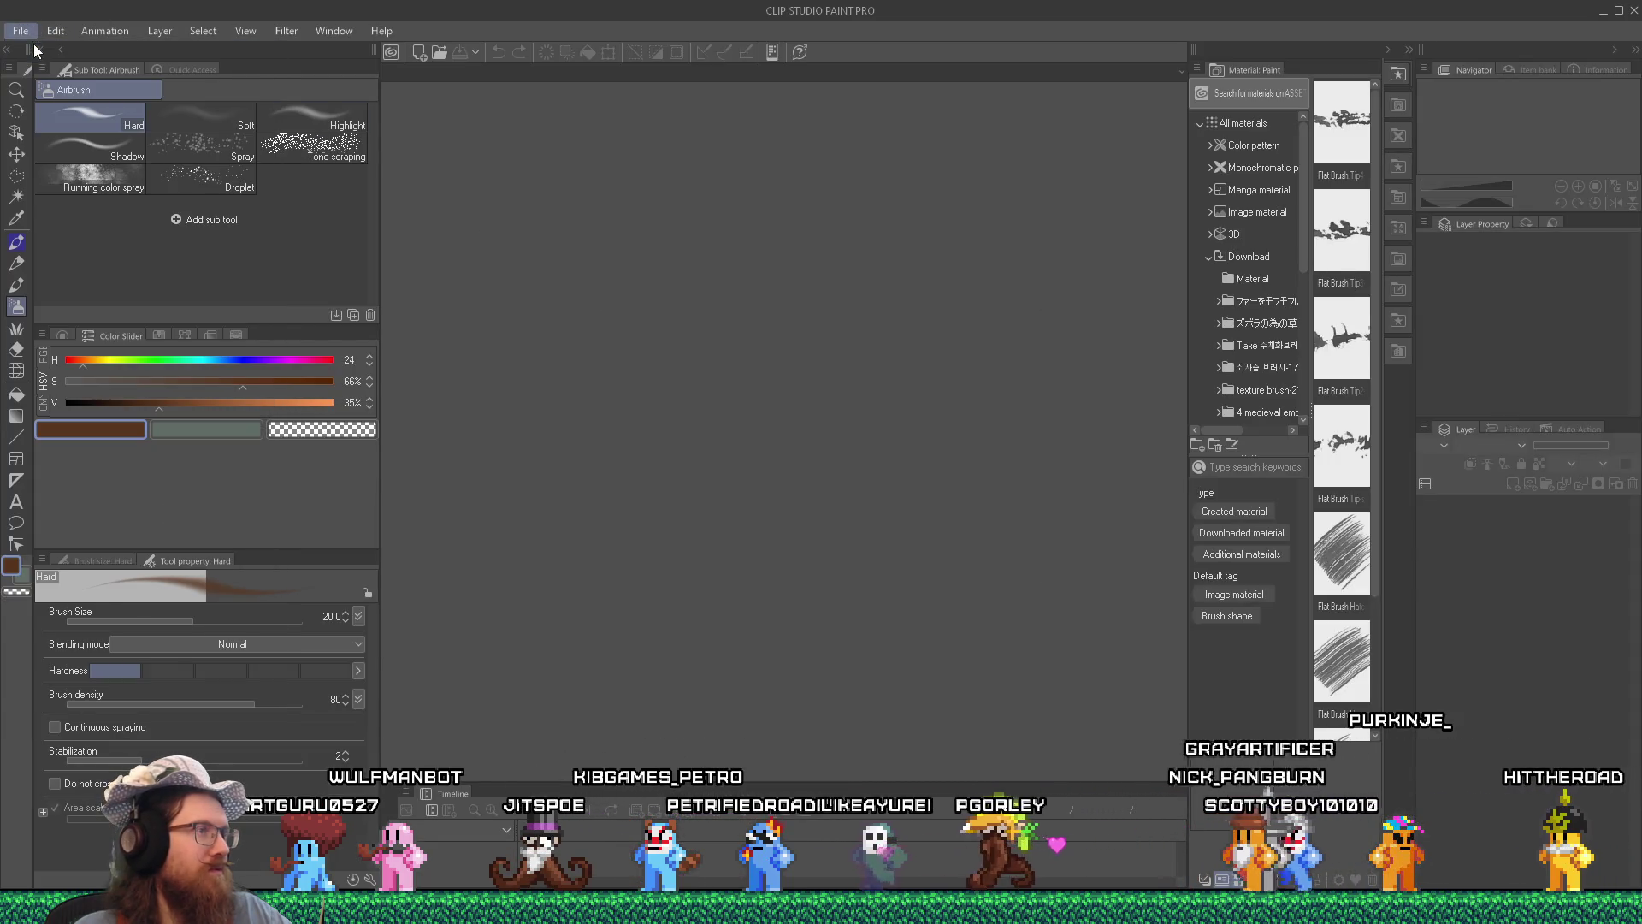
pyautogui.click(1072, 213)
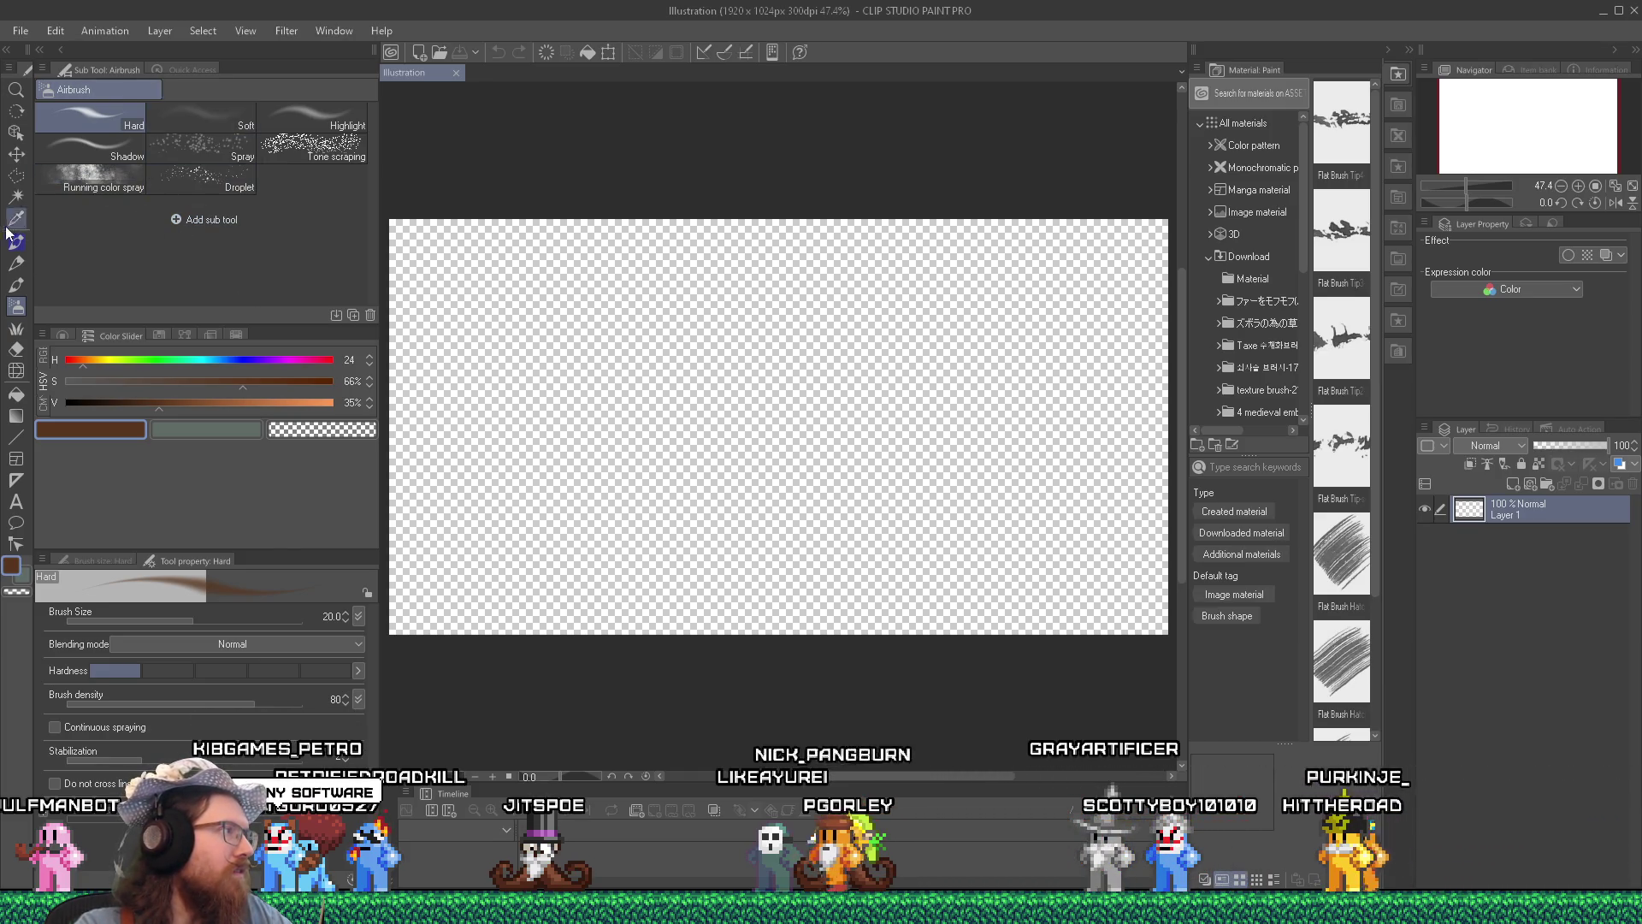
# Try the Rough pencil and Hard airbrush, painting brown pressure test strokes.
pyautogui.click(18, 283)
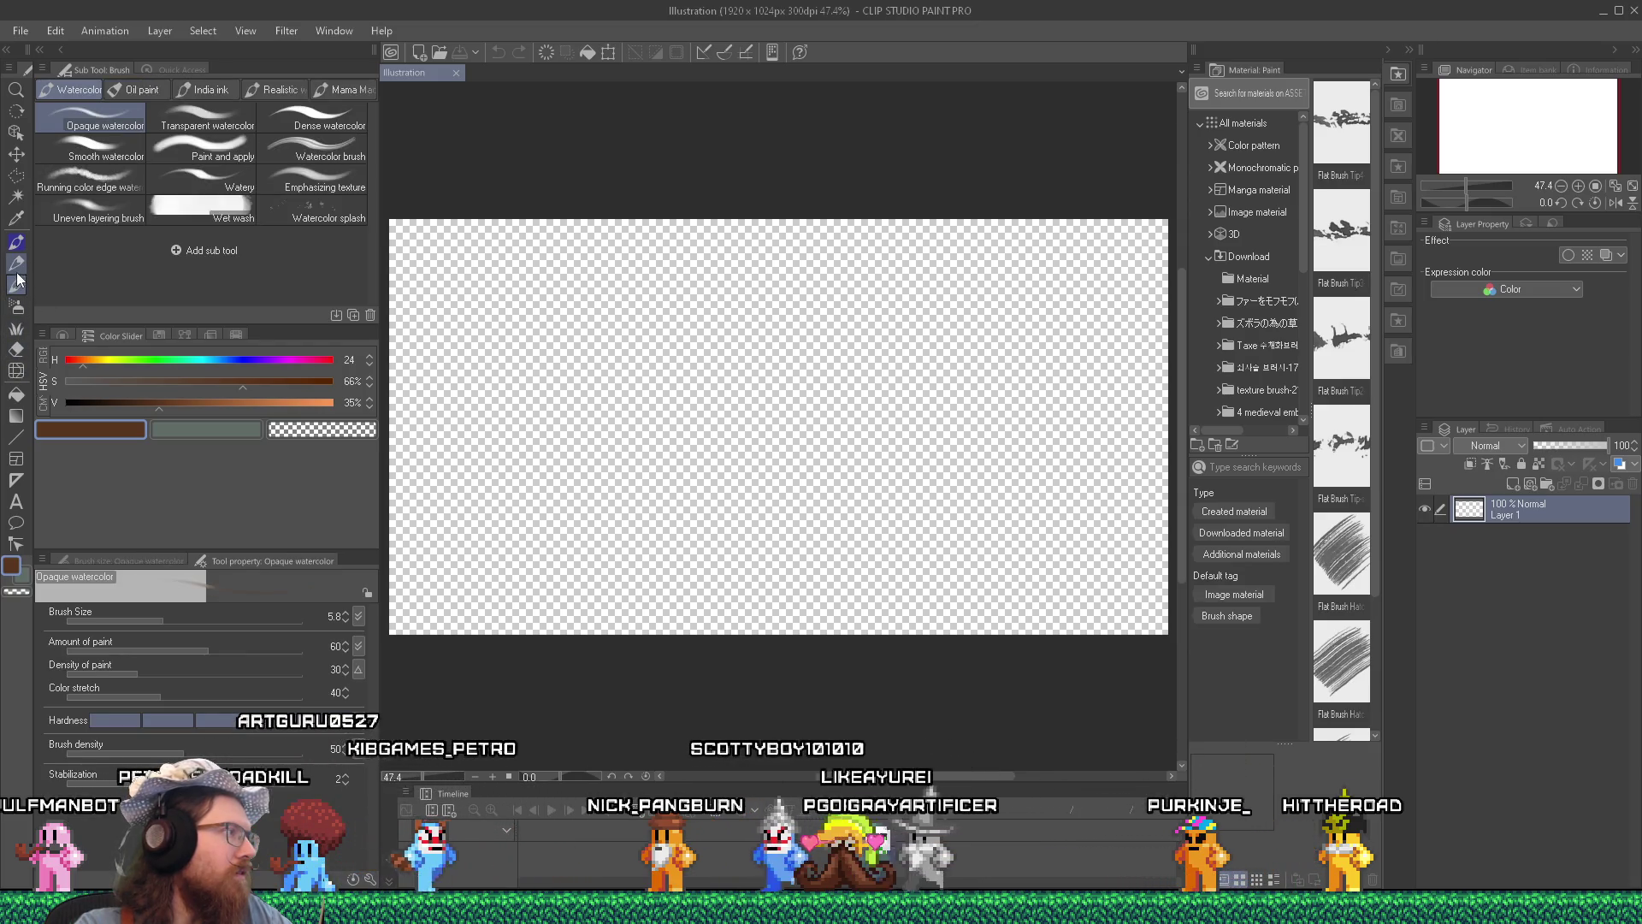
pyautogui.click(17, 264)
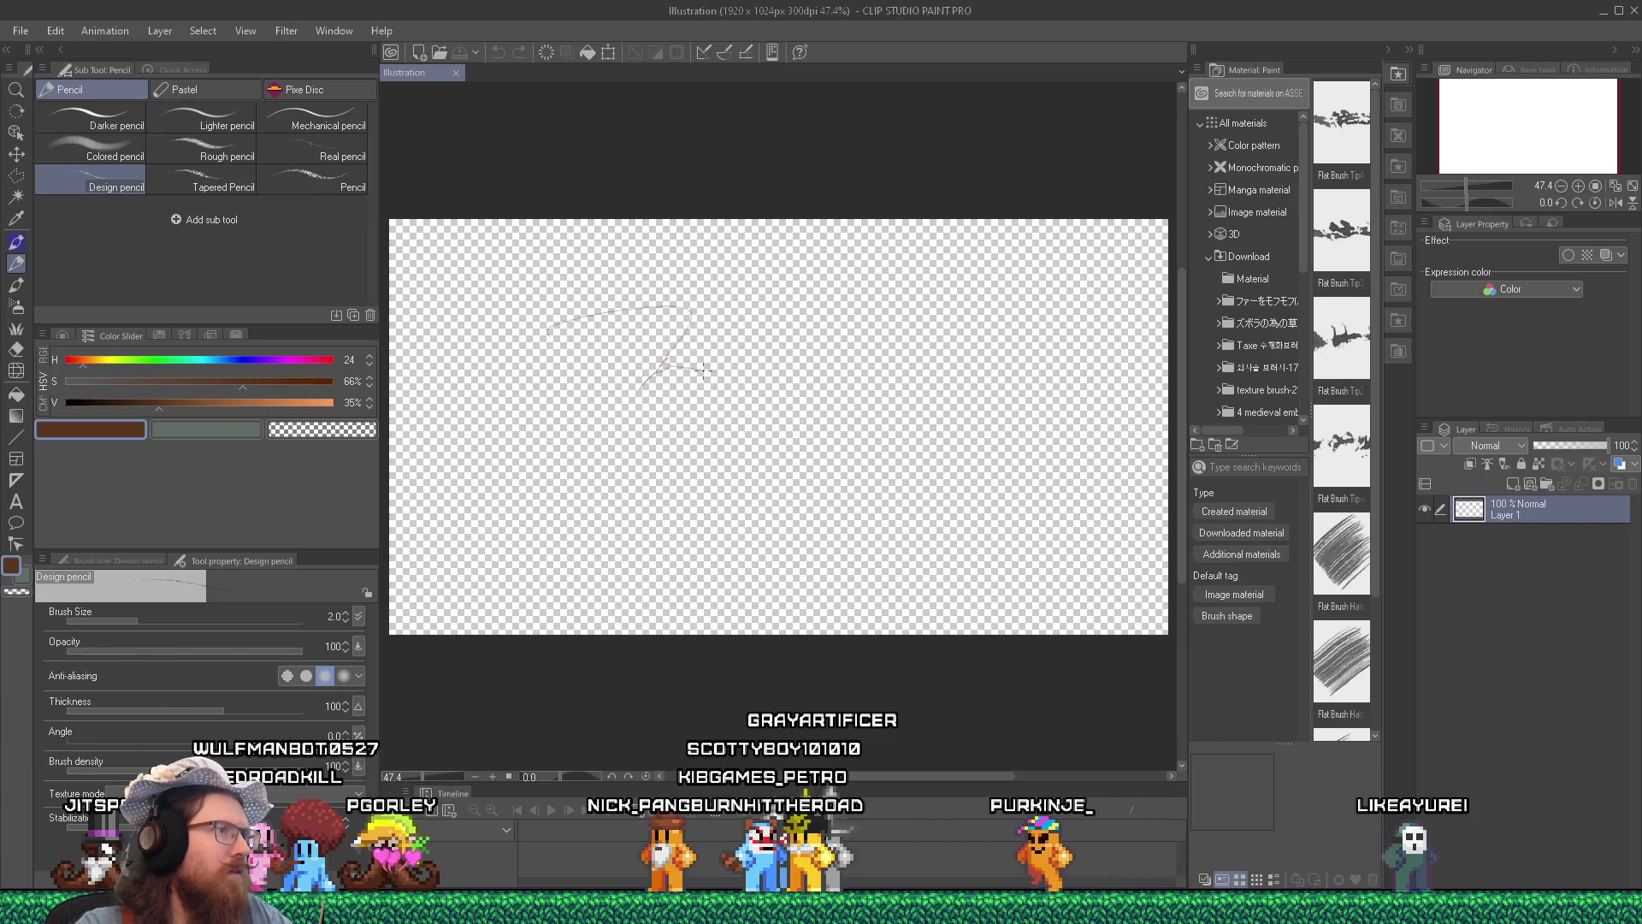
pyautogui.click(209, 152)
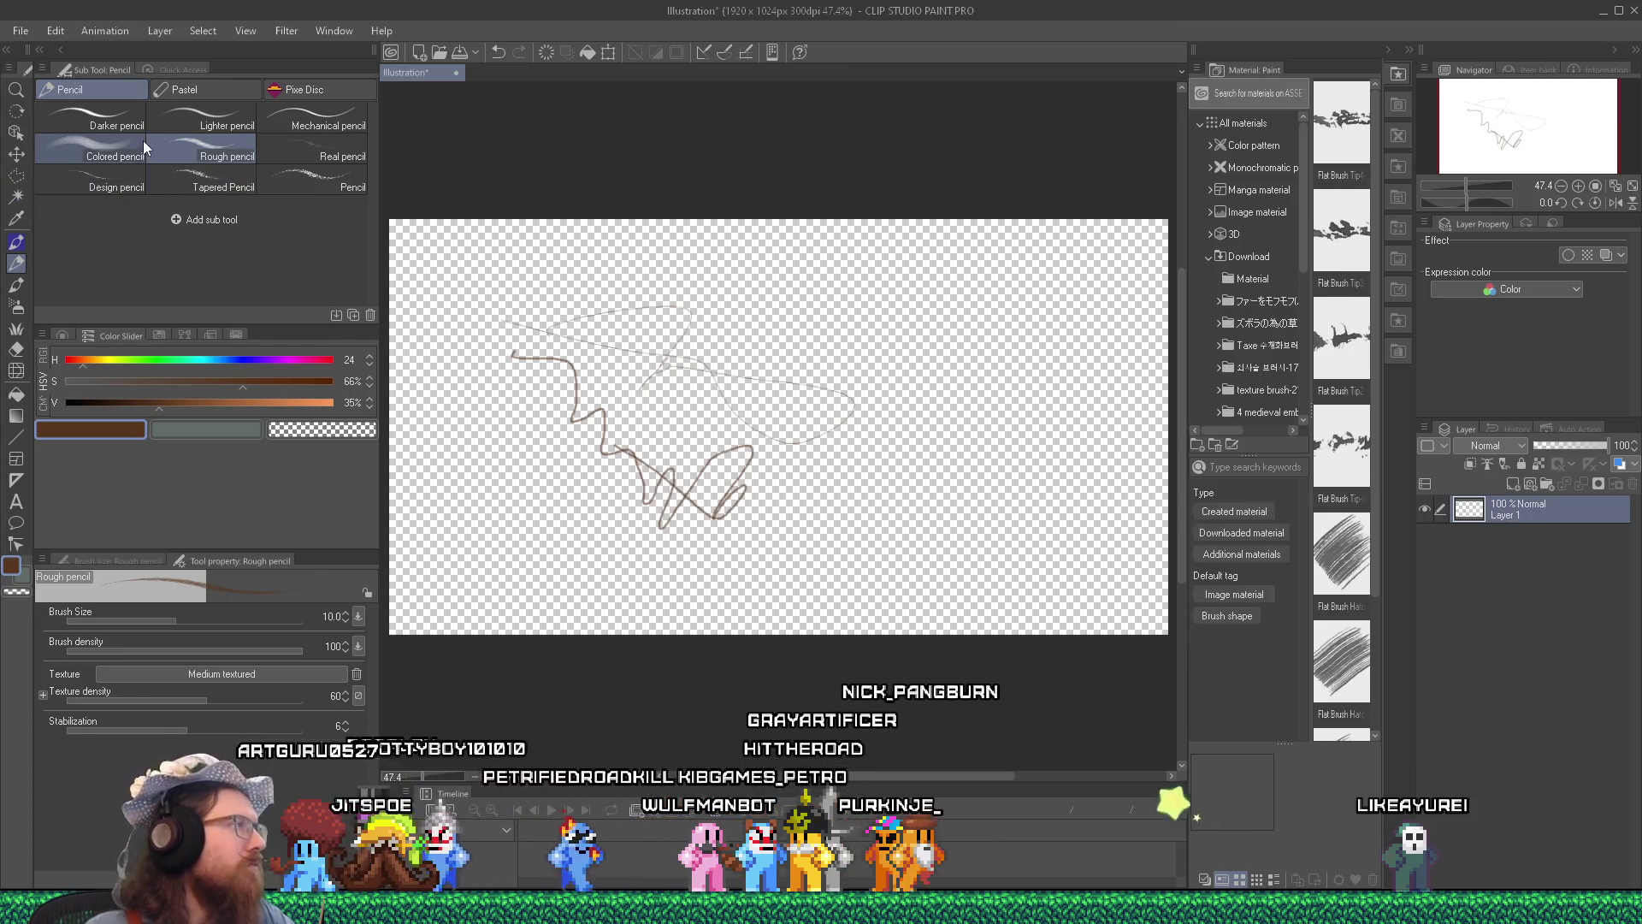
pyautogui.click(16, 307)
pyautogui.moveTo(476, 265)
pyautogui.mouseDown()
pyautogui.moveTo(493, 286)
pyautogui.moveTo(587, 264)
pyautogui.moveTo(774, 301)
pyautogui.mouseUp()
pyautogui.moveTo(812, 315); pyautogui.dragTo(858, 295)
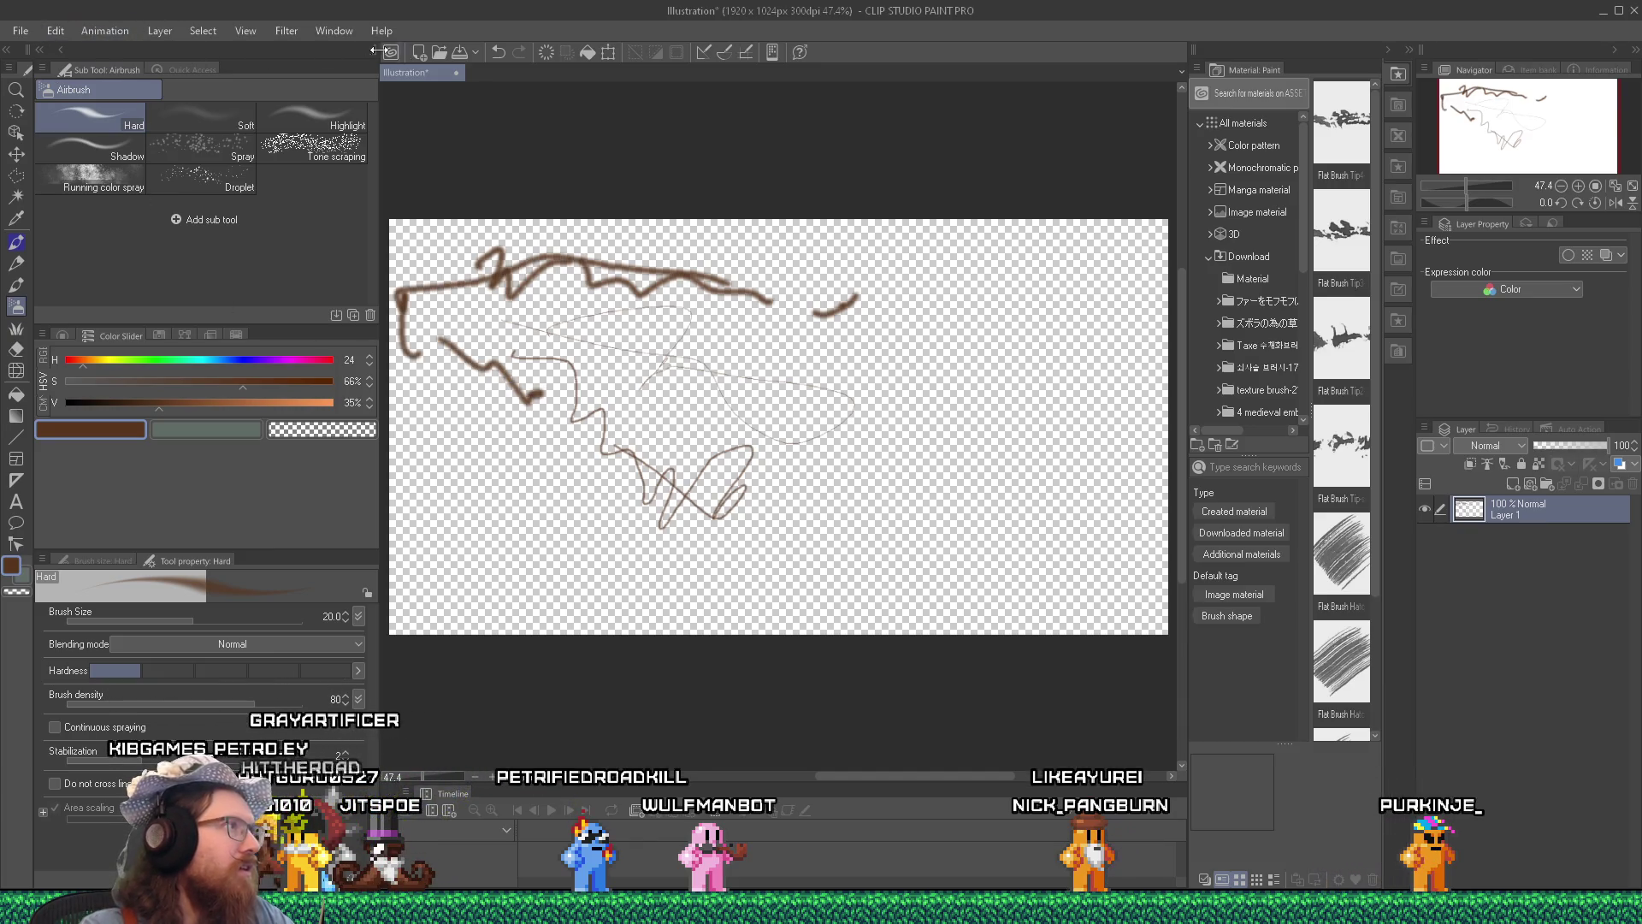
pyautogui.click(50, 32)
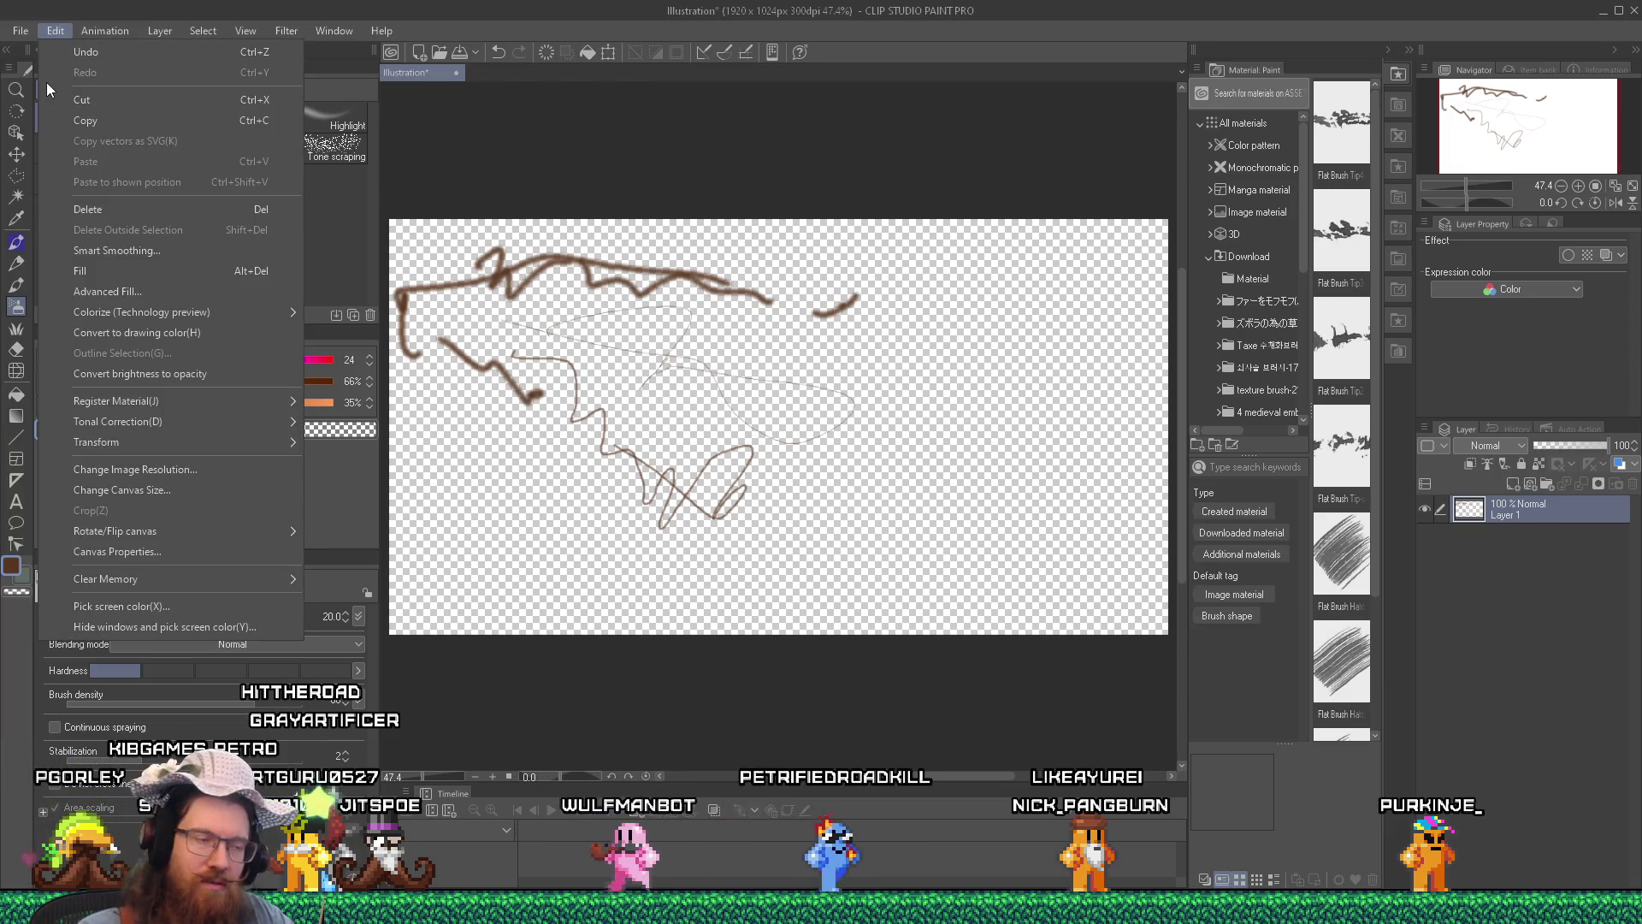
pyautogui.click(477, 907)
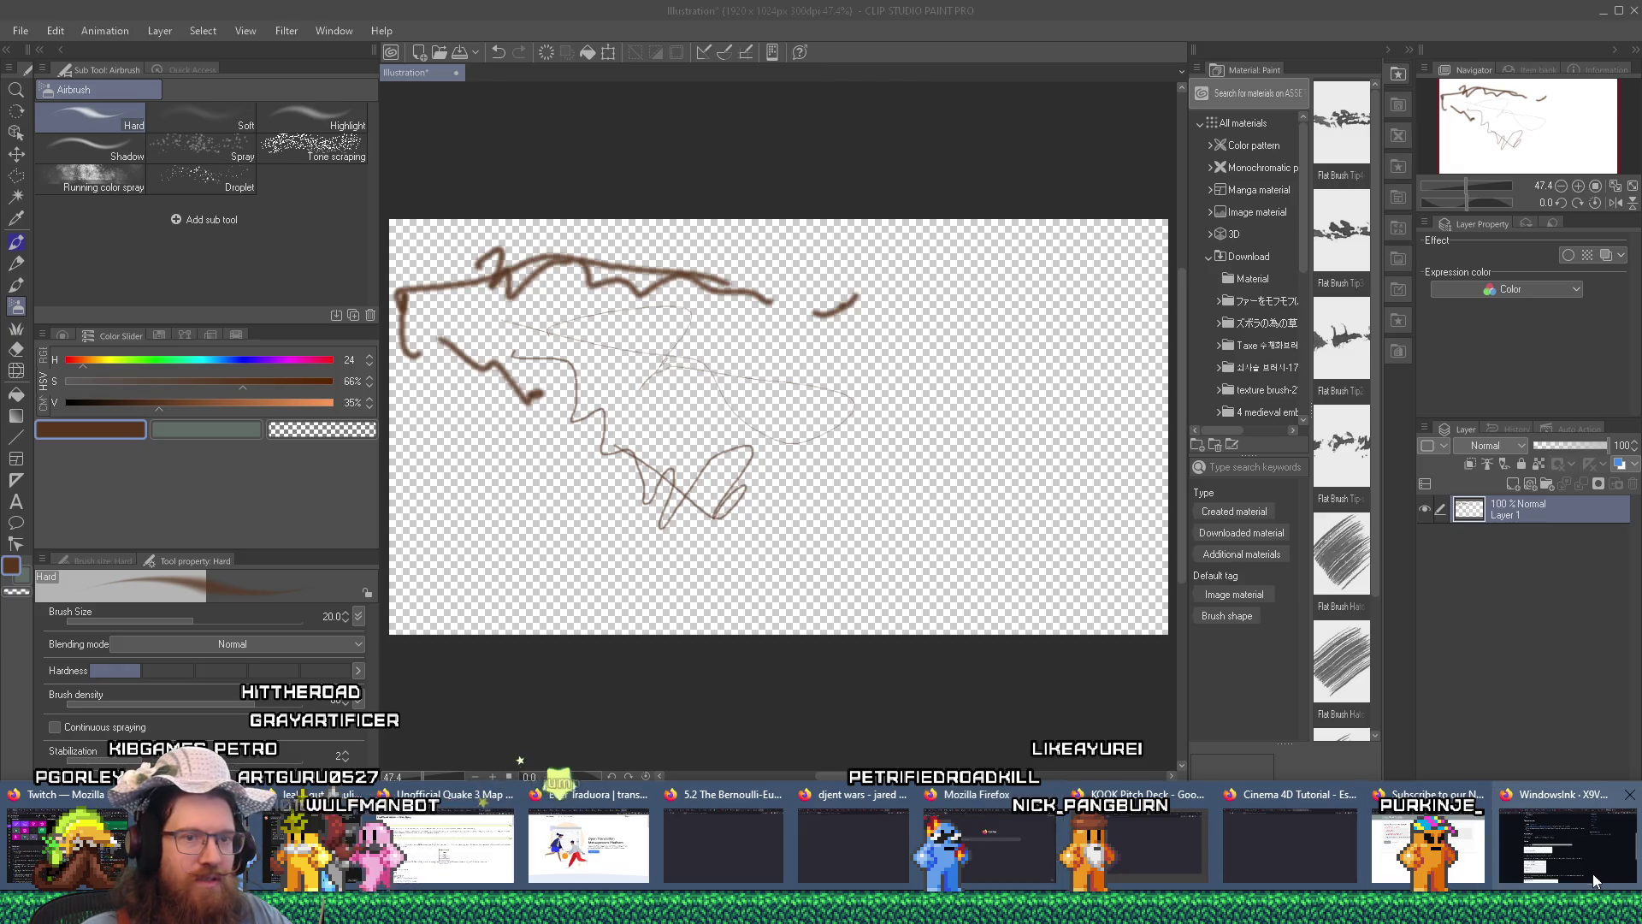
# Bring the WindowsInk wiki page forward in Firefox, select its address, and open the Windows Run dialog.
pyautogui.click(1593, 874)
pyautogui.click(1010, 41)
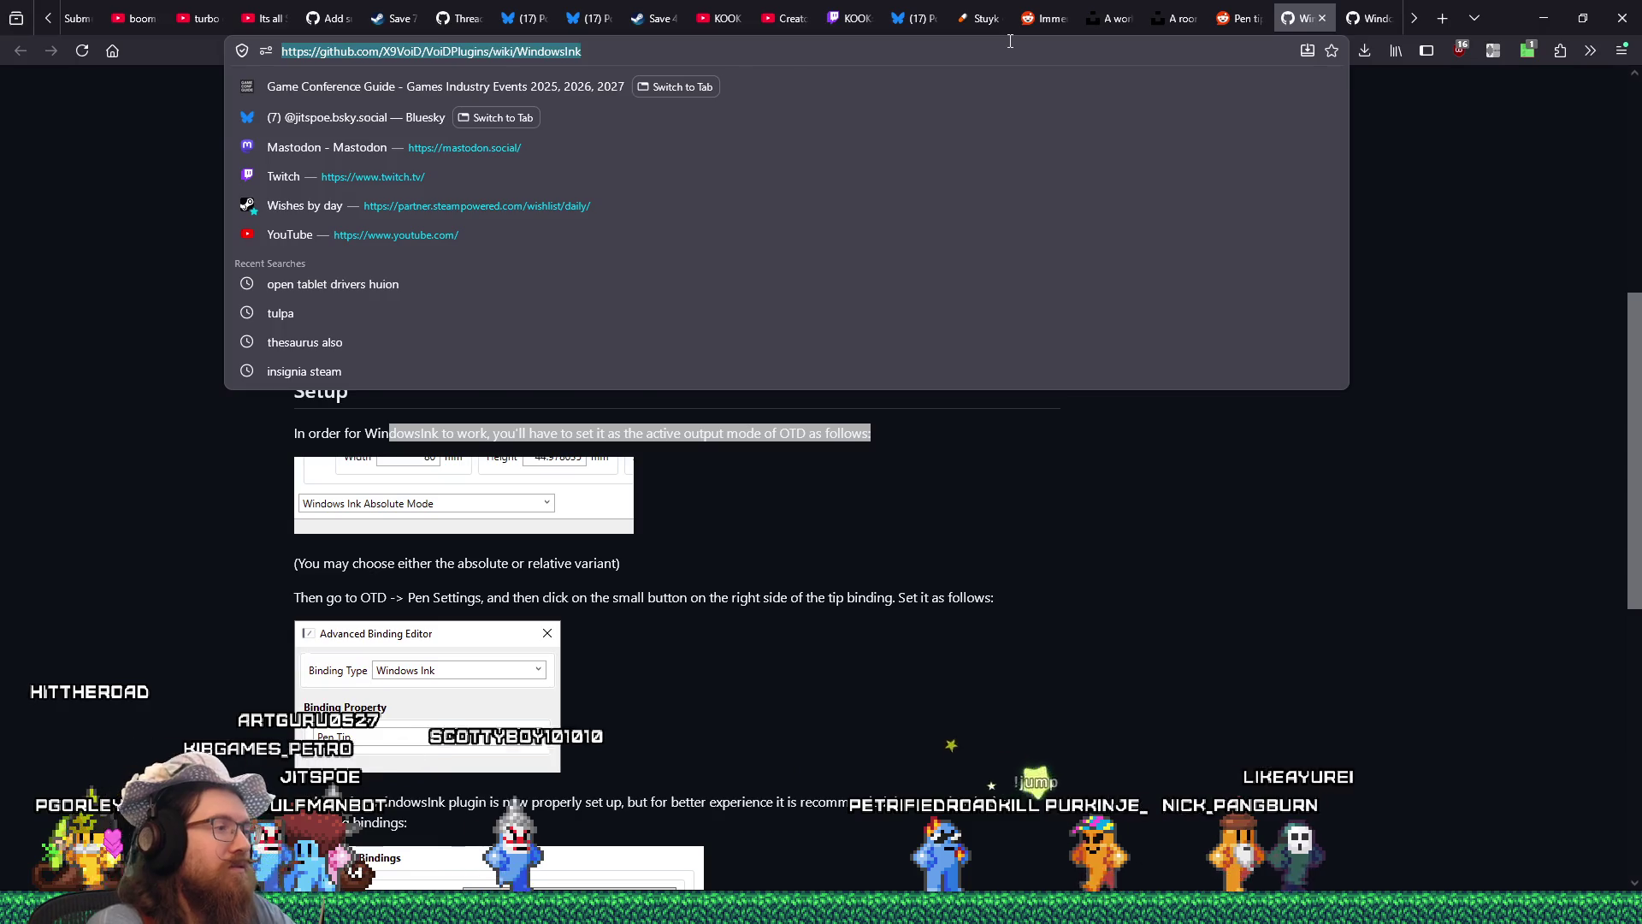
pyautogui.press('super+r')
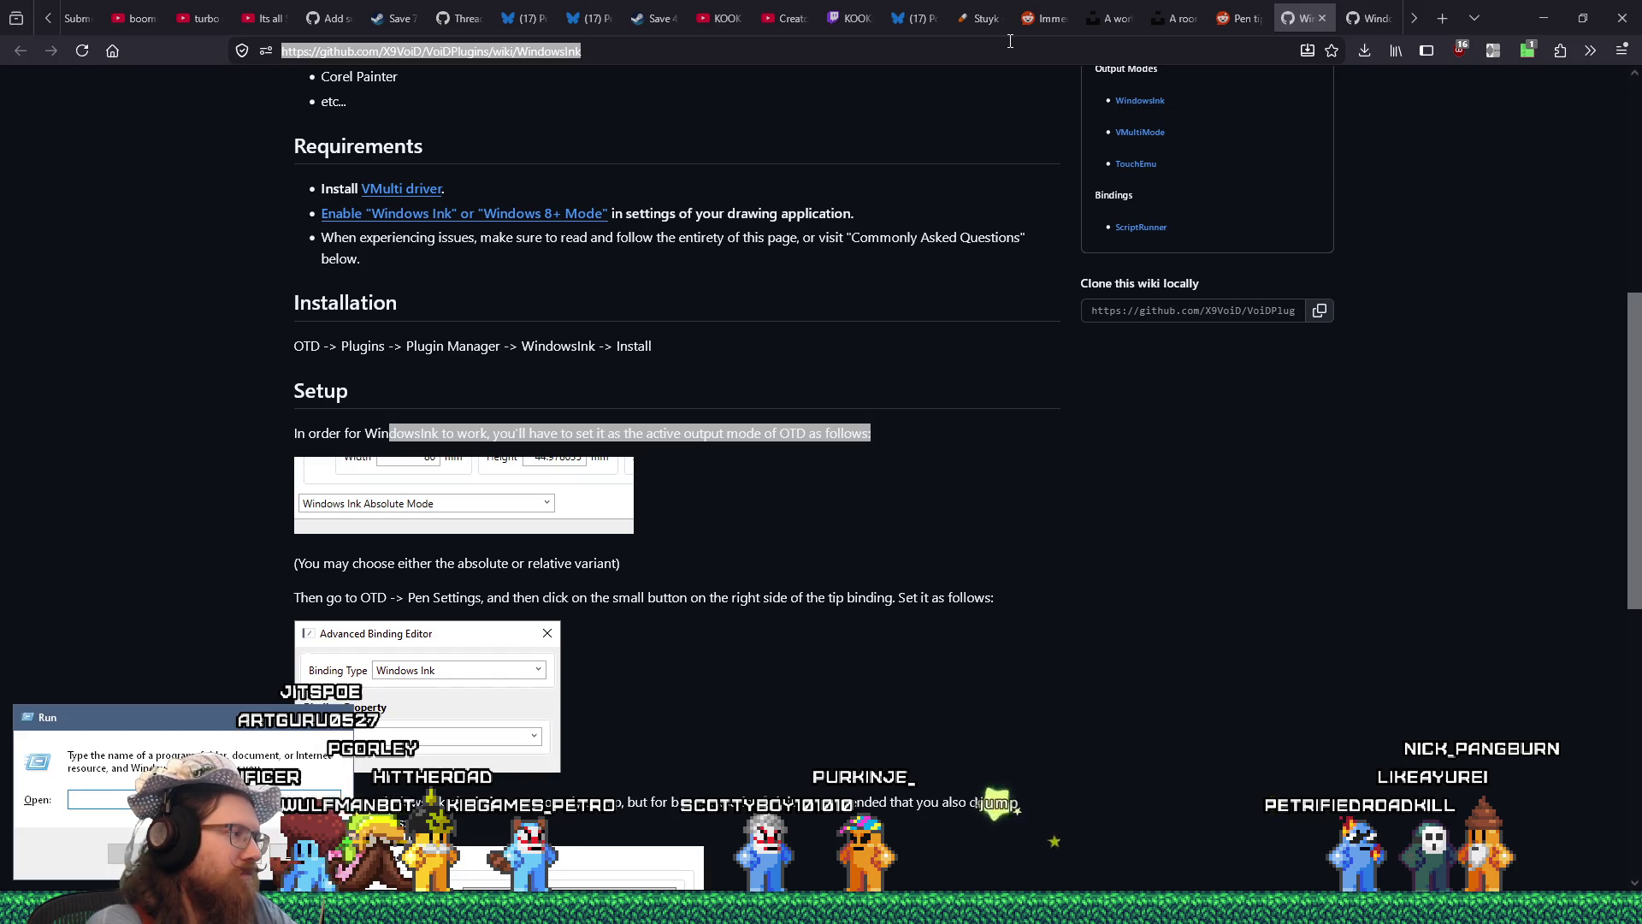
# Launch Notepad and start the notes with 'Tablet notes:' and 'Open tablet driver:'.
pyautogui.write('notepad')
pyautogui.press('Return')
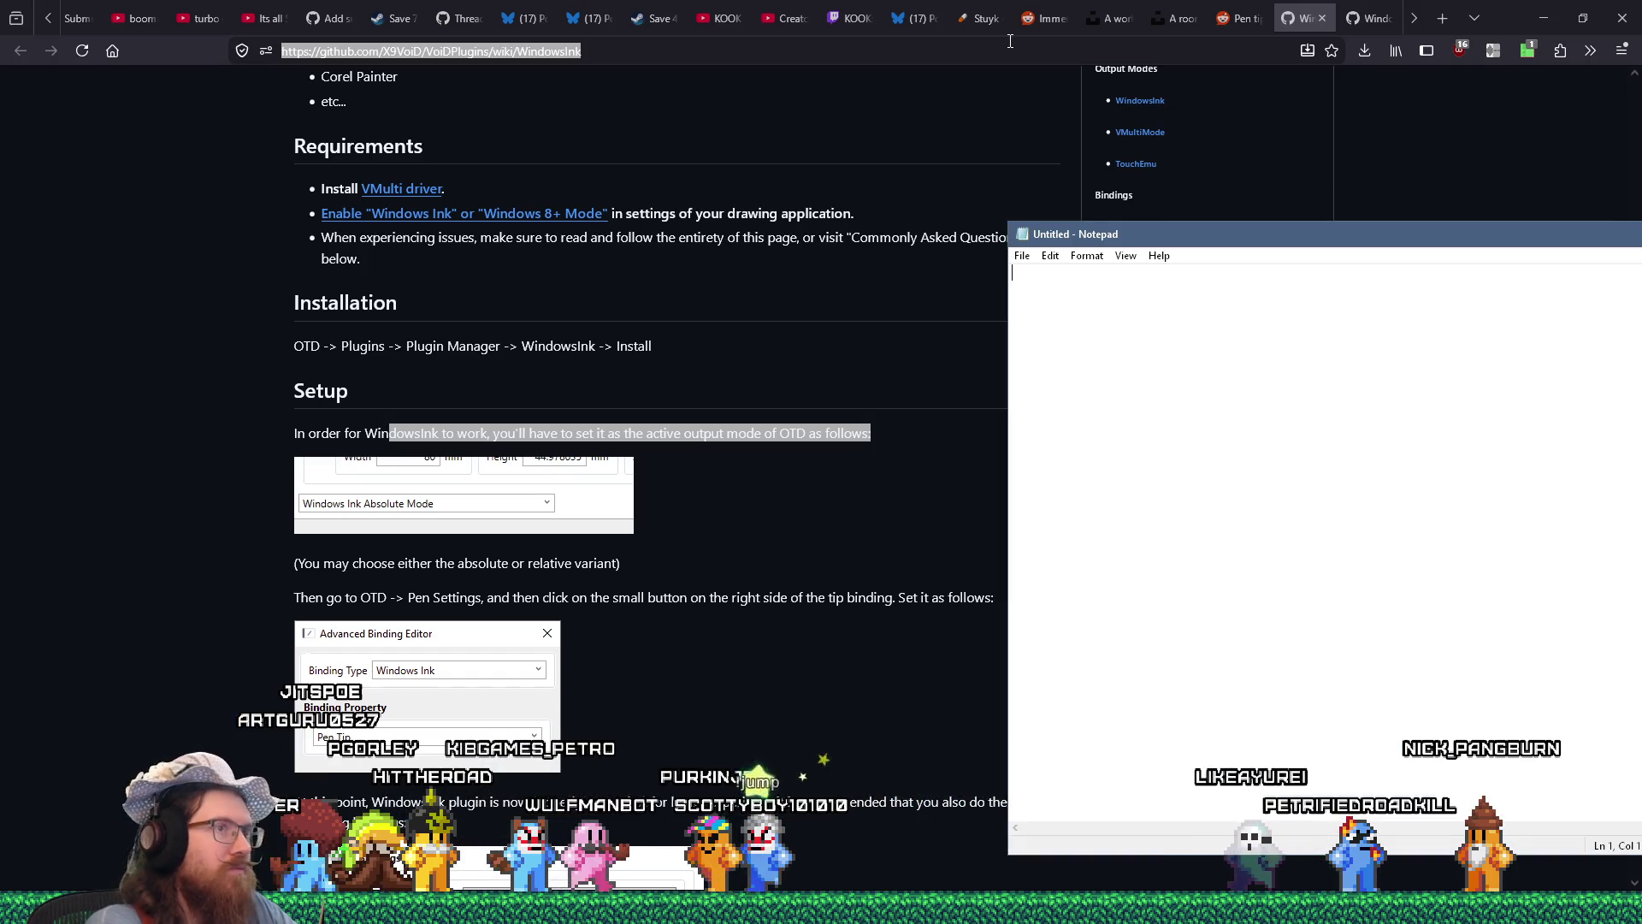
pyautogui.write('Ta')
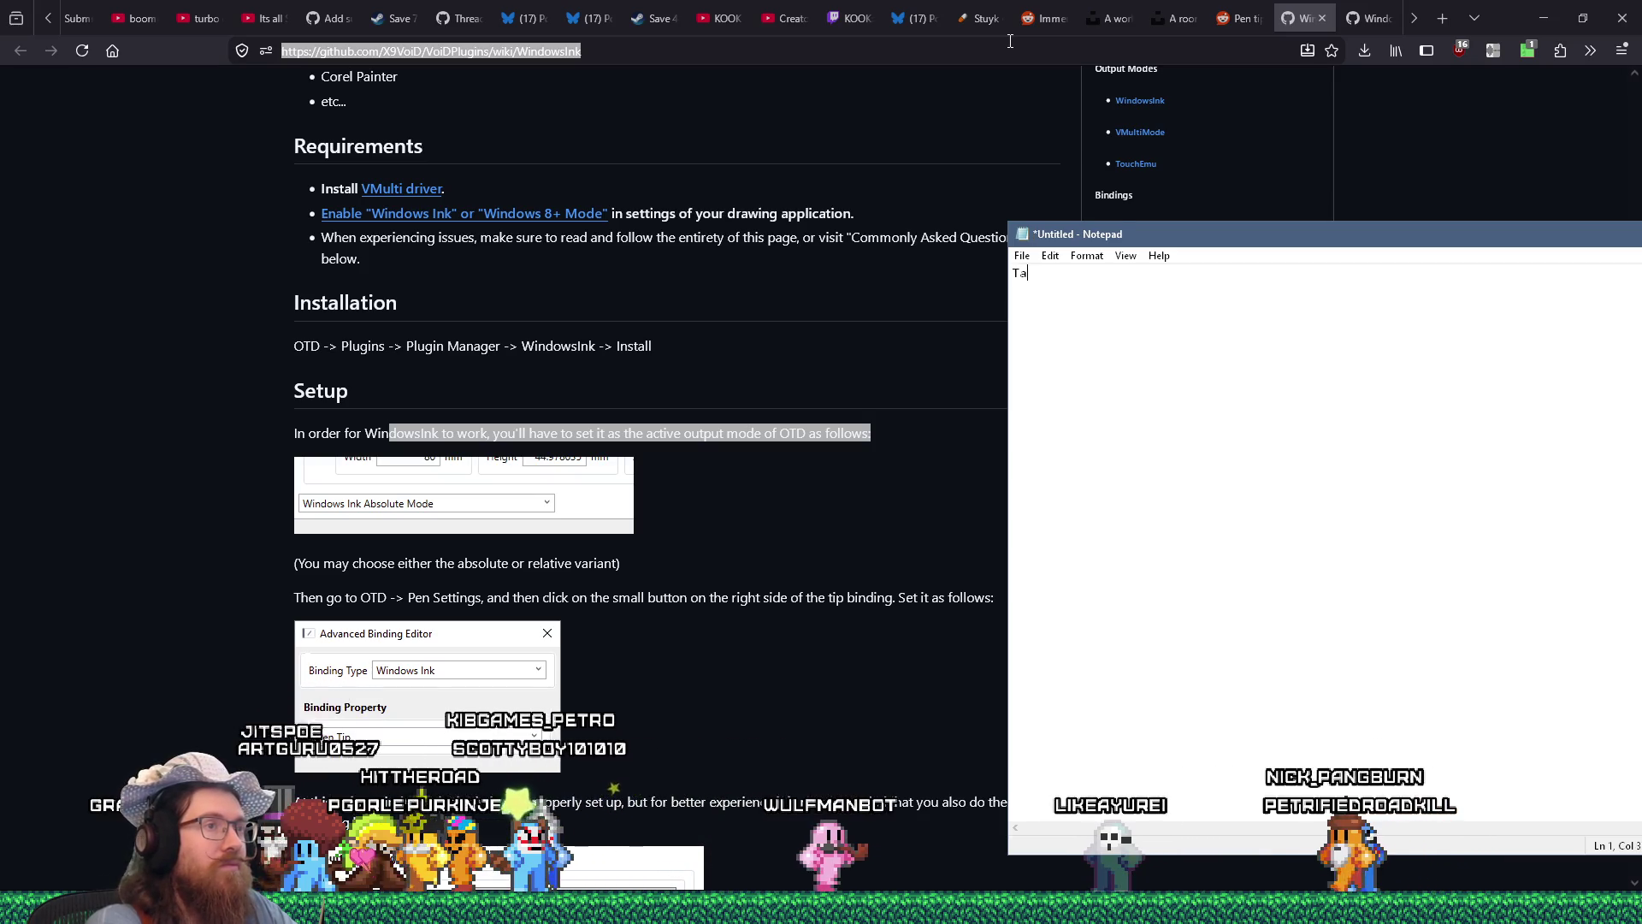
pyautogui.write('blet notes:  Open tablet driver')
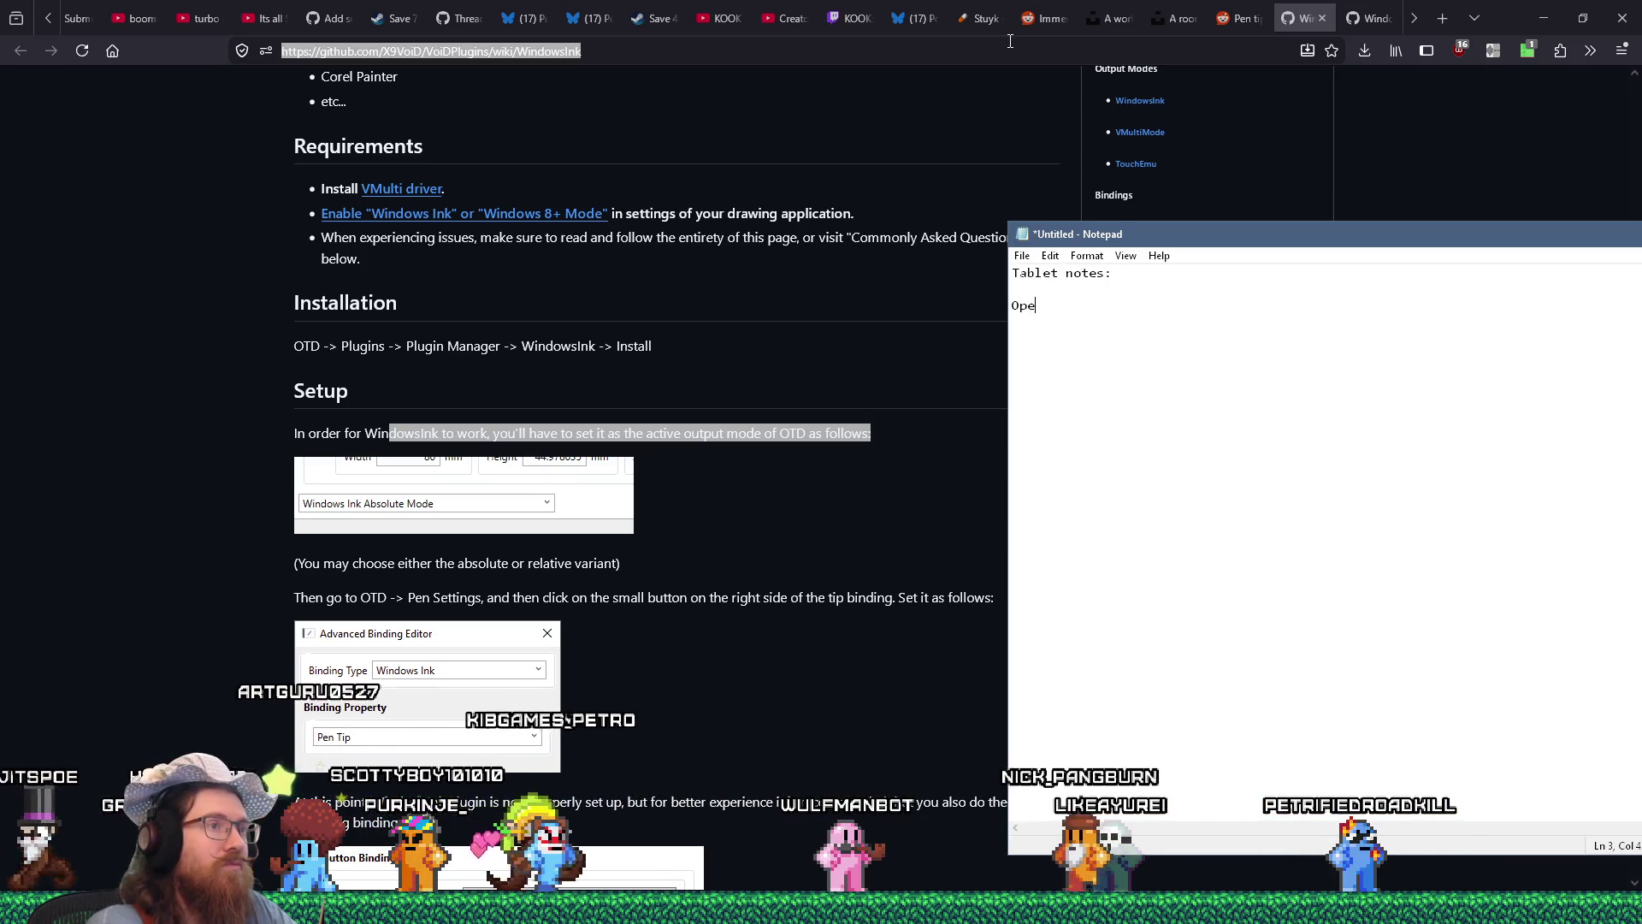
pyautogui.write(':')
pyautogui.press('Return')
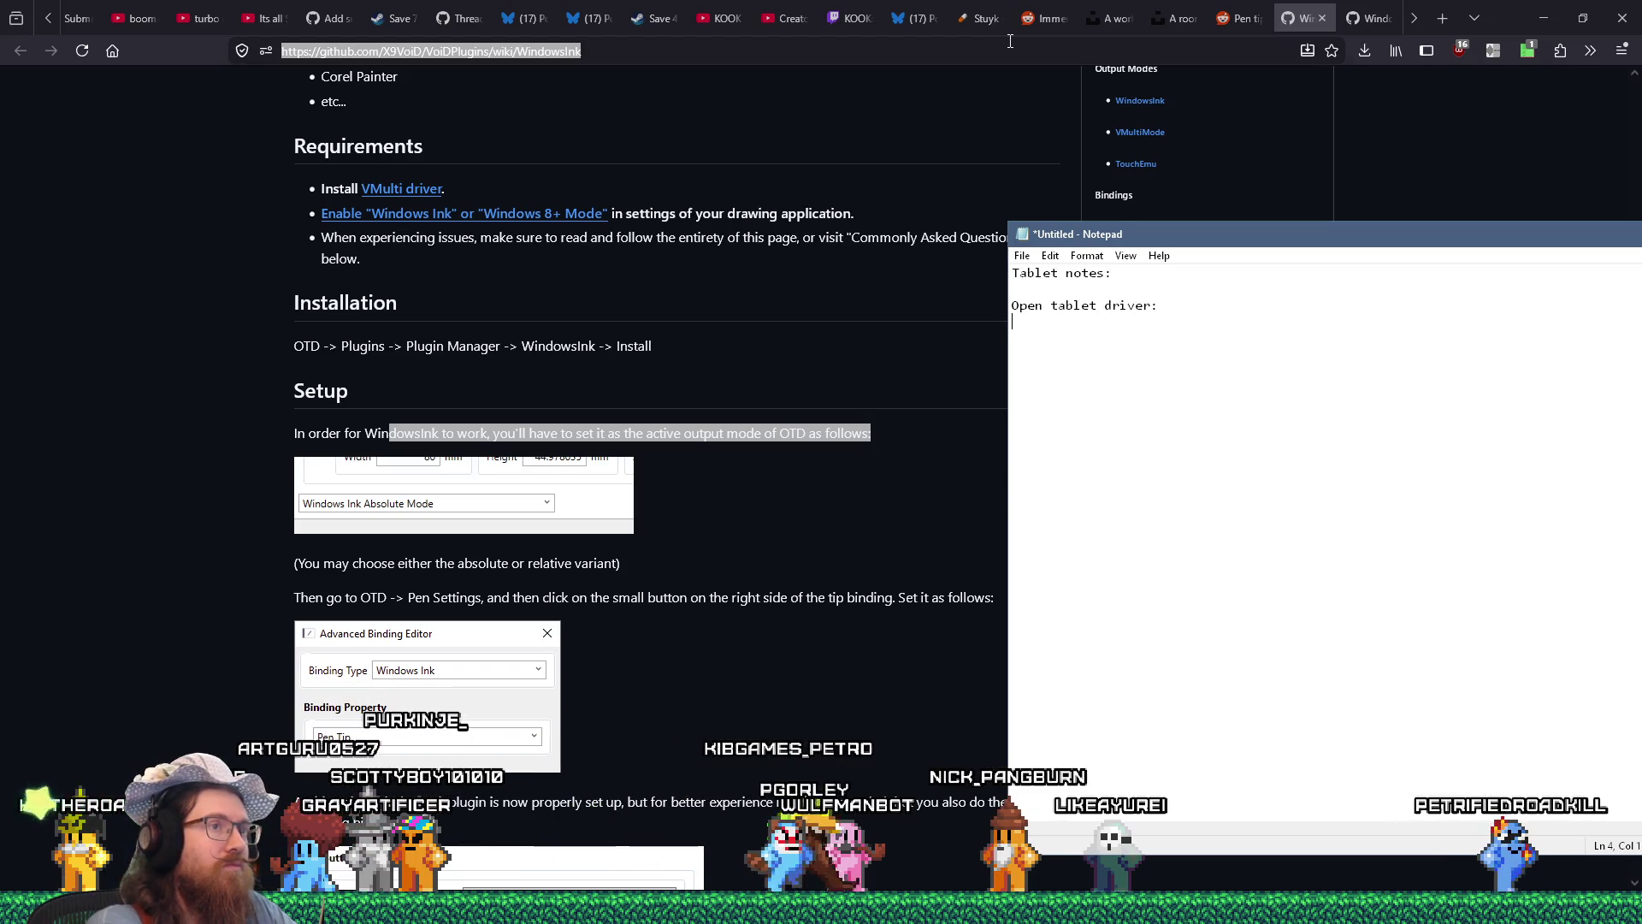
# Copy the WindowsInk guide URL and note the need to follow this guide for the Windows Ink plugin.
pyautogui.click(540, 48)
pyautogui.rightClick(541, 48)
pyautogui.click(562, 141)
pyautogui.hotkey('alt', 'Tab')
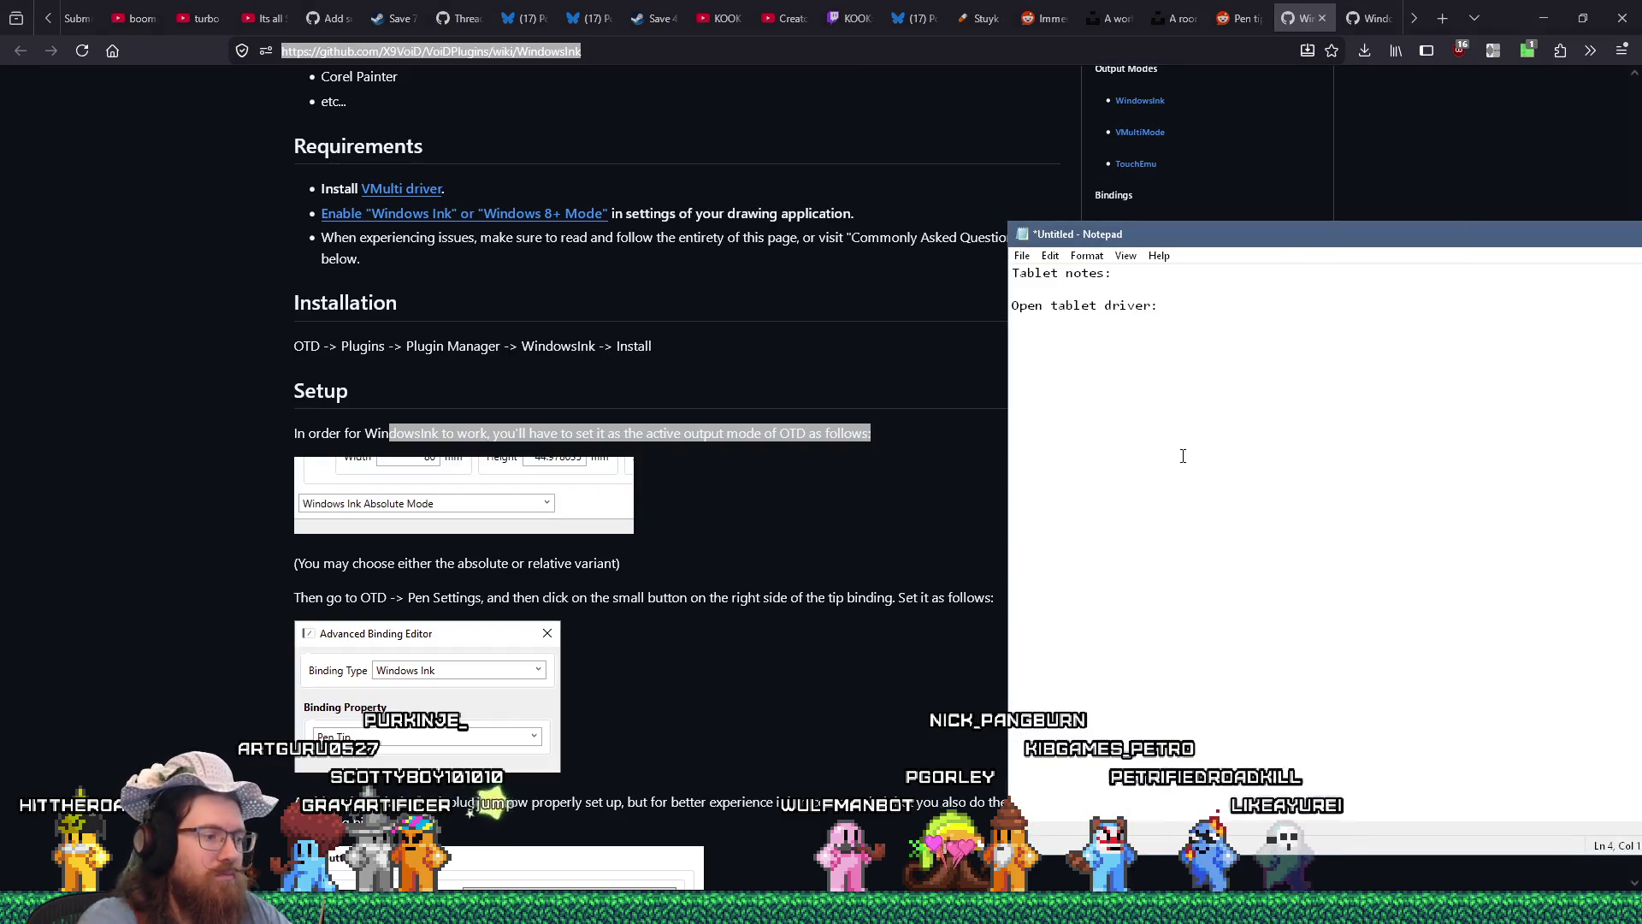
pyautogui.write('Need to f')
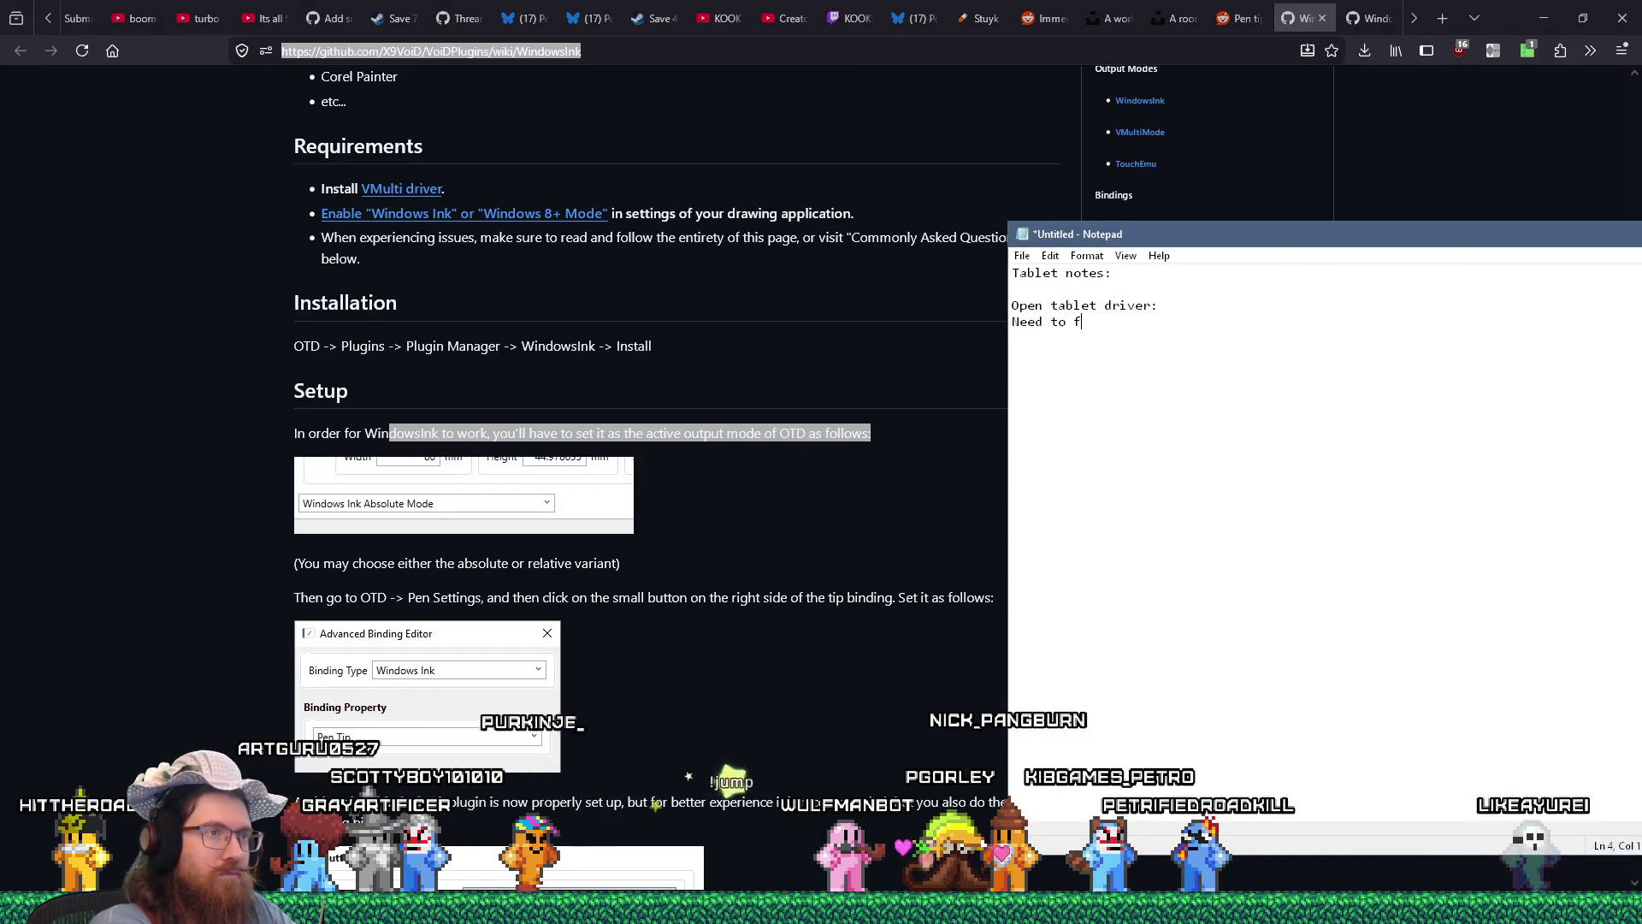
pyautogui.write('ollow this guide')
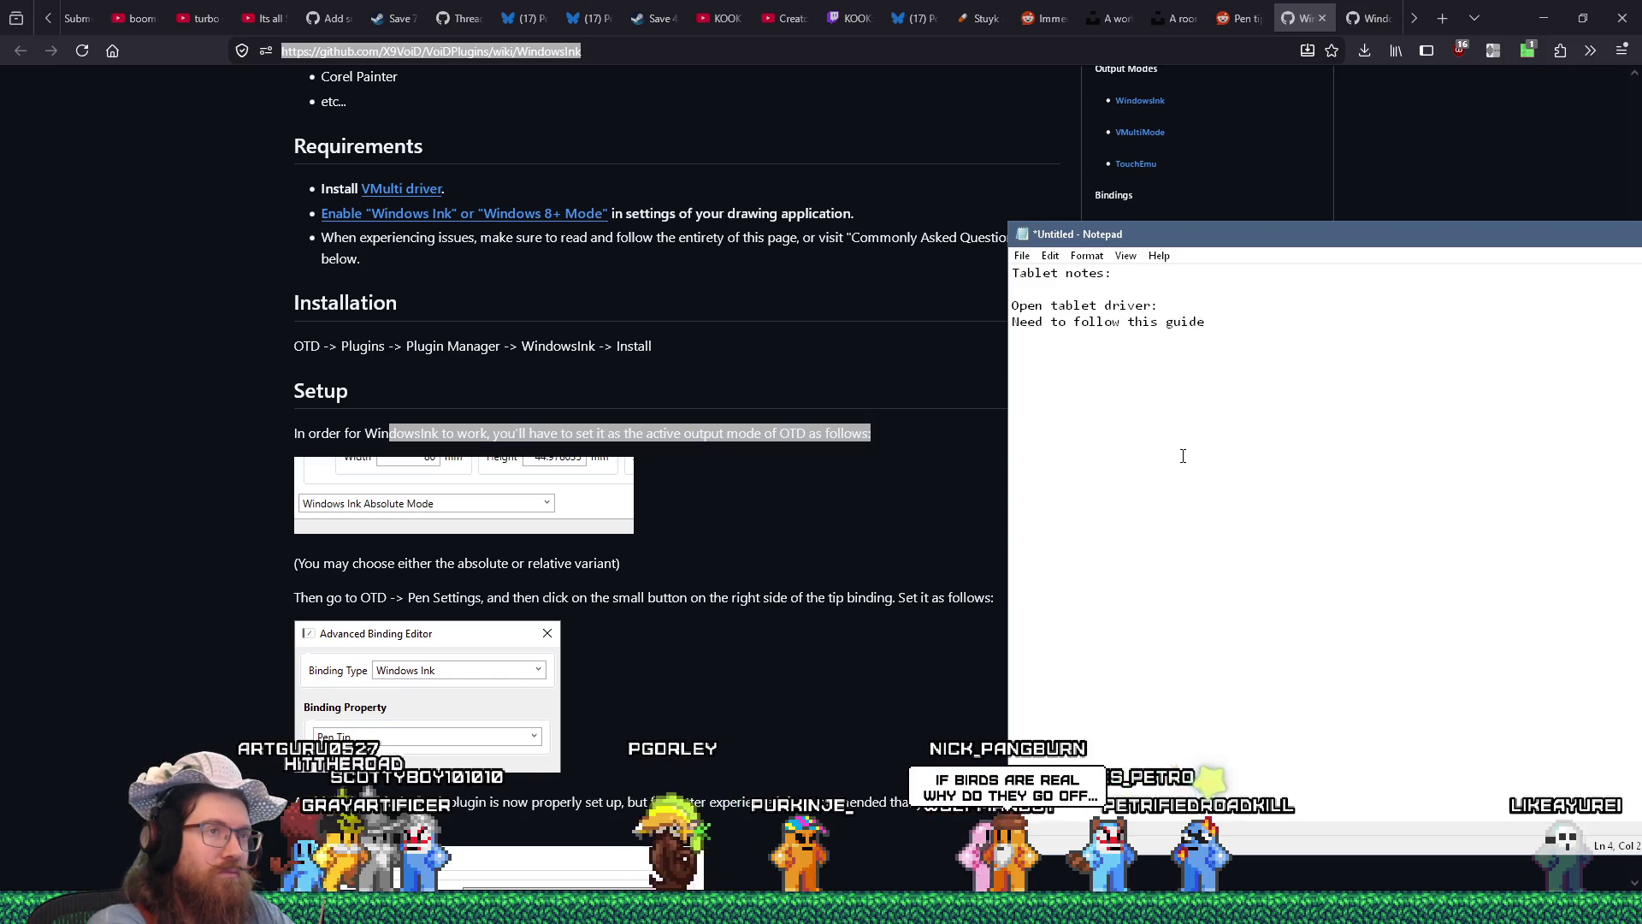
pyautogui.write(' for setting up the windows ')
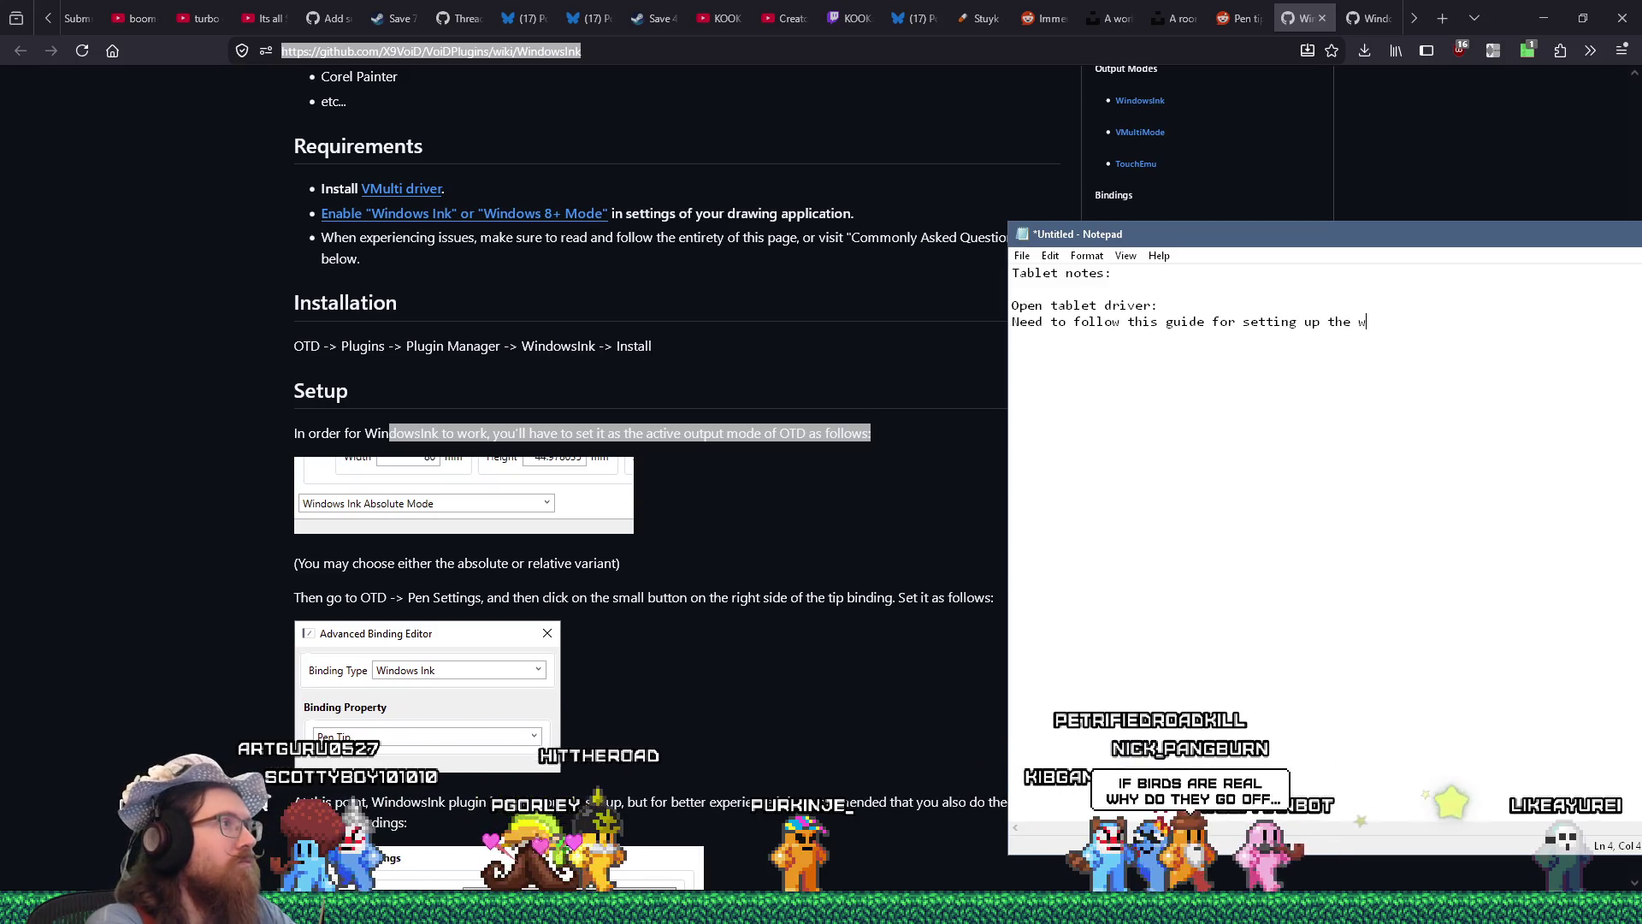
pyautogui.write('ink plugin:')
pyautogui.press('Return')
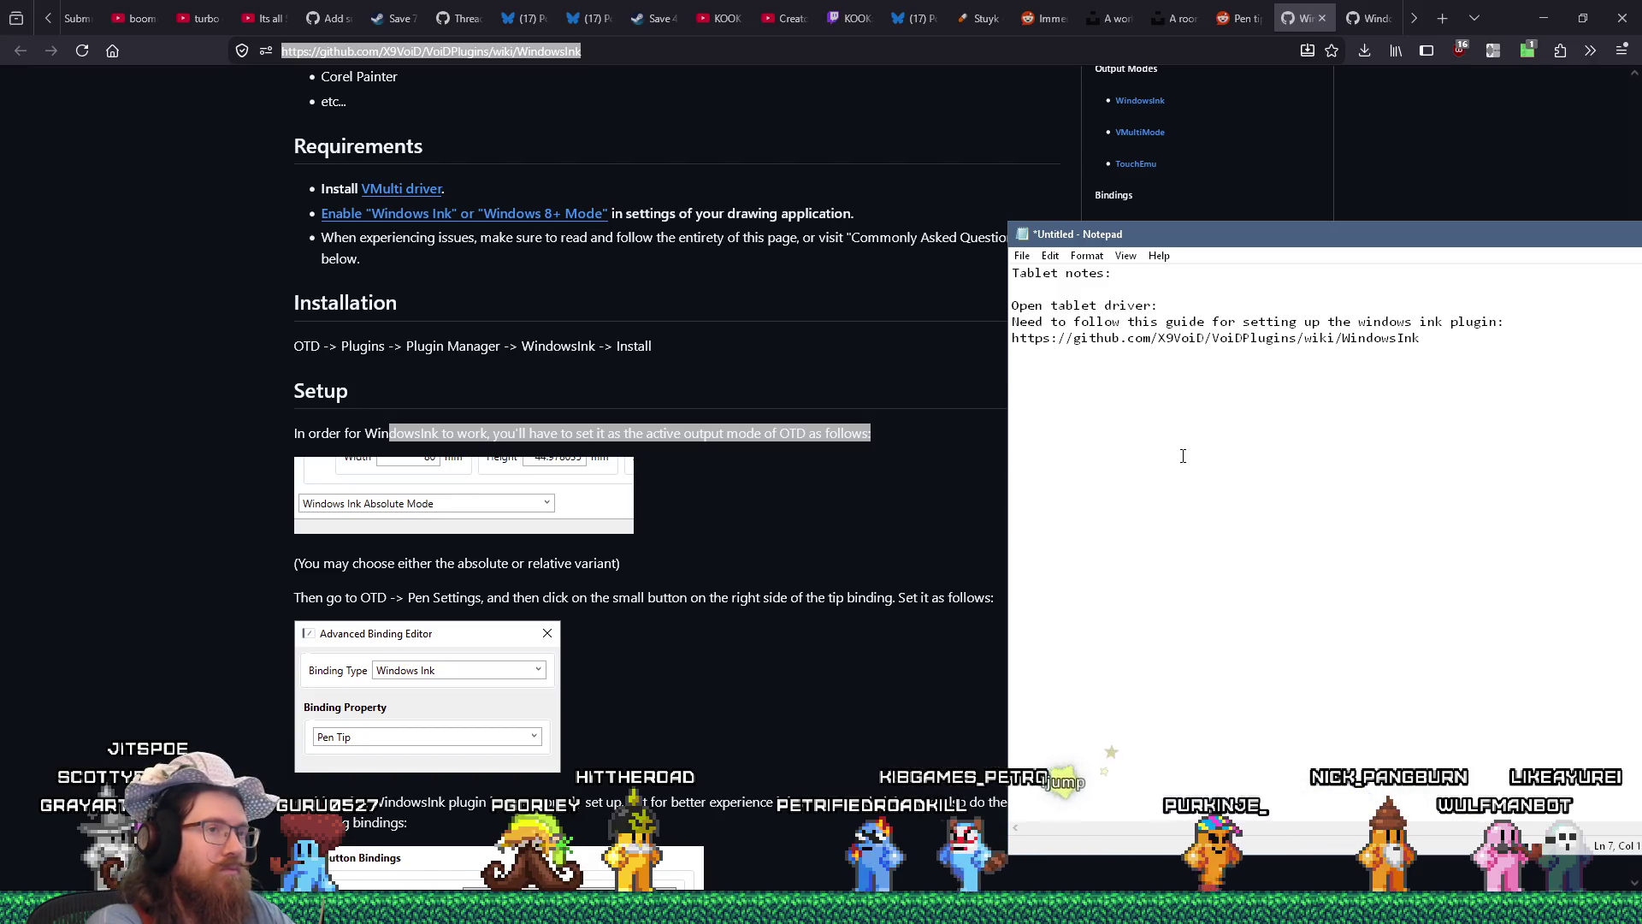
# Note to install Windows Ink, output to Windows Ink Absolute Mode, and use Krita's Windows 8+ / windows ink input.
pyautogui.write('Make sure windows ink is installed,')
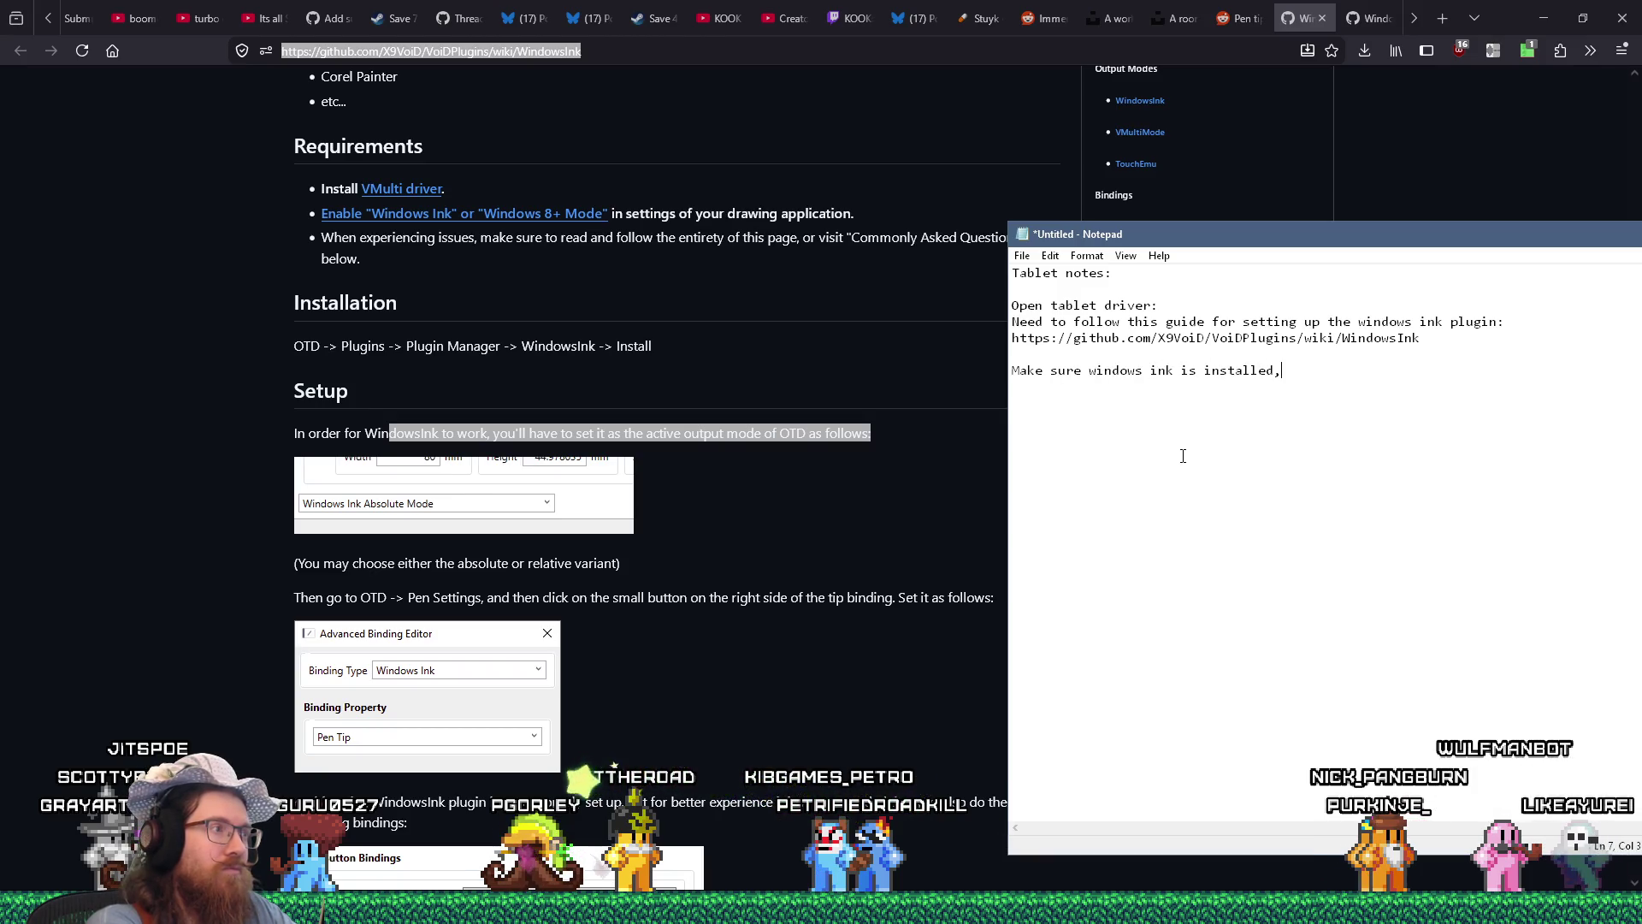
pyautogui.write(' set the output')
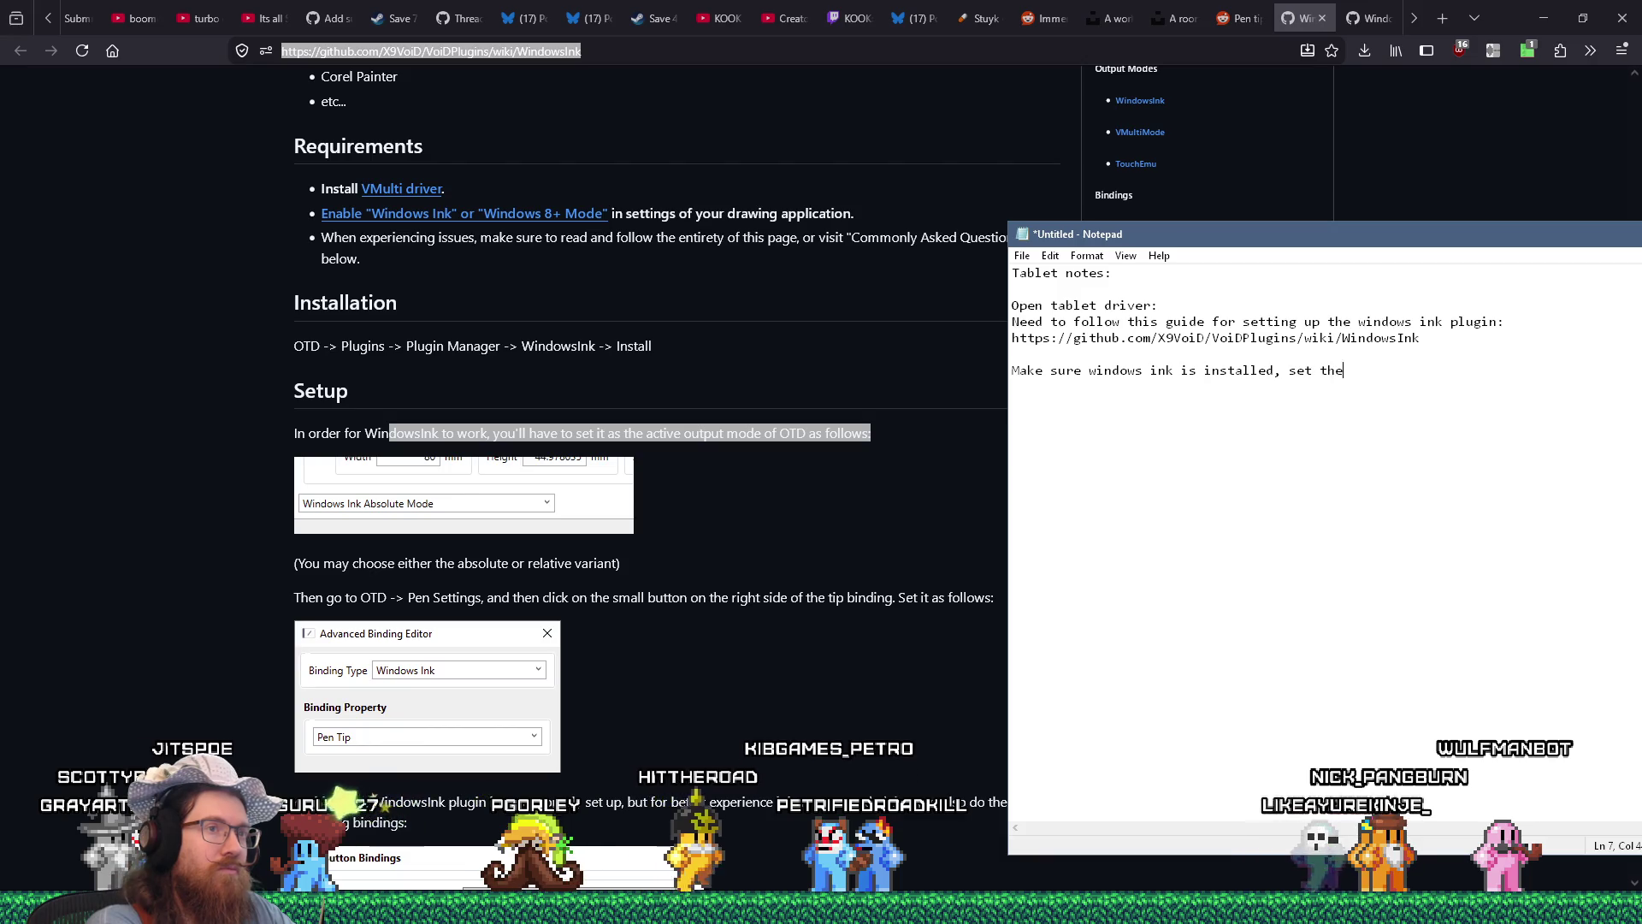
pyautogui.write(' to "Windows Ikn')
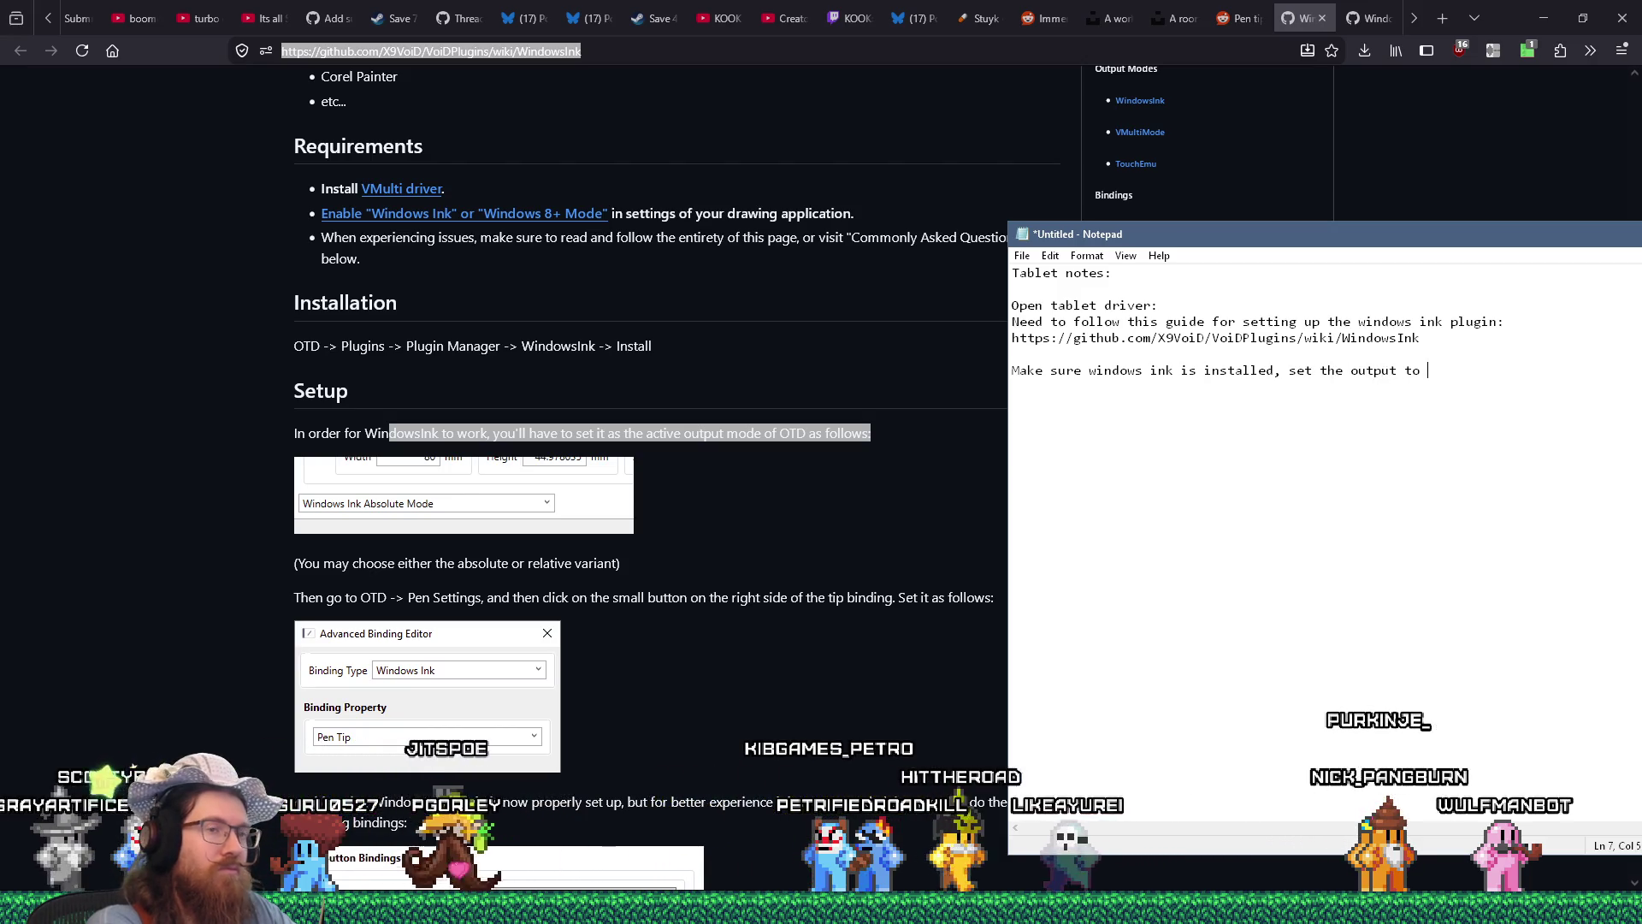
pyautogui.press('BackSpace')
pyautogui.press('BackSpace')
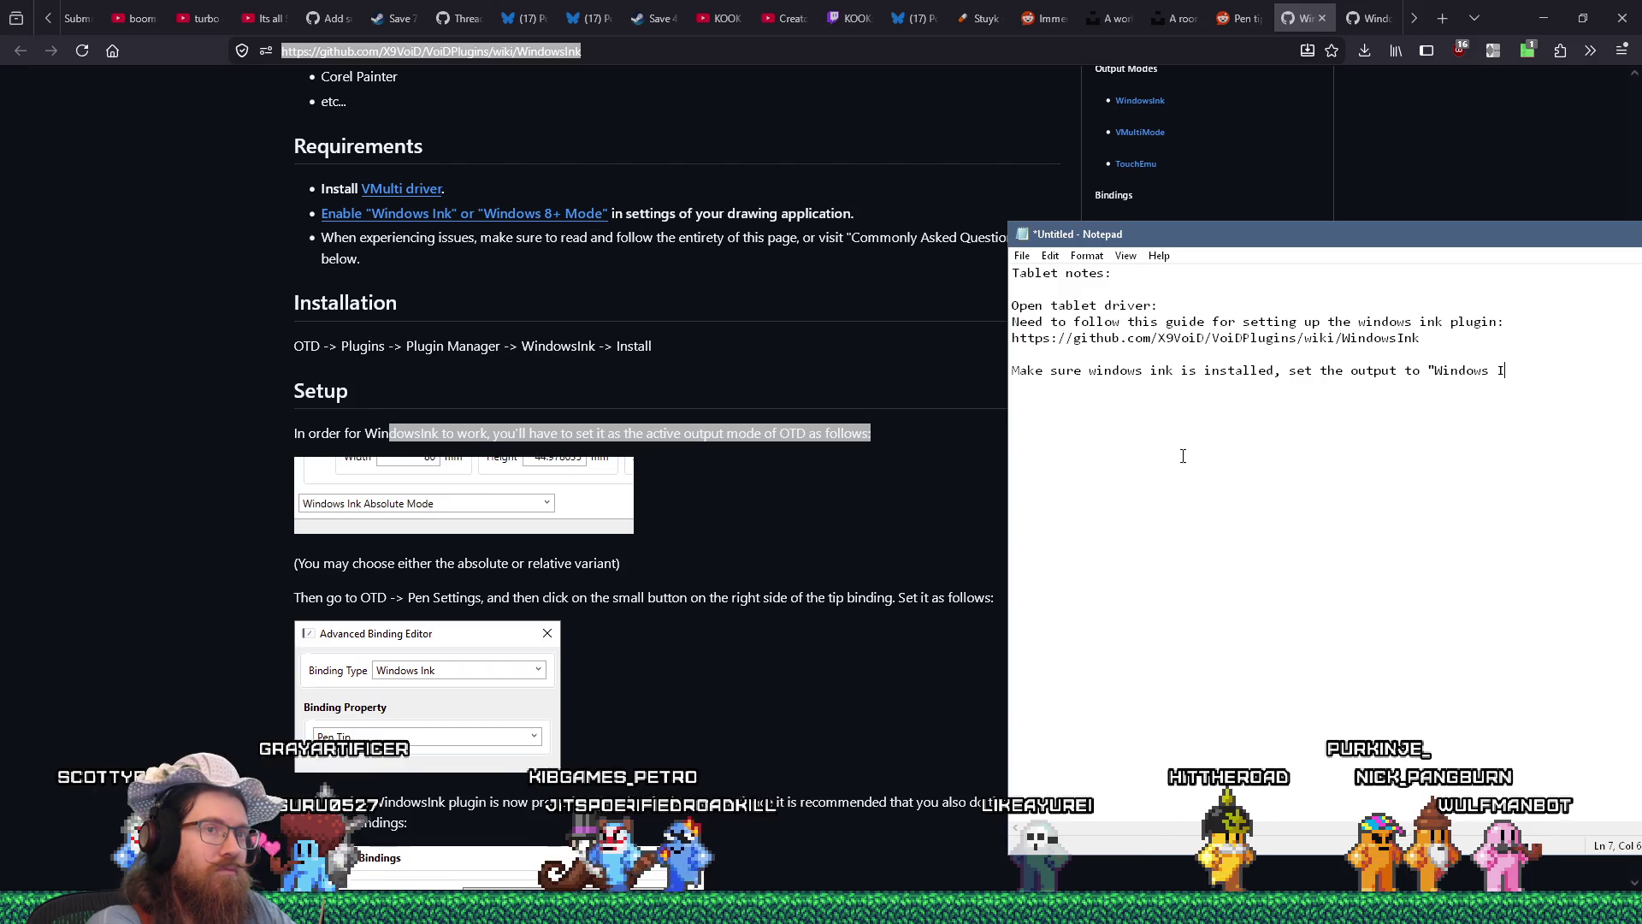
pyautogui.write('nk ')
pyautogui.write('Absolue')
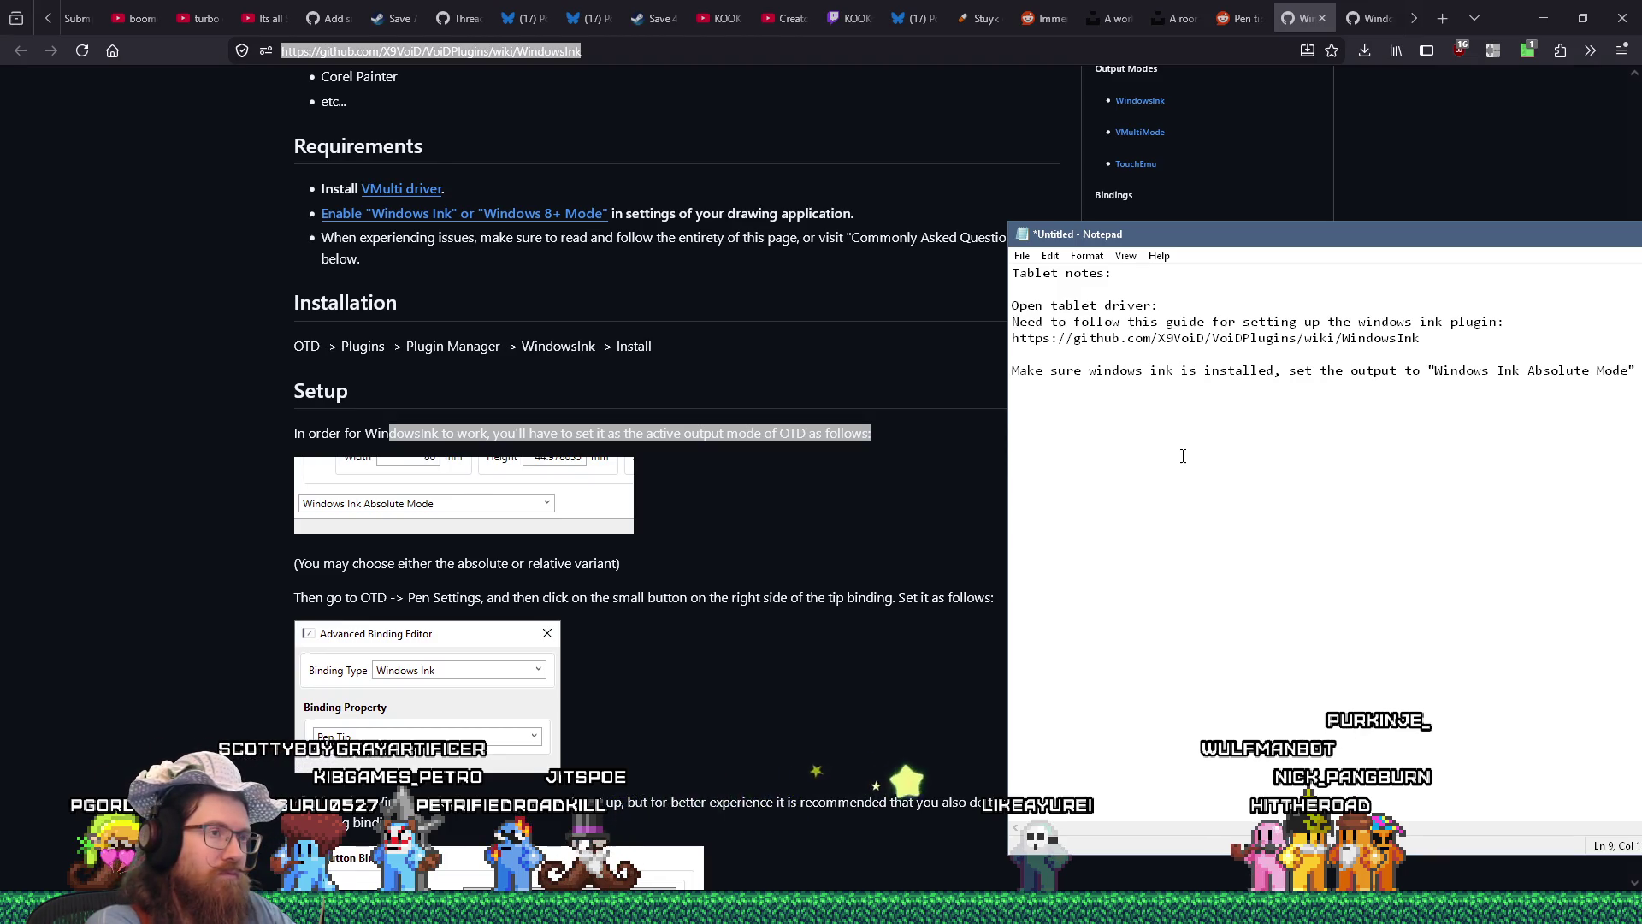
pyautogui.press('BackSpace')
pyautogui.write(', etc. use W')
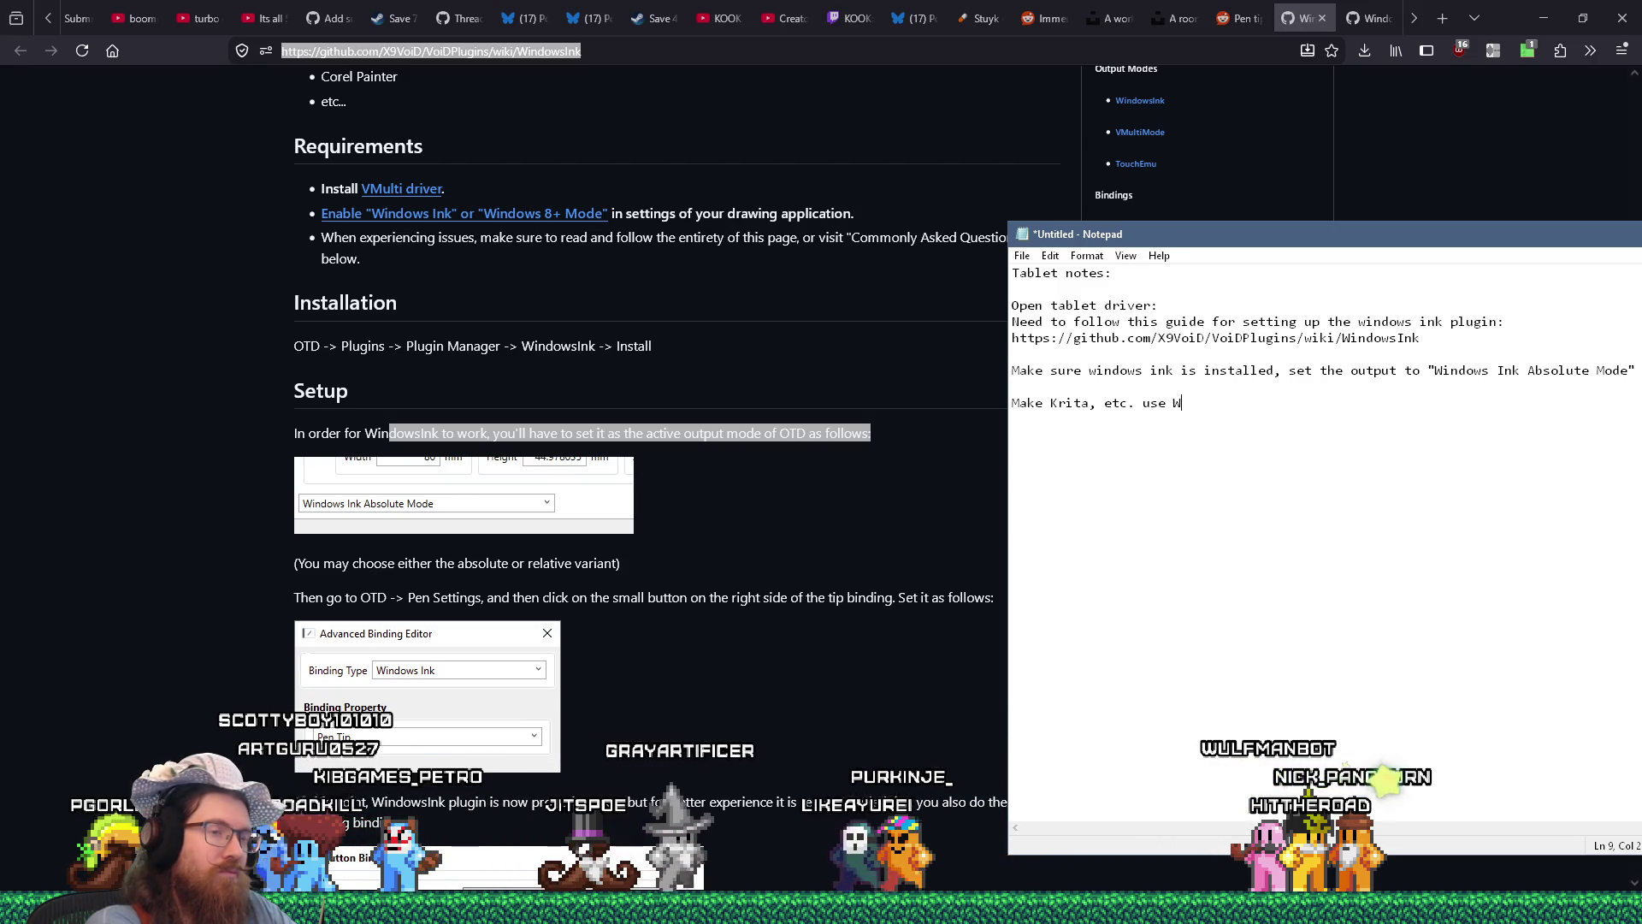
pyautogui.write('indows 8?')
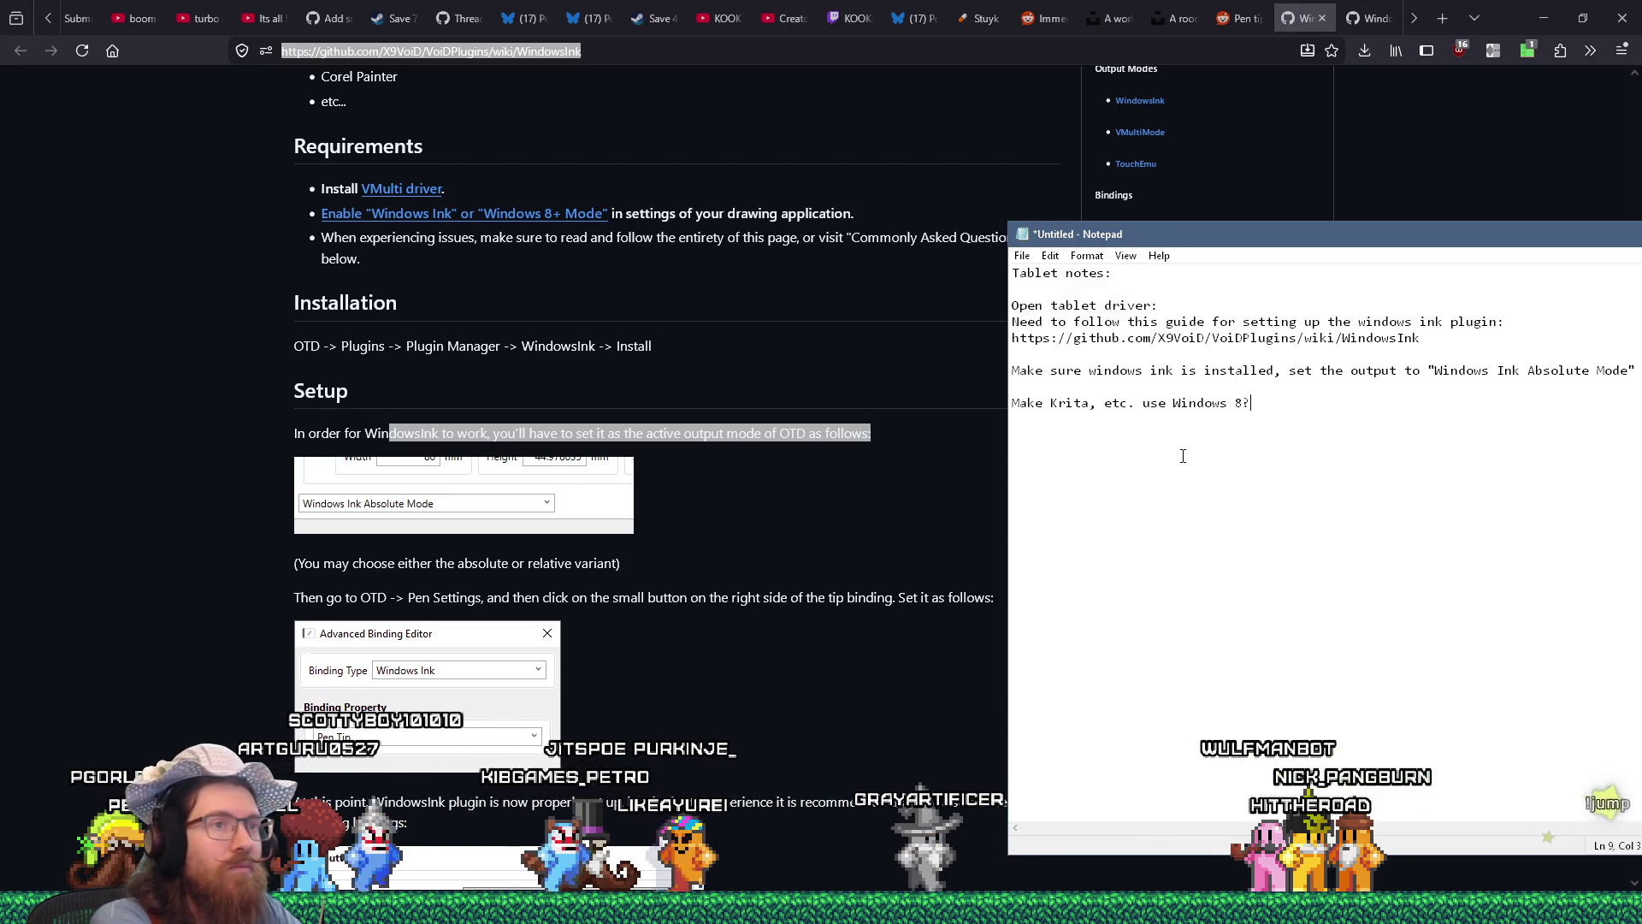
pyautogui.press('BackSpace')
pyautogui.write('+ / ')
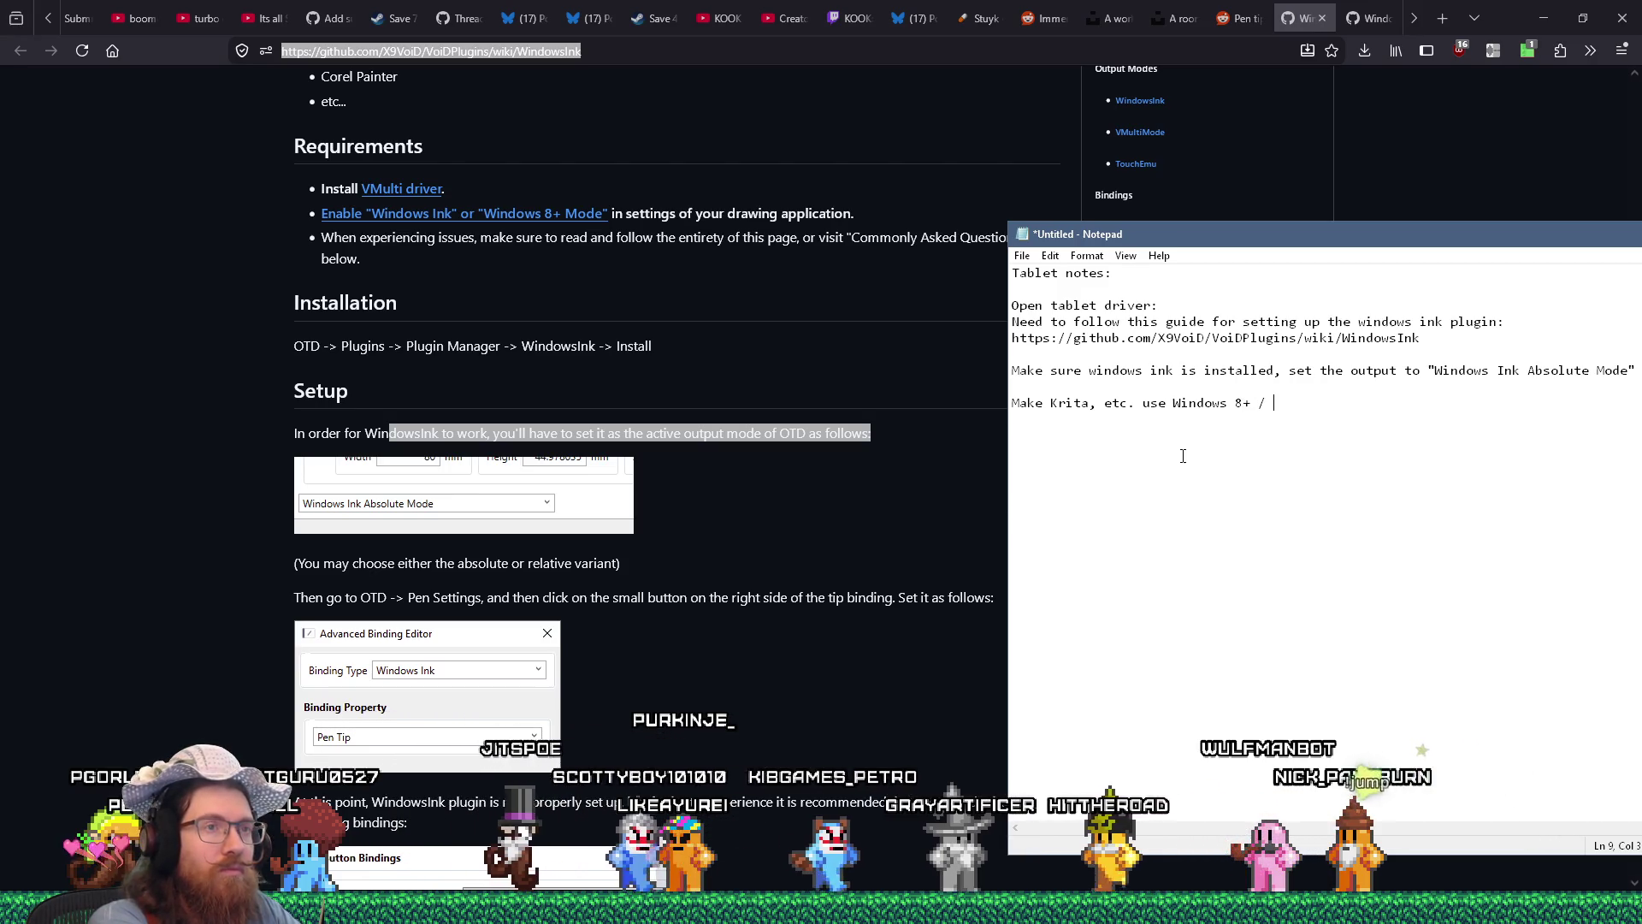
pyautogui.write('windows ink input.')
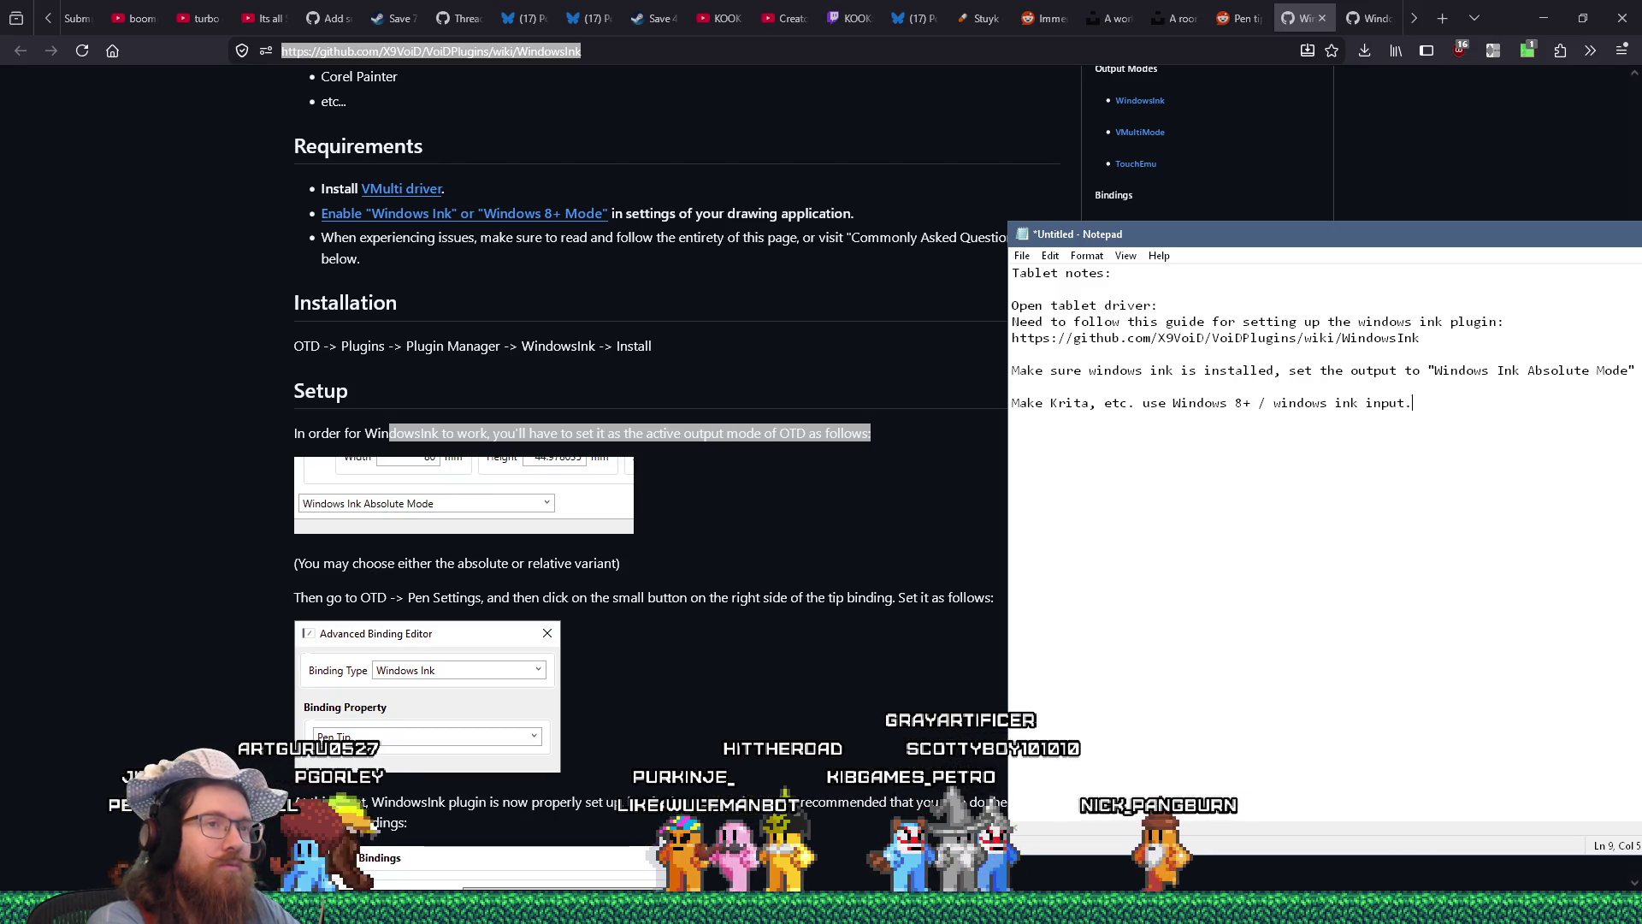
pyautogui.press('Return')
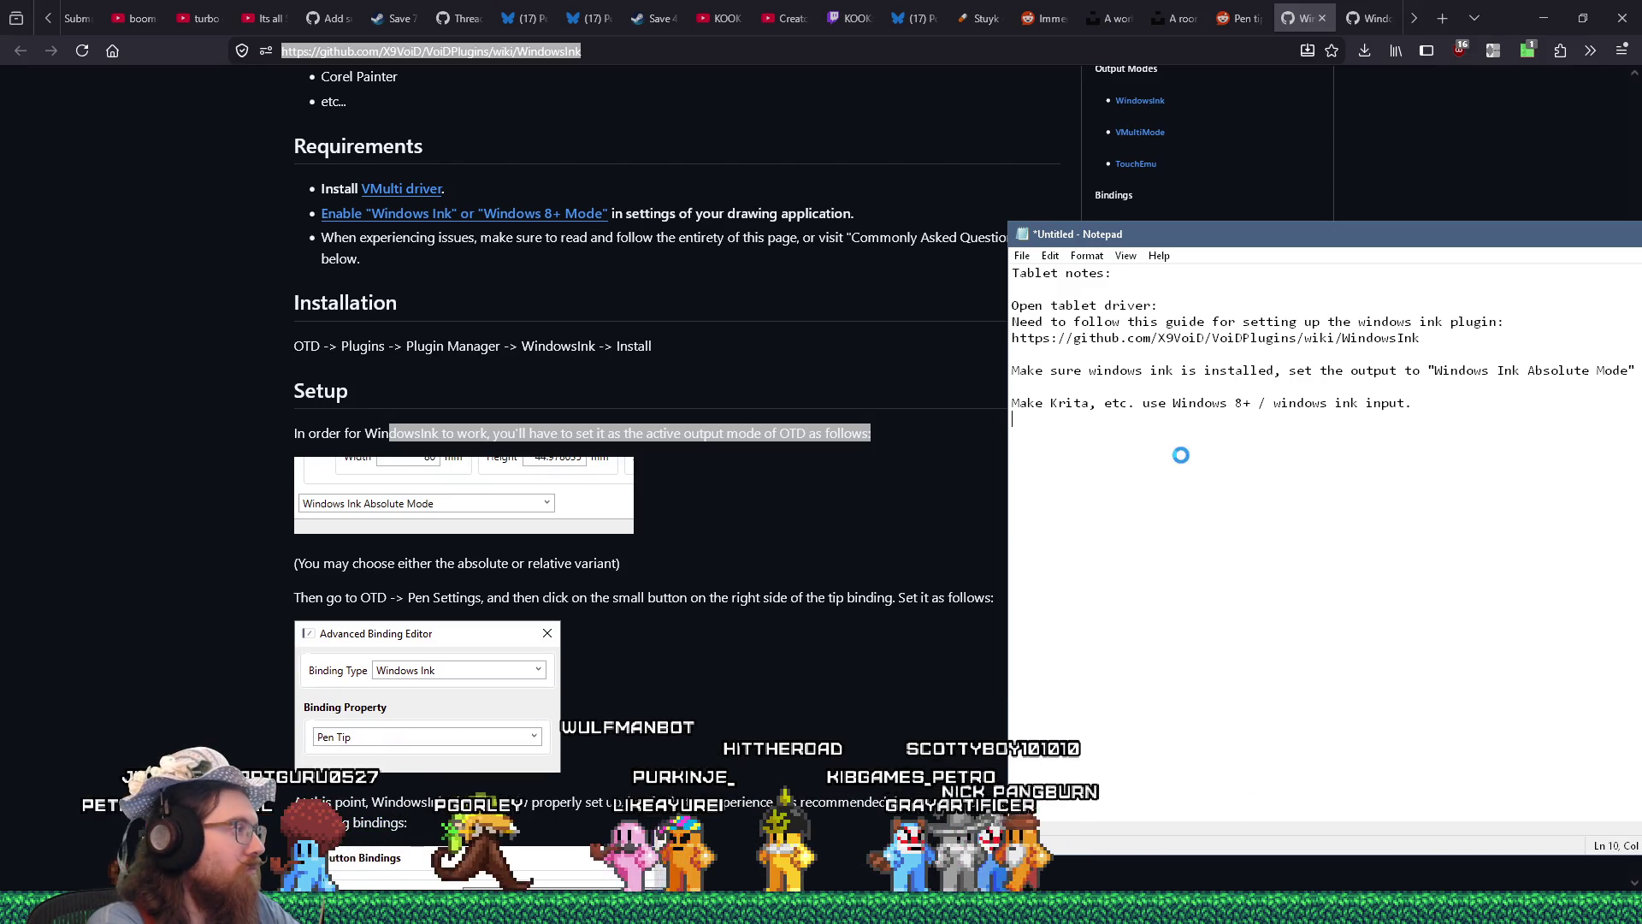
pyautogui.hotkey('ctrl', 's')
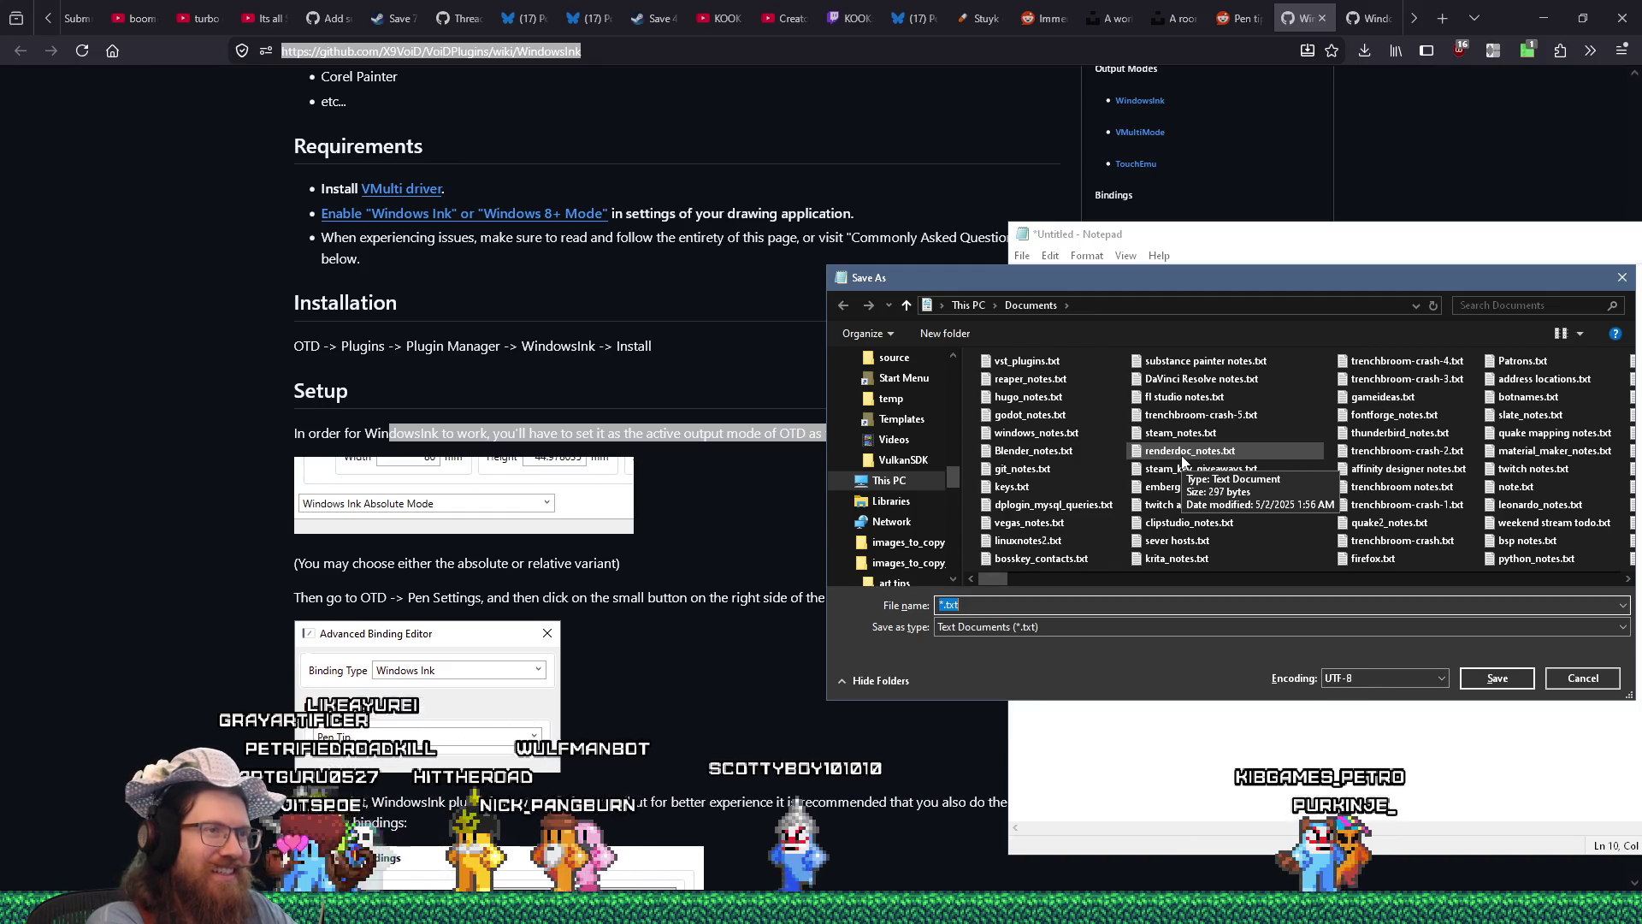
# Save the notes as tablet_notes.txt in the Documents folder.
pyautogui.write('tablet_note')
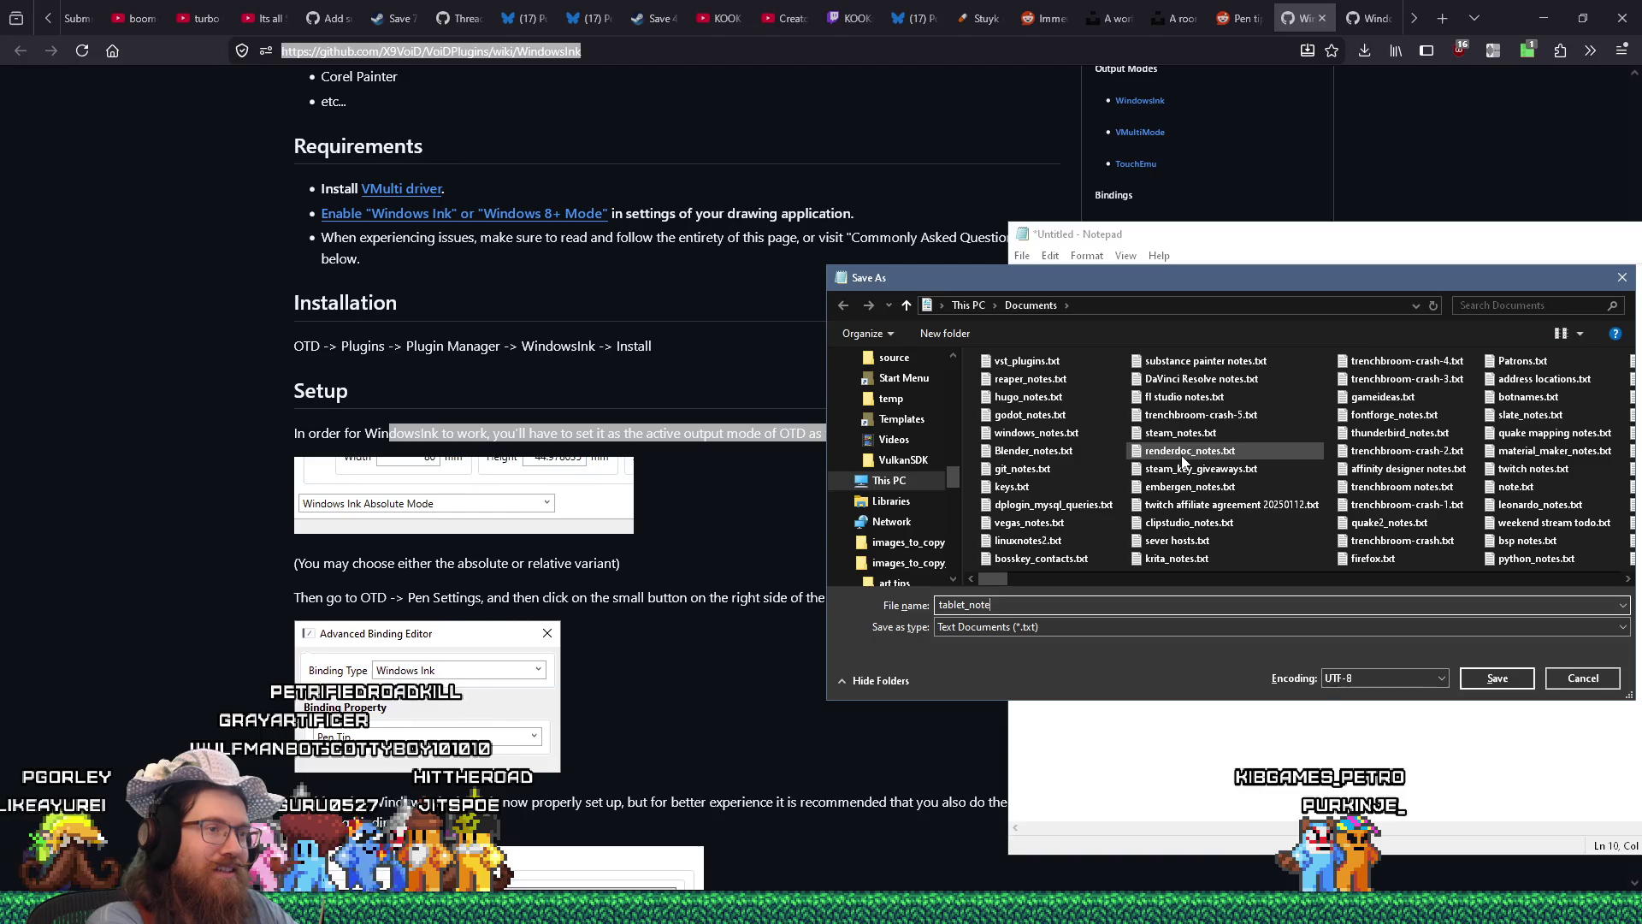
pyautogui.press('Return')
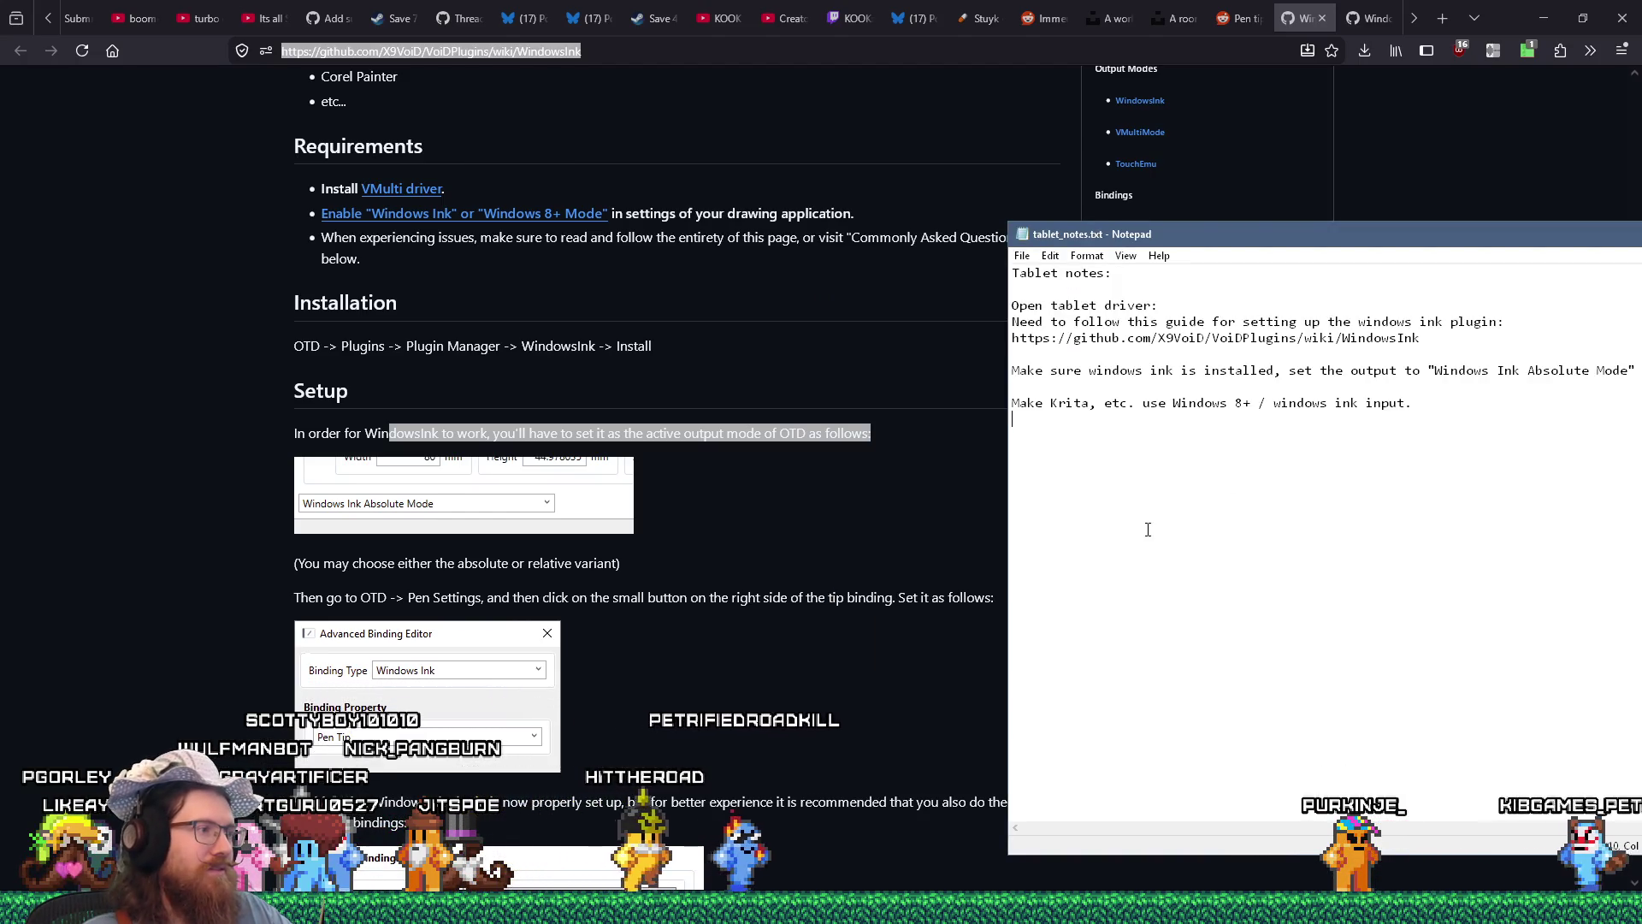
pyautogui.hotkey('alt', 'Tab')
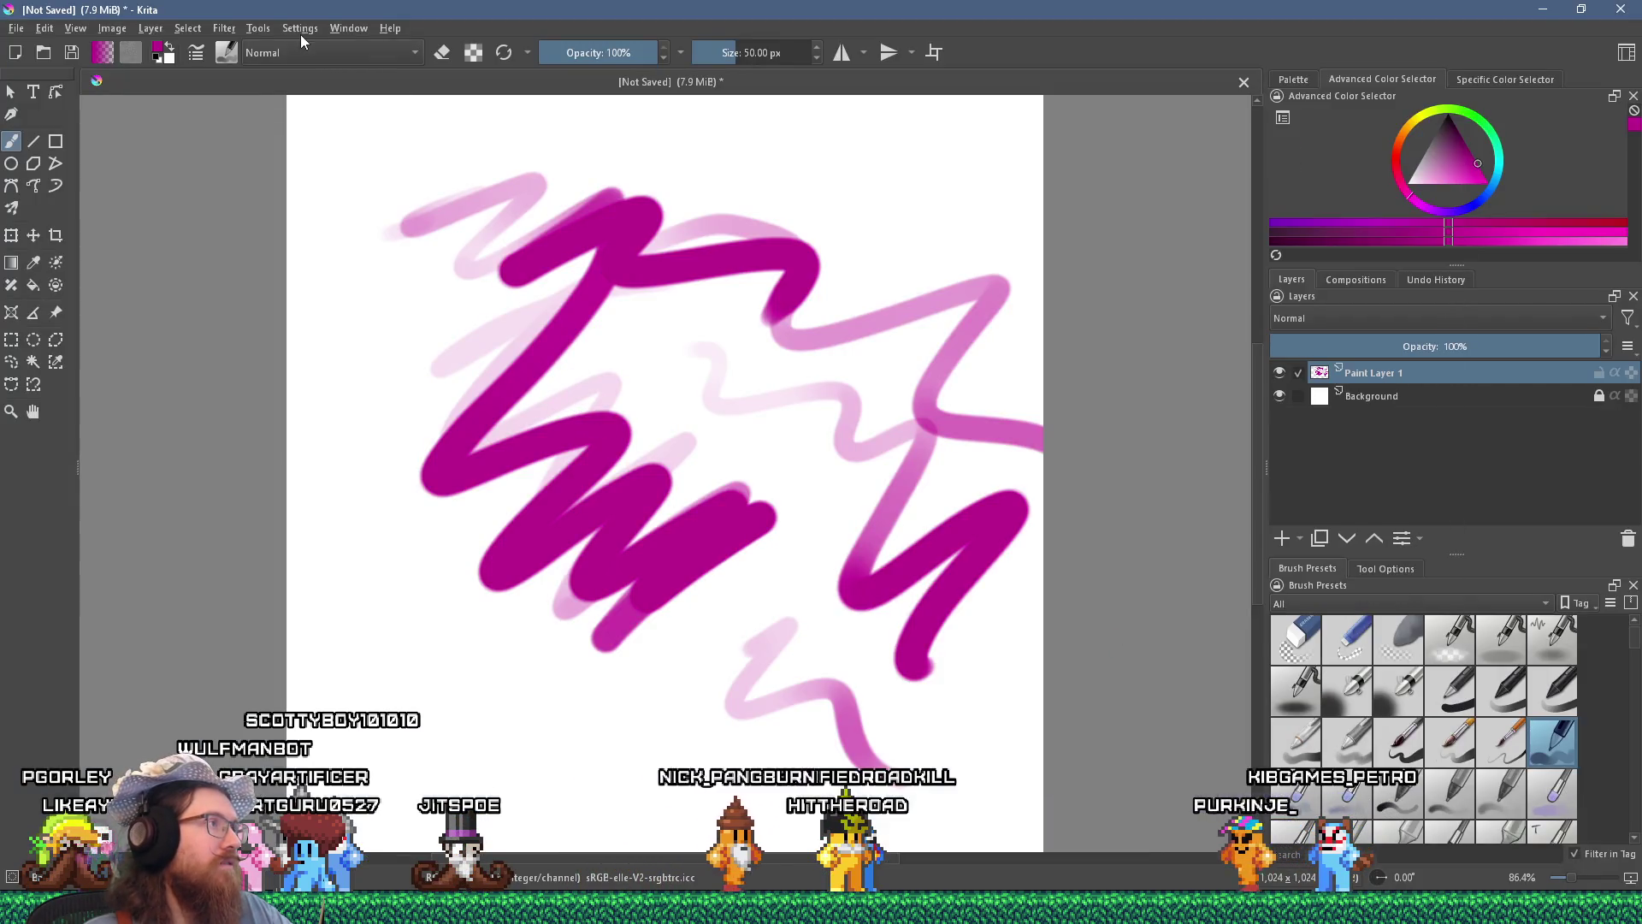
# Look up the Tablet Settings entry under Krita's Settings menu.
pyautogui.click(294, 31)
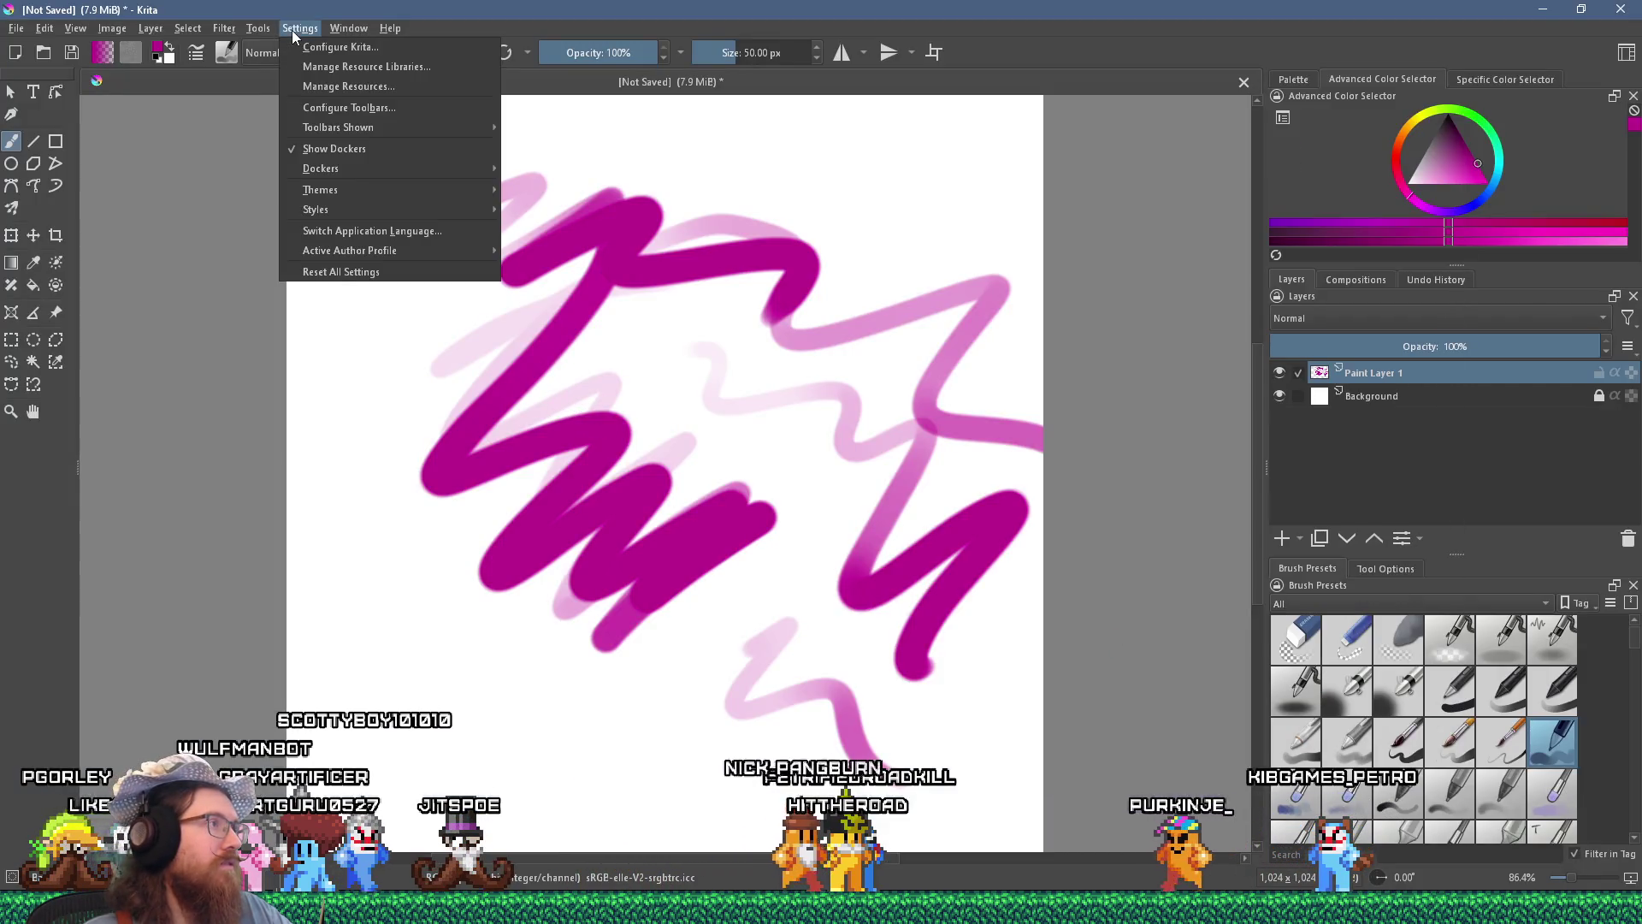
pyautogui.click(302, 46)
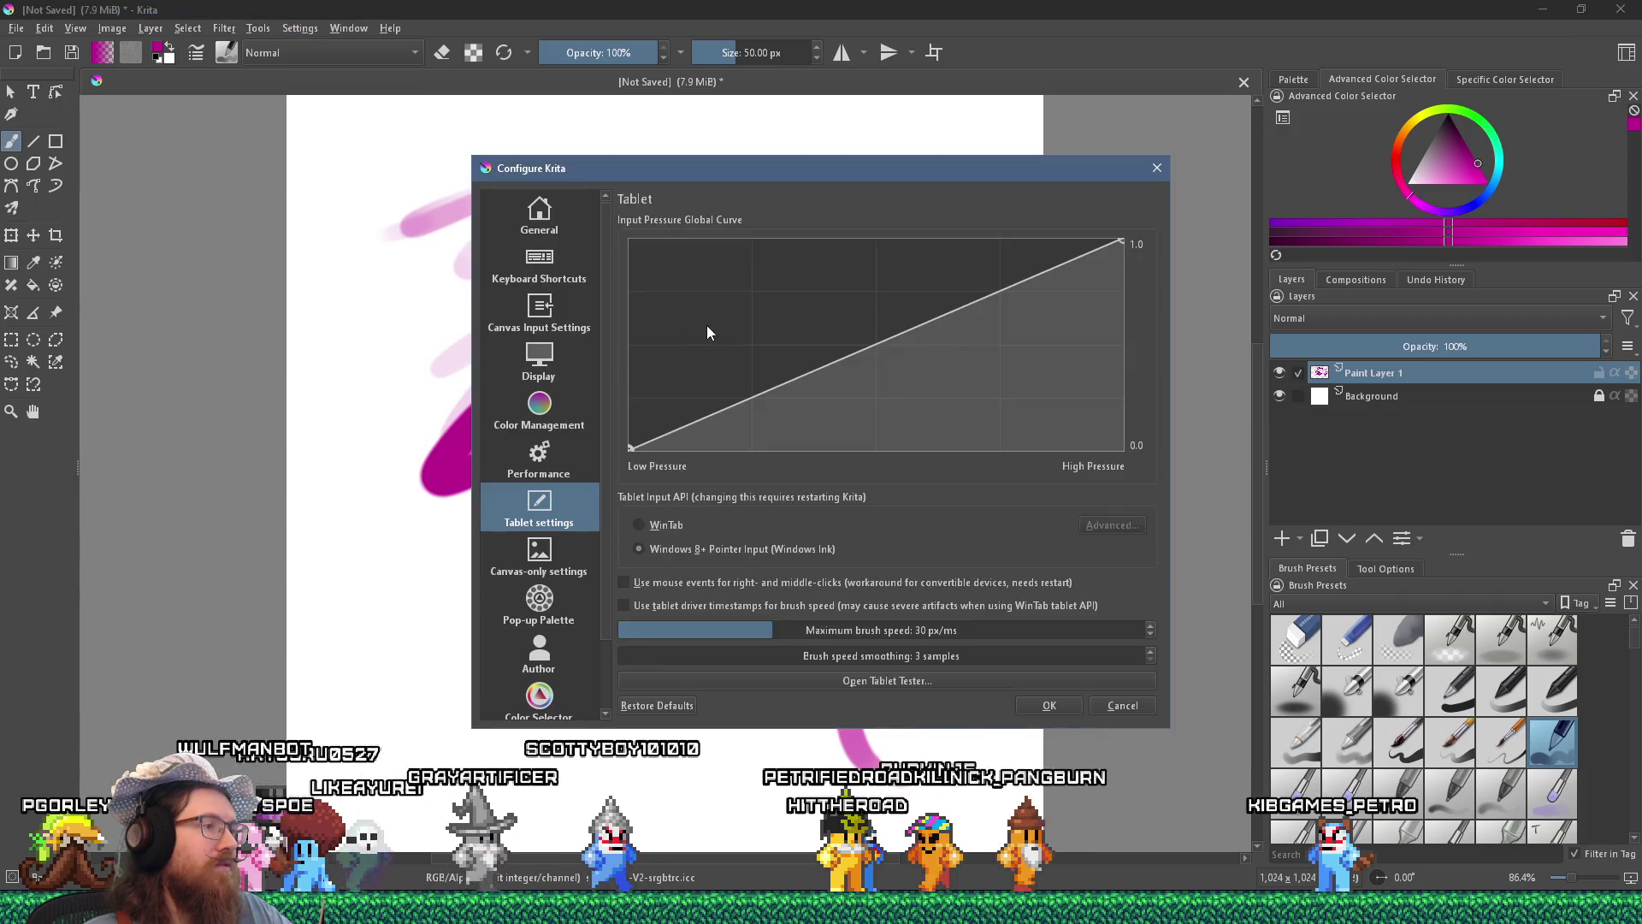
pyautogui.hotkey('alt', 'Tab')
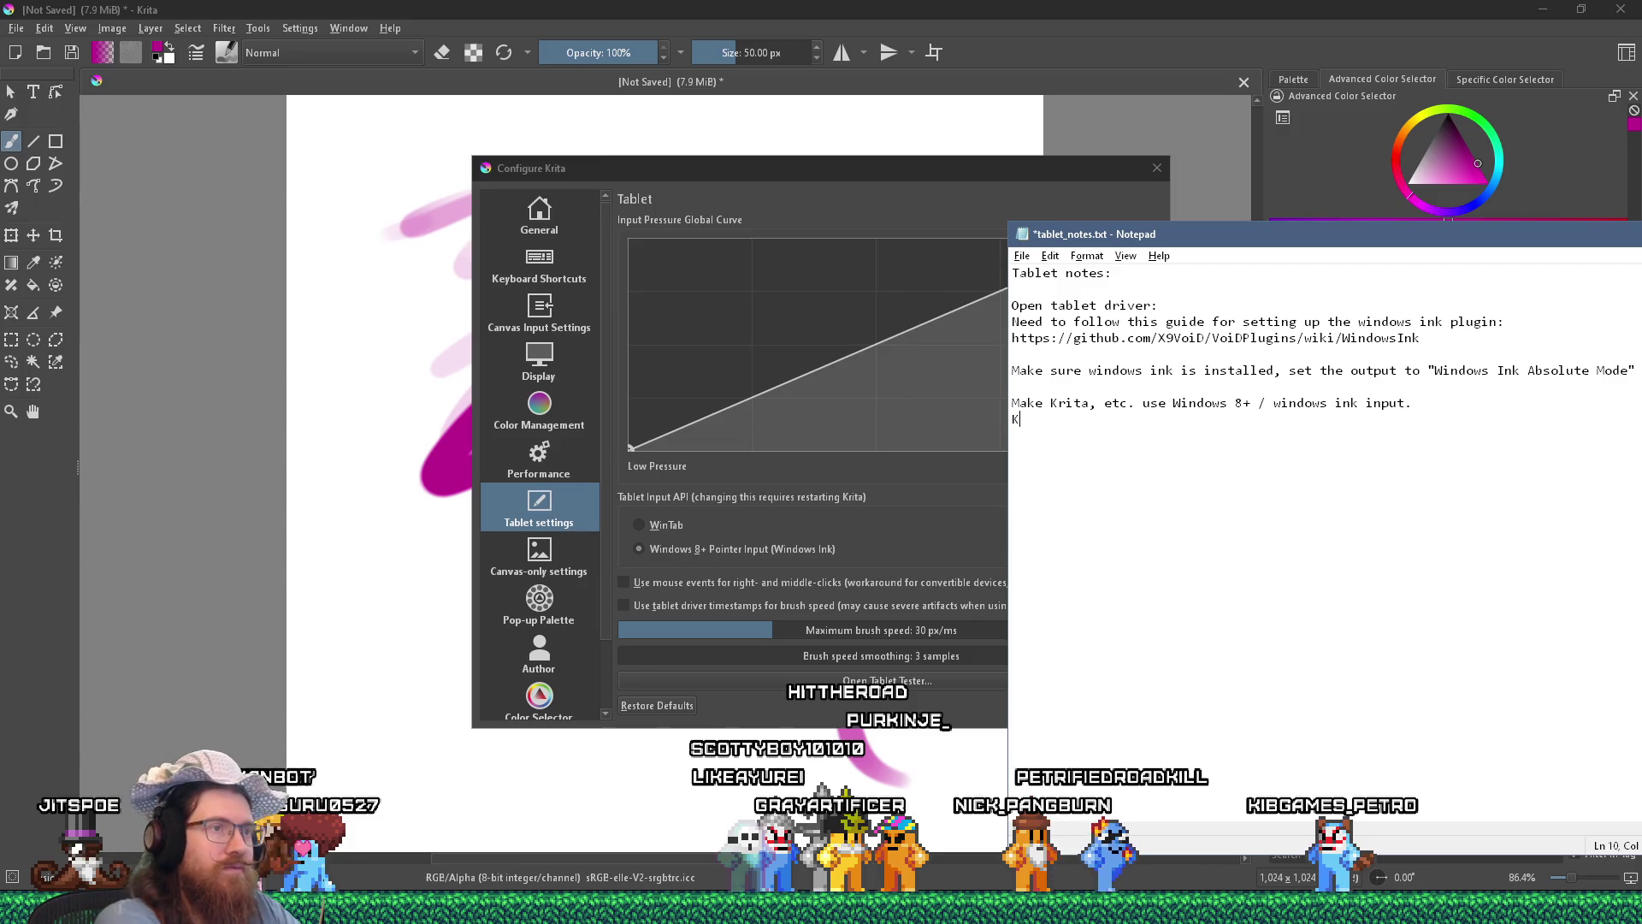
# Record Krita's Settings > Tablet Settings > Windows 8+ (windows ink) path and add a 'Clip Studio Paint:' heading.
pyautogui.write('Settings')
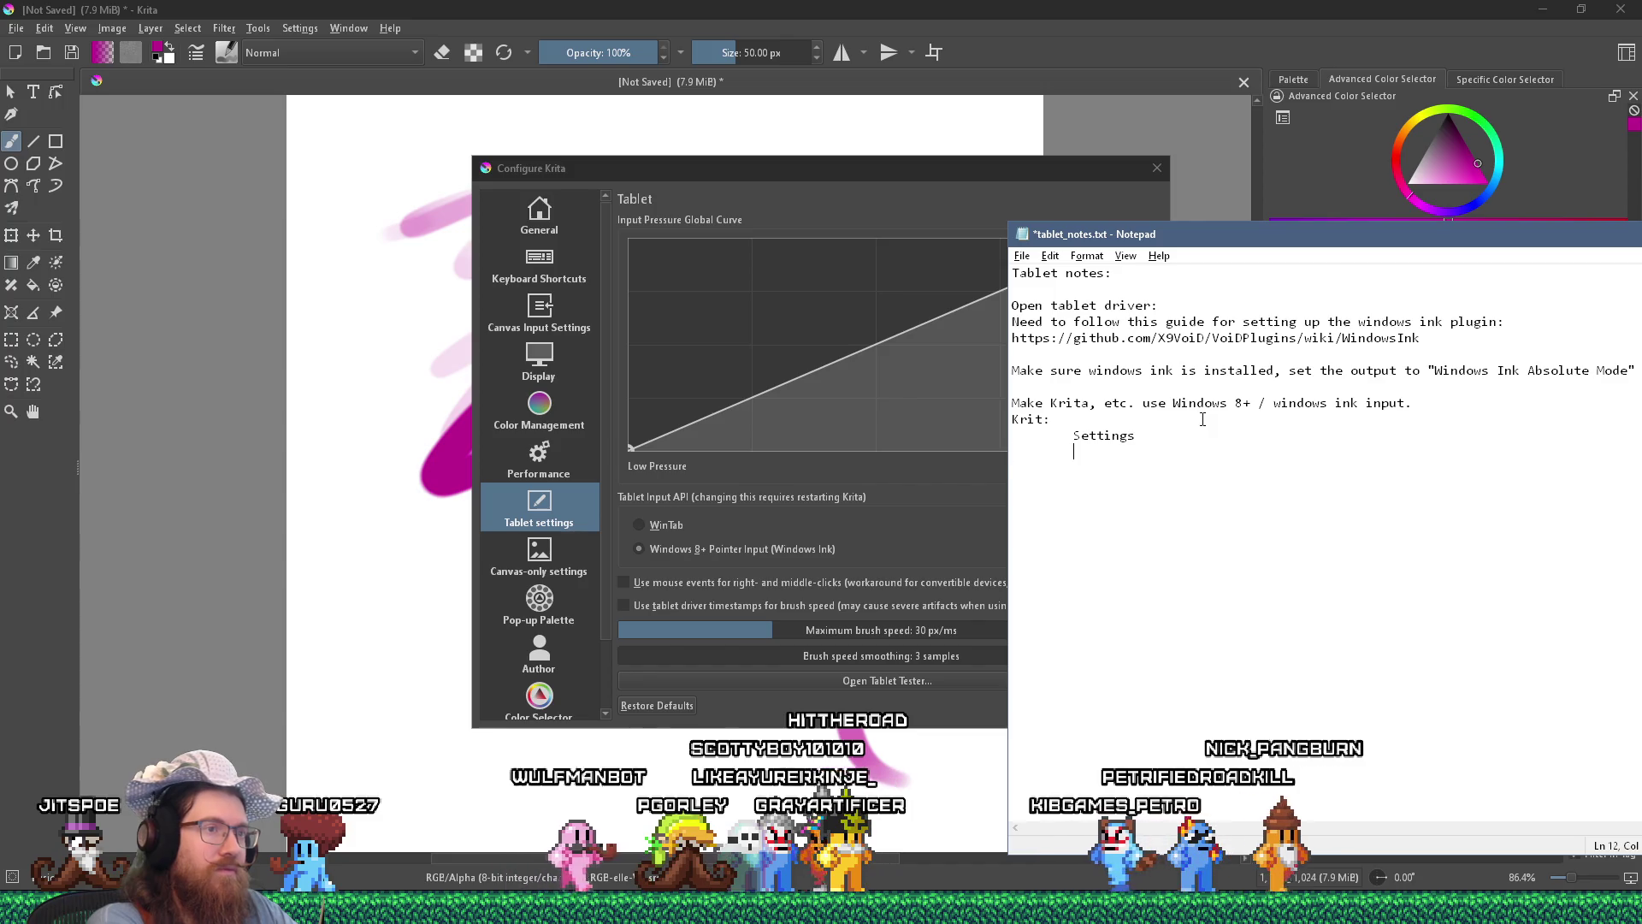
pyautogui.press('Return')
pyautogui.press('Tab')
pyautogui.press('Tab')
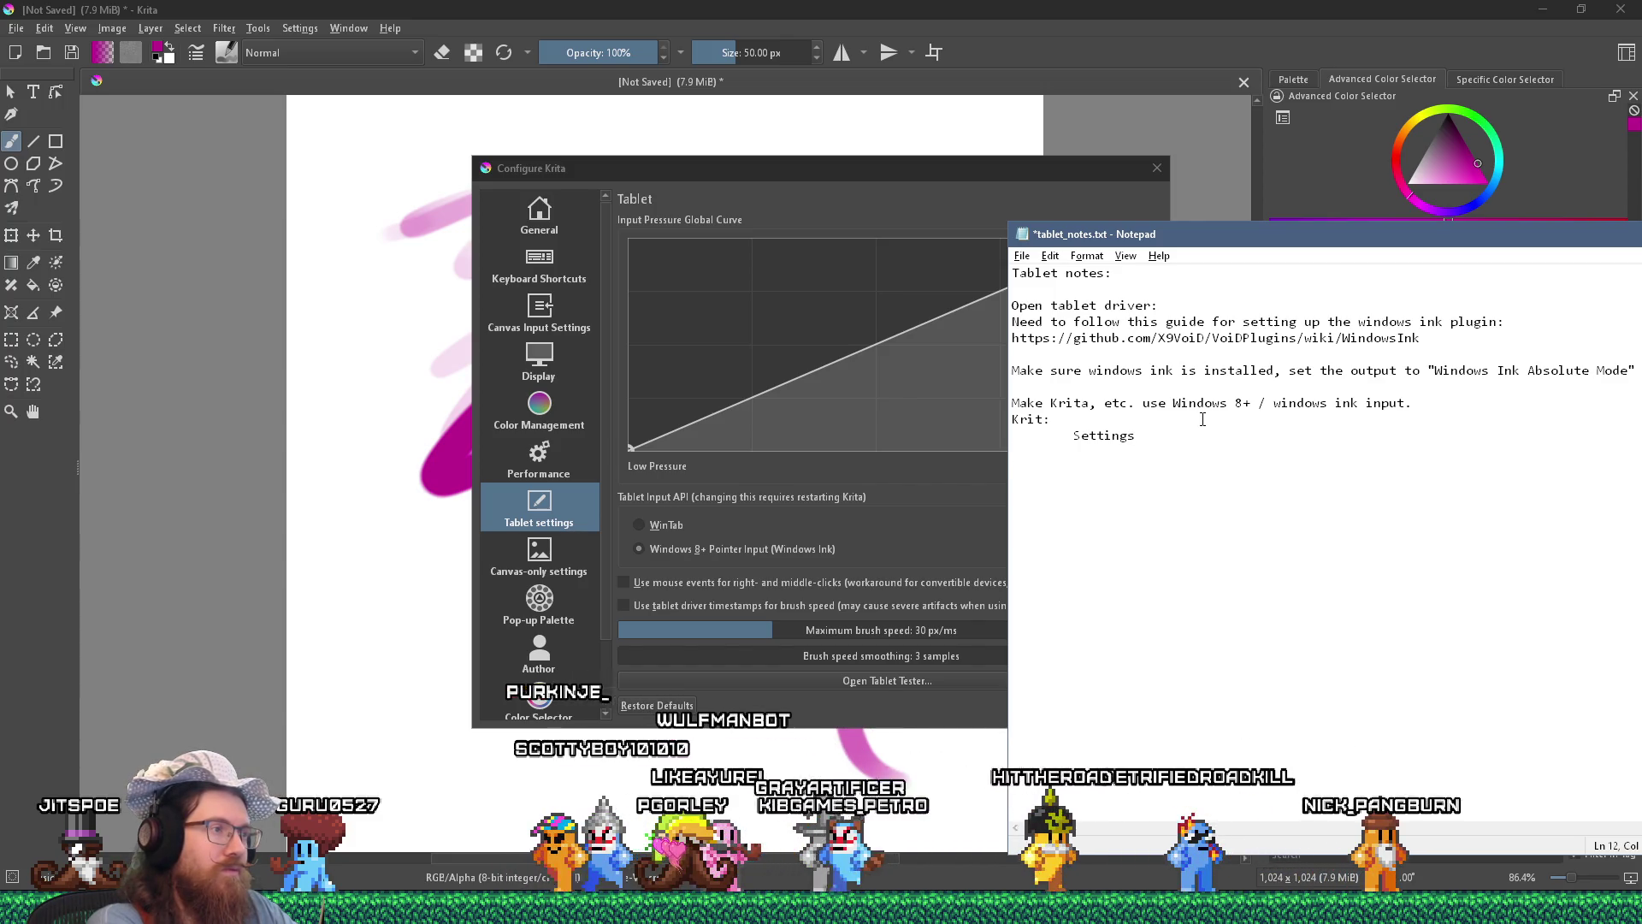
pyautogui.write('Tablet Settings')
pyautogui.press('Return')
pyautogui.press('Tab')
pyautogui.press('Tab')
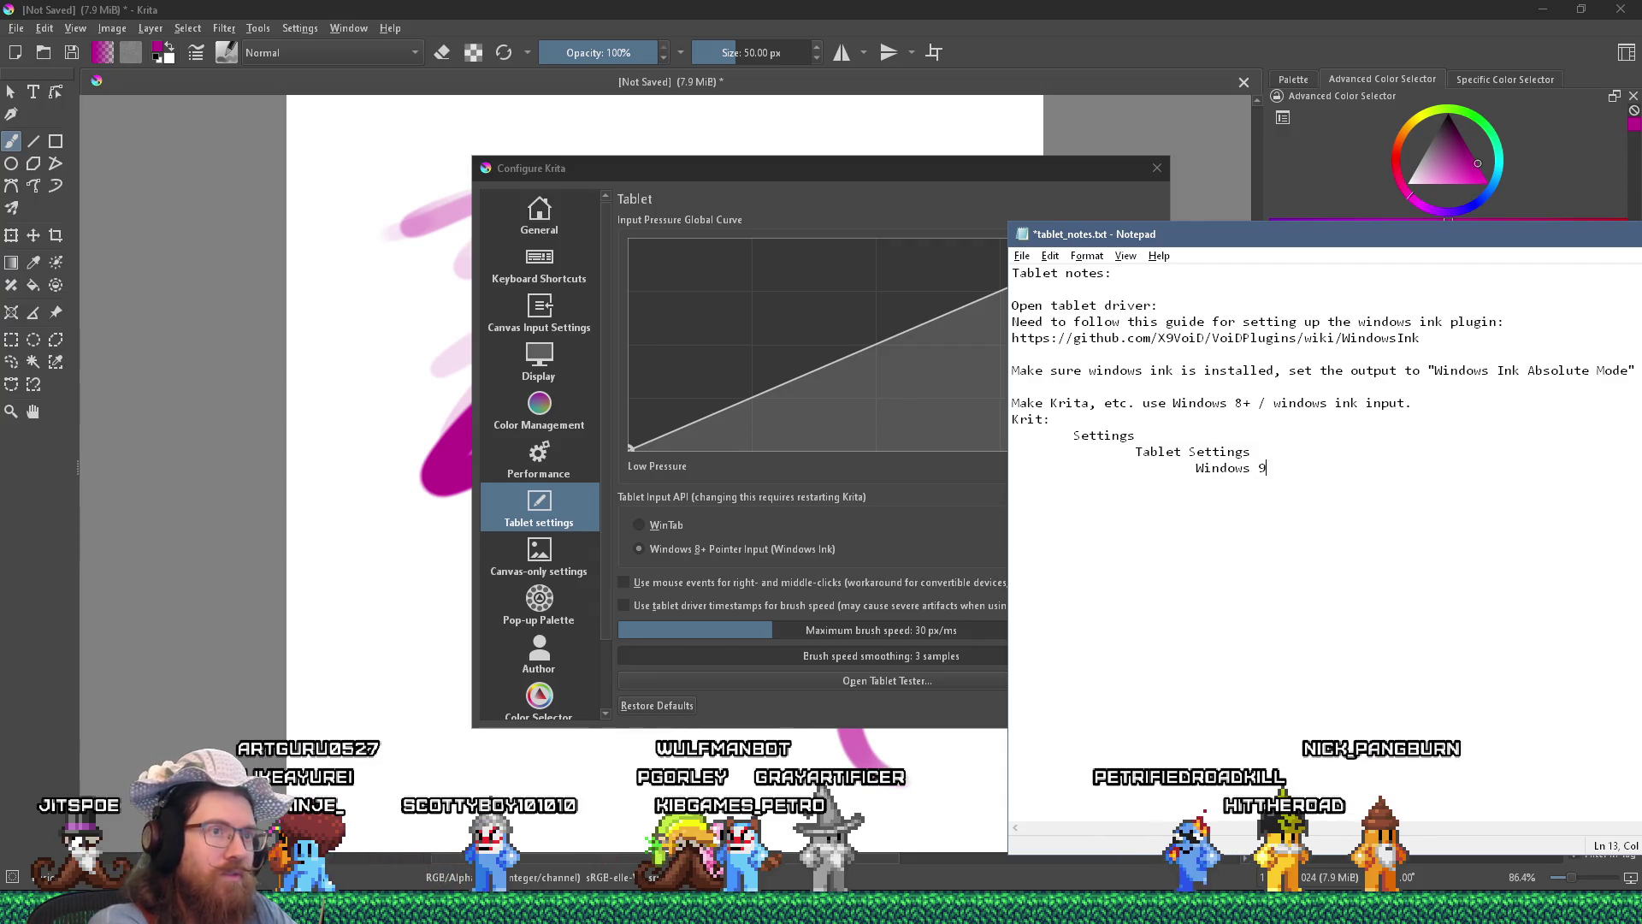
pyautogui.write('?')
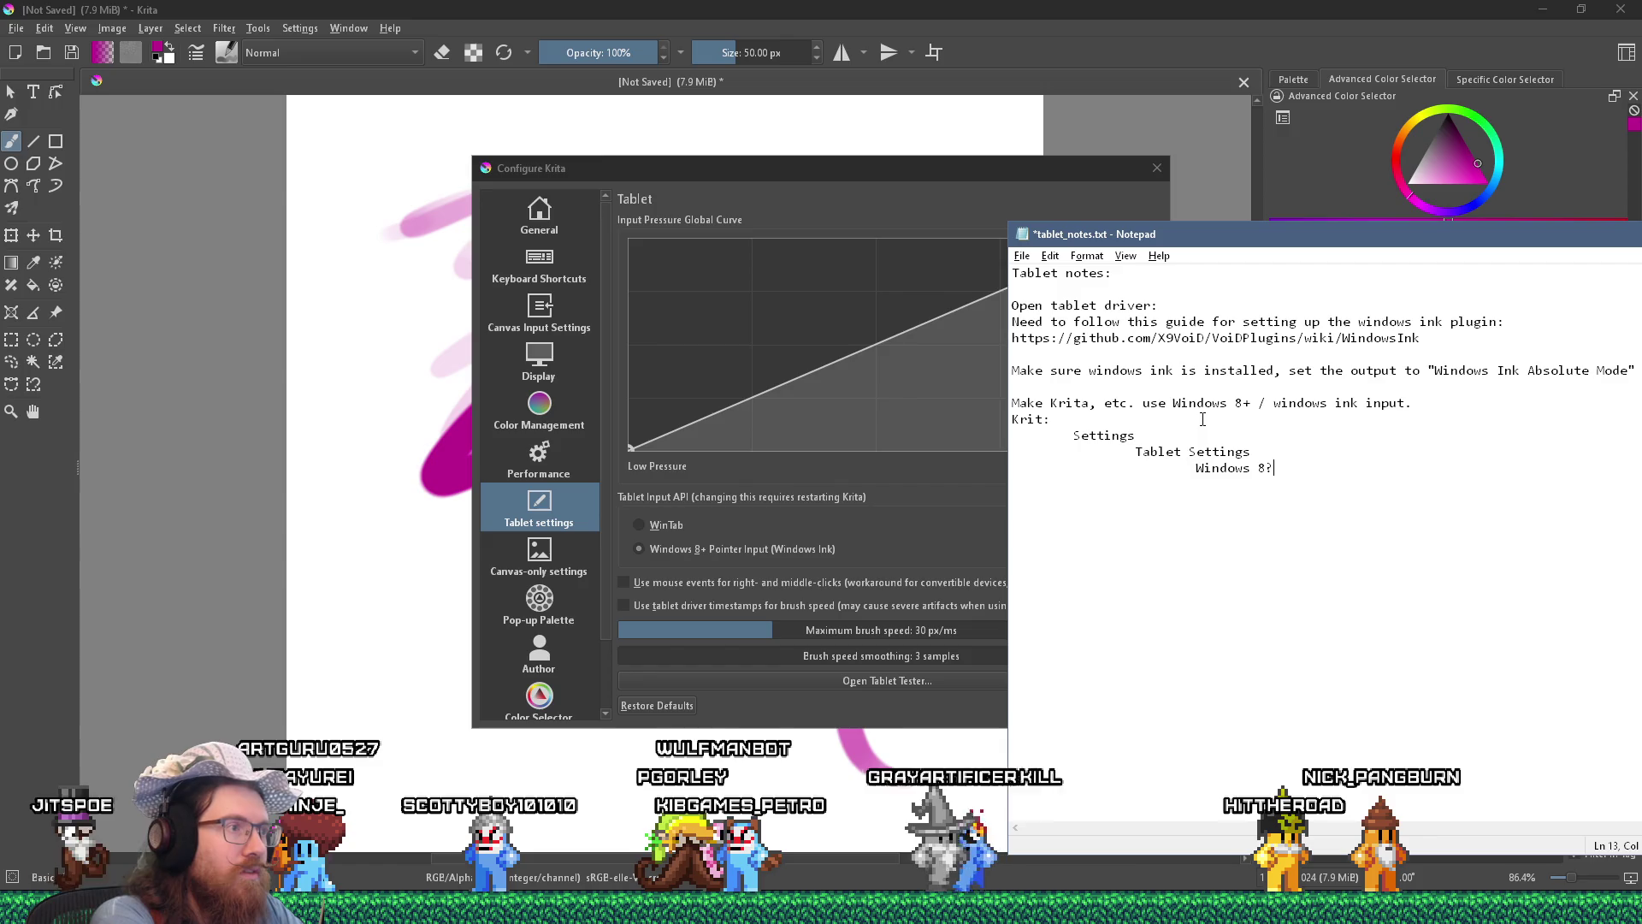
pyautogui.write(' (windows ink)')
pyautogui.press('Return')
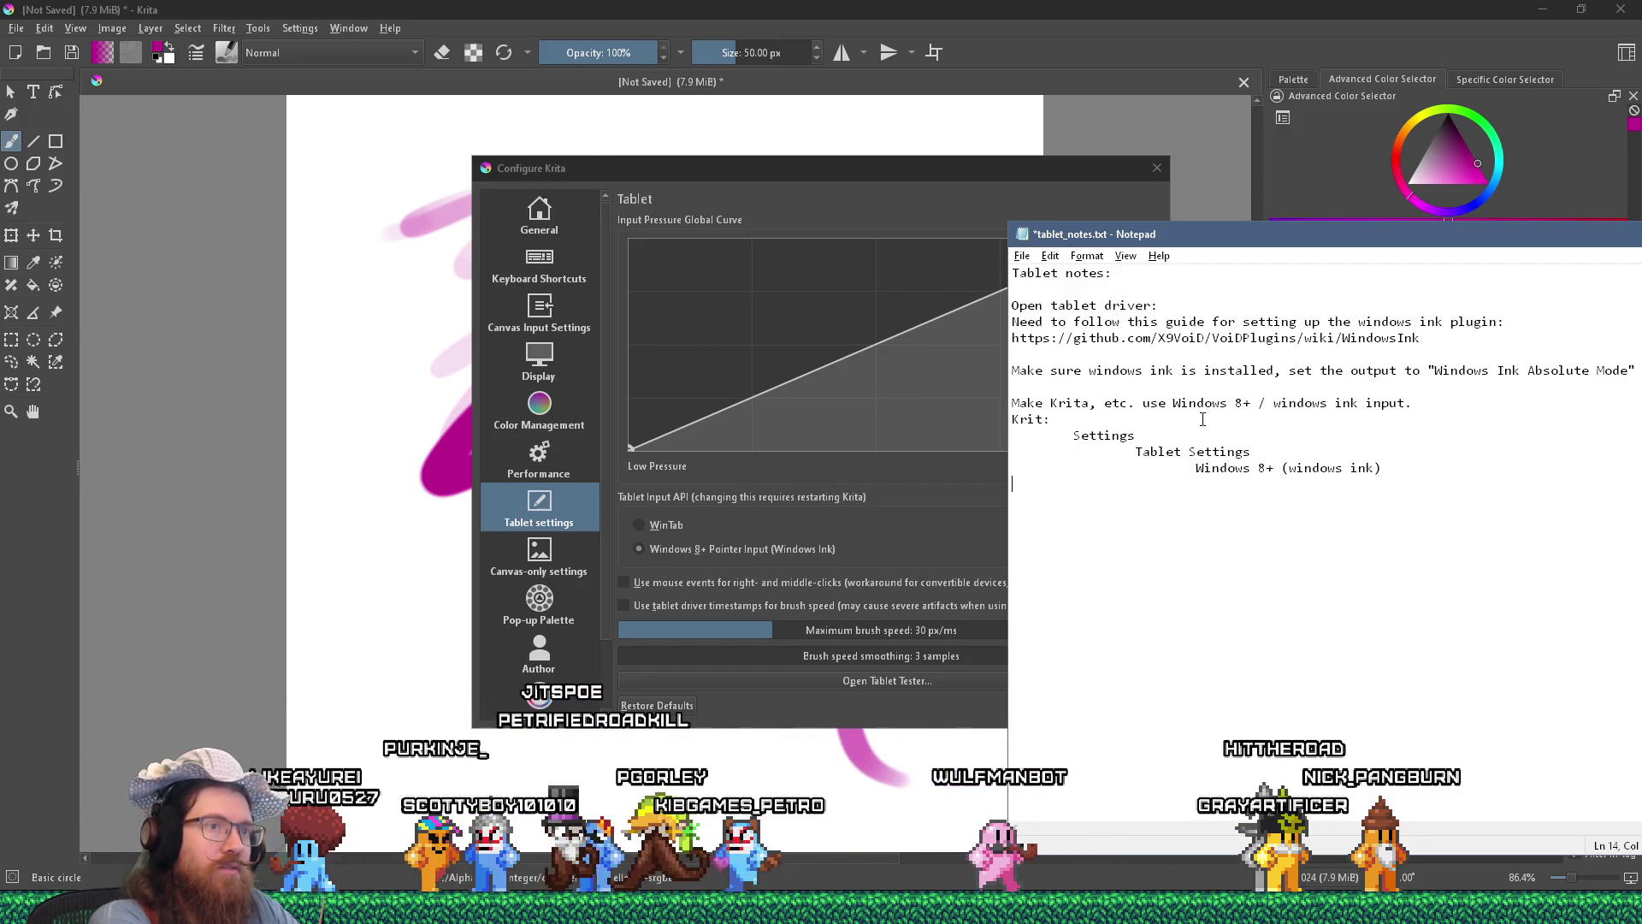
pyautogui.write('Clip ')
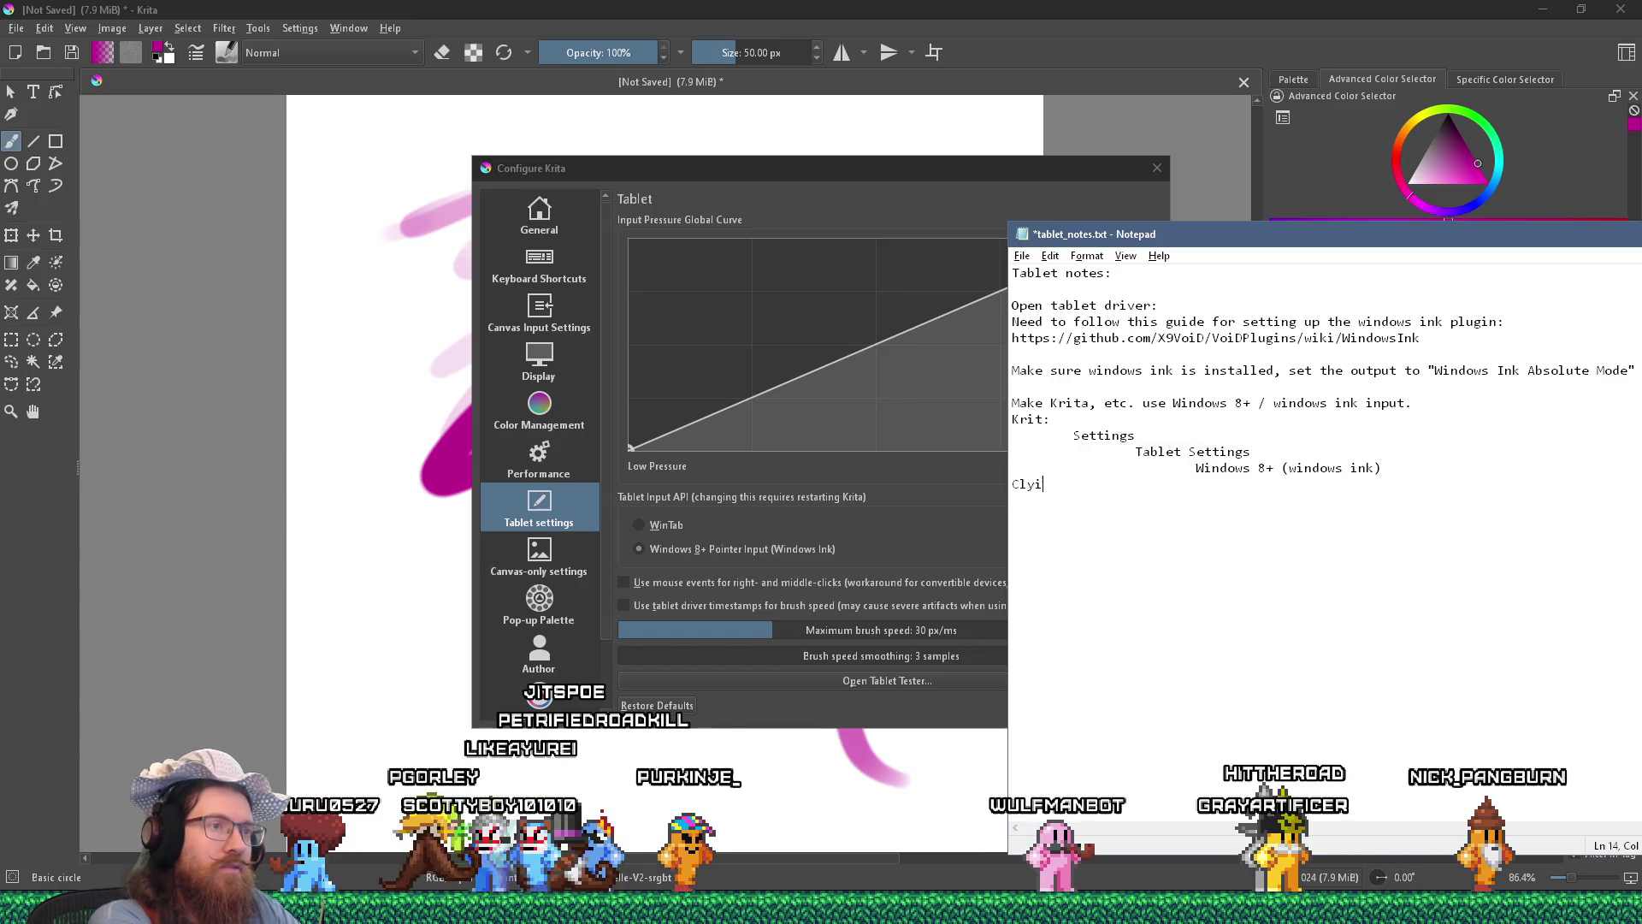
pyautogui.write('Studio Paint:')
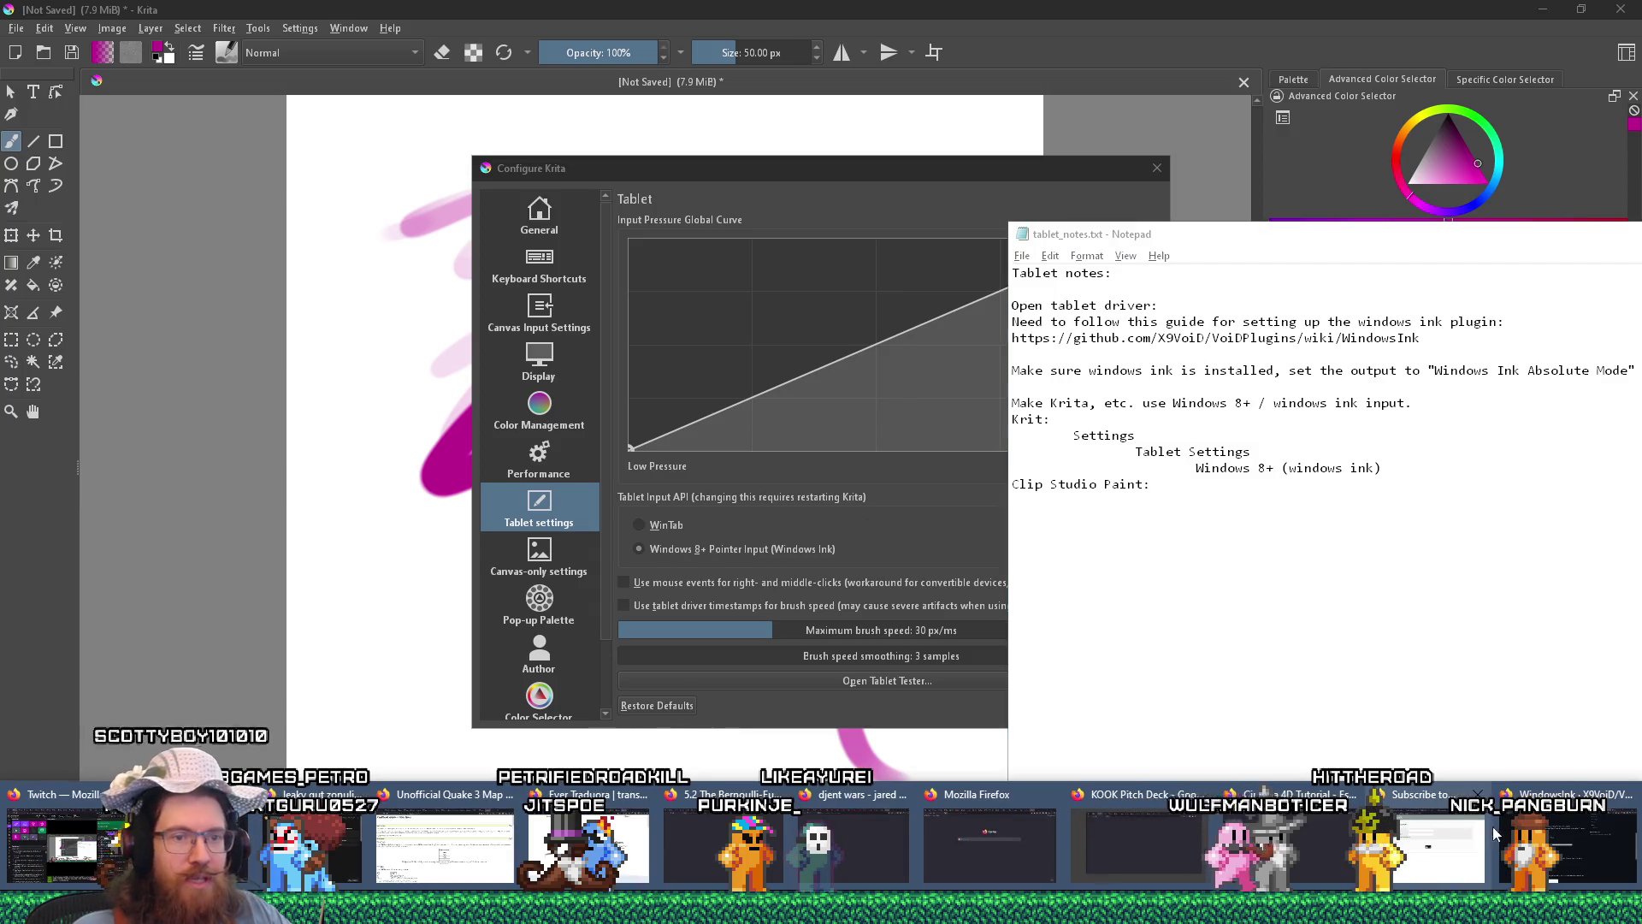
pyautogui.click(1496, 834)
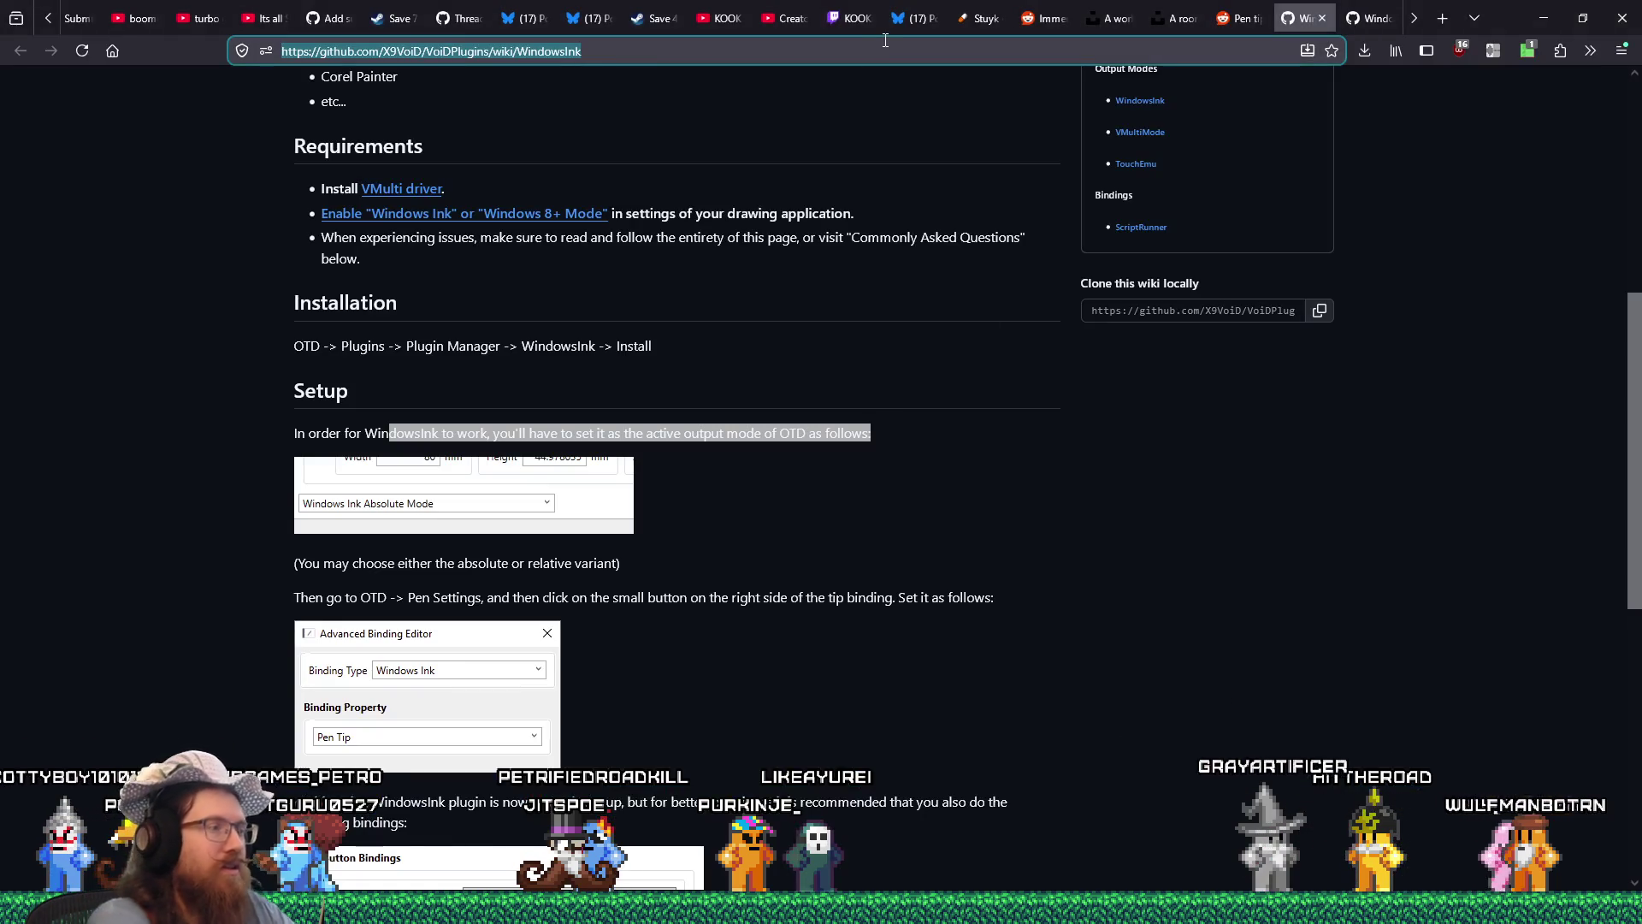
# Search 'clip studio paint windows ink', check the Clip Studio Ask result, and open the Reddit pressure thread.
pyautogui.write('clip studio paint windows ink')
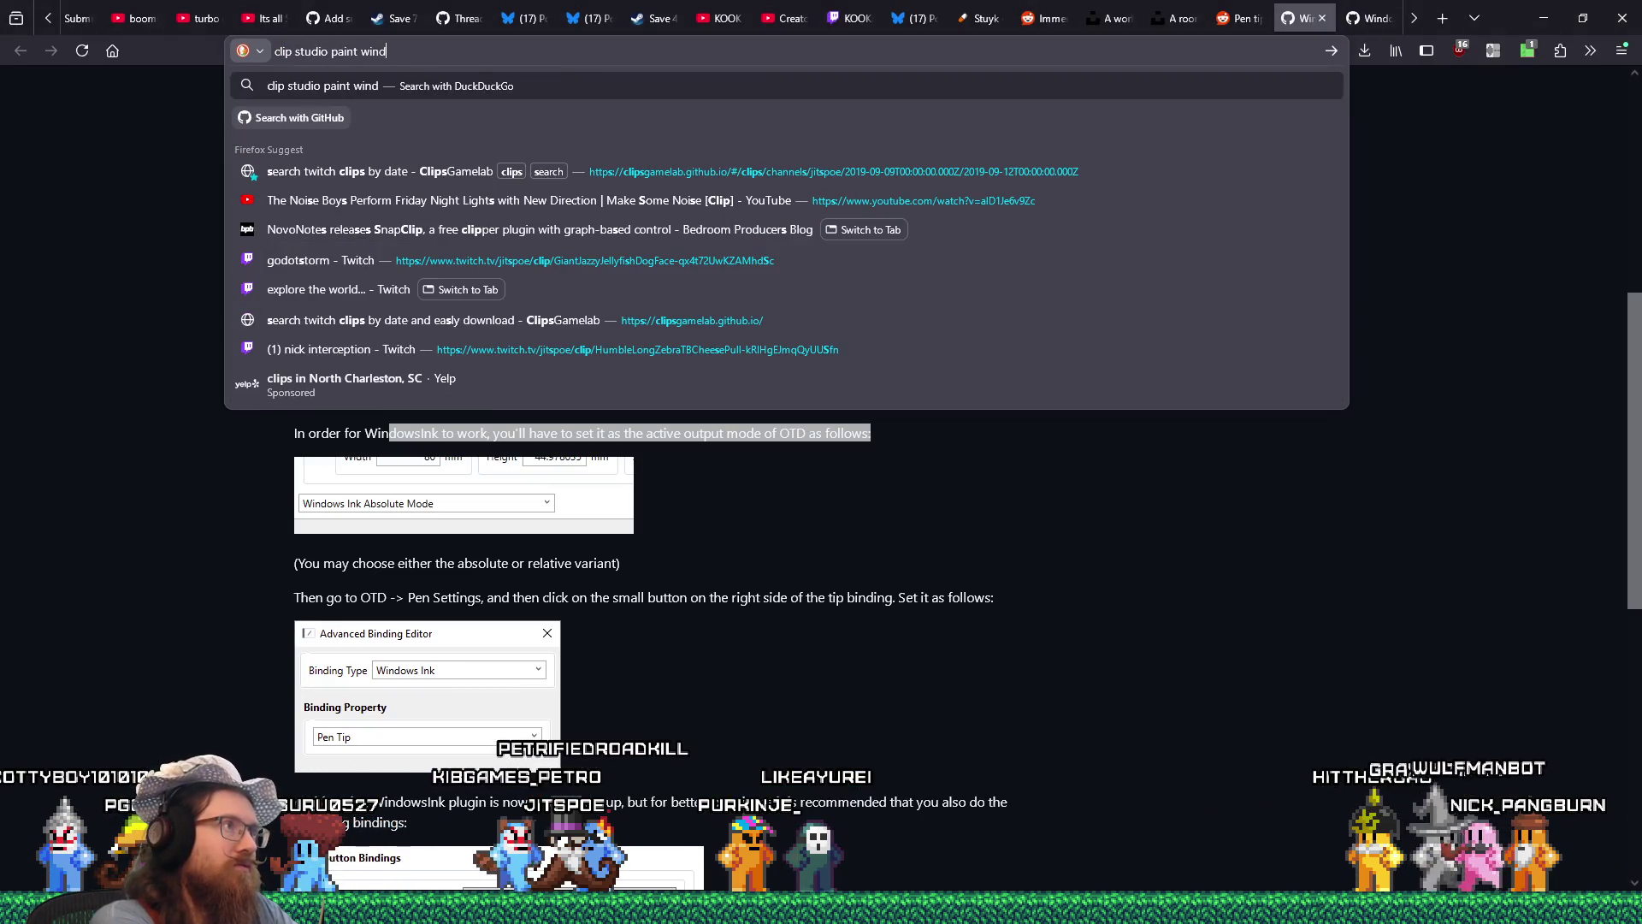
pyautogui.press('Return')
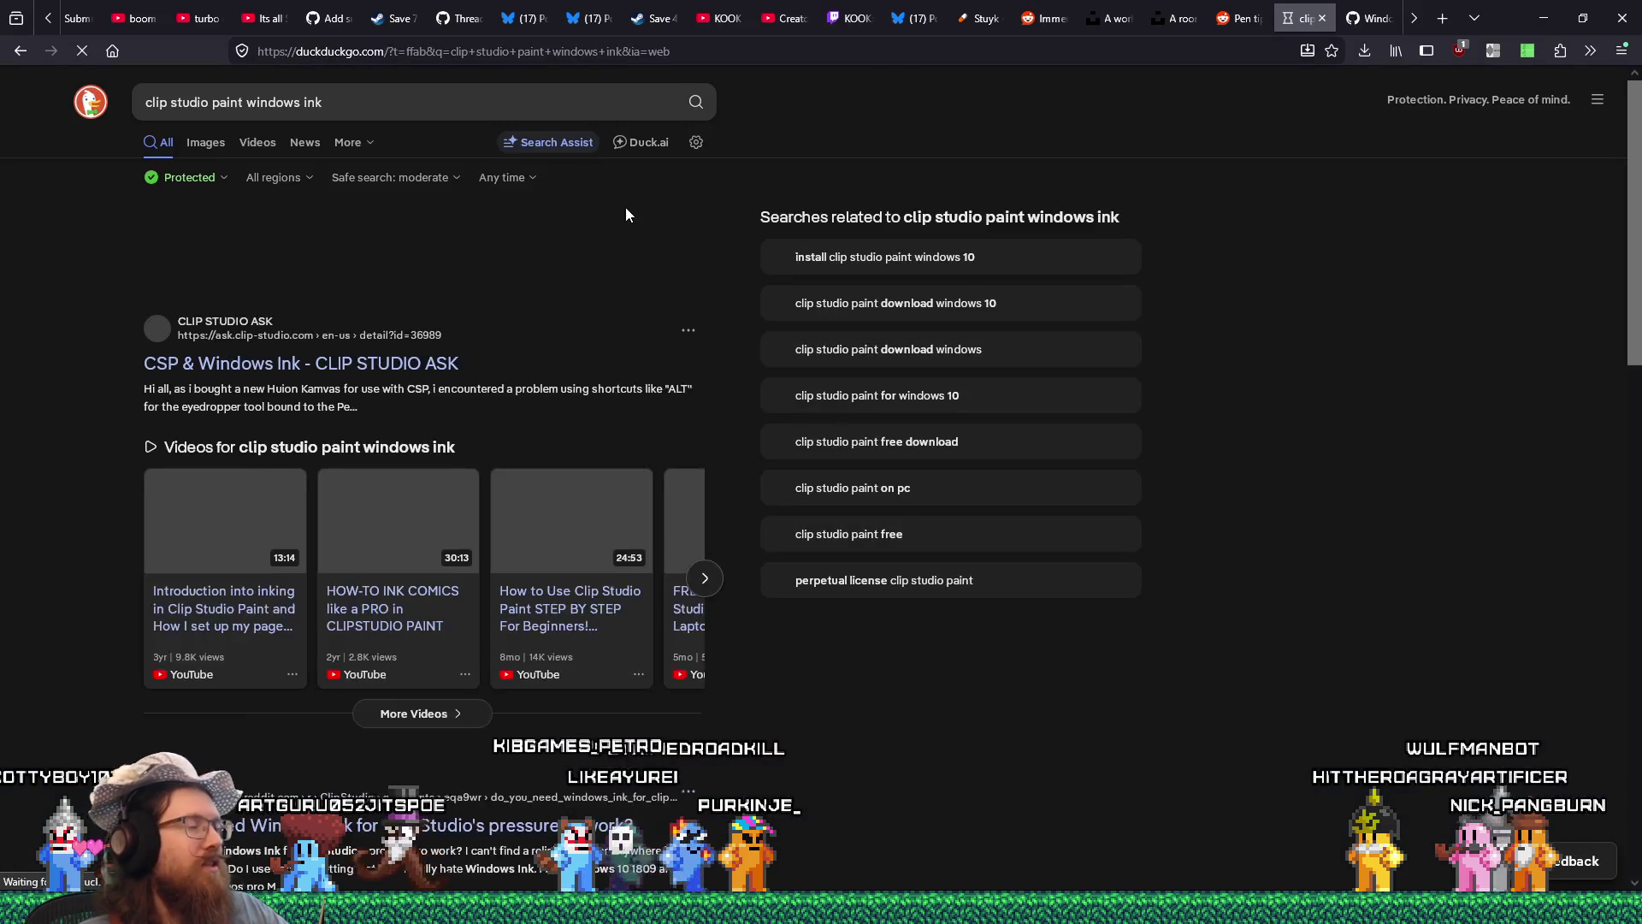
pyautogui.click(383, 392)
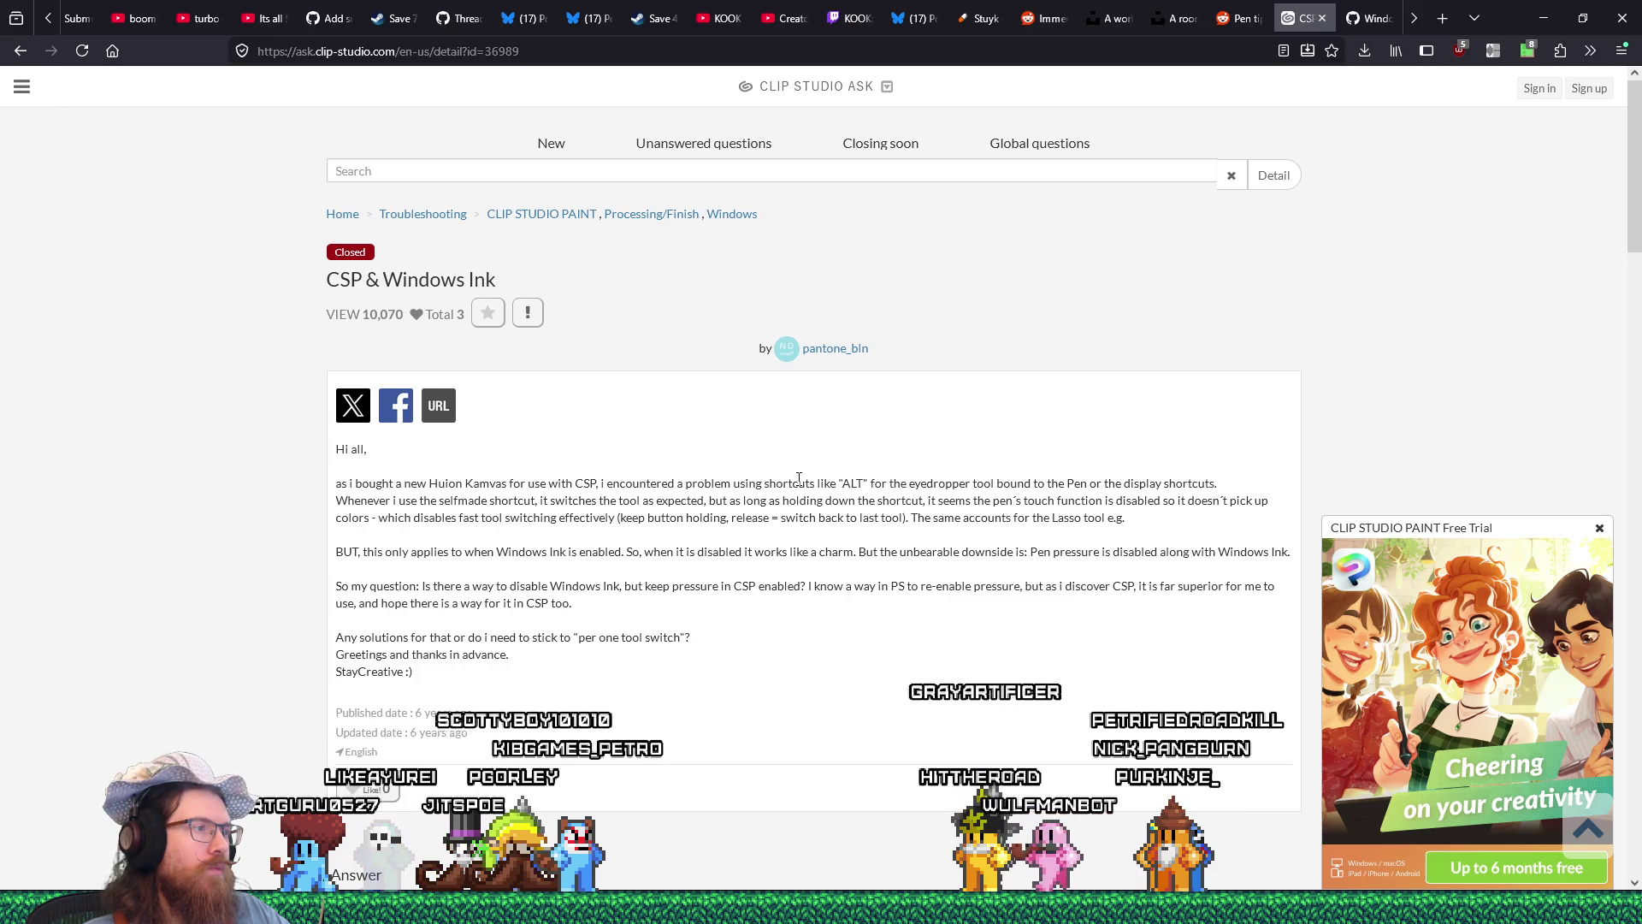
pyautogui.scroll(-4, 798, 479)
pyautogui.scroll(3, 798, 483)
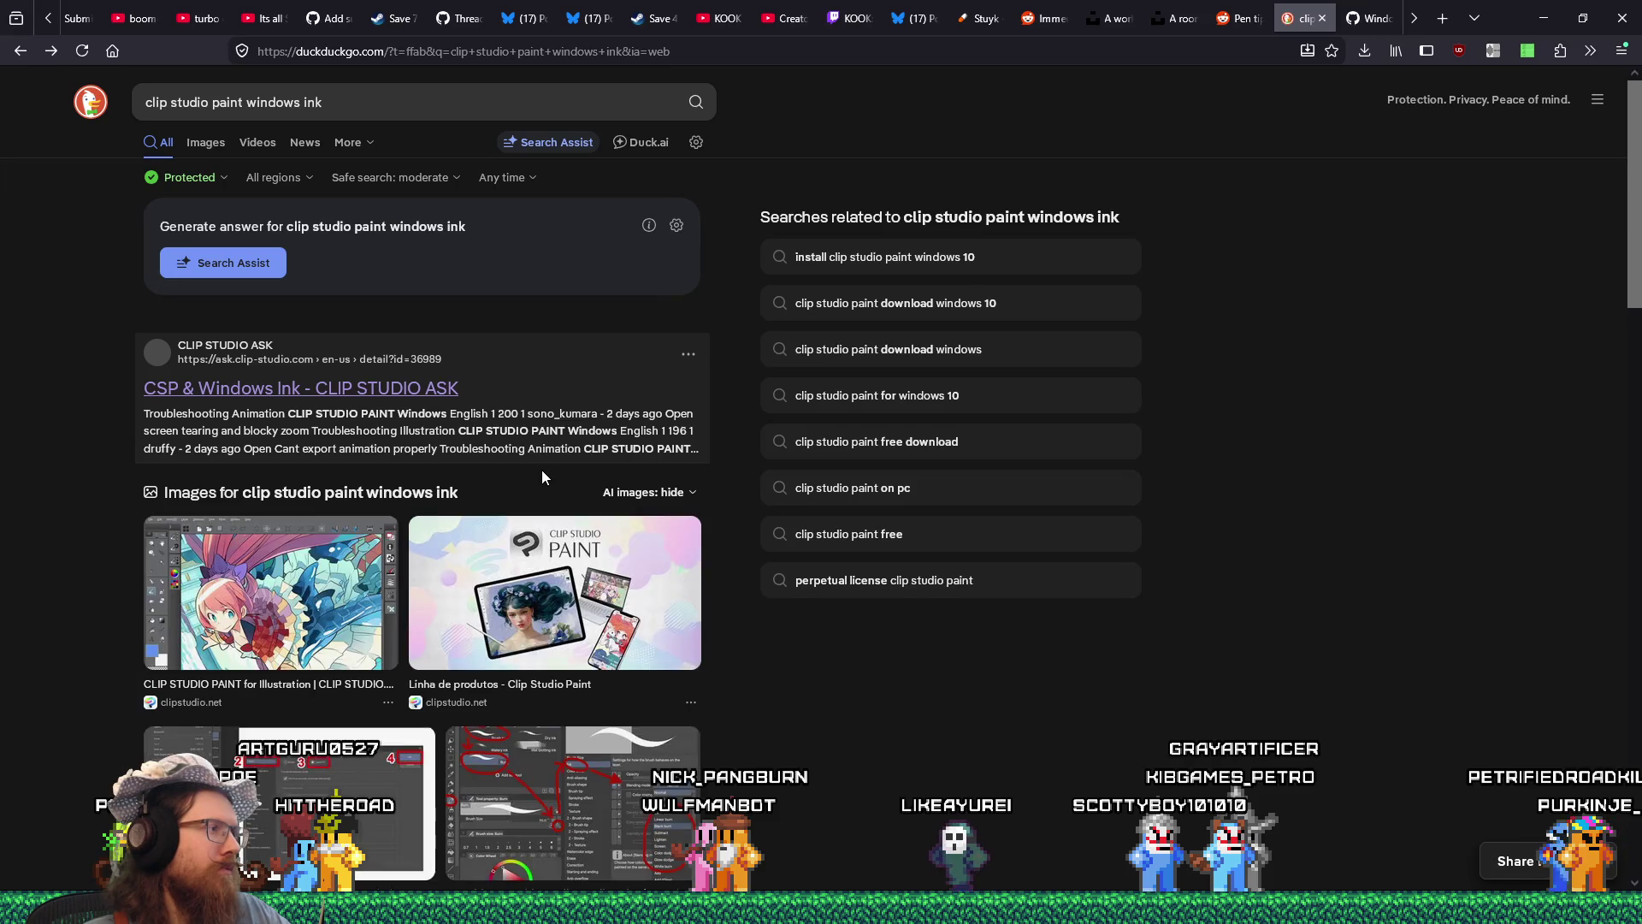
pyautogui.scroll(-5, 542, 472)
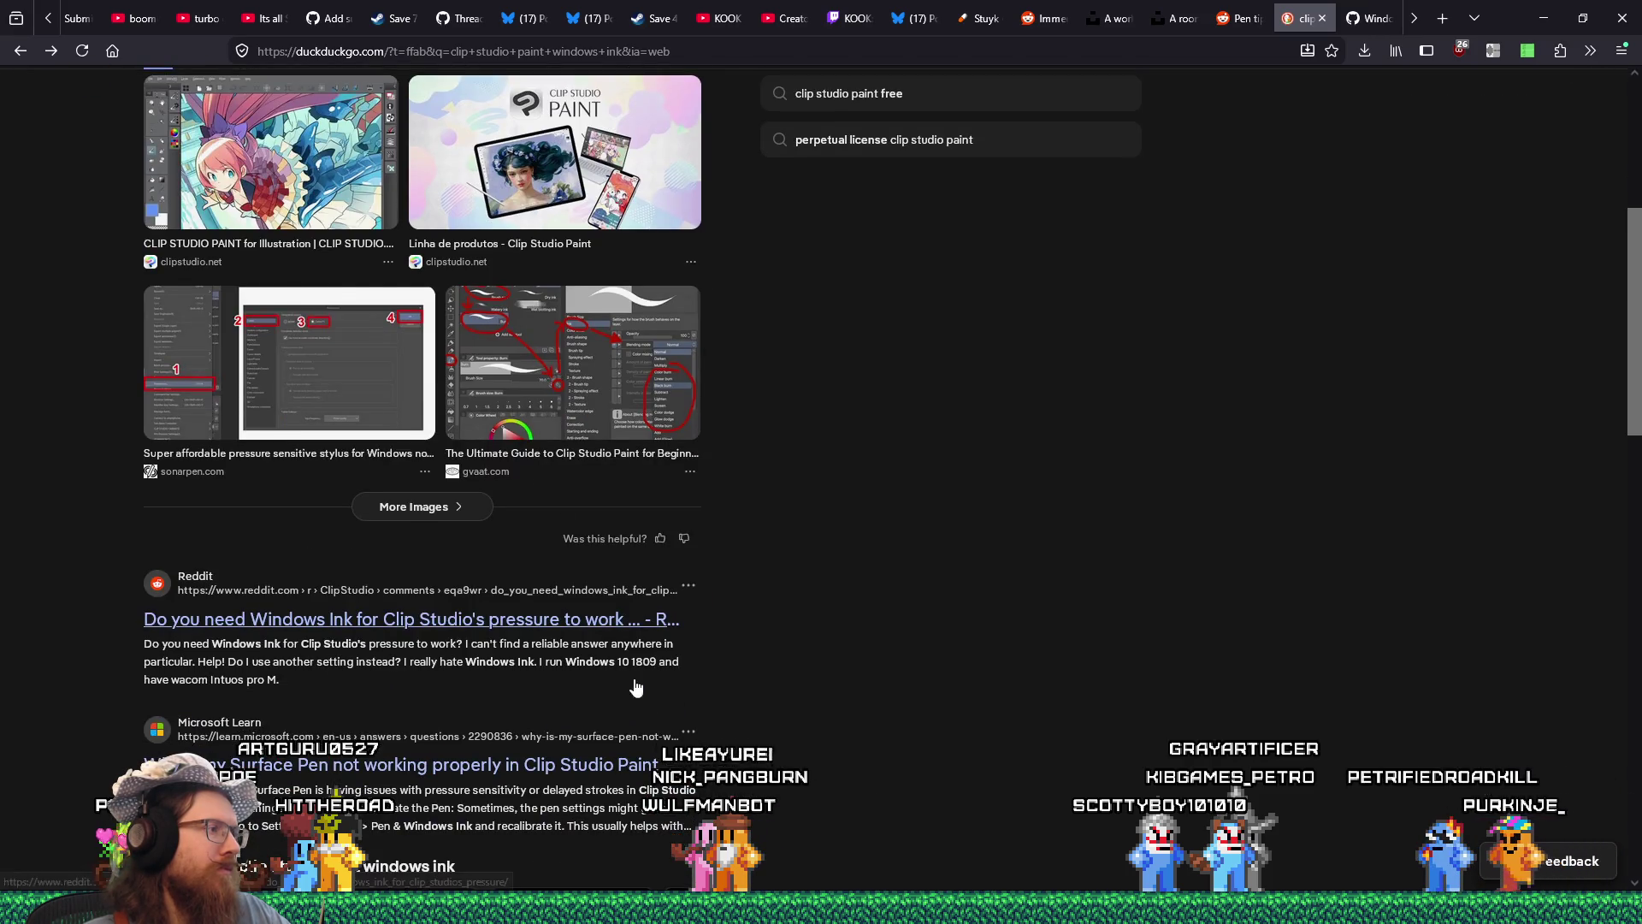
pyautogui.click(584, 645)
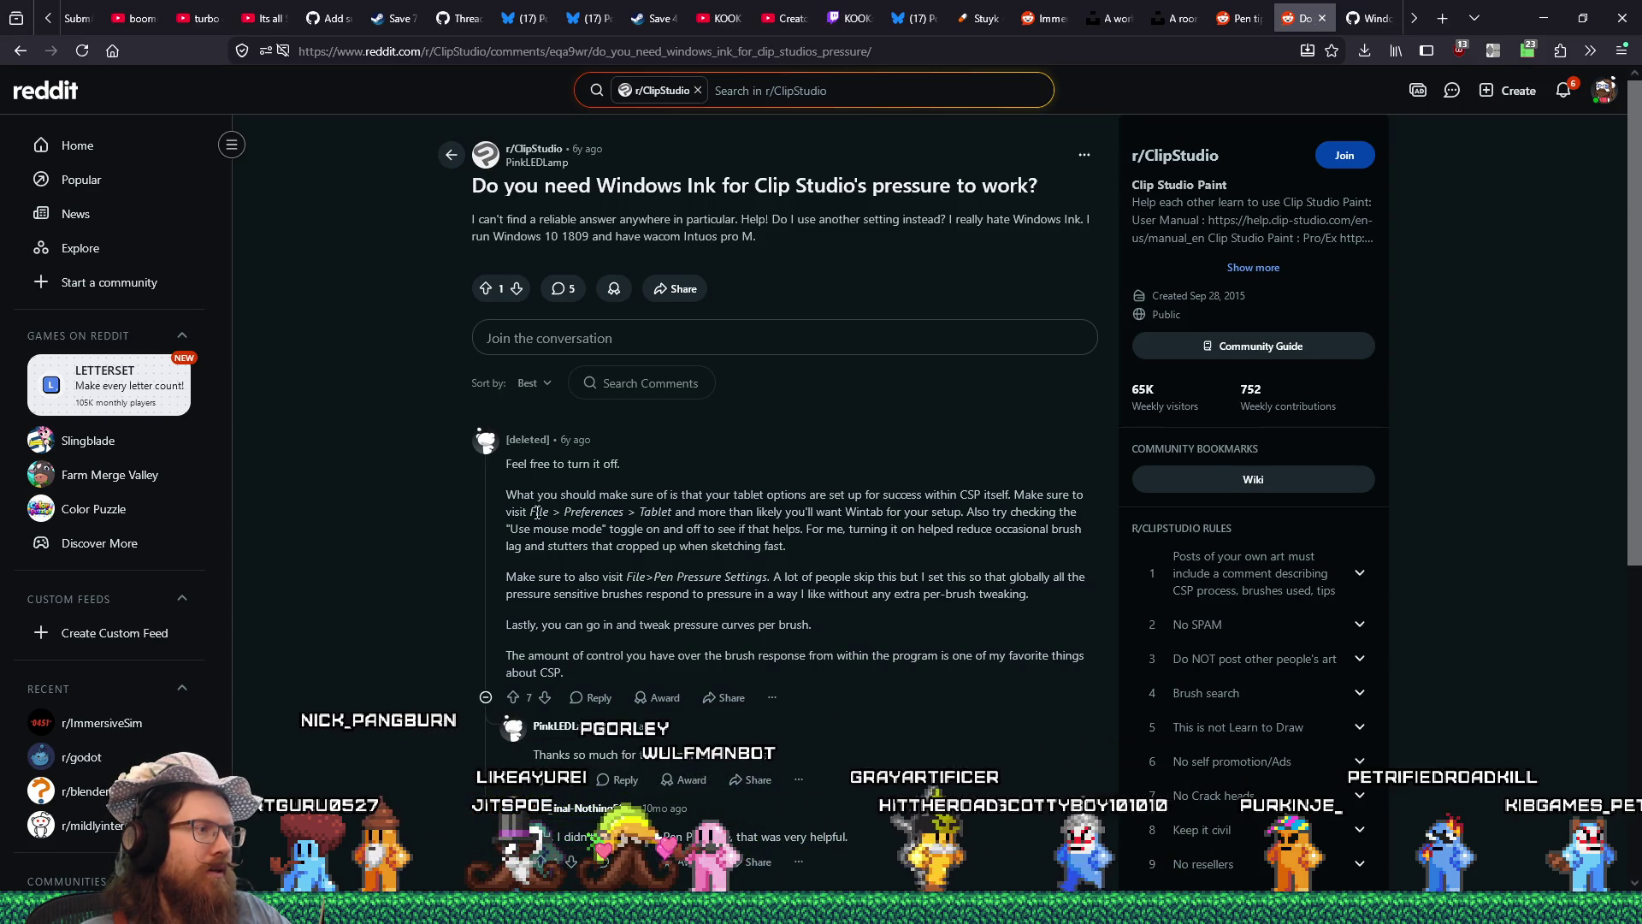
pyautogui.press('super+Tab')
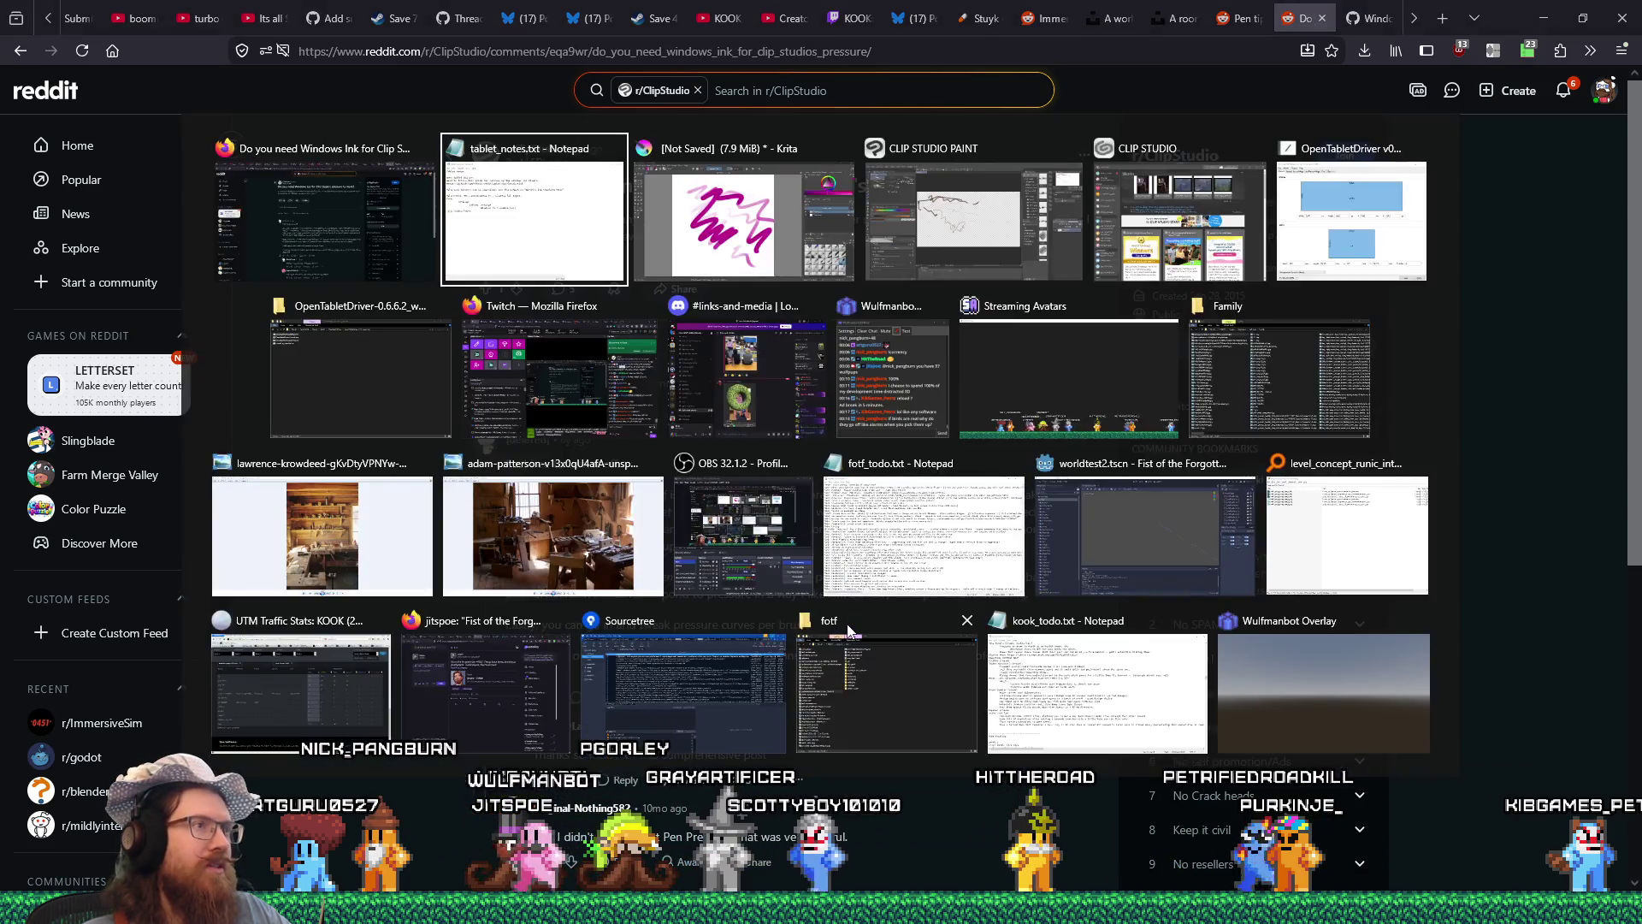
pyautogui.click(890, 205)
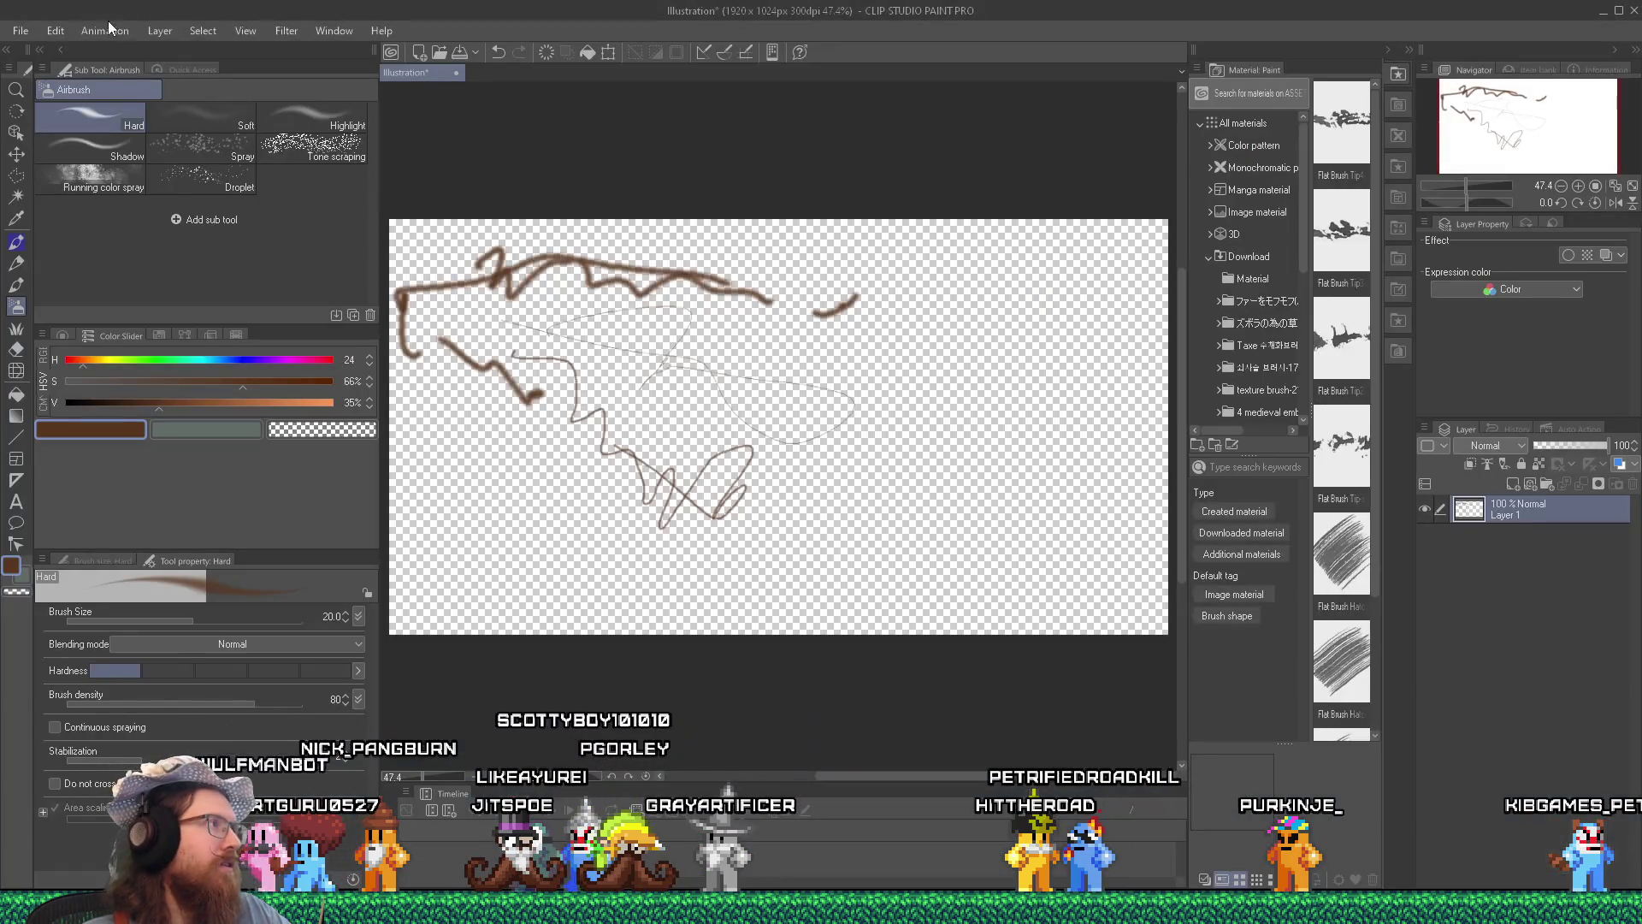
pyautogui.click(21, 31)
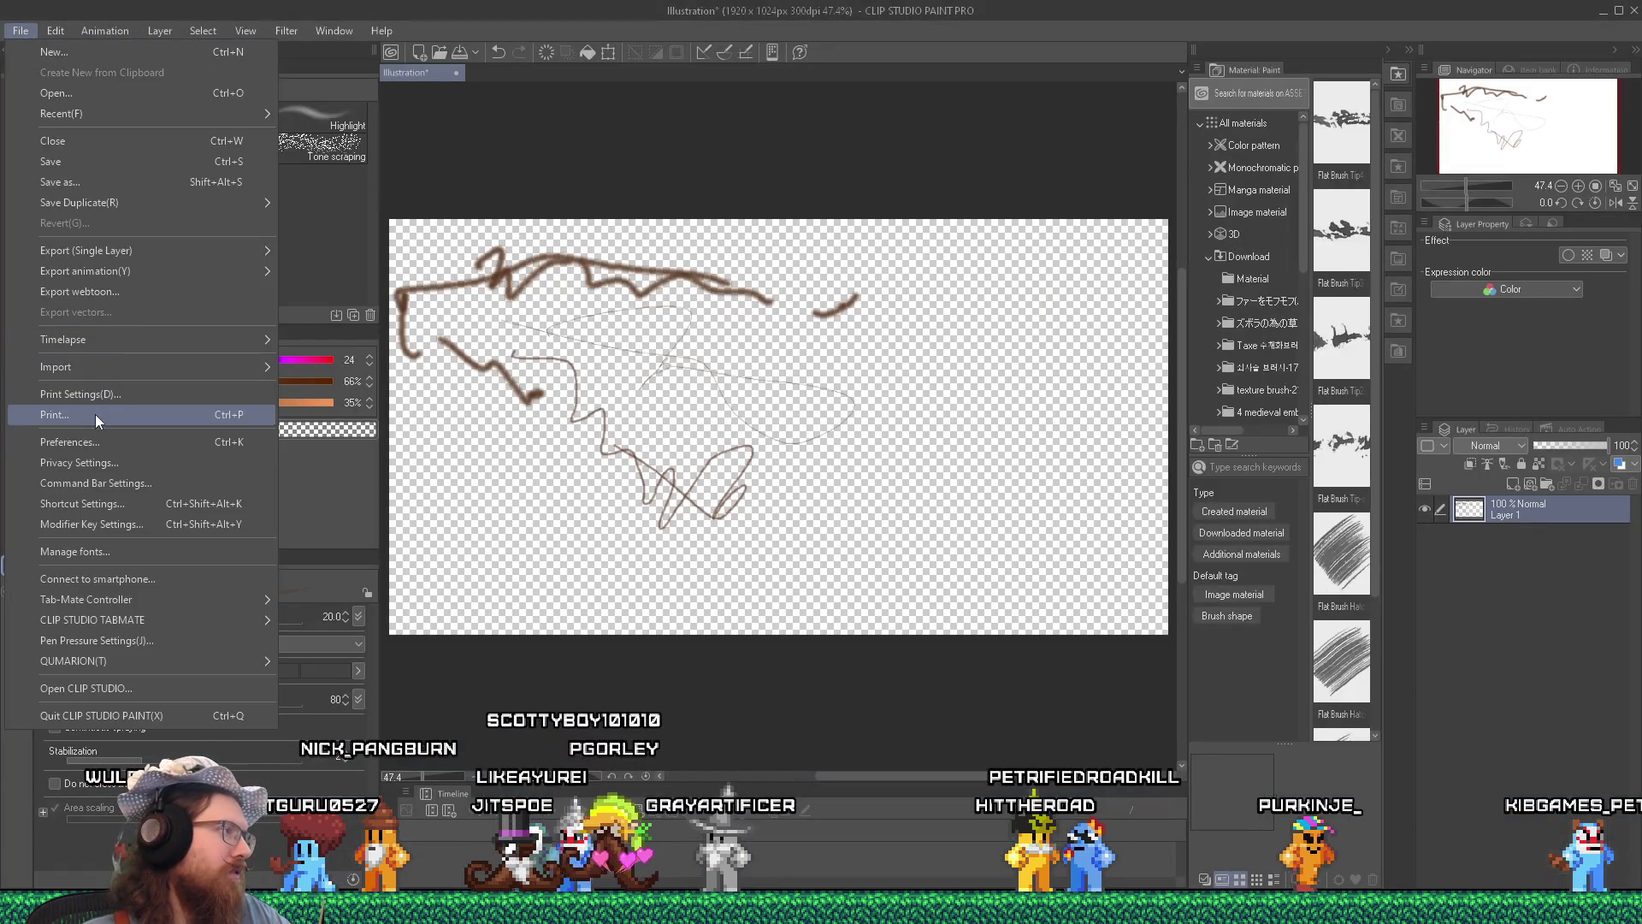
pyautogui.click(96, 441)
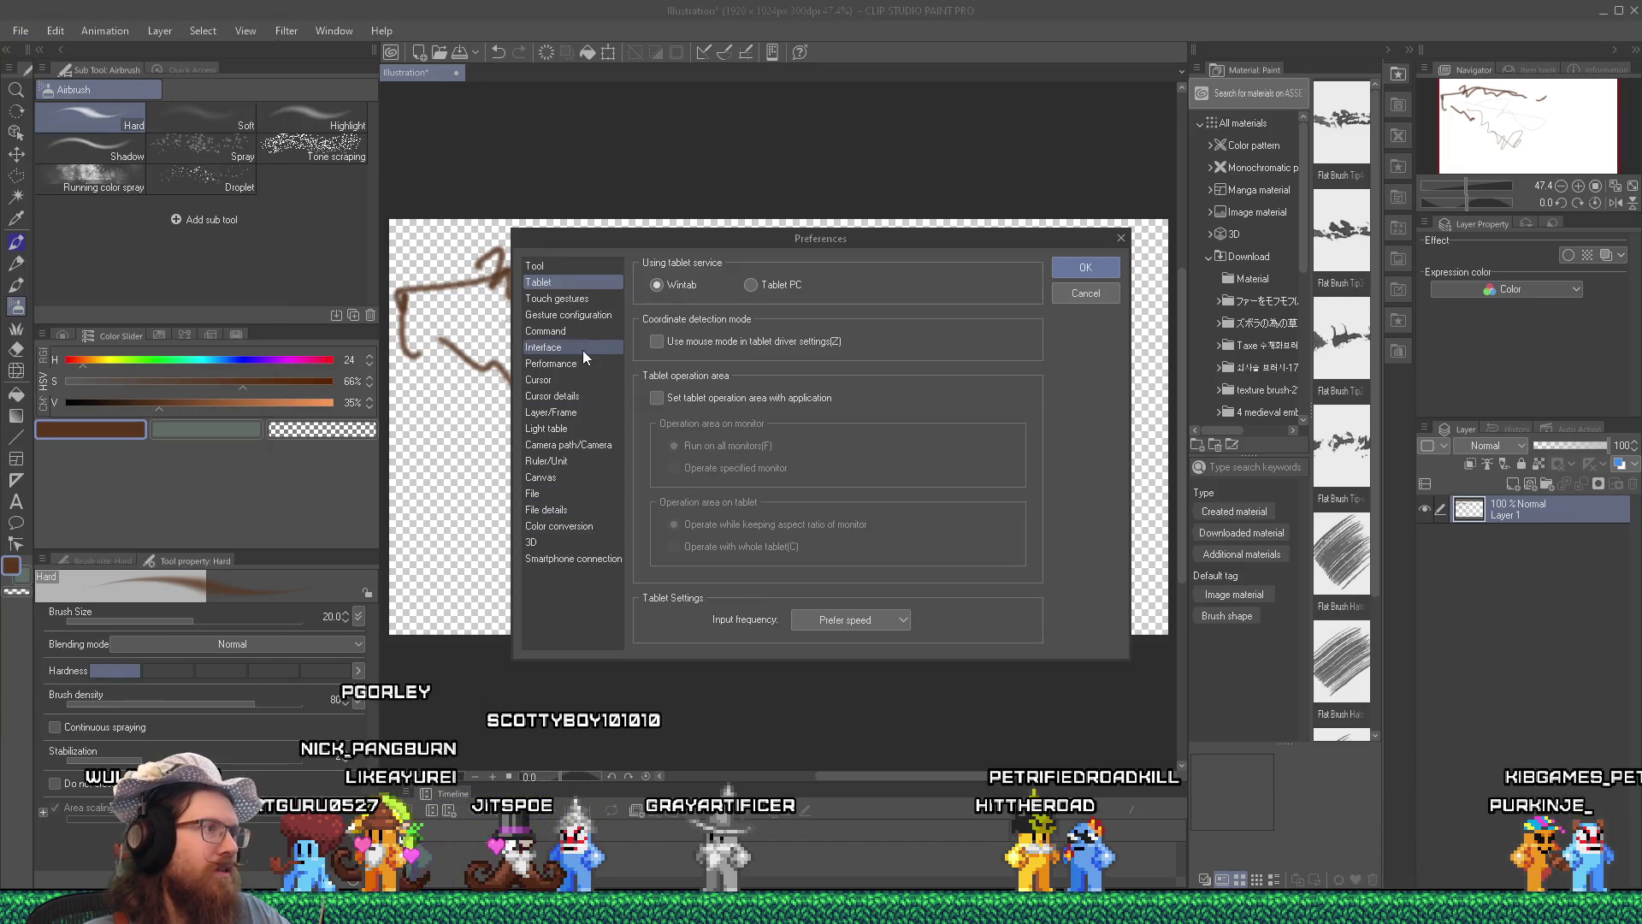
pyautogui.click(751, 285)
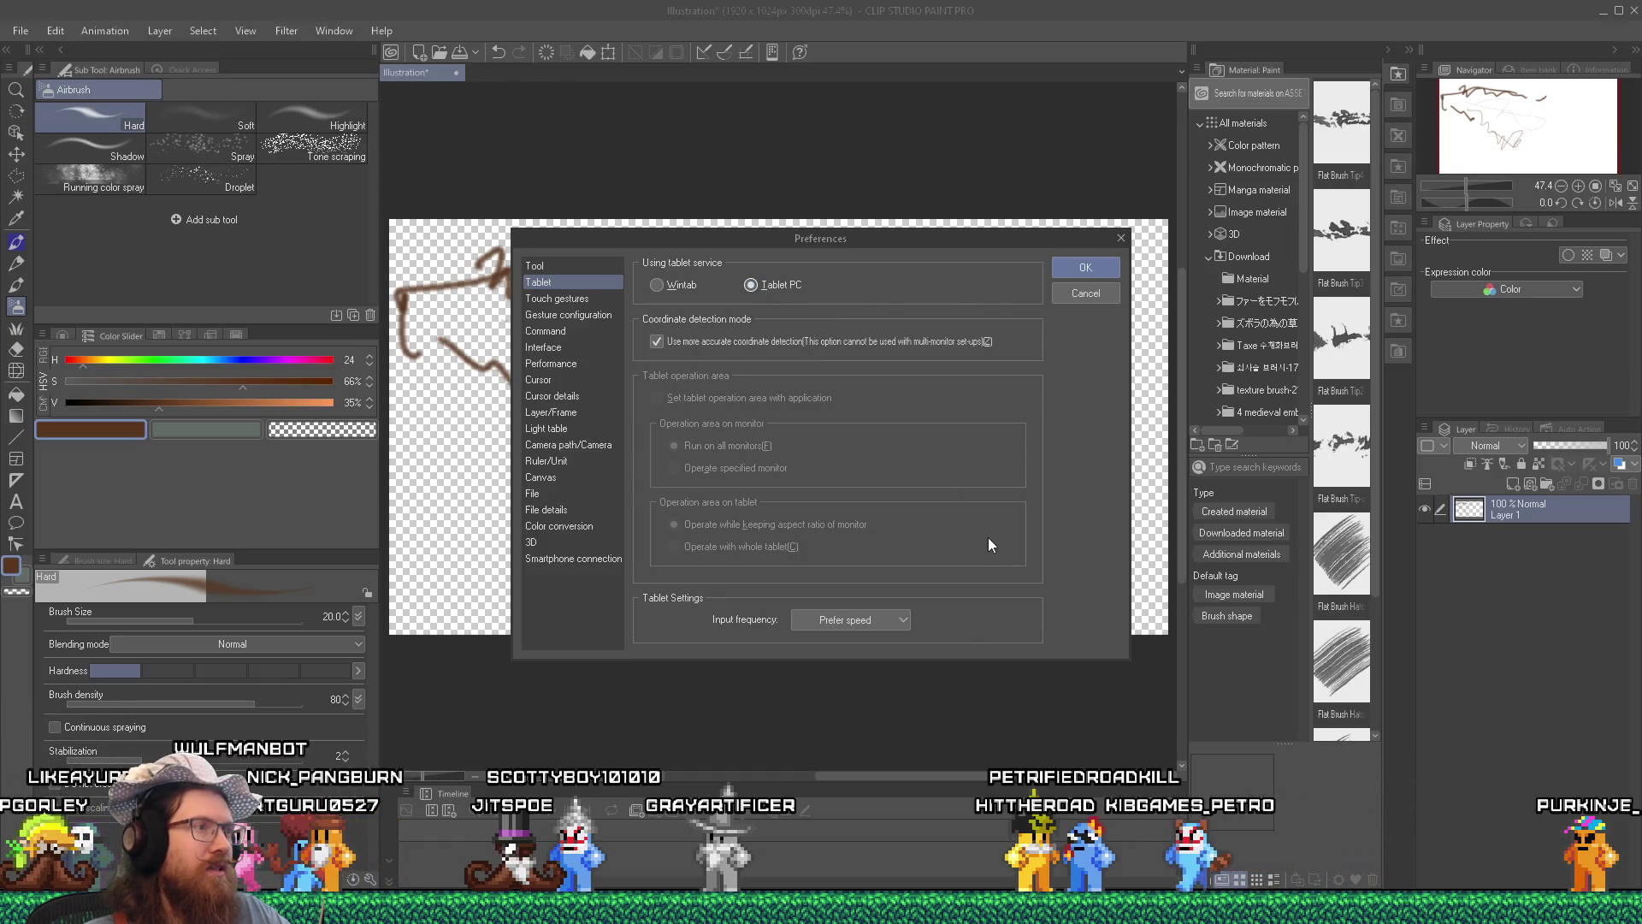
pyautogui.hotkey('alt', 'Tab')
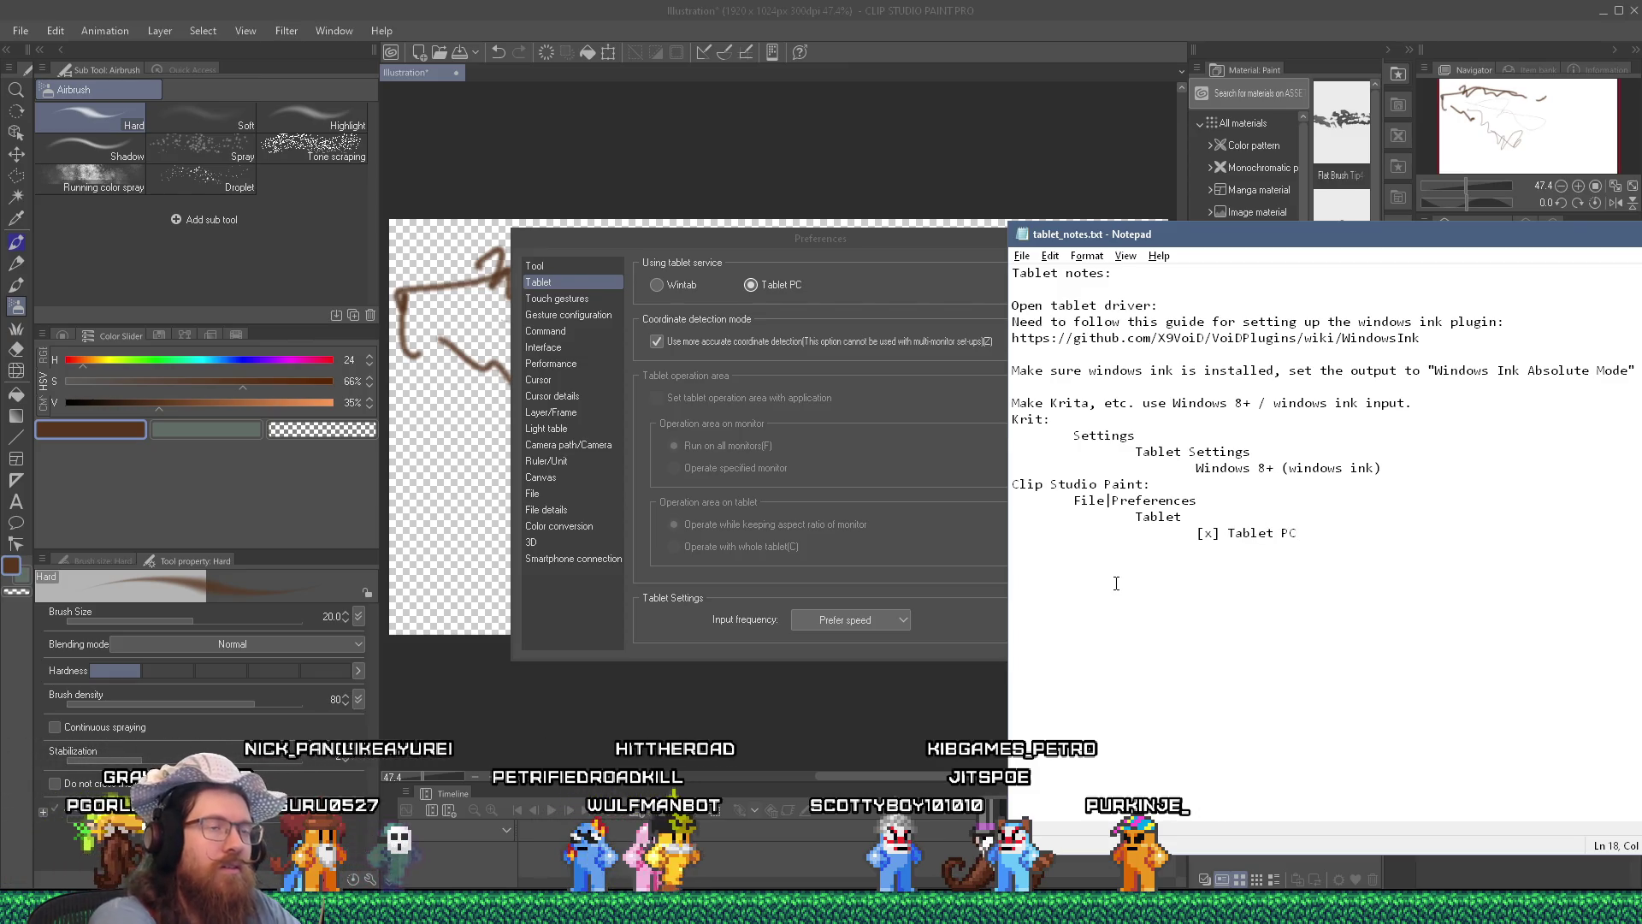
pyautogui.click(847, 304)
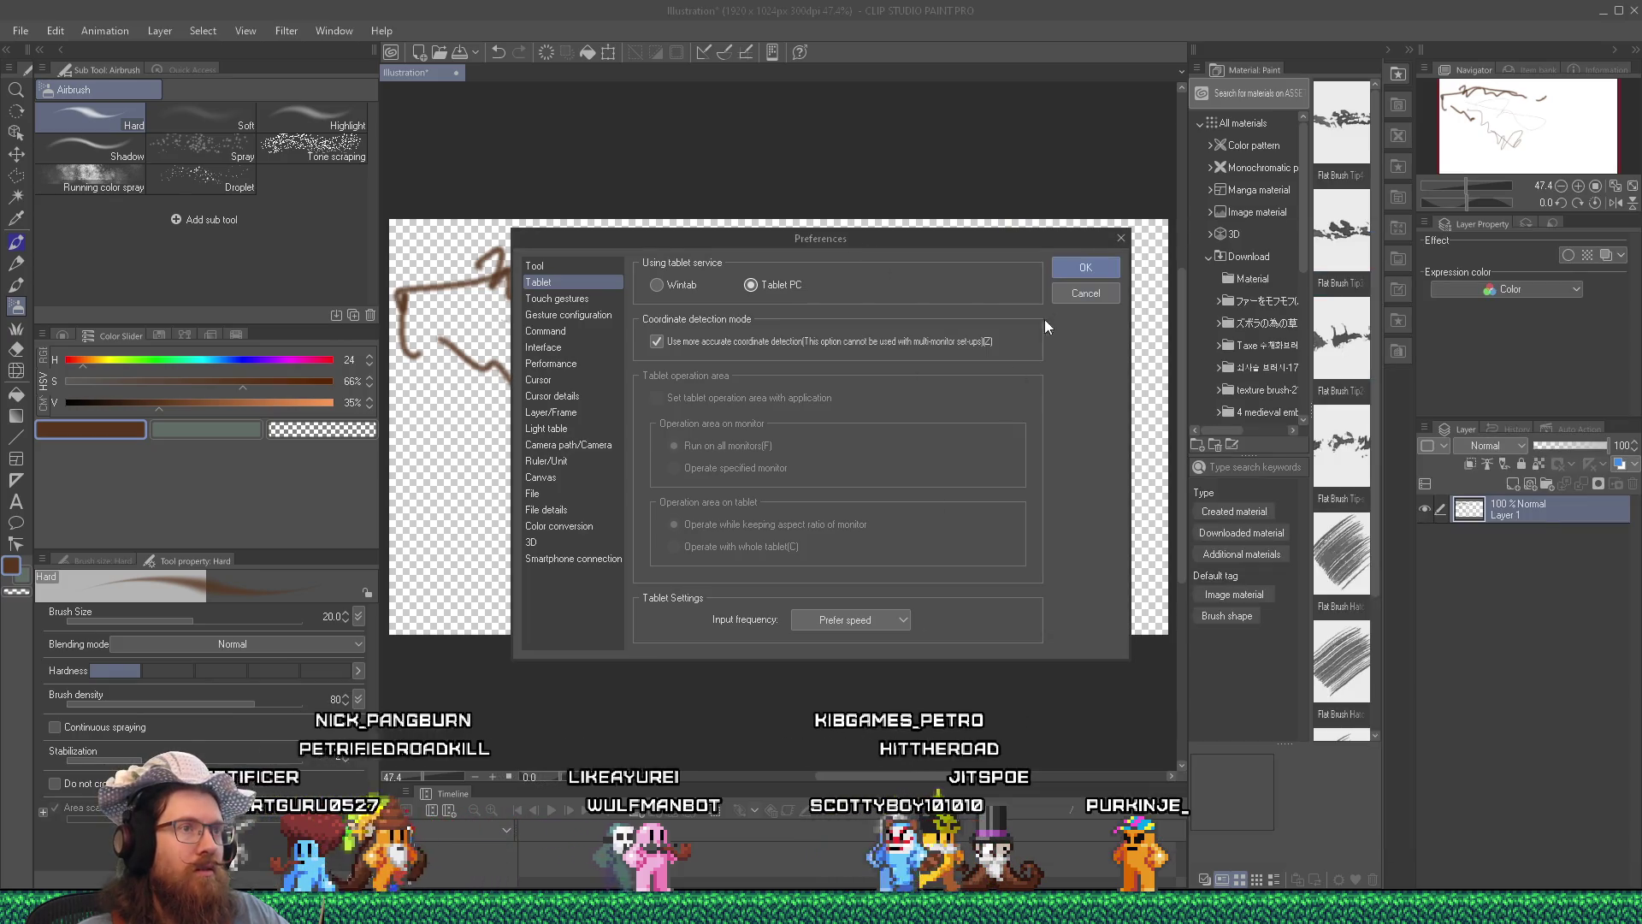
pyautogui.click(1085, 269)
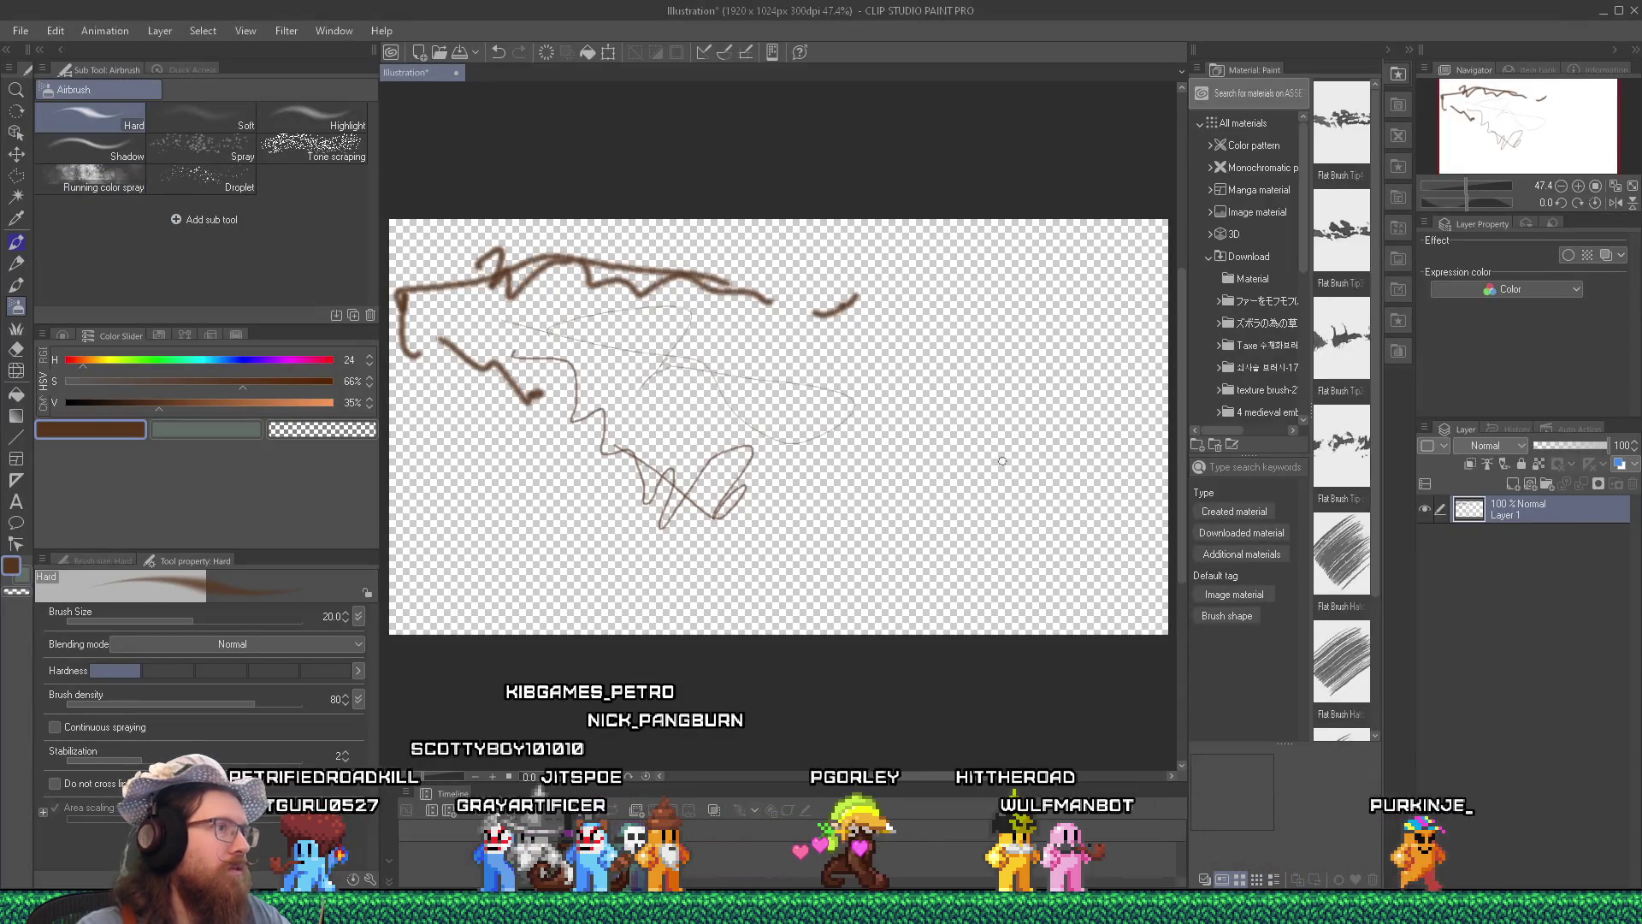
# Draw three airbrush test strokes across the canvas to confirm pen pressure tapers them.
pyautogui.moveTo(966, 350)
pyautogui.mouseDown()
pyautogui.moveTo(951, 419)
pyautogui.moveTo(983, 434)
pyautogui.moveTo(889, 513)
pyautogui.moveTo(984, 470)
pyautogui.mouseUp()
pyautogui.moveTo(834, 334)
pyautogui.mouseDown()
pyautogui.moveTo(909, 326)
pyautogui.moveTo(1069, 599)
pyautogui.moveTo(694, 417)
pyautogui.mouseUp()
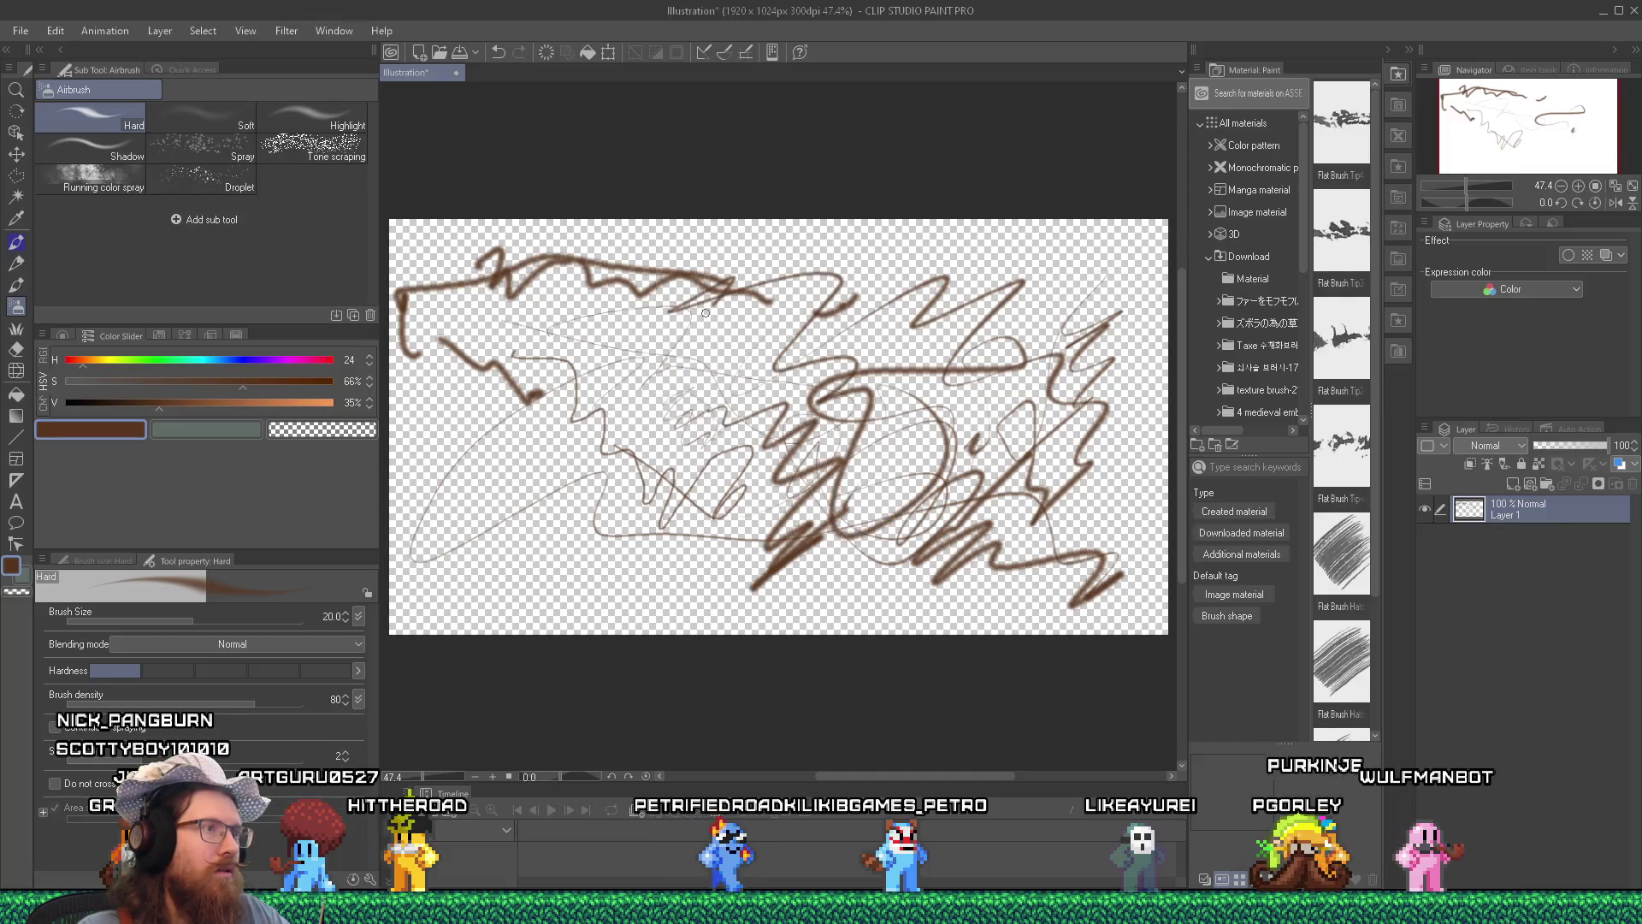
pyautogui.moveTo(811, 423); pyautogui.dragTo(1133, 224)
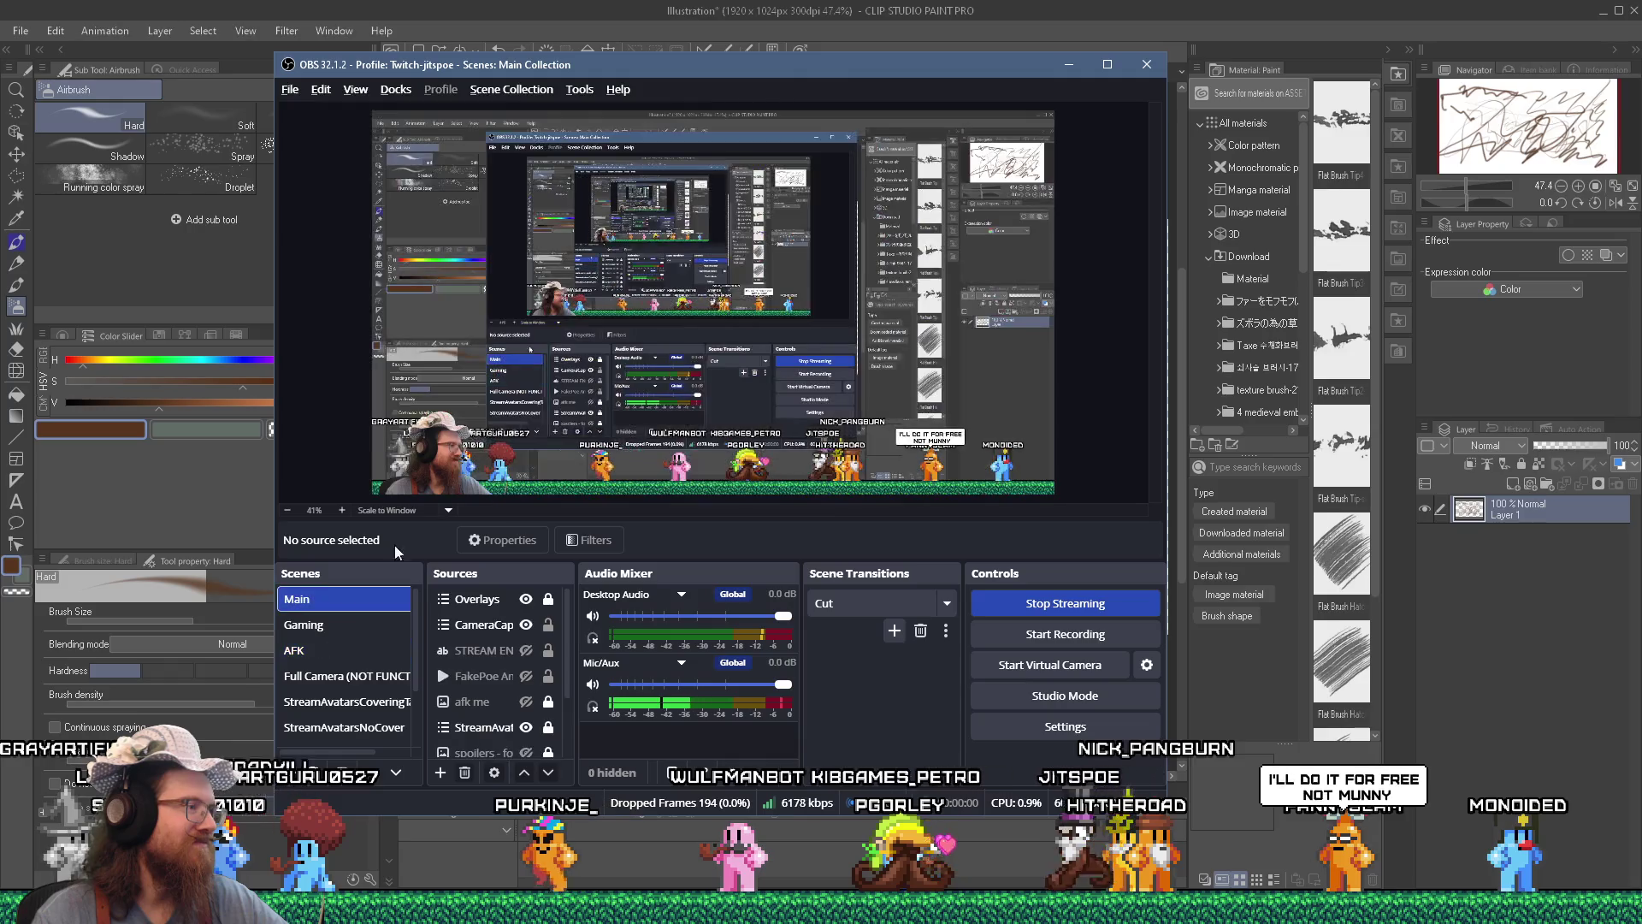
# Load the DND scene collection from OBS Studio's Scene Collection menu.
pyautogui.click(511, 89)
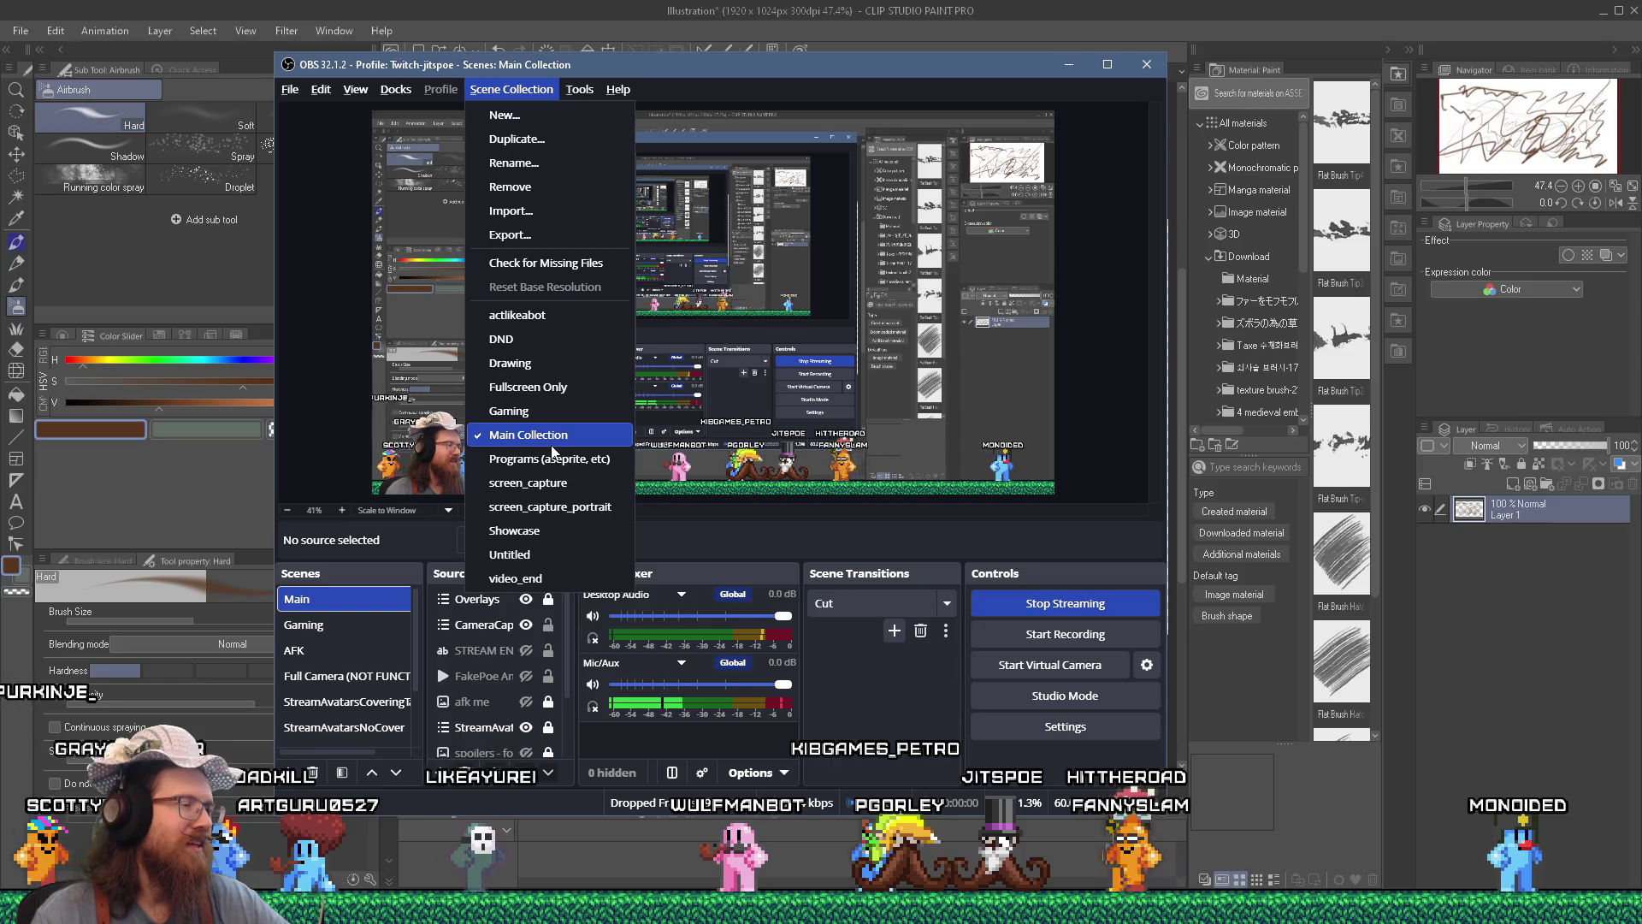
pyautogui.click(546, 346)
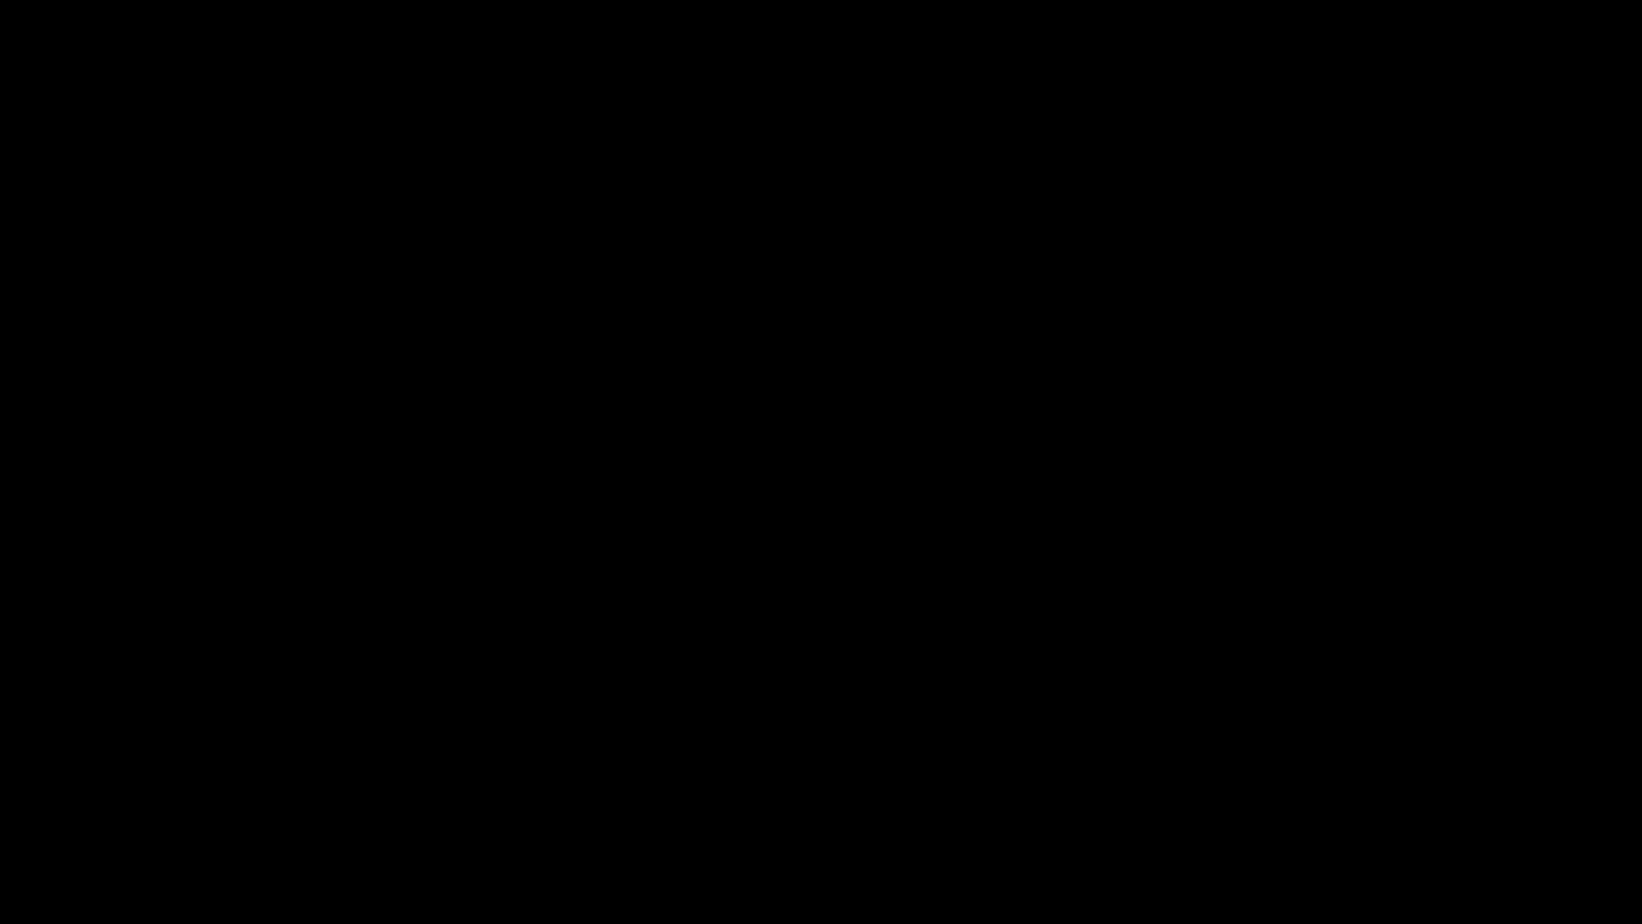
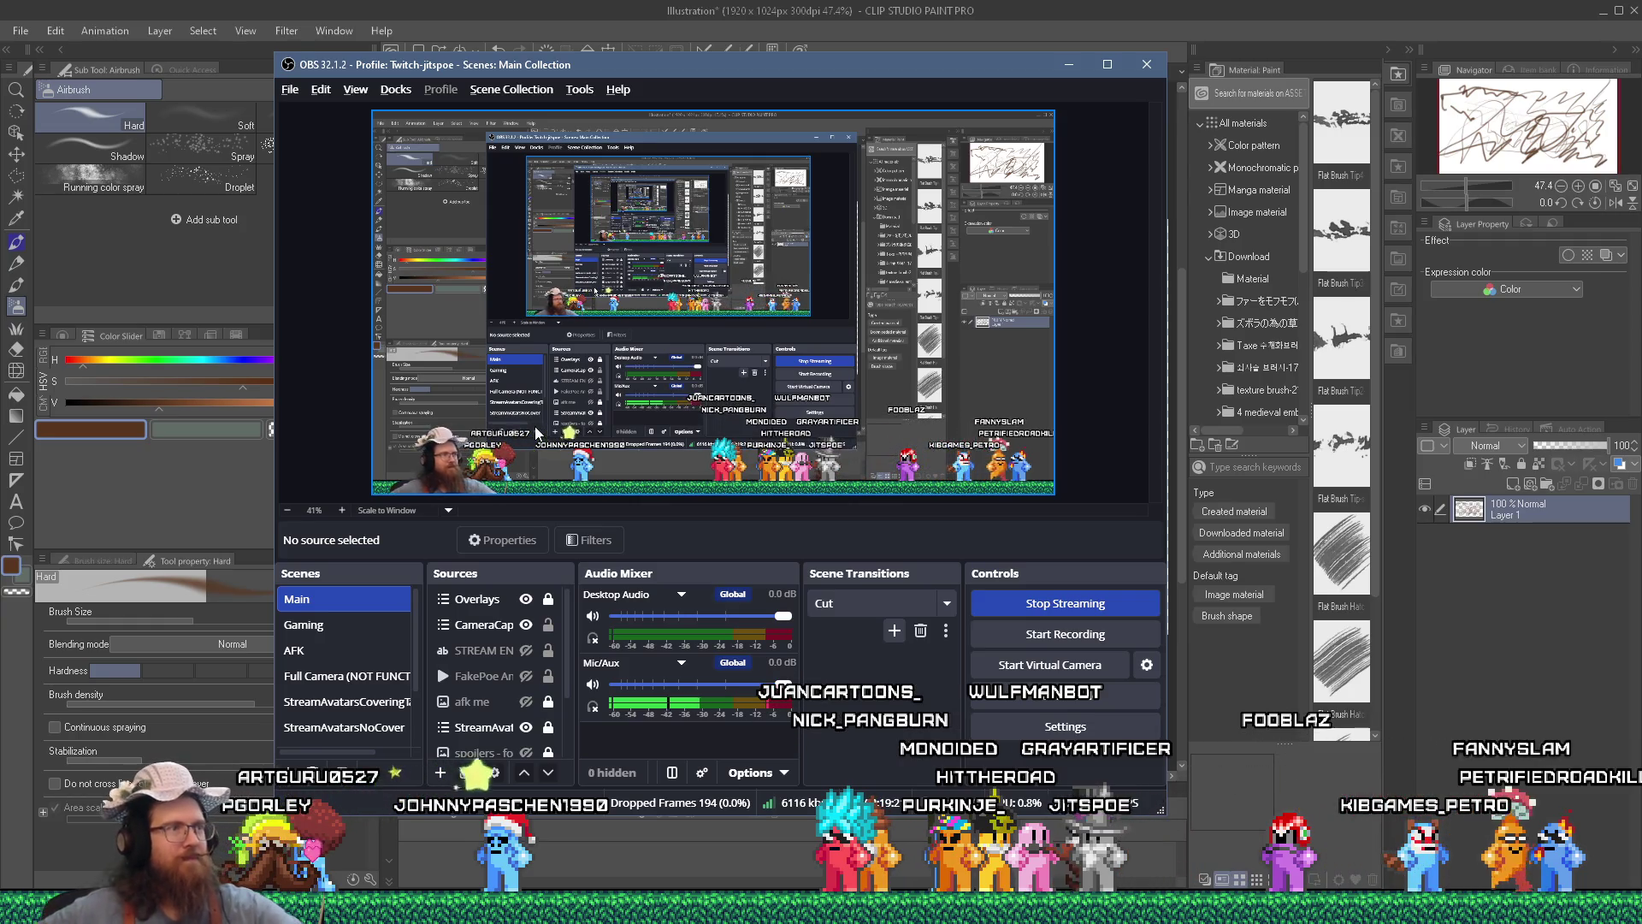
# Minimize the OBS Studio window to reveal the Clip Studio Paint canvas.
pyautogui.click(1068, 64)
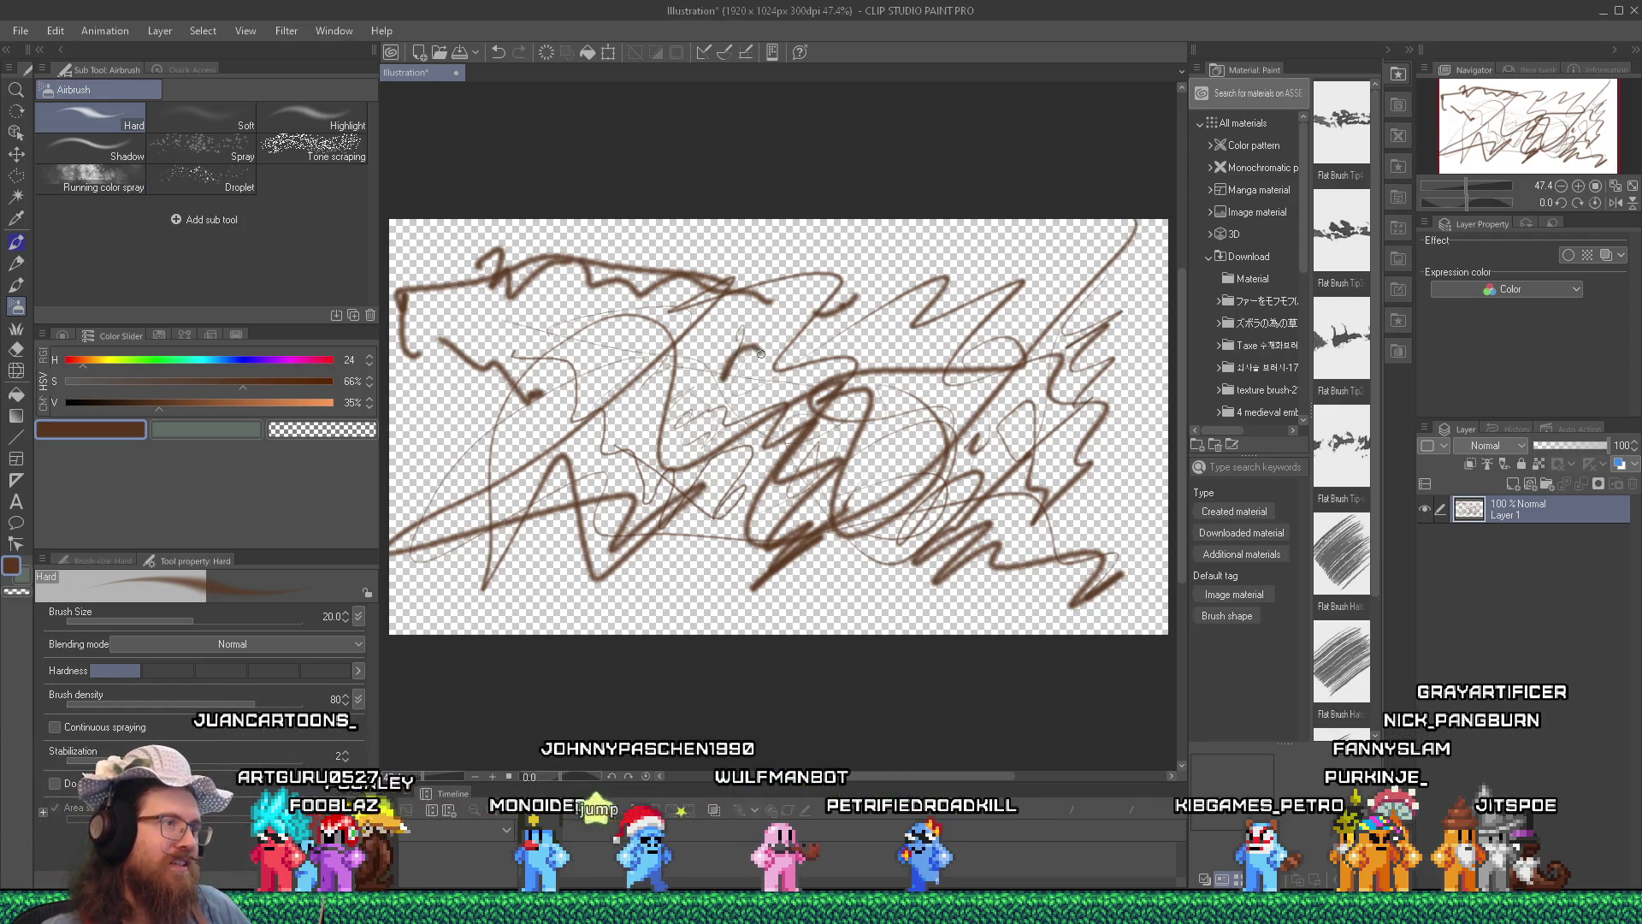
# Draw brown looping airbrush strokes across the canvas top and left of centre on Layer 1.
pyautogui.moveTo(633, 306)
pyautogui.mouseDown()
pyautogui.moveTo(684, 256)
pyautogui.moveTo(402, 342)
pyautogui.moveTo(762, 389)
pyautogui.mouseUp()
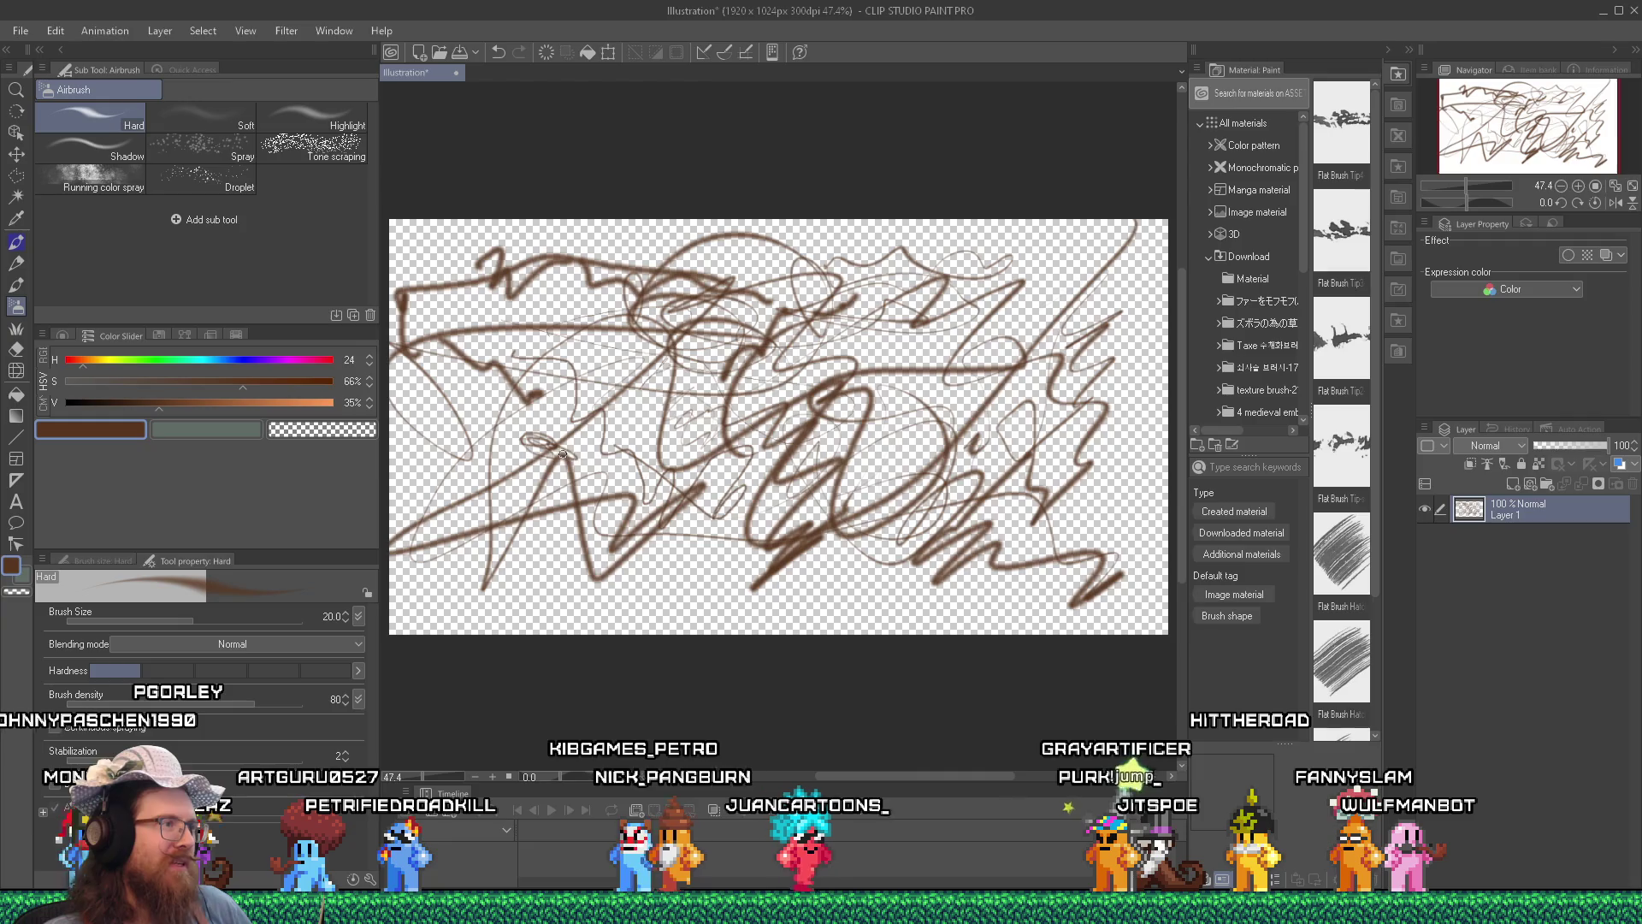
pyautogui.moveTo(521, 438); pyautogui.dragTo(581, 445)
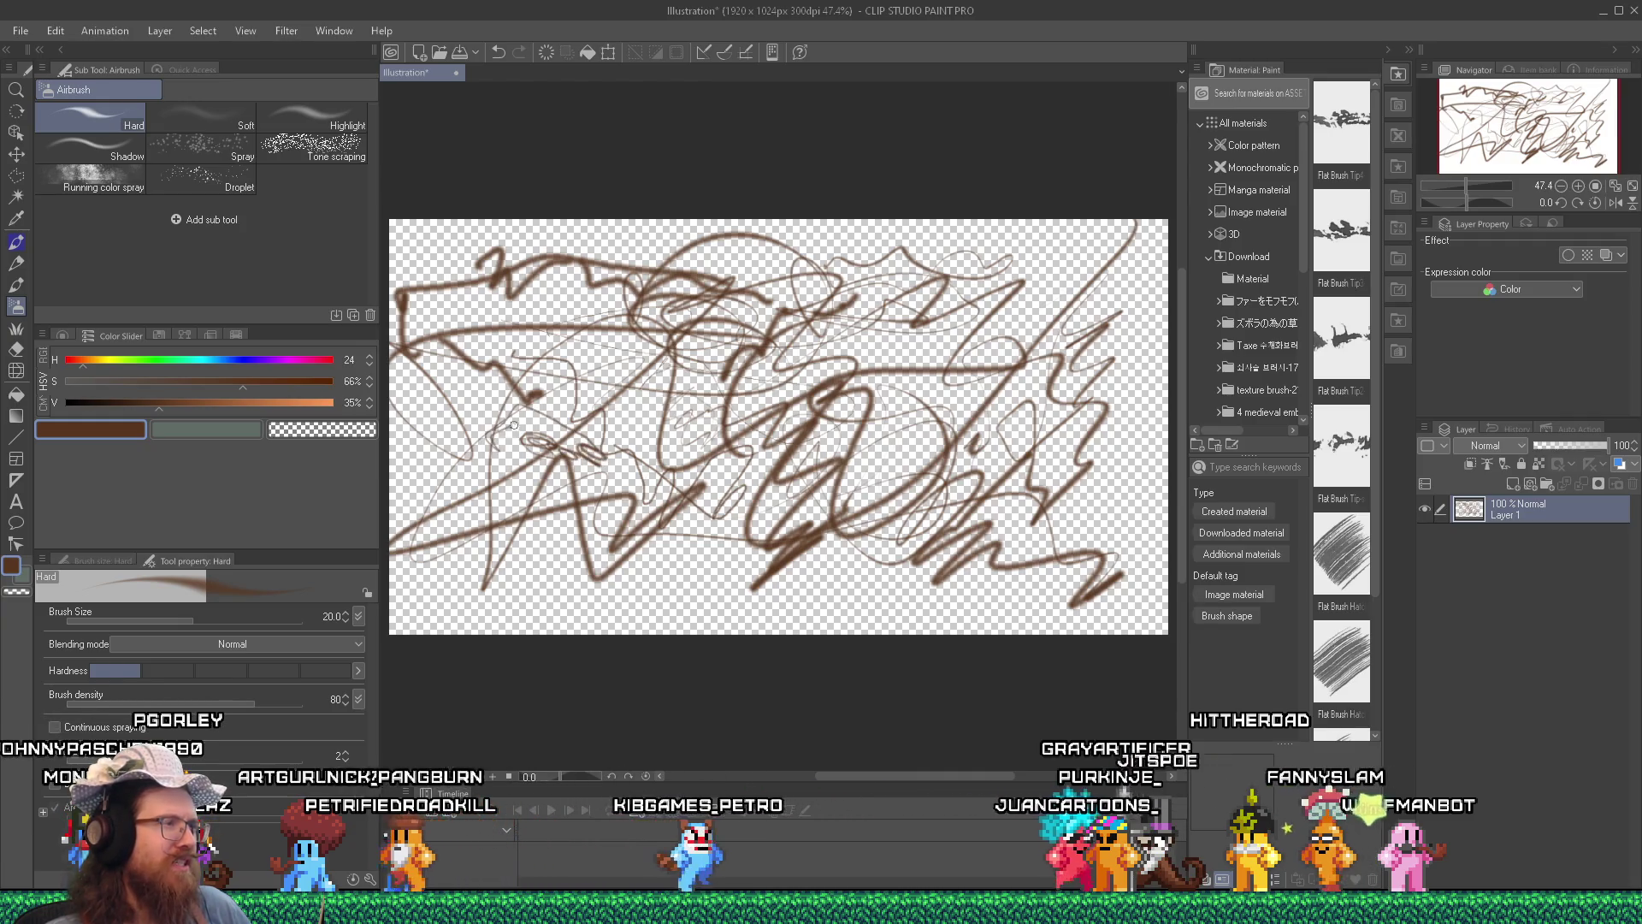
pyautogui.moveTo(459, 415)
pyautogui.mouseDown()
pyautogui.moveTo(623, 387)
pyautogui.moveTo(680, 454)
pyautogui.mouseUp()
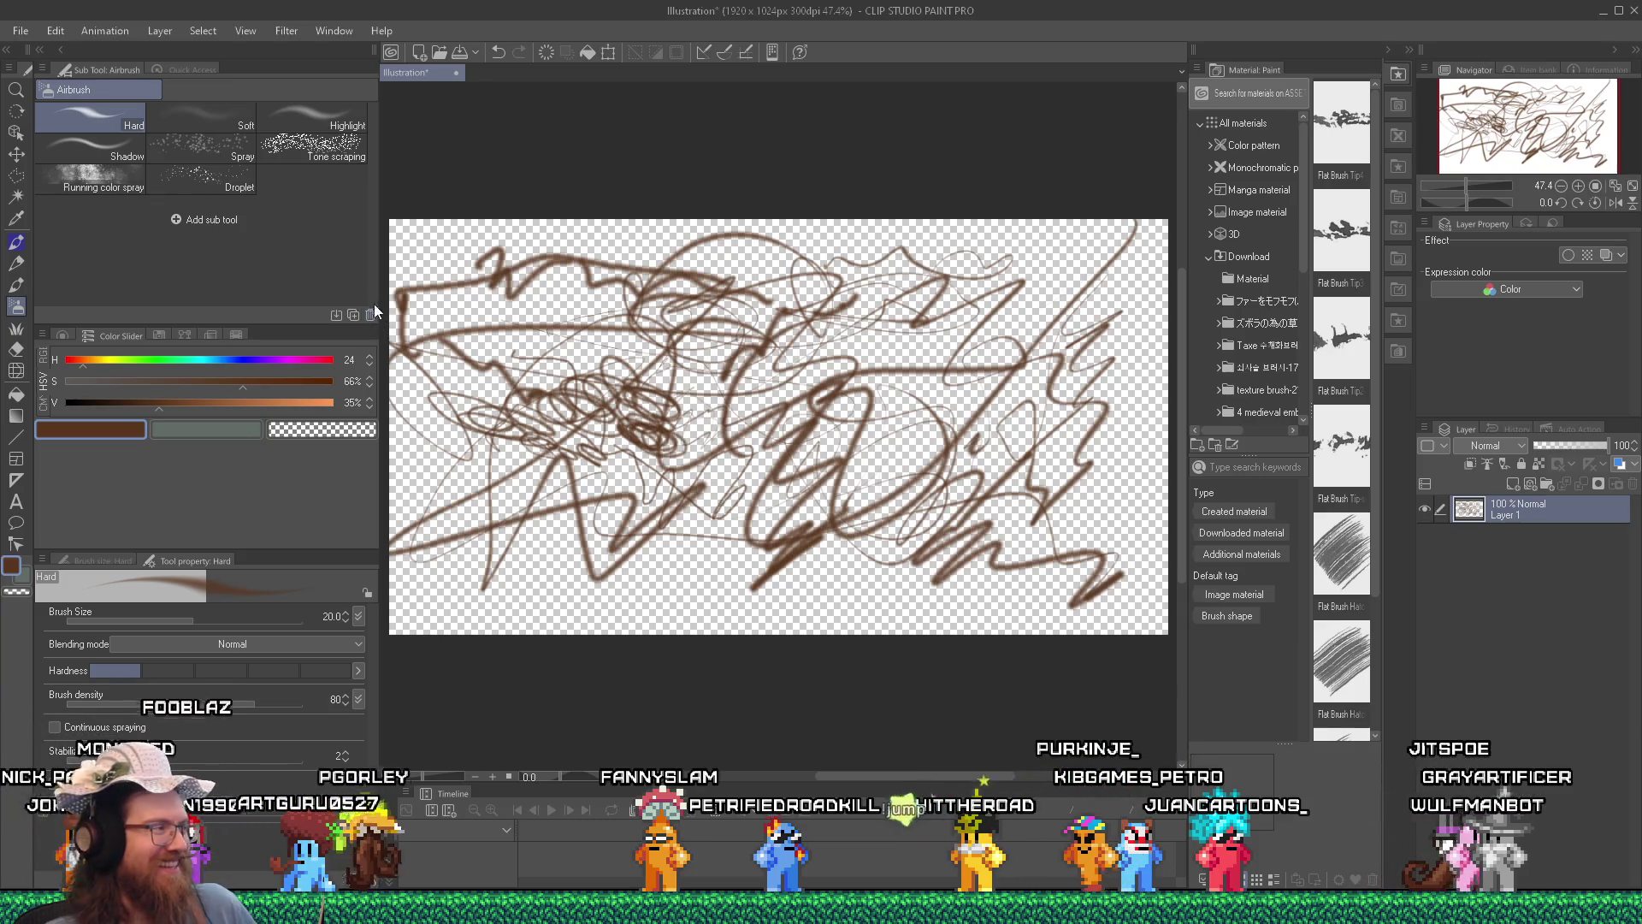